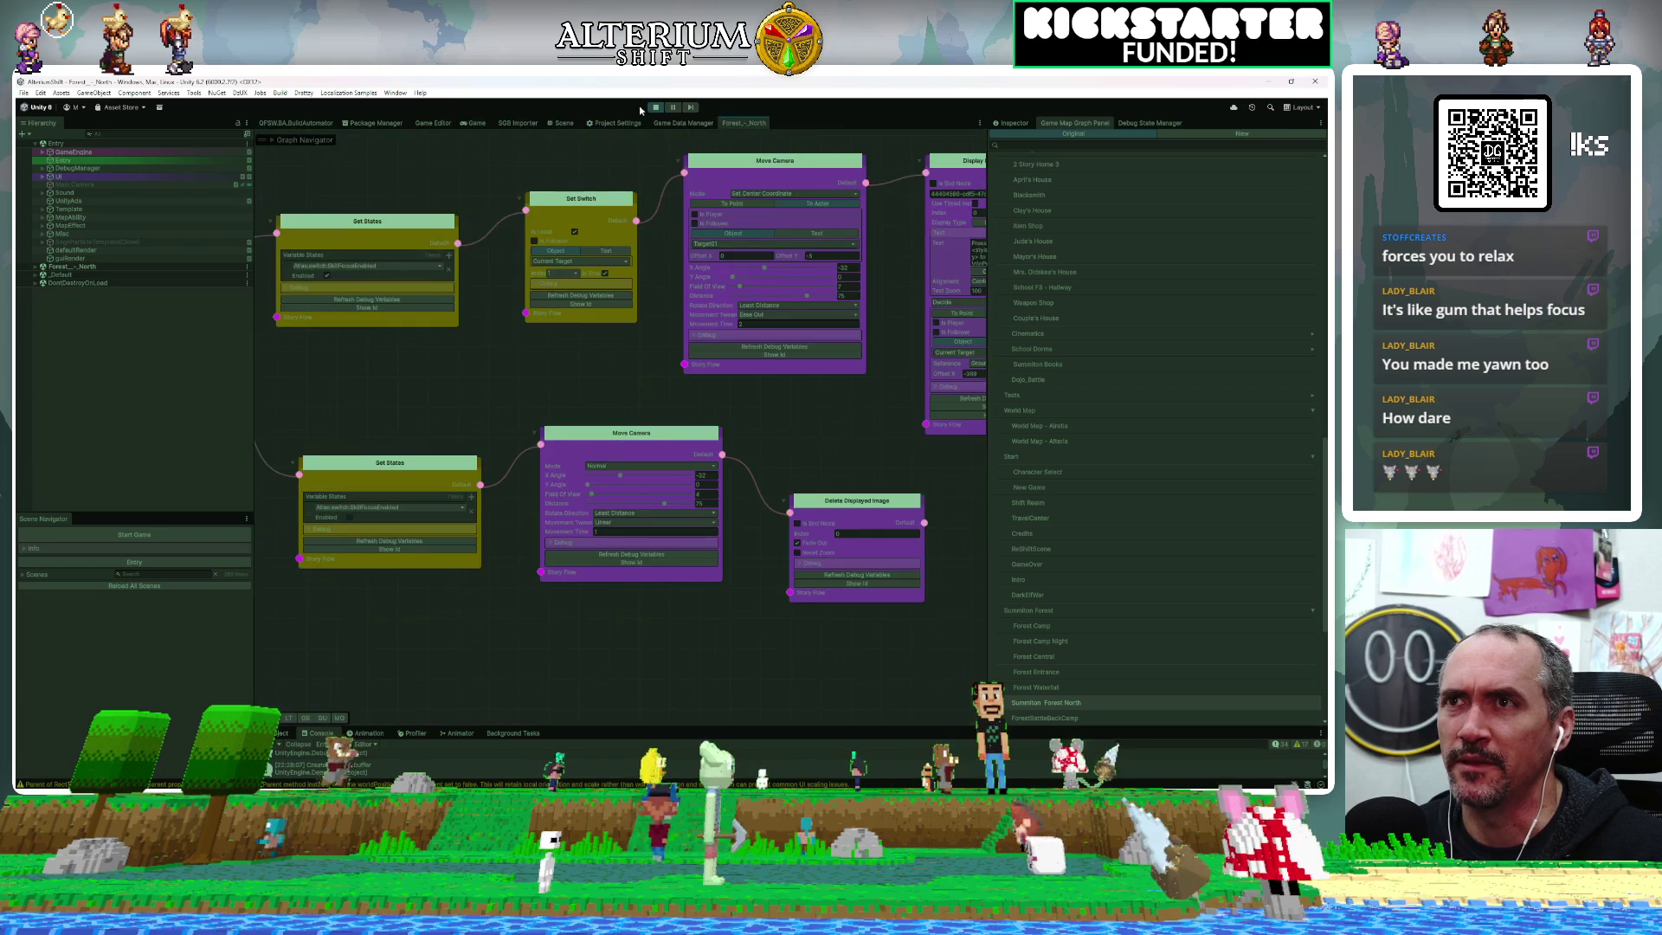
# Stop play mode and bring up the Forest_-_North story graph
pyautogui.click(655, 107)
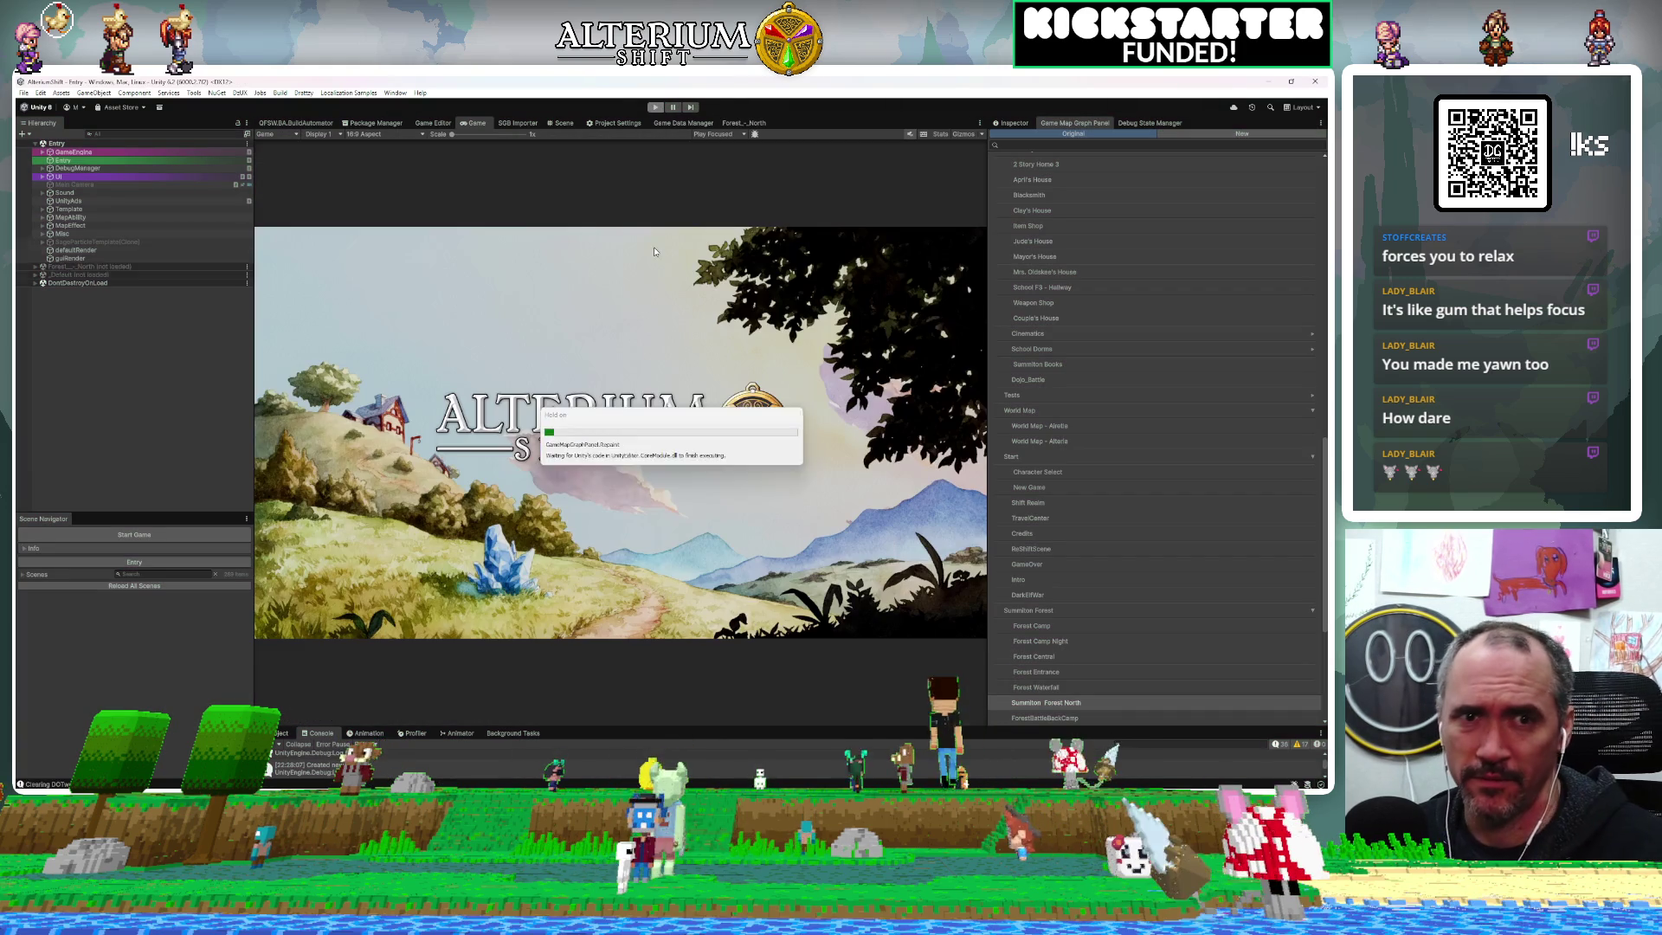
pyautogui.click(746, 124)
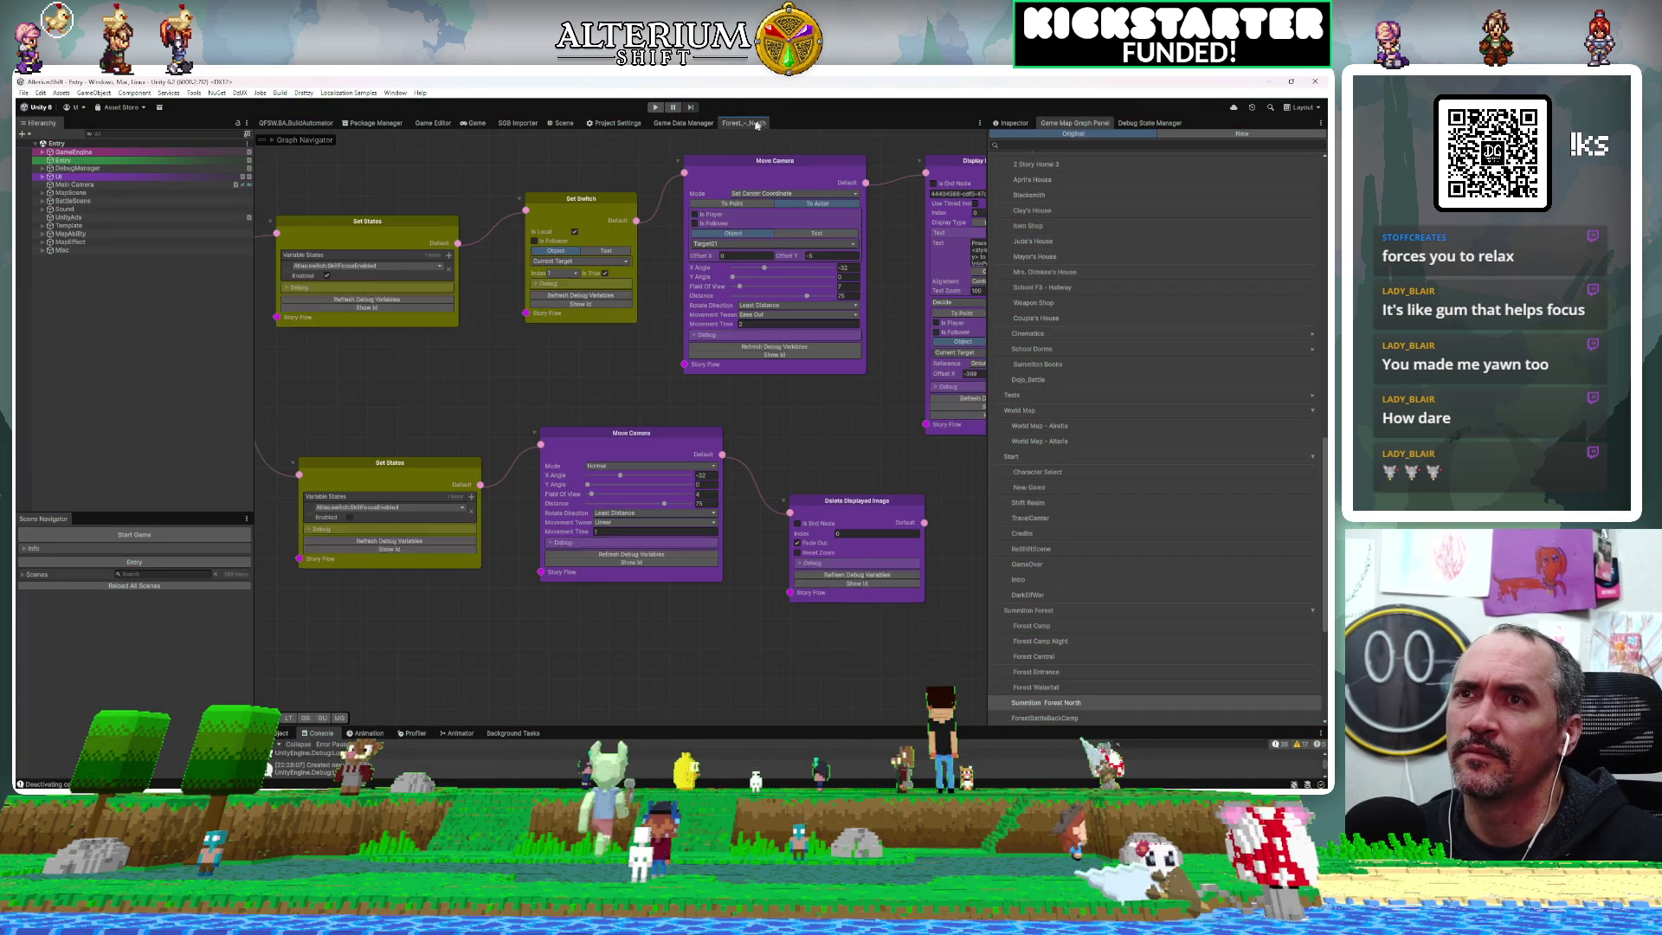
pyautogui.scroll(-10, 606, 369)
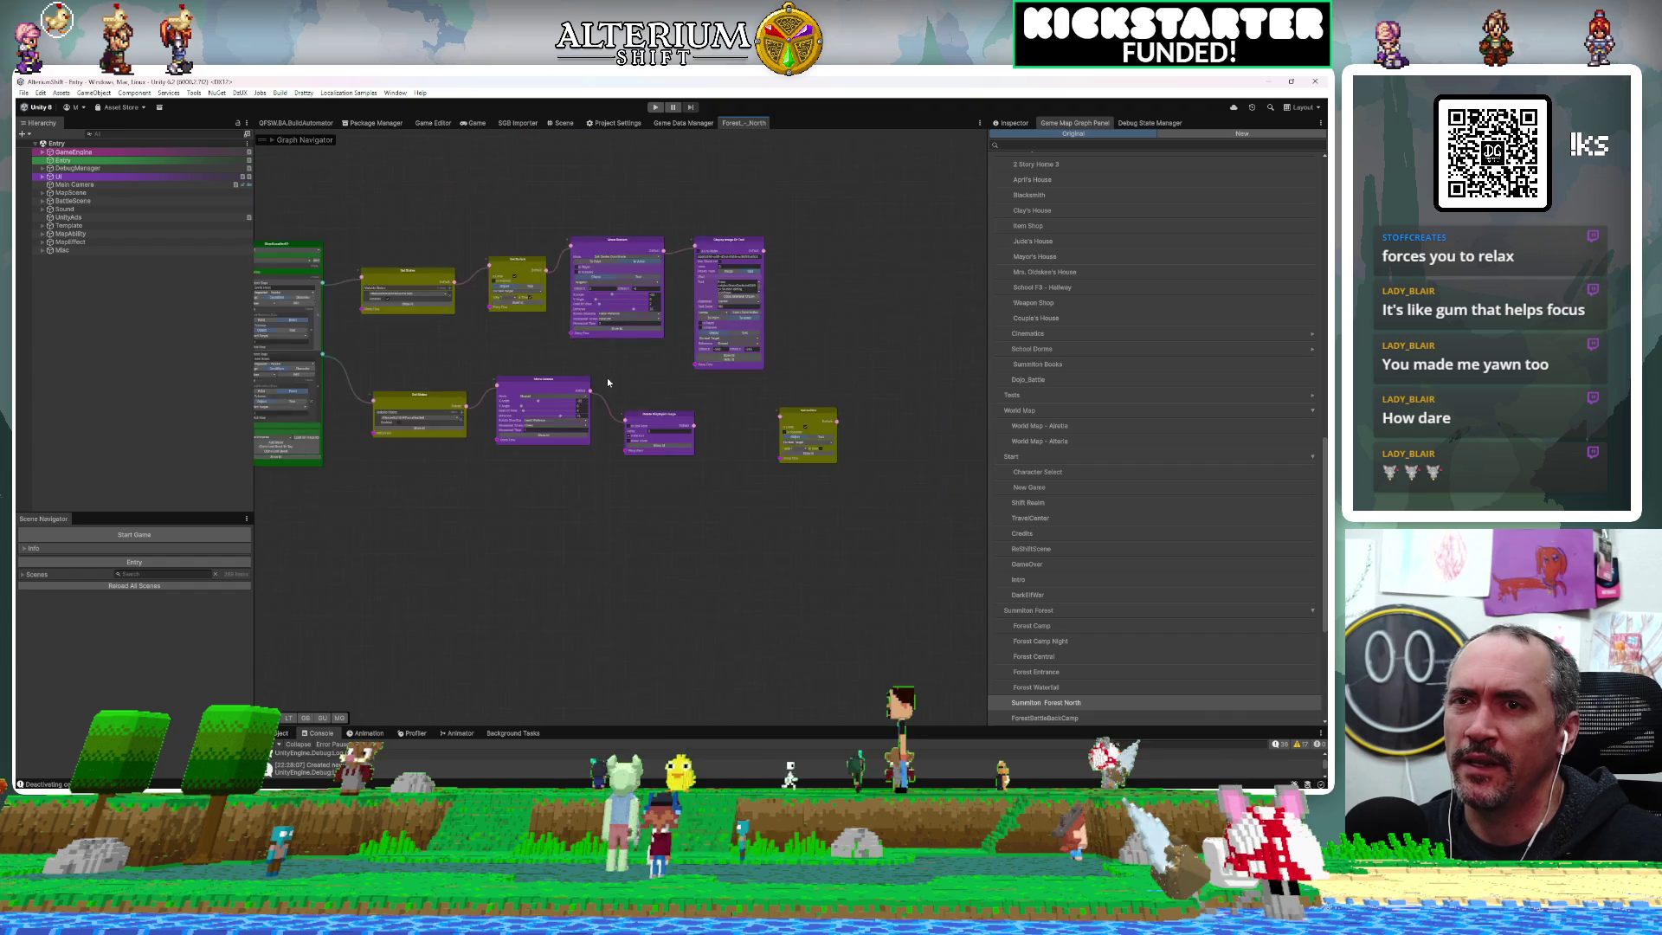
pyautogui.scroll(-3, 609, 382)
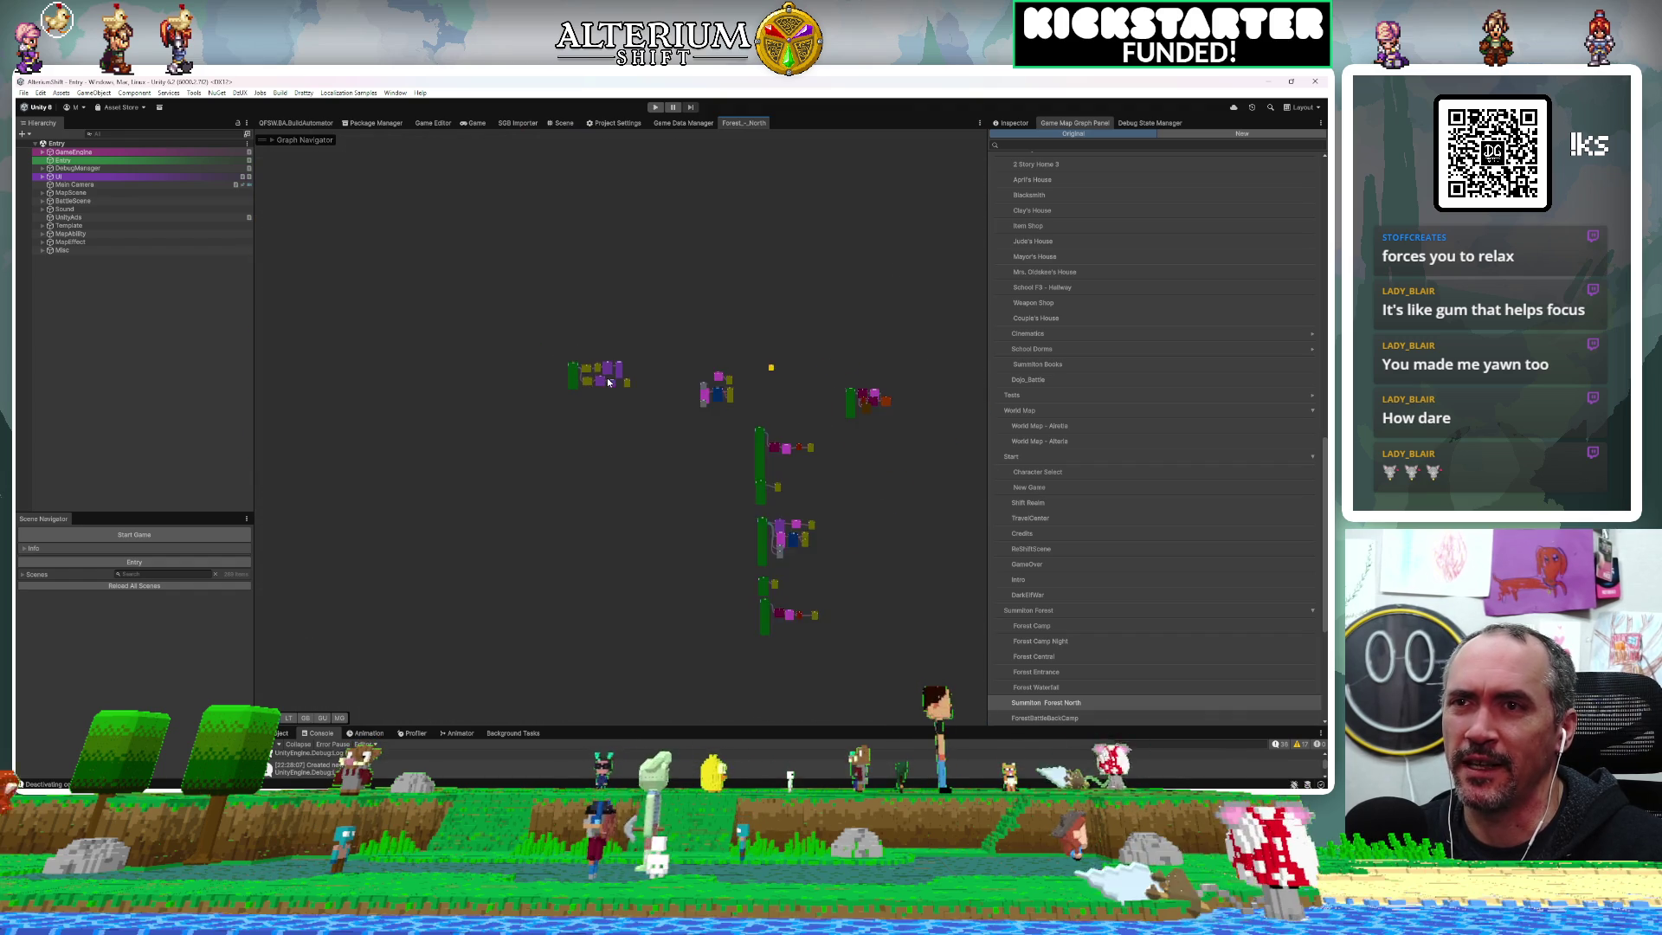
pyautogui.scroll(3, 608, 382)
# Pan and zoom across the graph's node clusters, including the Check Condition Branch node
pyautogui.moveTo(837, 441); pyautogui.dragTo(580, 330)
pyautogui.scroll(6, 580, 331)
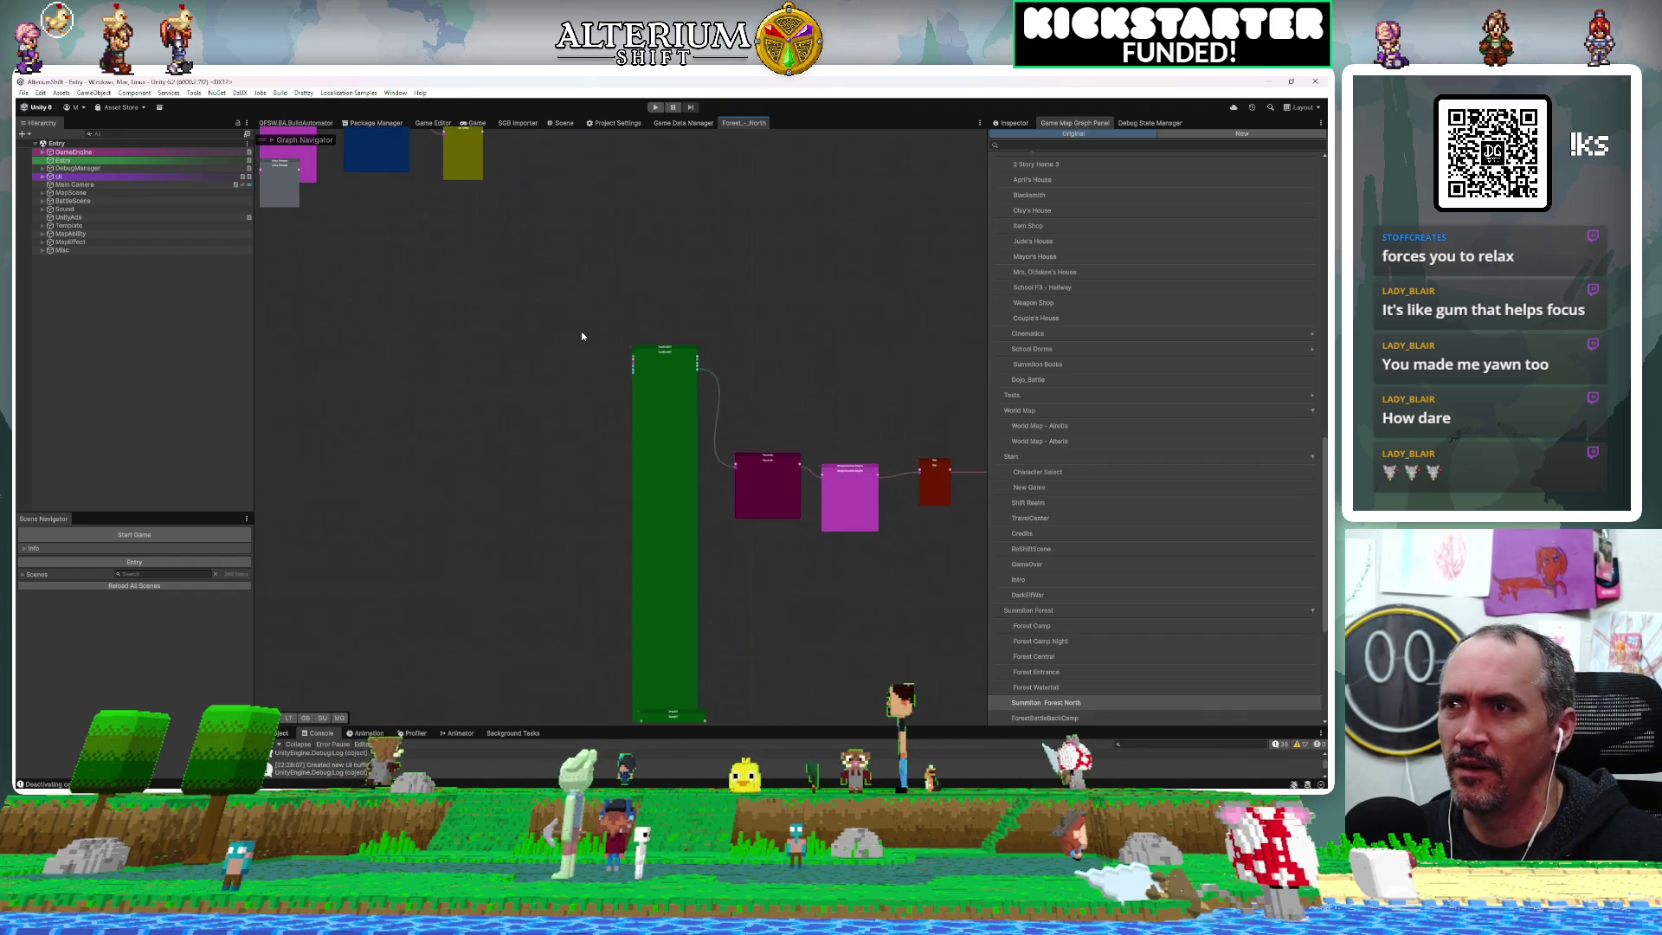
pyautogui.scroll(-3, 581, 336)
pyautogui.moveTo(765, 434); pyautogui.dragTo(736, 692)
pyautogui.scroll(4, 733, 405)
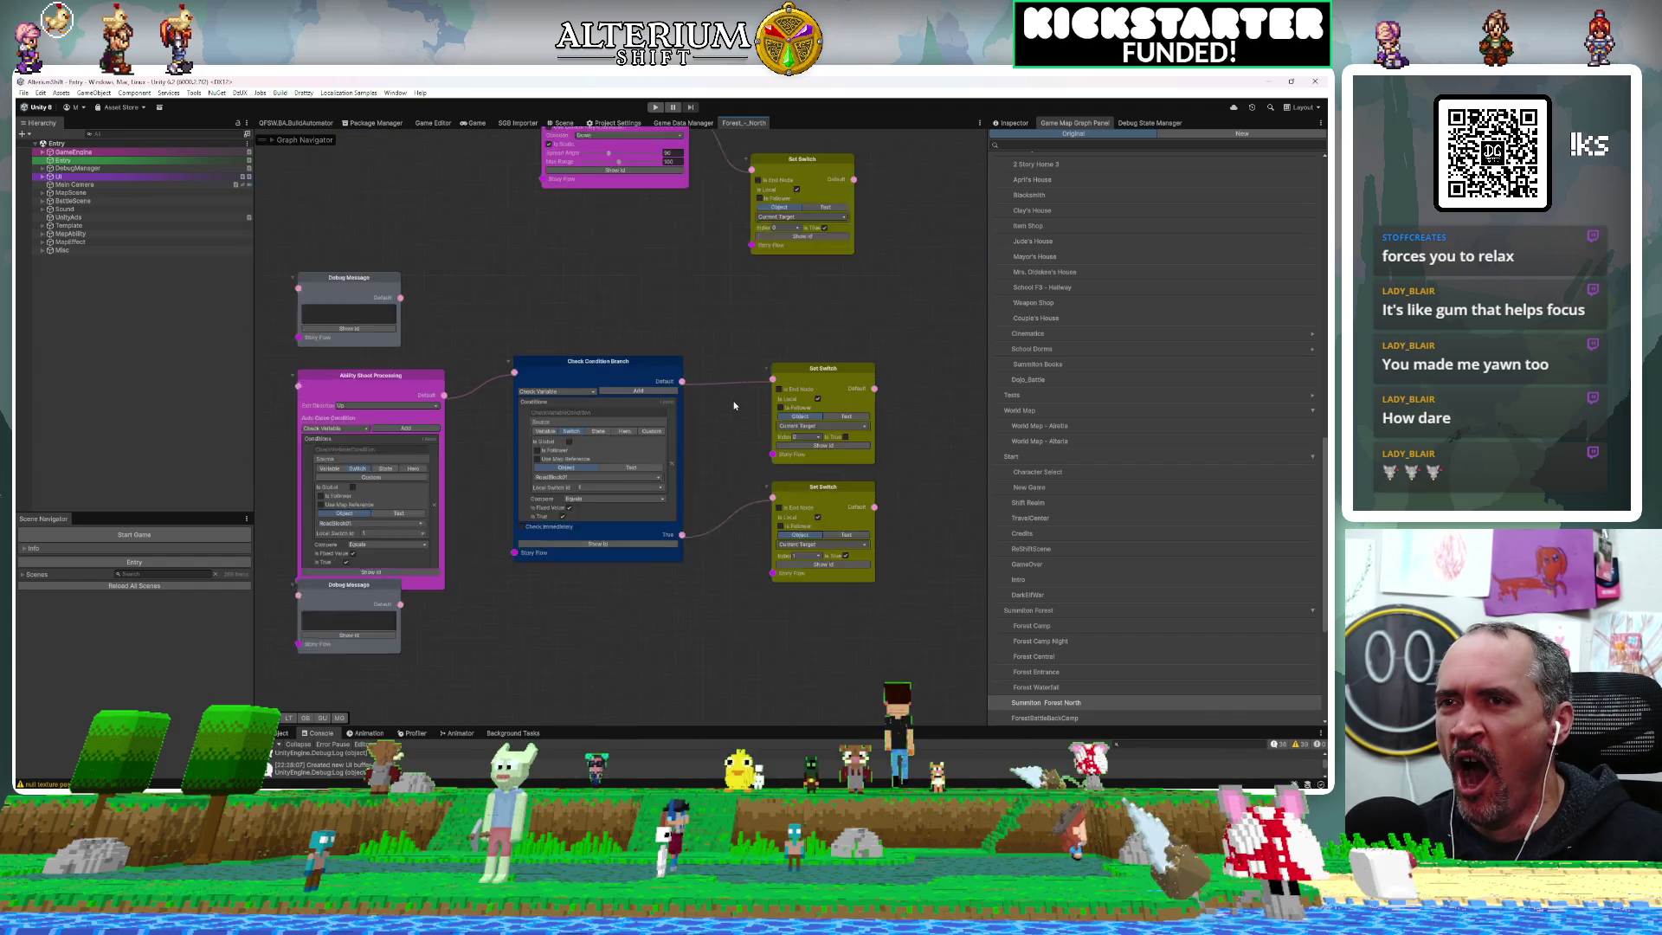
pyautogui.scroll(3, 734, 405)
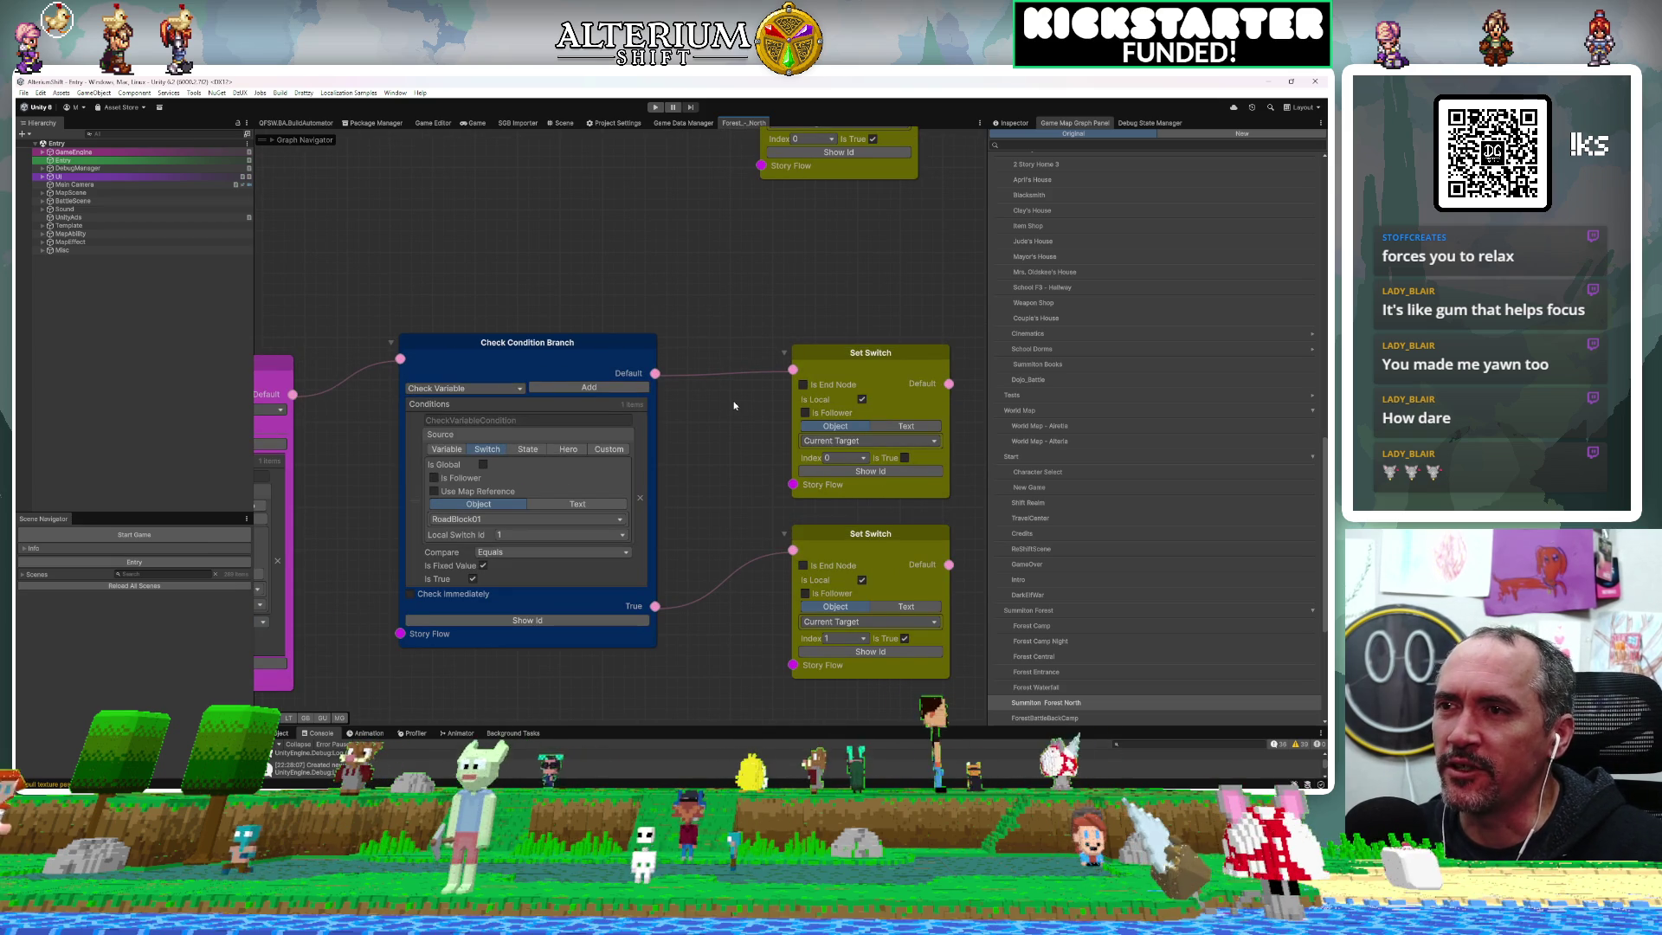
pyautogui.scroll(-3, 734, 405)
pyautogui.scroll(-10, 734, 405)
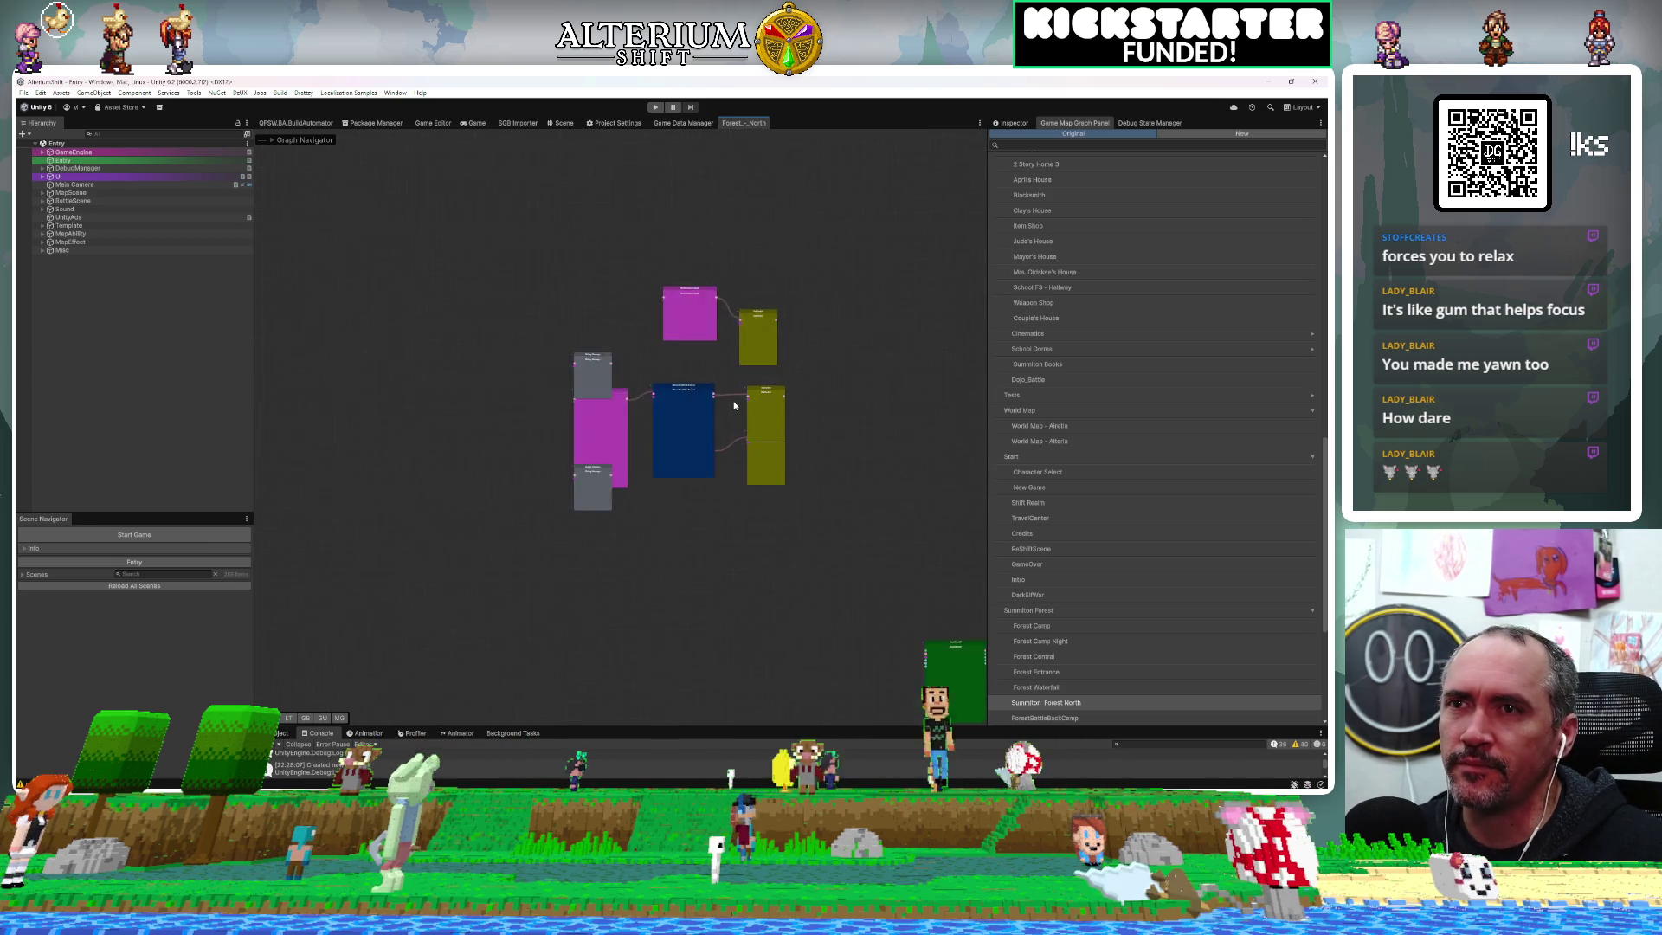
pyautogui.moveTo(663, 510)
pyautogui.mouseDown()
pyautogui.moveTo(580, 338)
pyautogui.moveTo(702, 531)
pyautogui.moveTo(689, 502)
pyautogui.moveTo(597, 524)
pyautogui.moveTo(631, 531)
pyautogui.mouseUp()
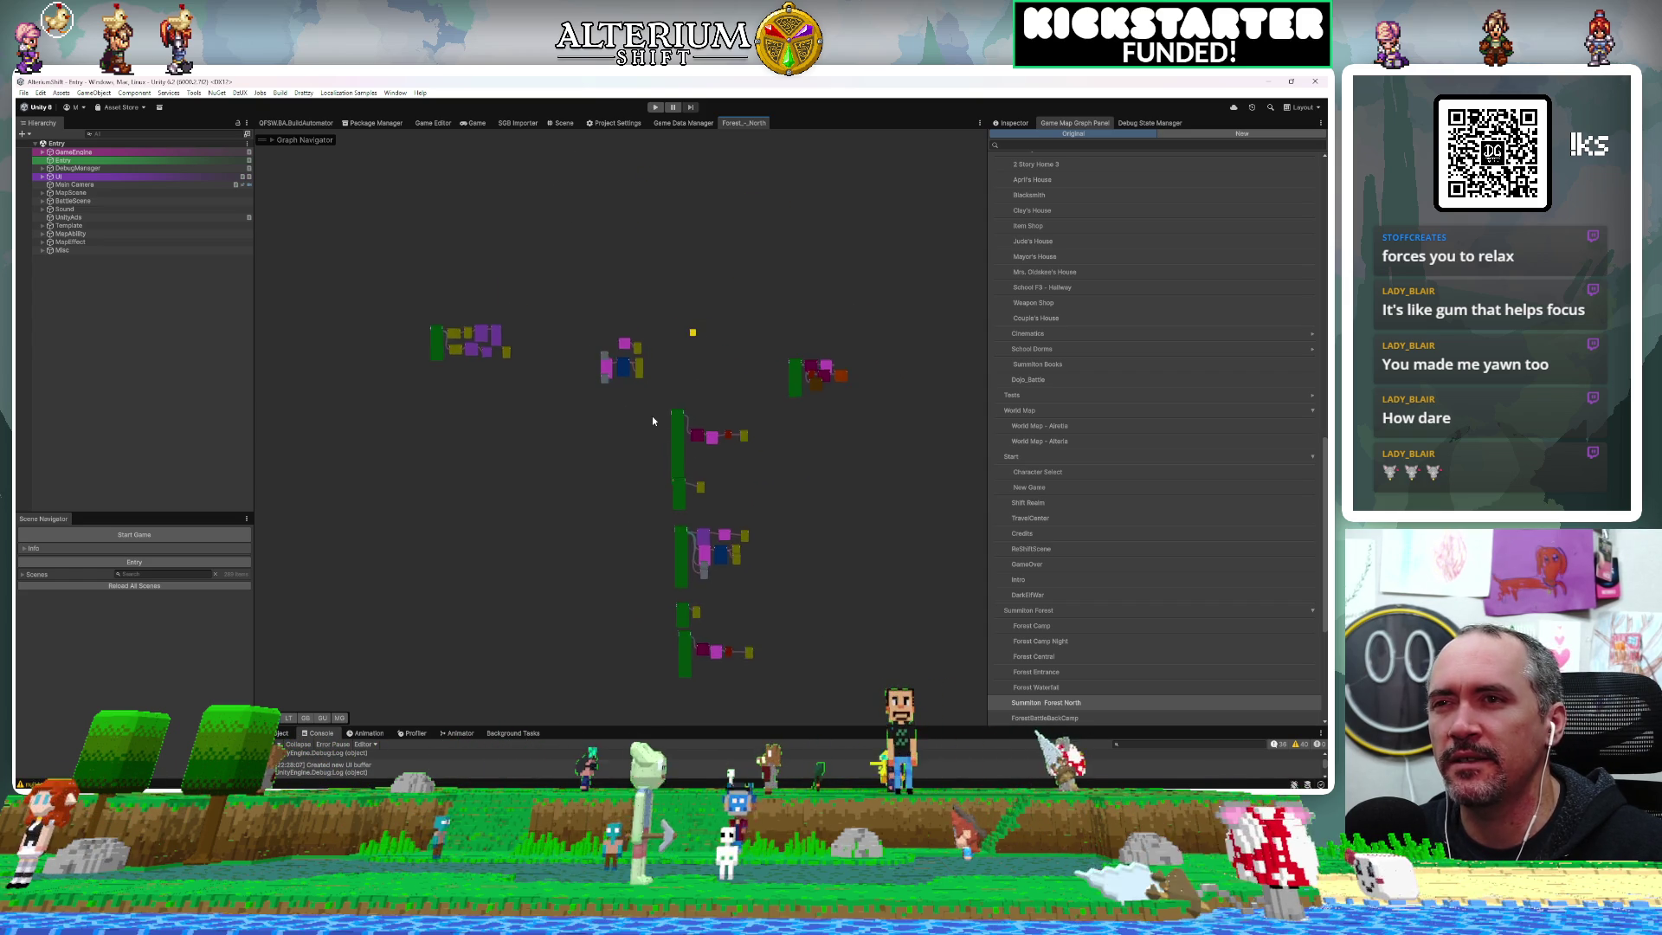
pyautogui.scroll(8, 652, 416)
pyautogui.scroll(2, 652, 415)
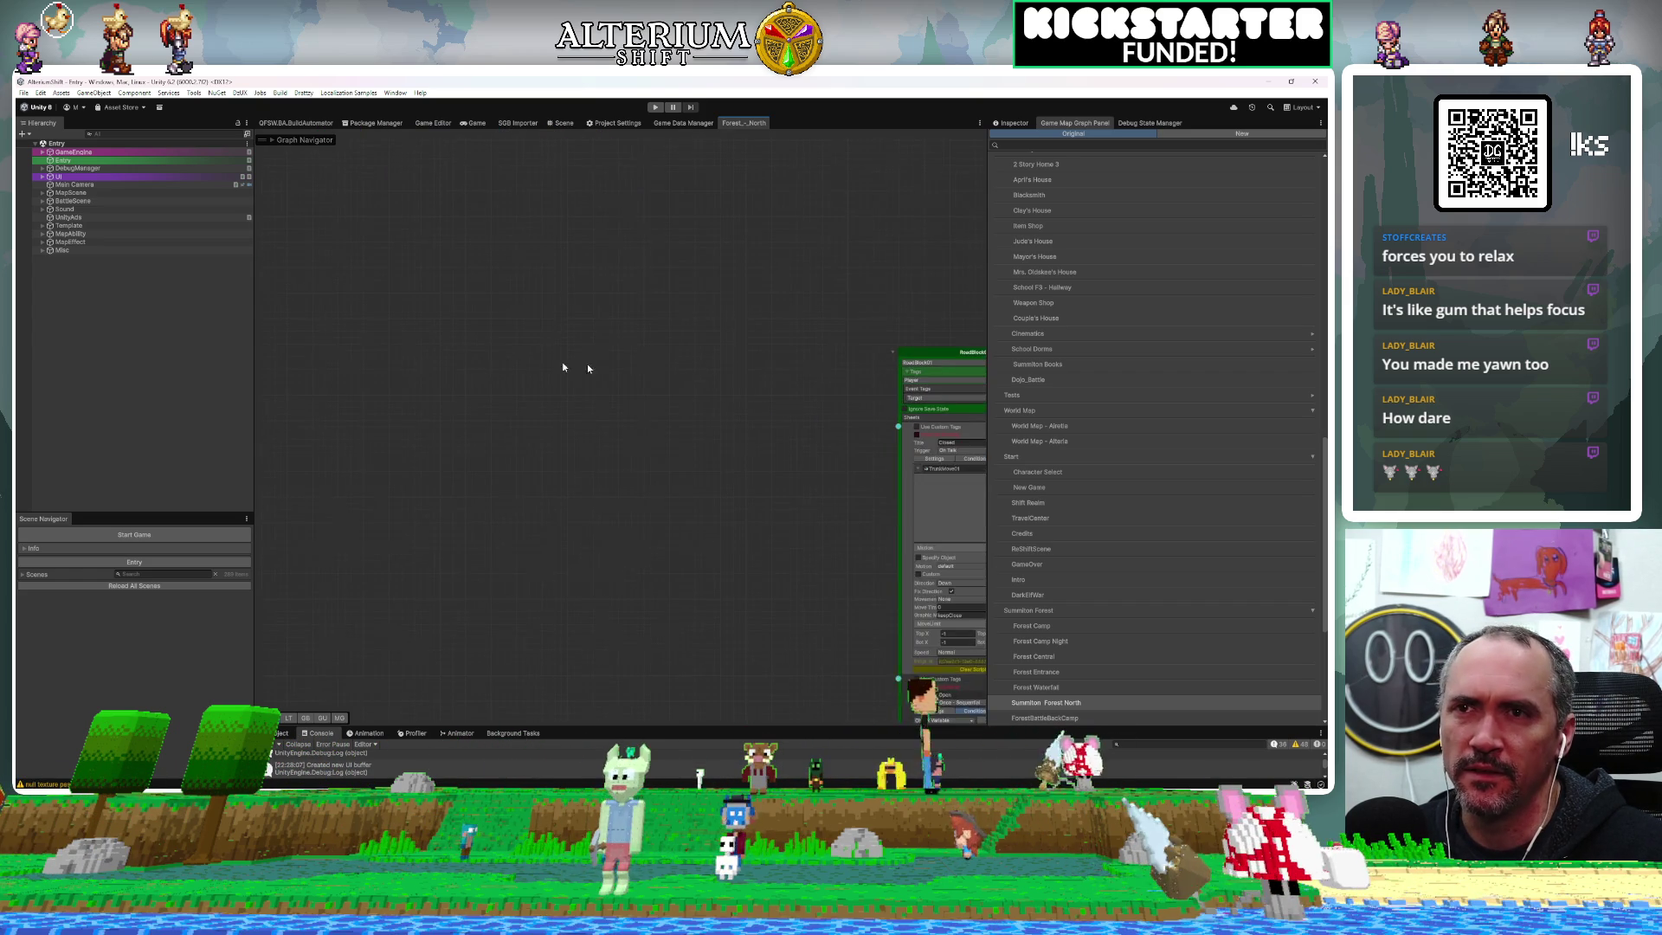
# Set the Target01 node's action to Target Hit Focus instead of Target Hit Static
pyautogui.scroll(1, 802, 351)
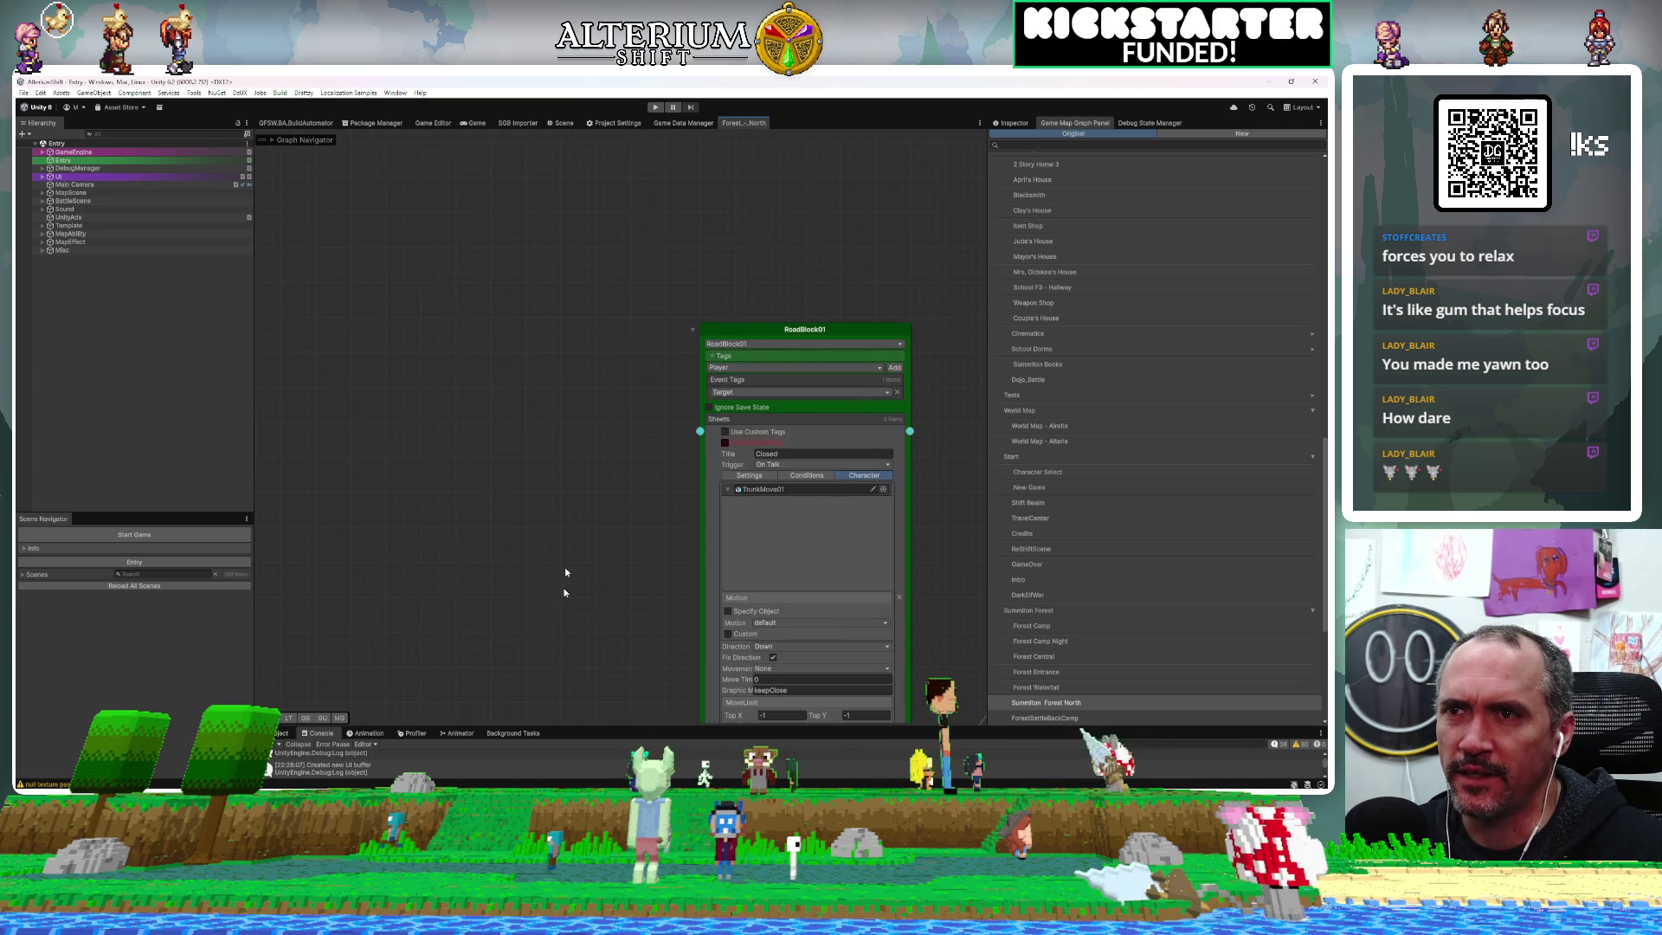
pyautogui.moveTo(557, 604); pyautogui.dragTo(409, 202)
pyautogui.scroll(-4, 433, 472)
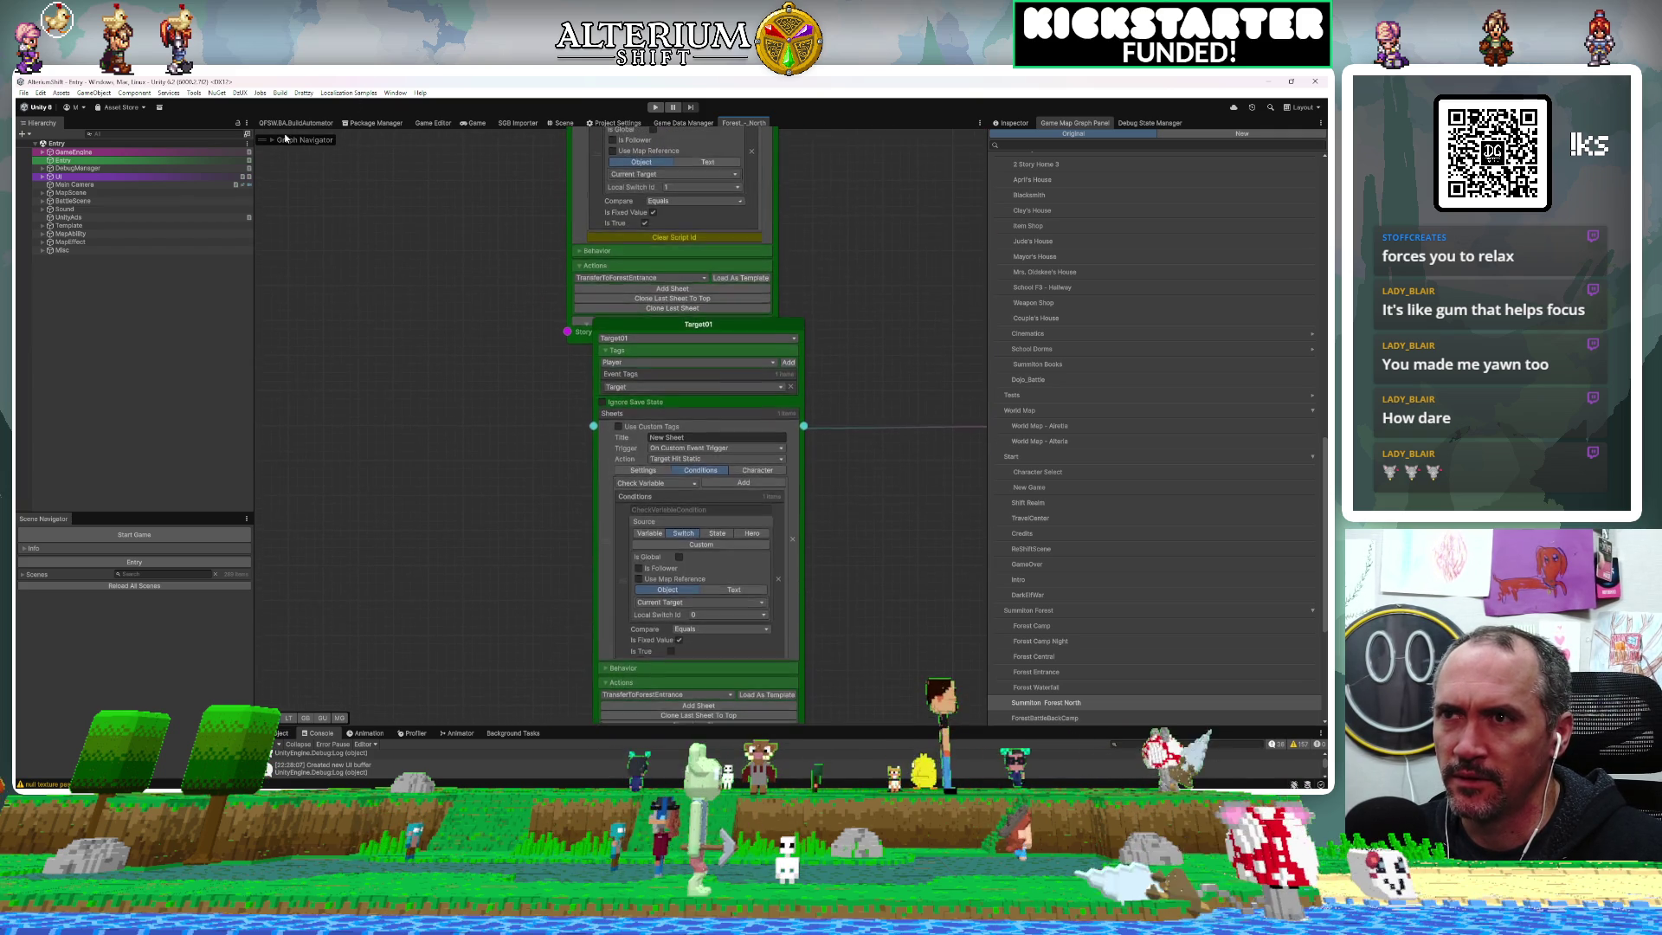
pyautogui.scroll(-1, 394, 346)
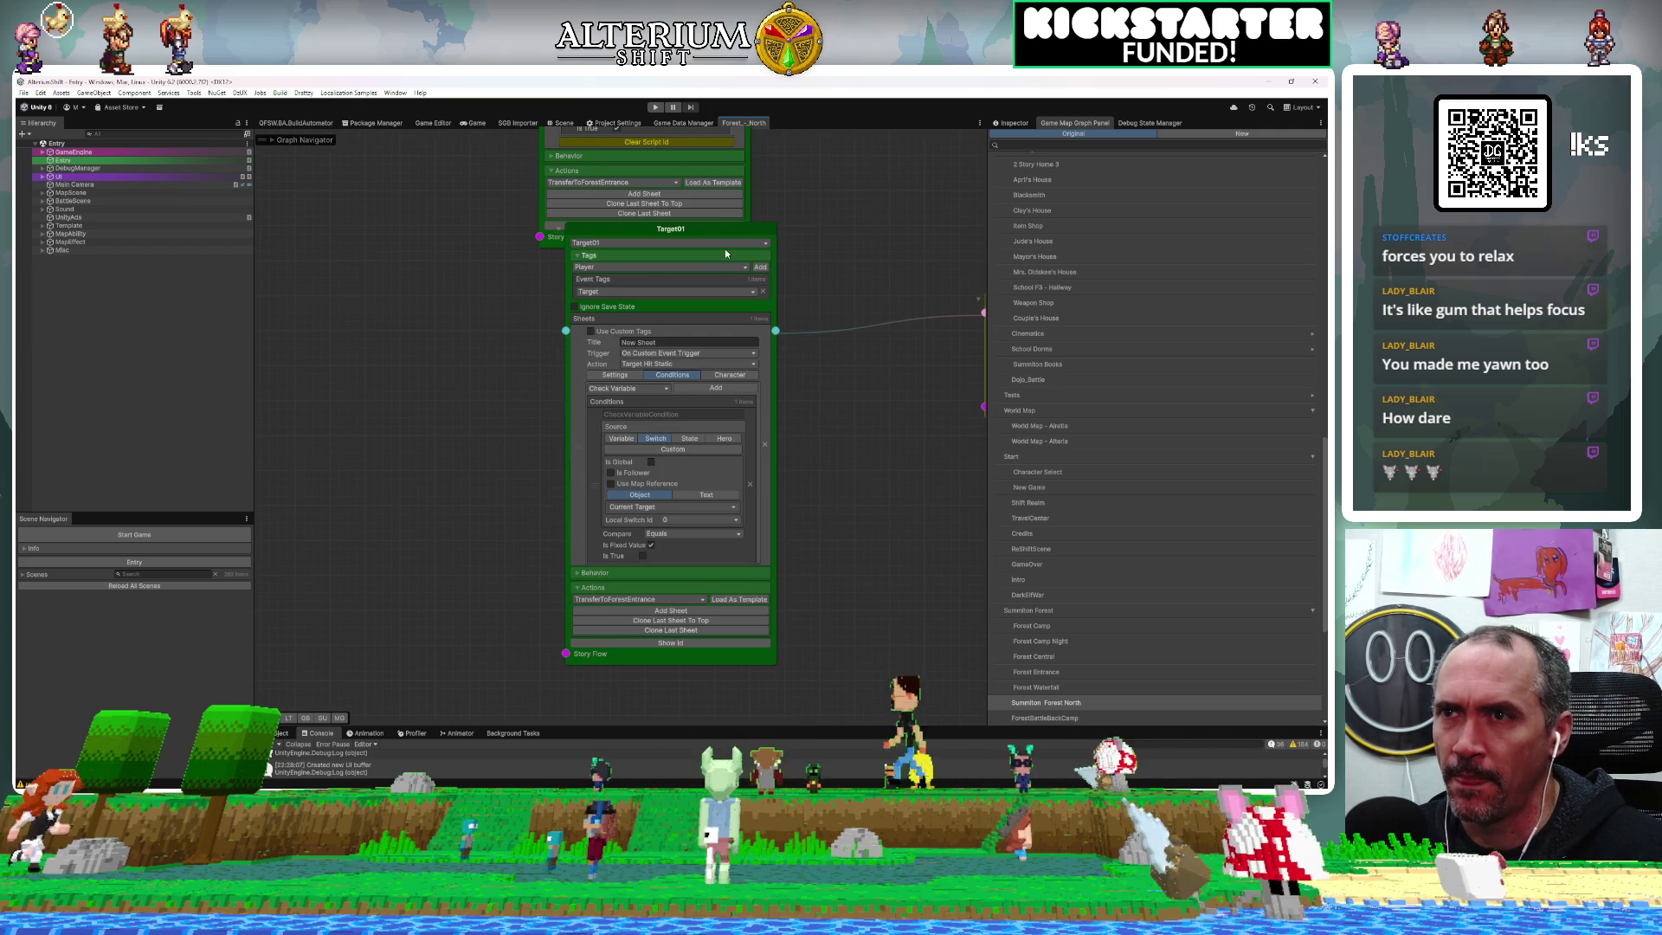
pyautogui.moveTo(724, 232); pyautogui.dragTo(670, 339)
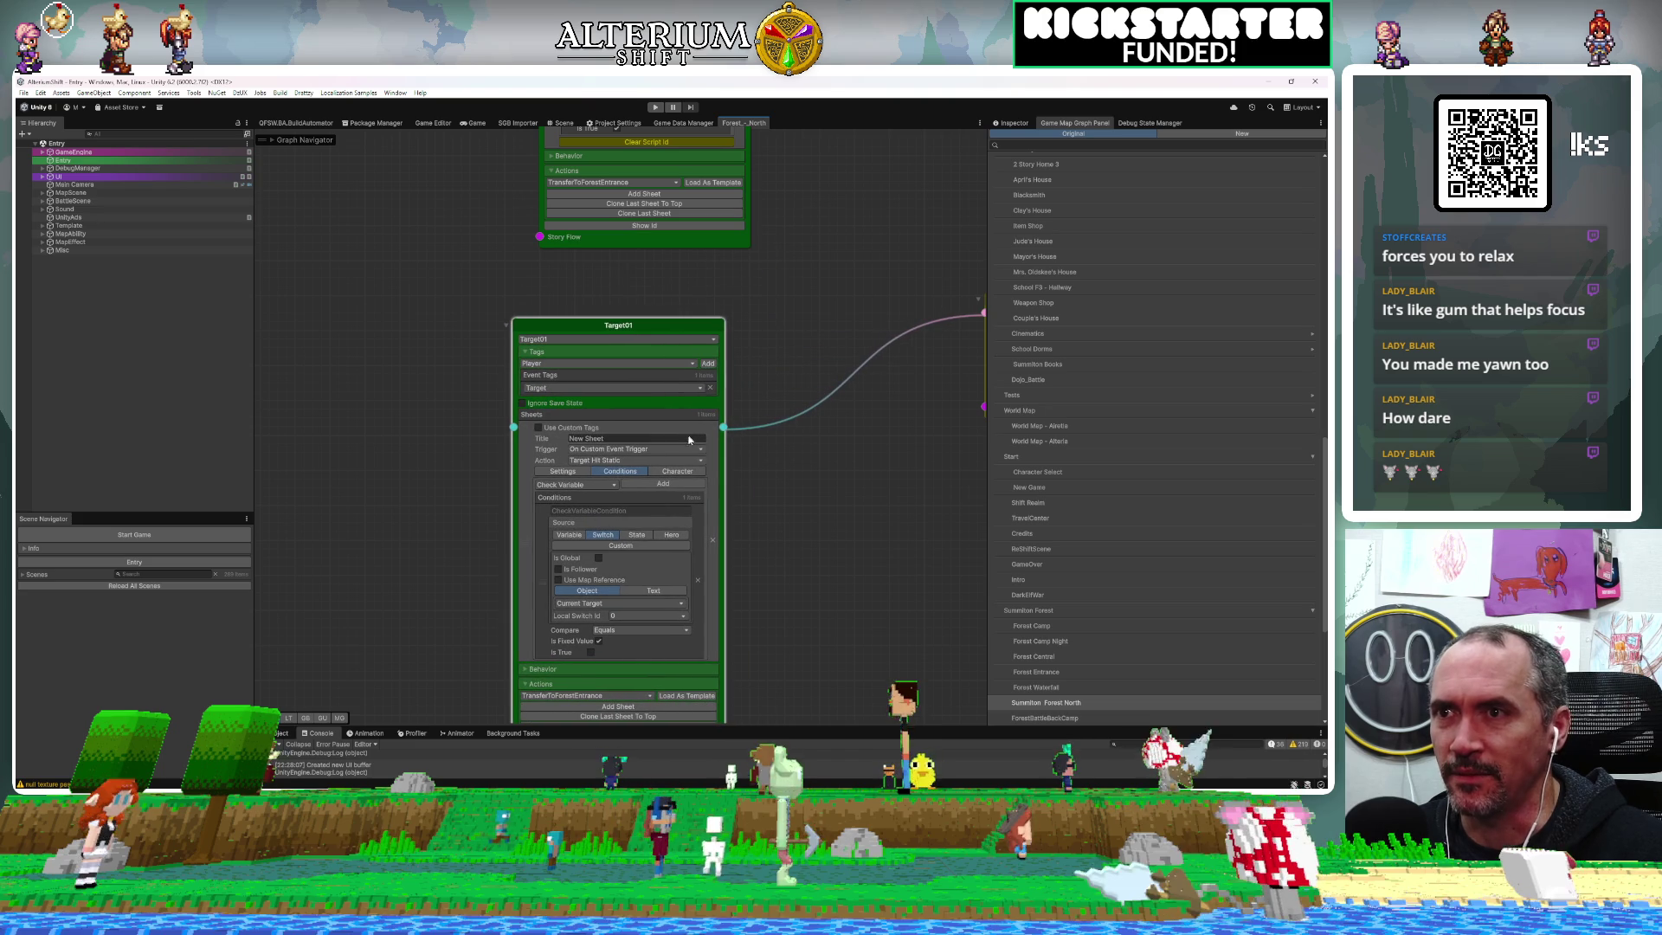
pyautogui.click(671, 459)
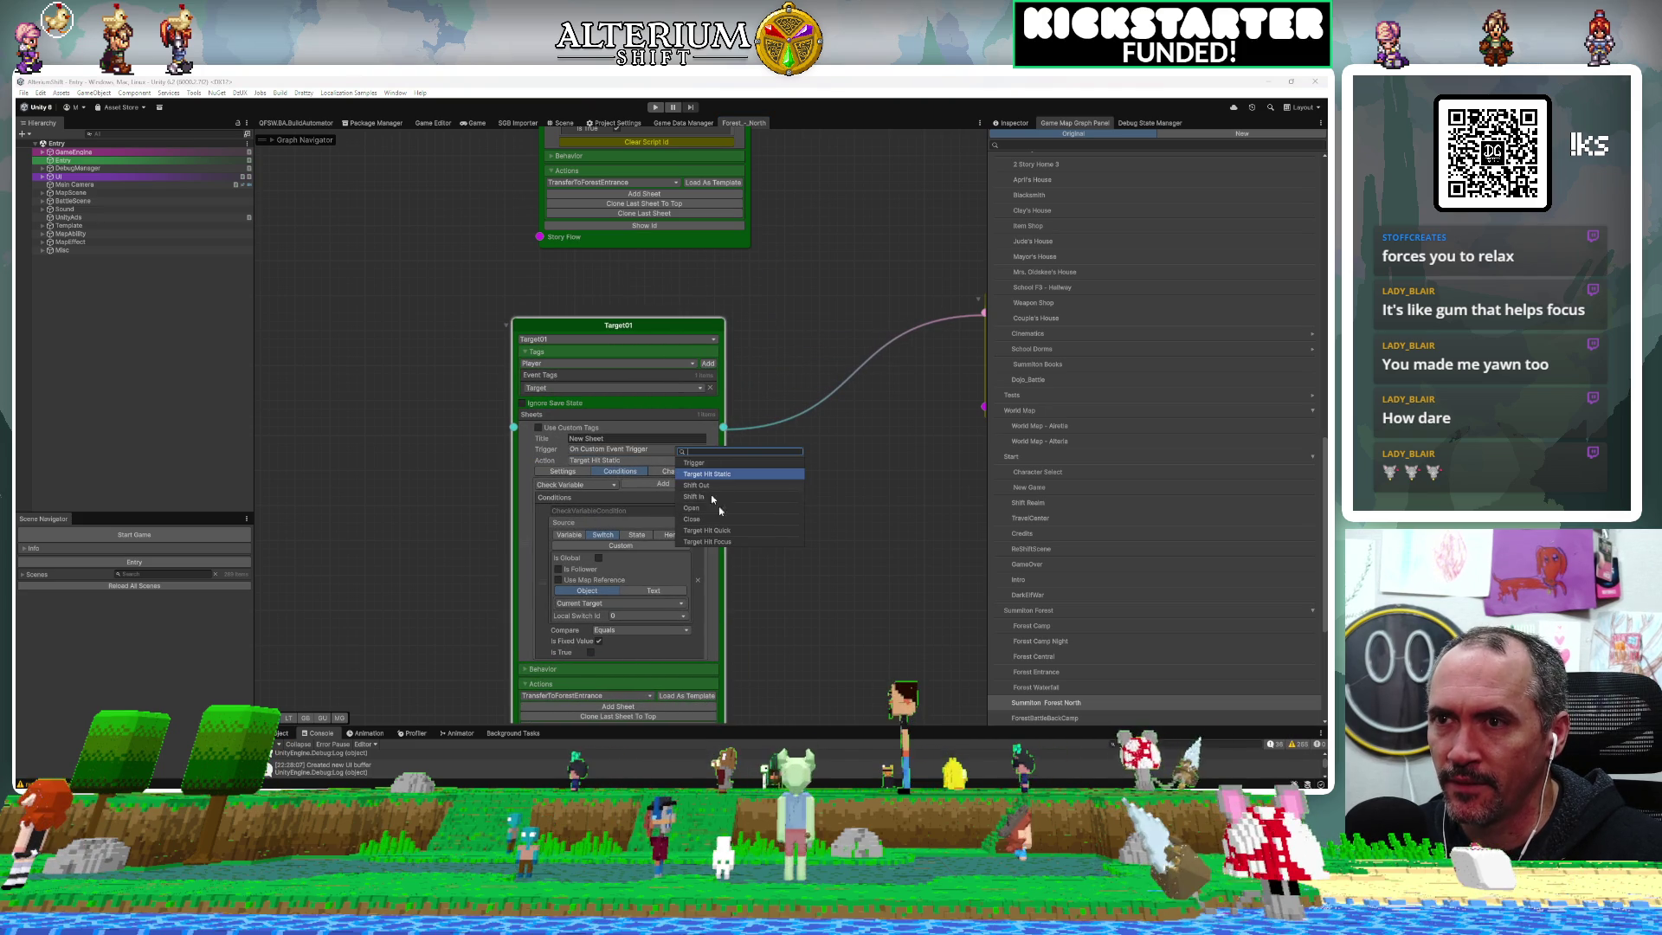
pyautogui.click(729, 545)
# Pan over to inspect the Set Switch node linked to Target01
pyautogui.moveTo(749, 542)
pyautogui.mouseDown()
pyautogui.moveTo(735, 355)
pyautogui.moveTo(683, 464)
pyautogui.moveTo(528, 598)
pyautogui.moveTo(630, 545)
pyautogui.mouseUp()
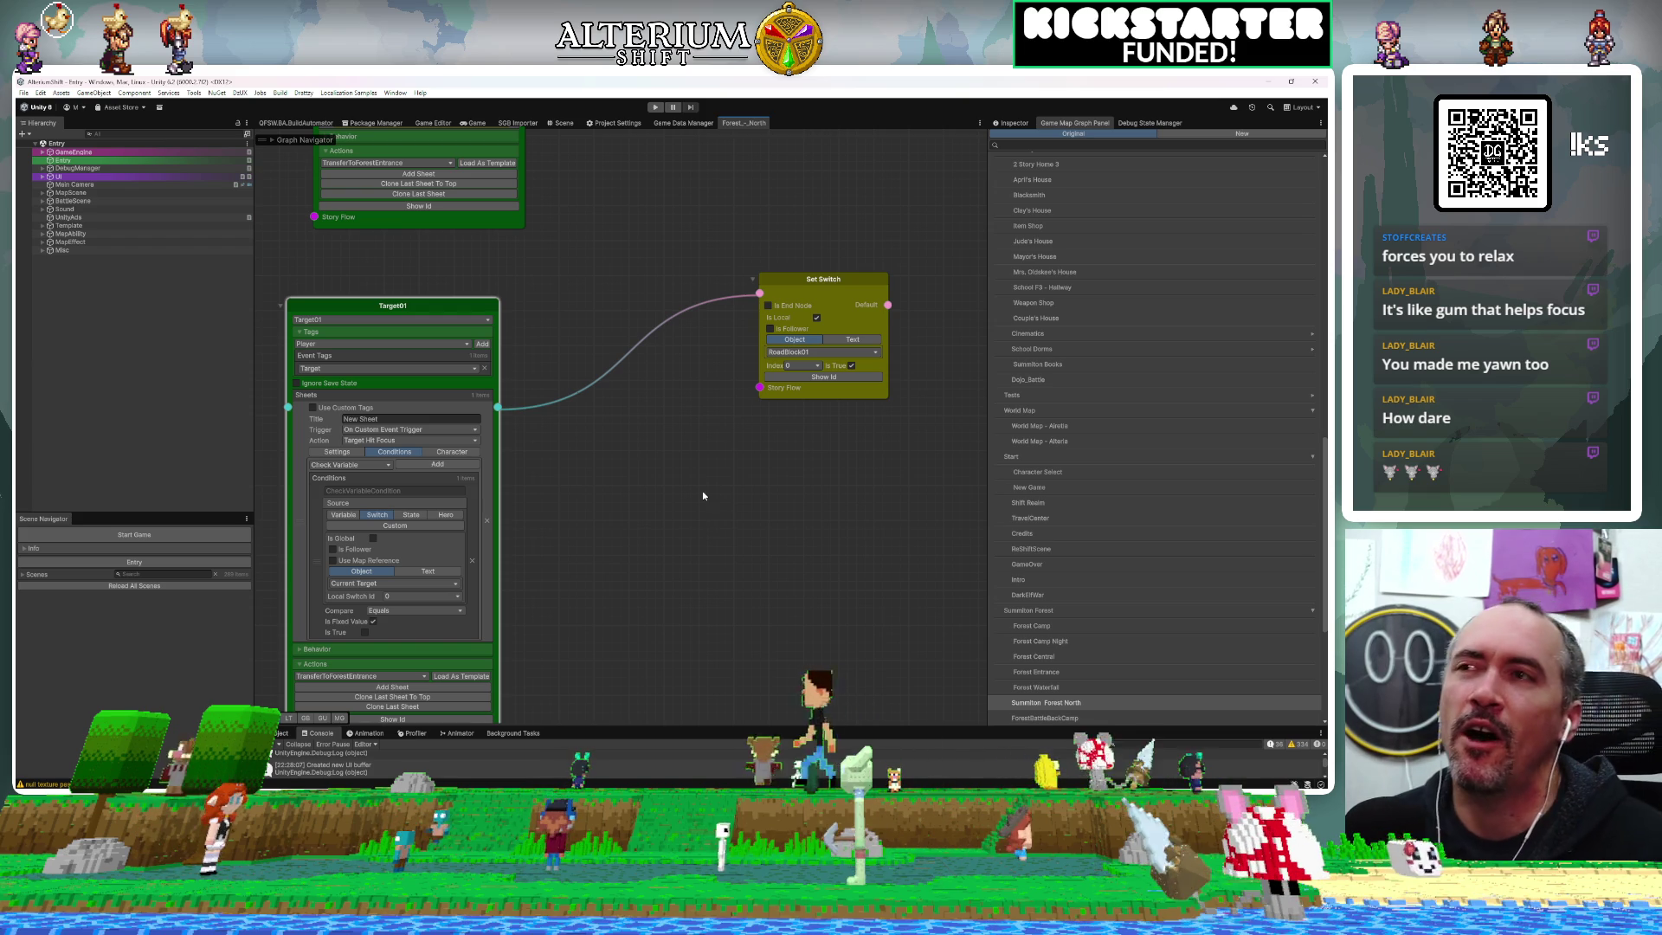
pyautogui.scroll(-5, 752, 508)
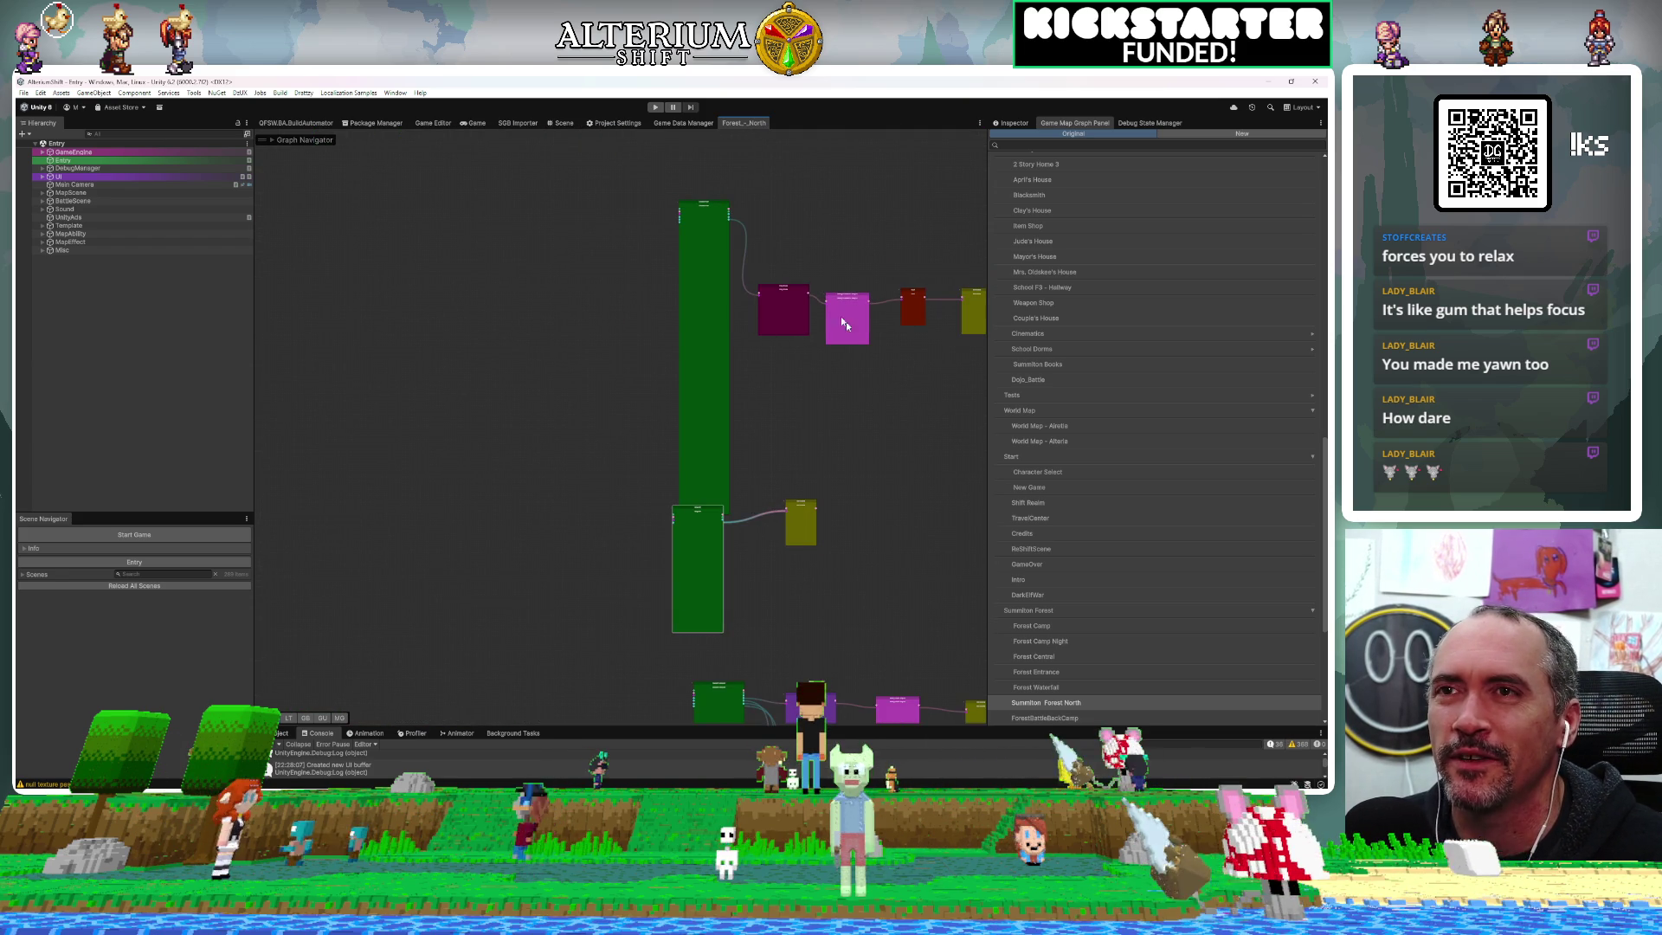
pyautogui.scroll(5, 876, 302)
pyautogui.scroll(-5, 877, 305)
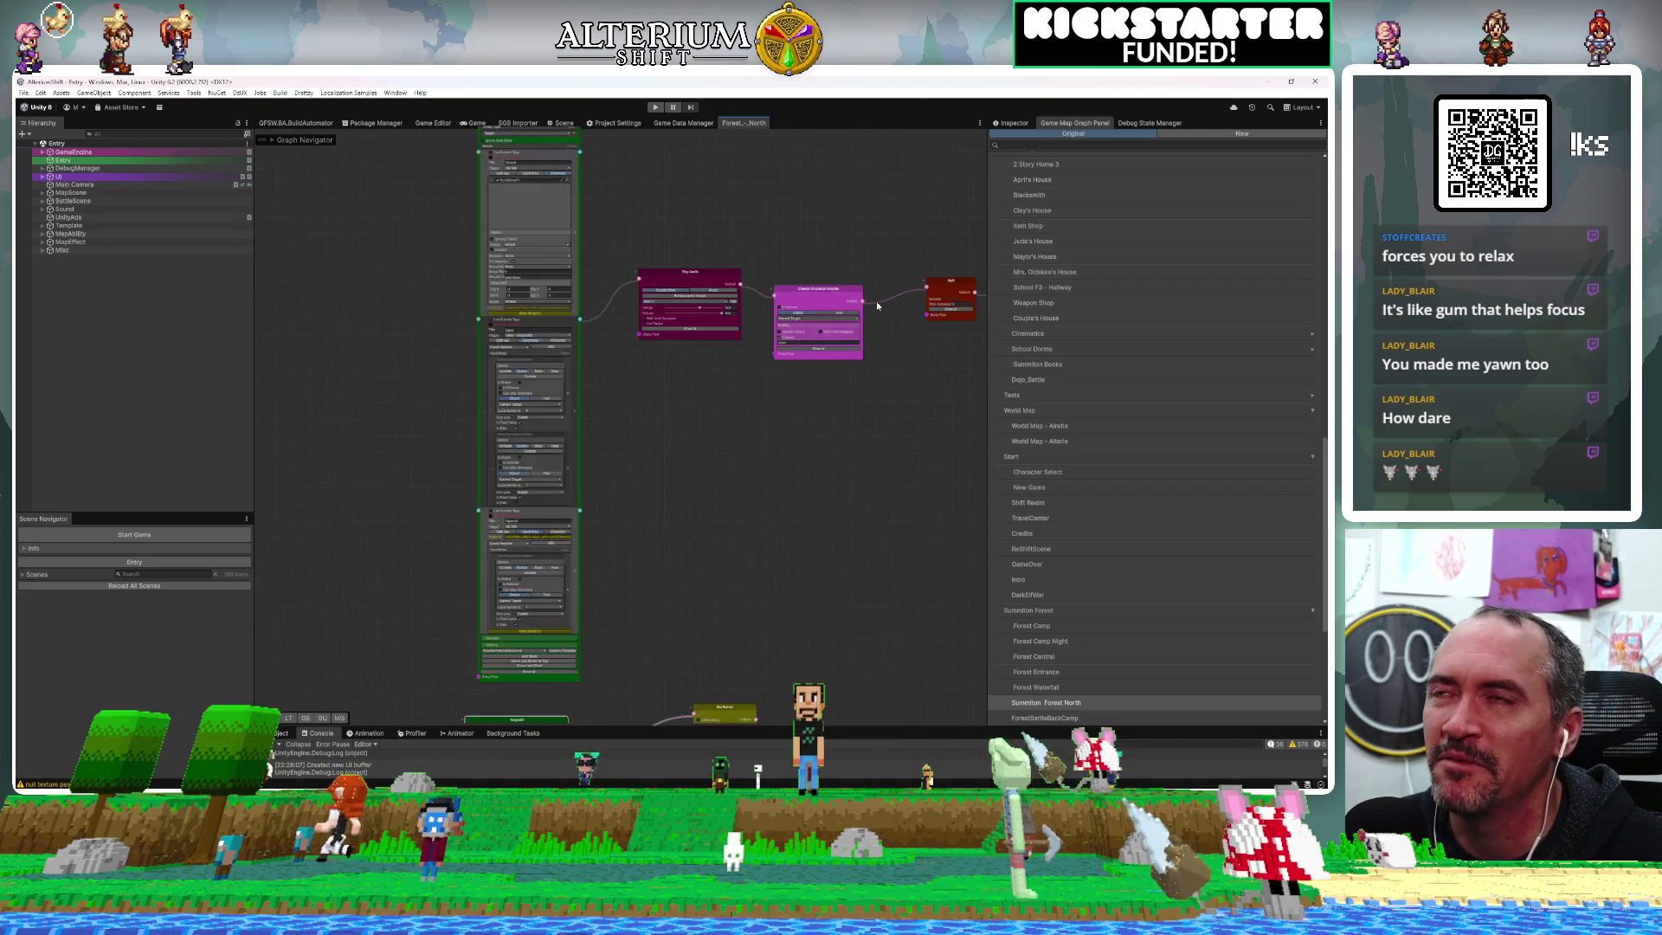
# Run the game from the Game view, continue from a save, and fire two beams at the pulley target
pyautogui.click(476, 123)
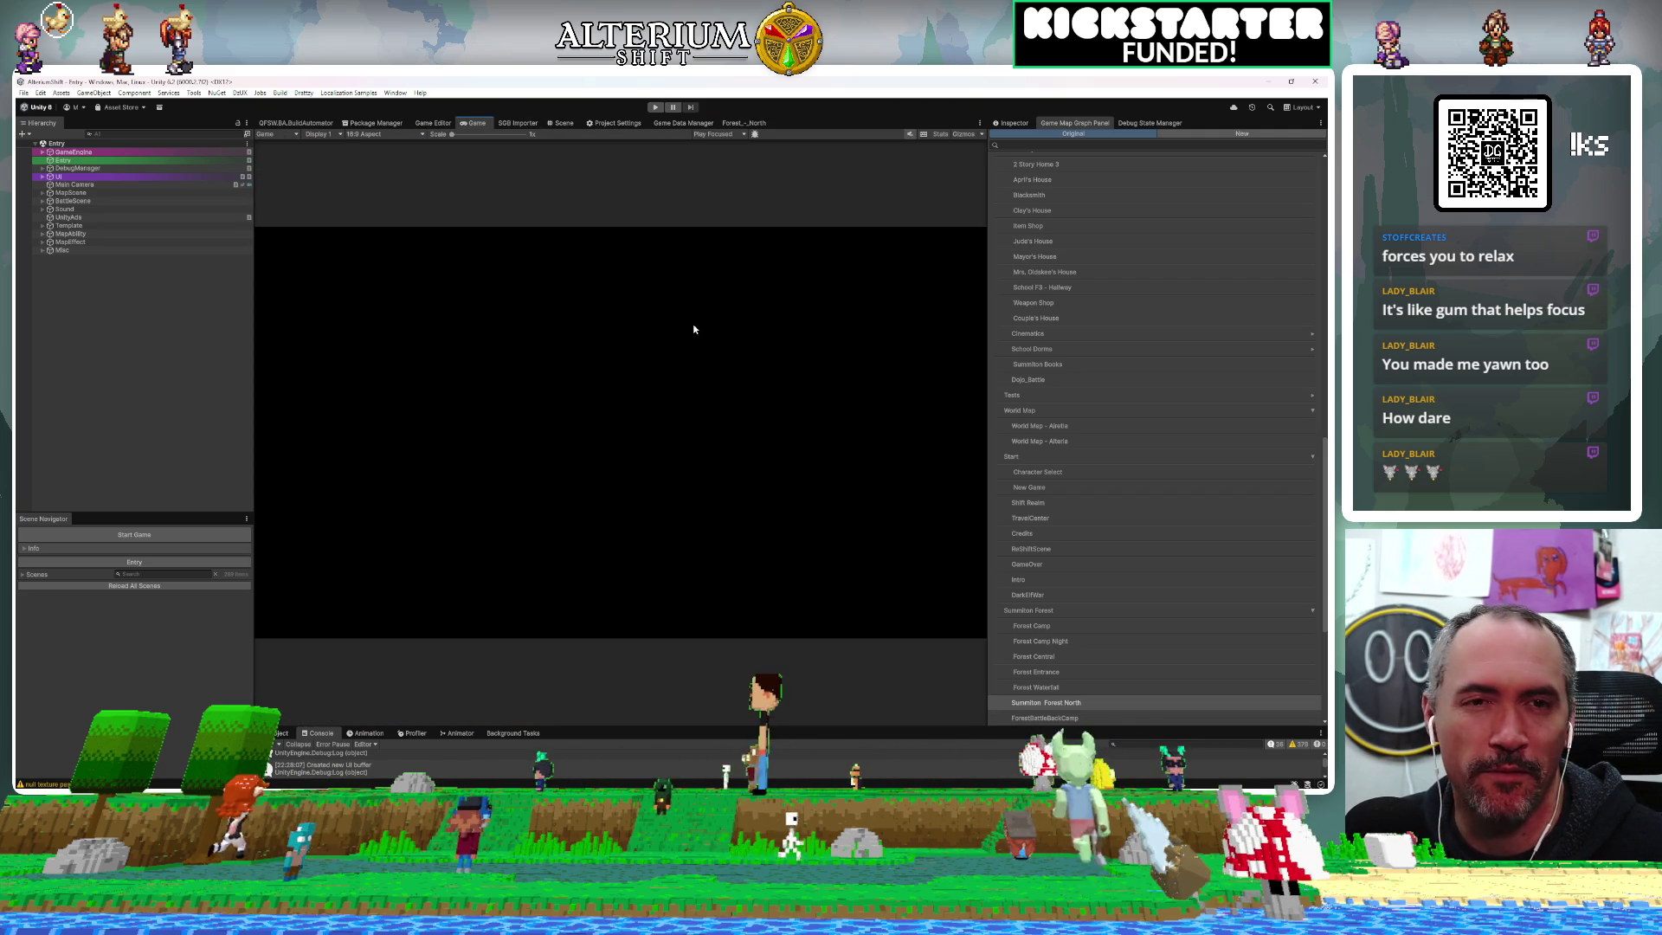
pyautogui.click(656, 107)
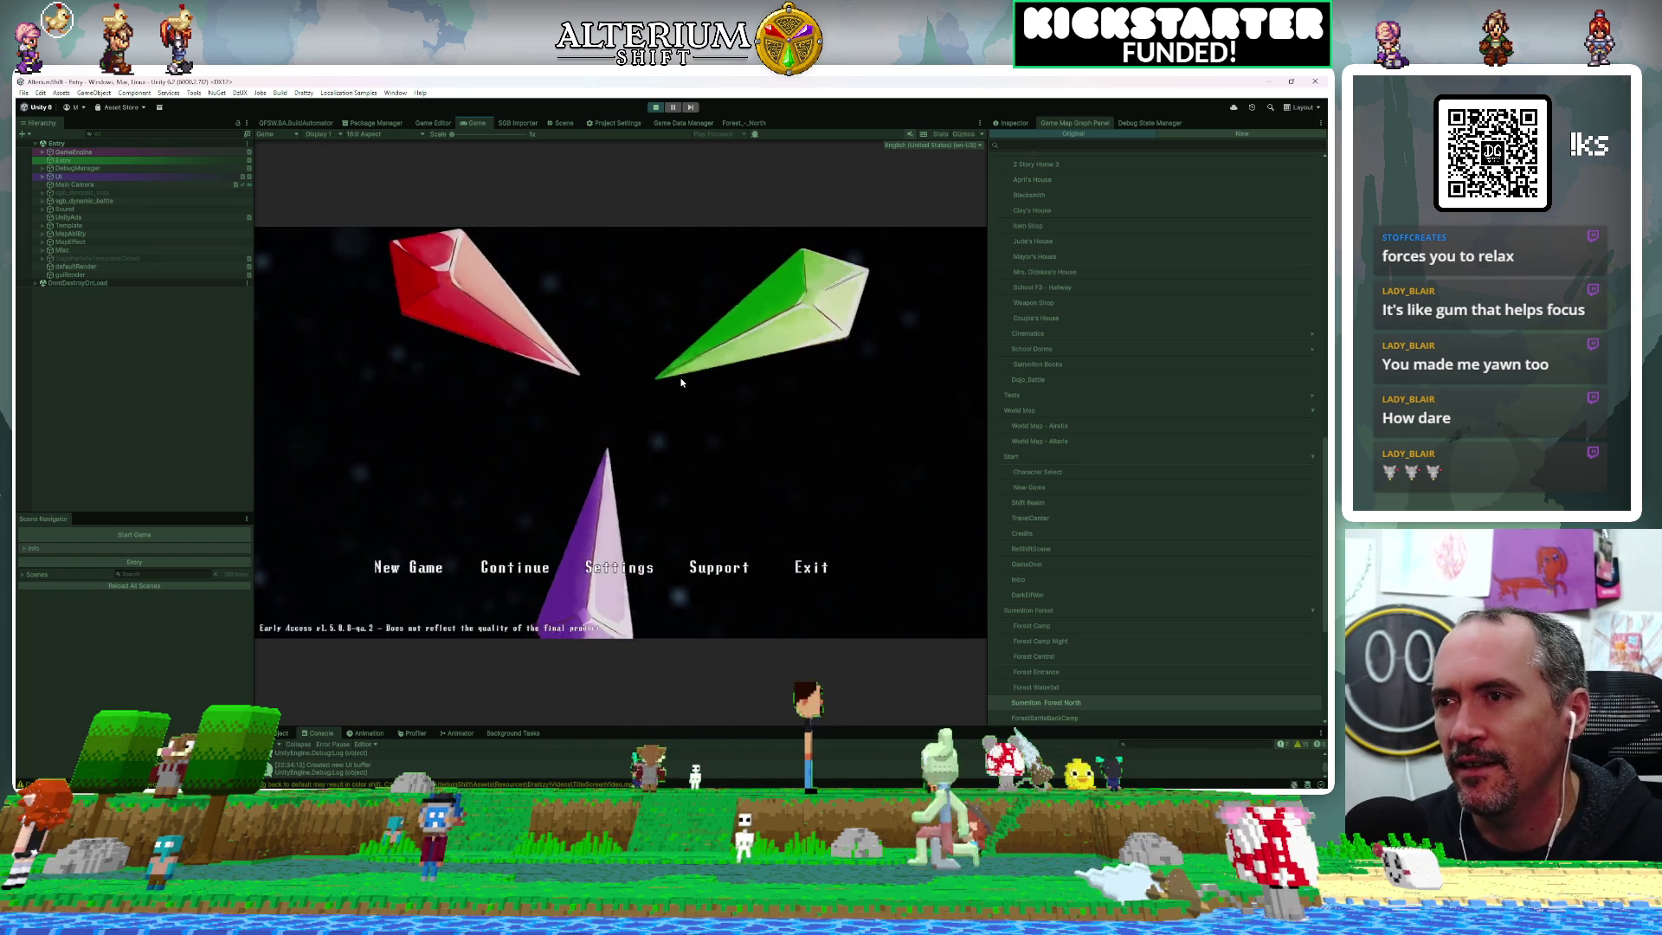
pyautogui.press('z')
pyautogui.press('z')
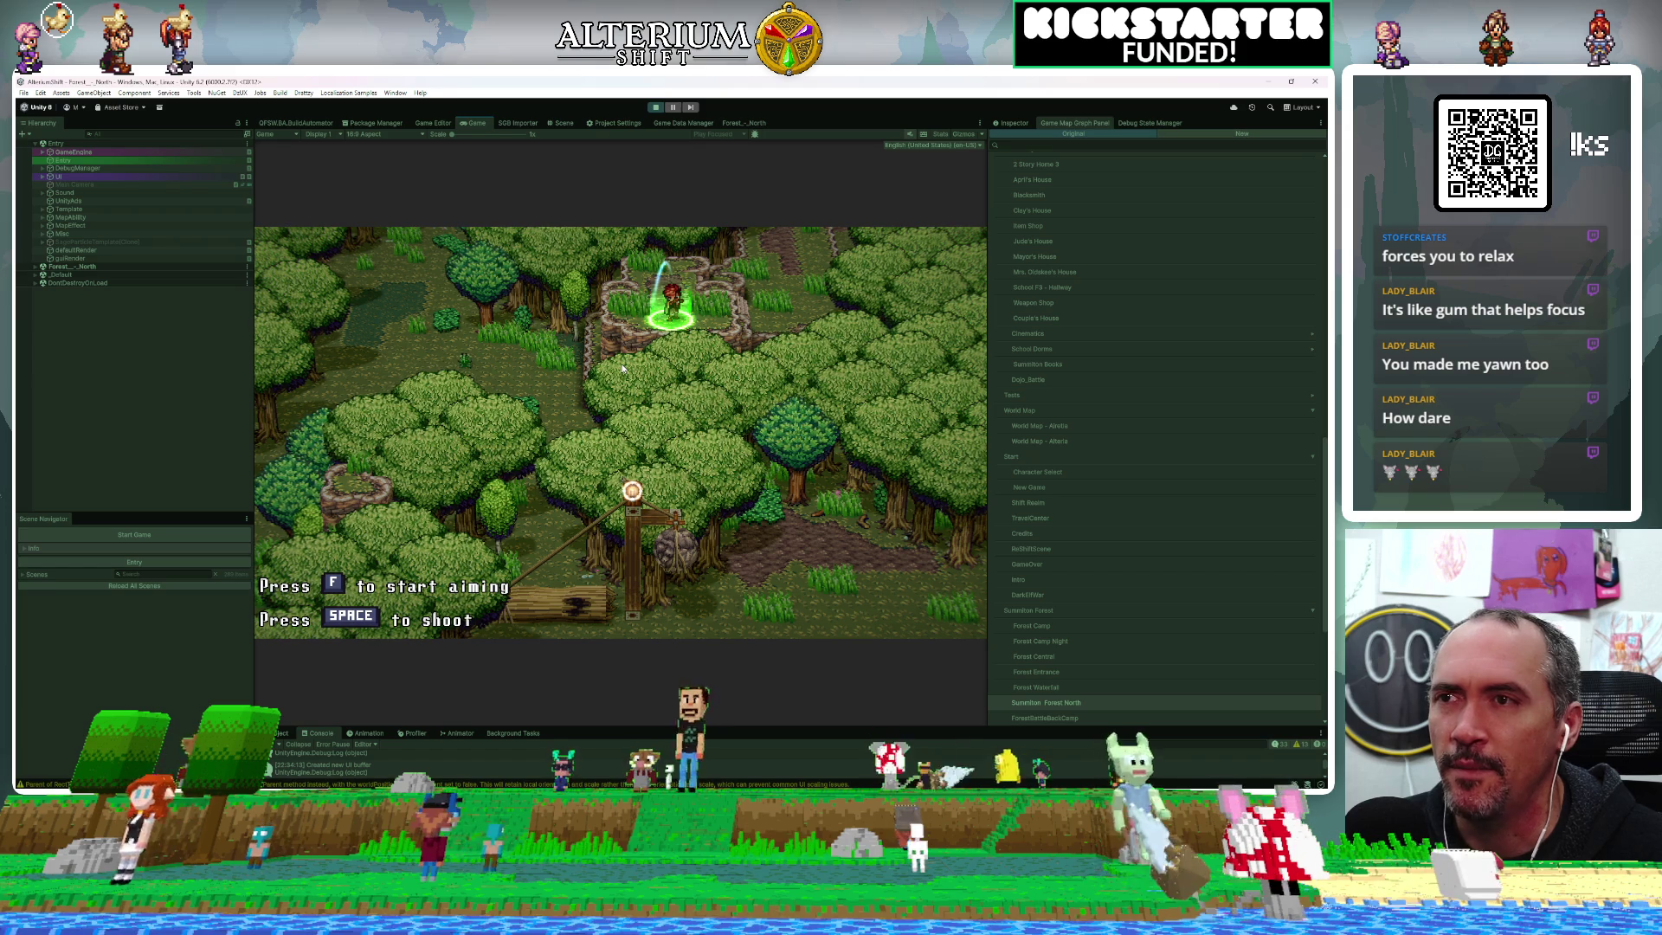
pyautogui.press('space')
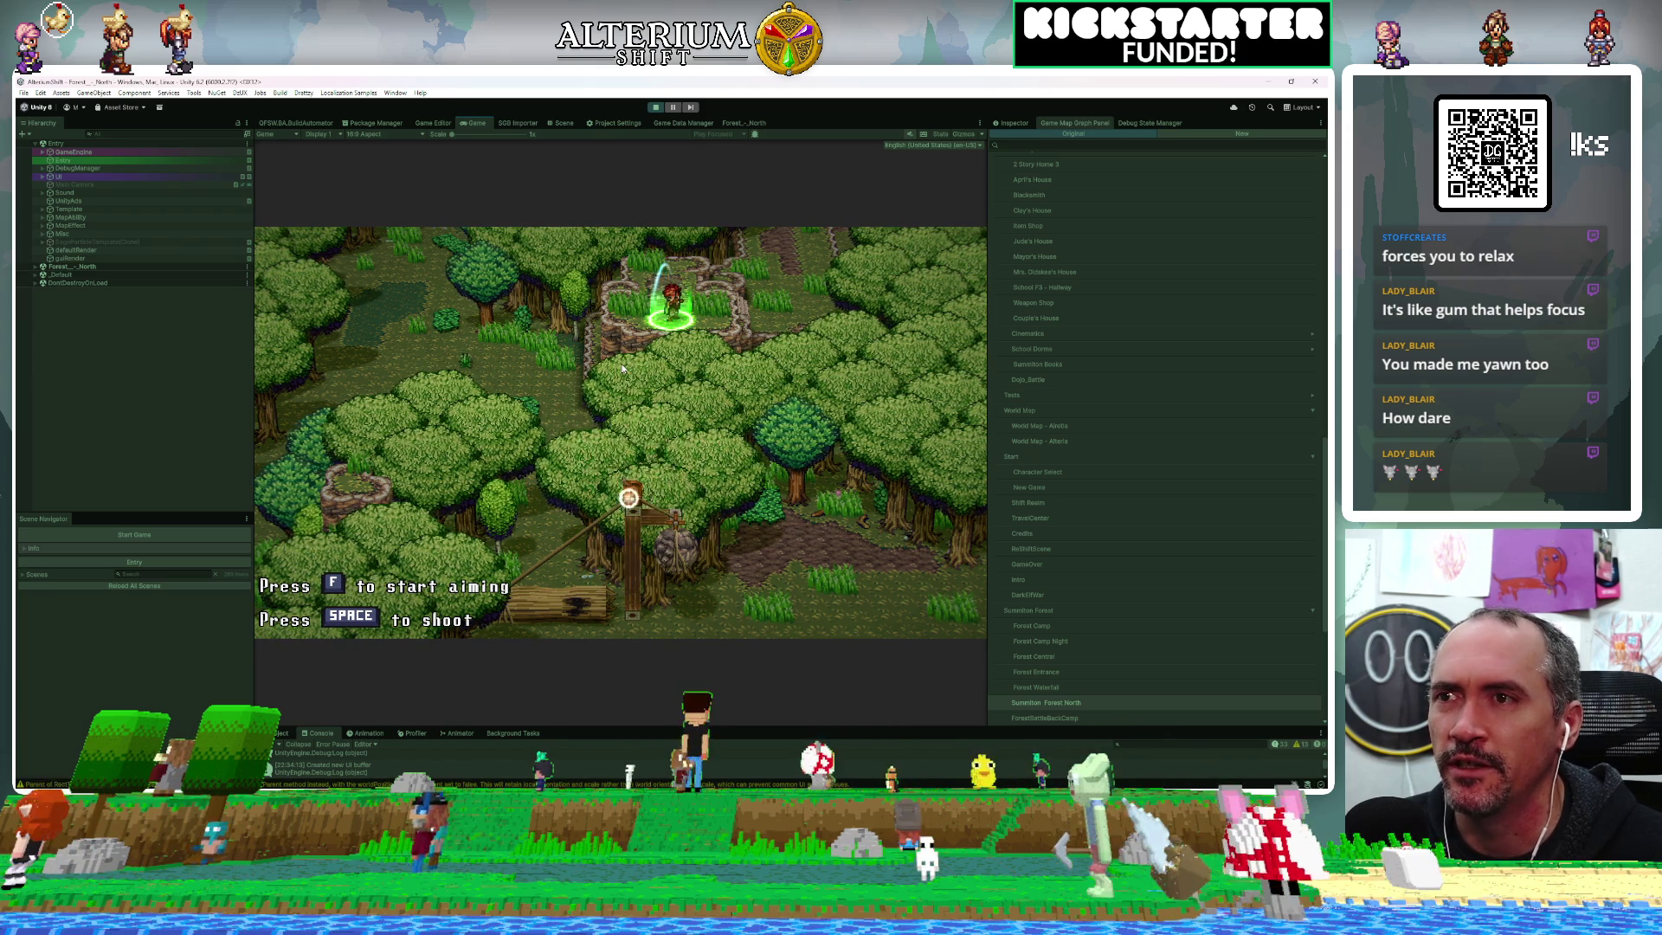
pyautogui.press('space')
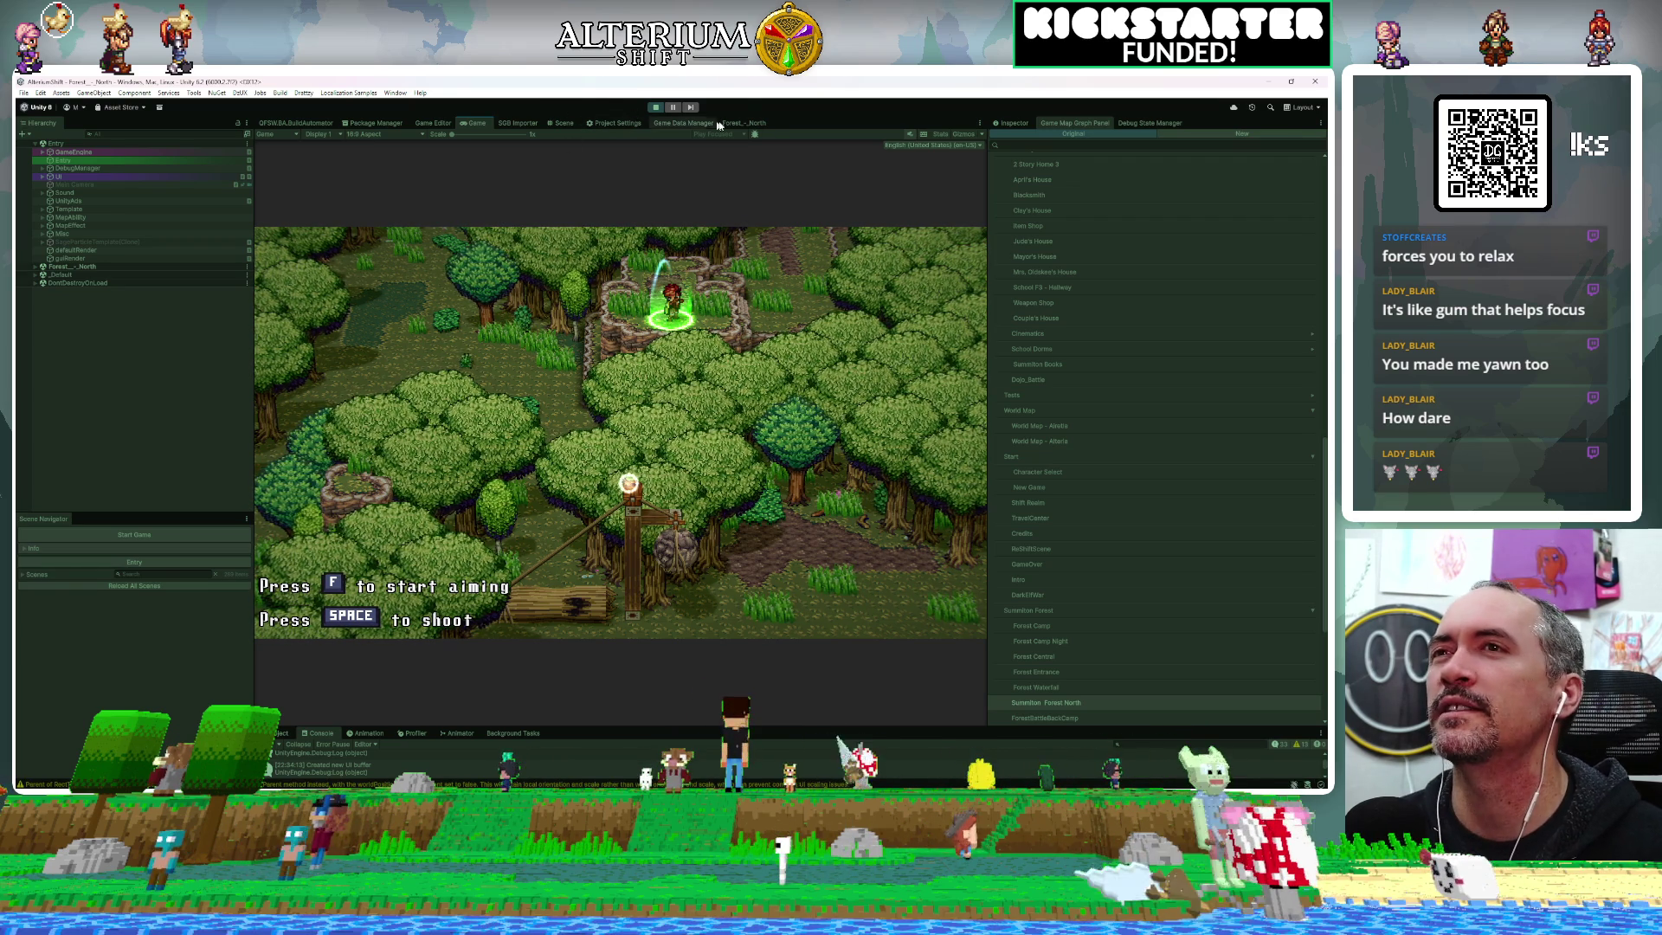
# Zoom the Scene view in on the forest map and select the reticle and catapult
pyautogui.click(562, 124)
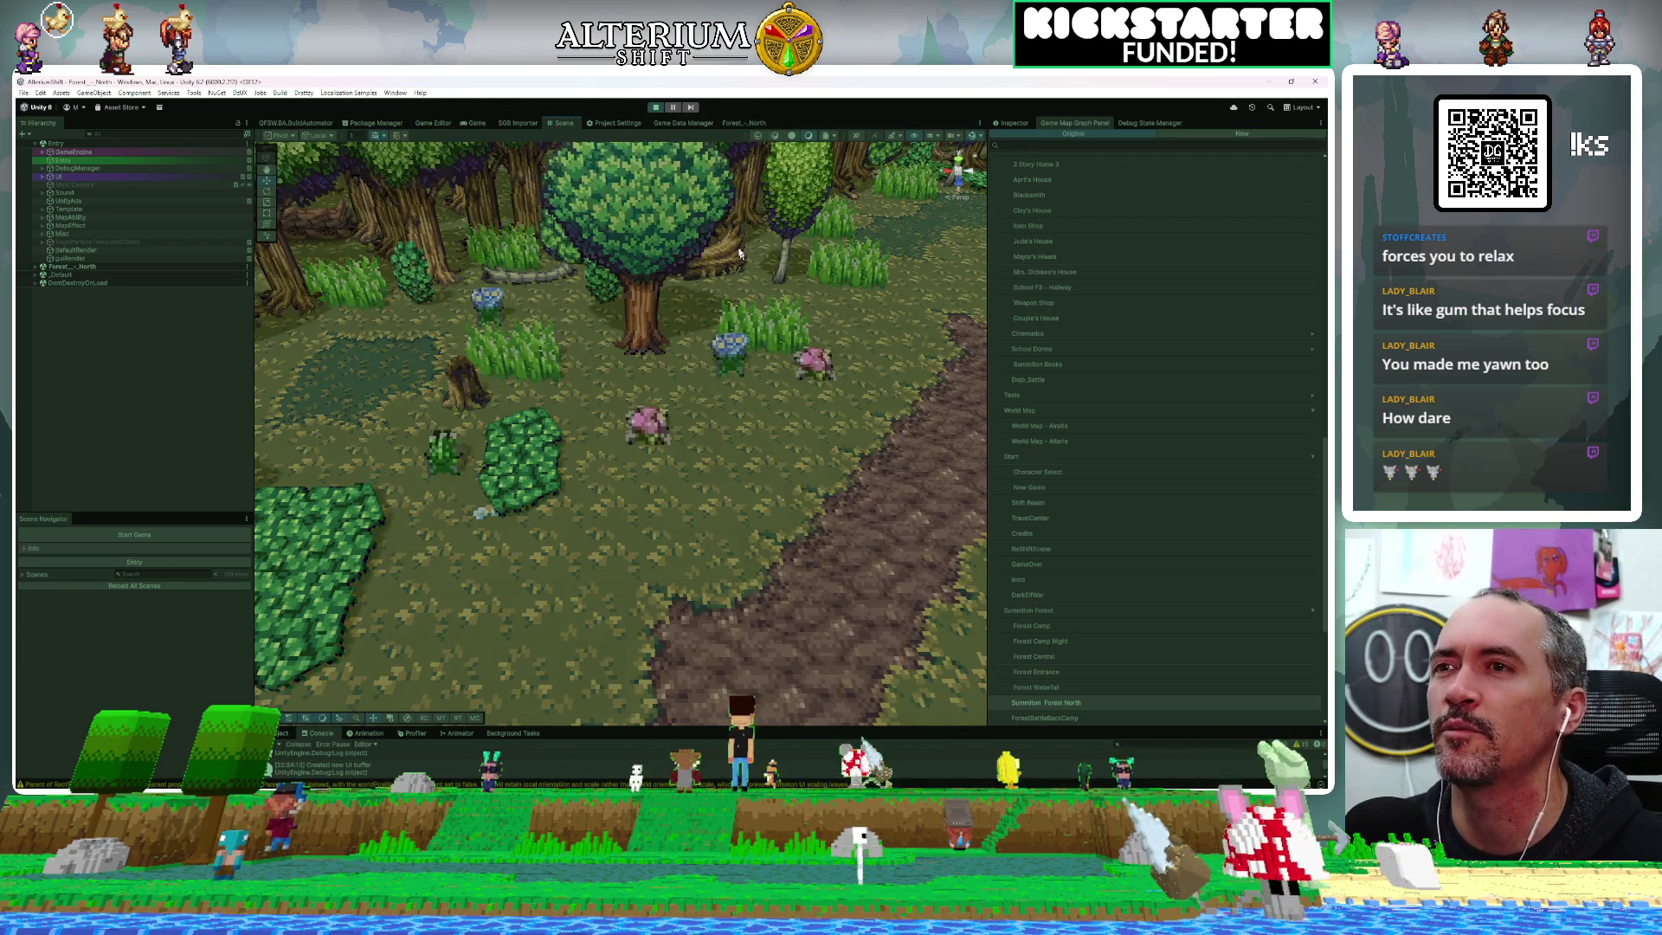
pyautogui.scroll(-10, 753, 262)
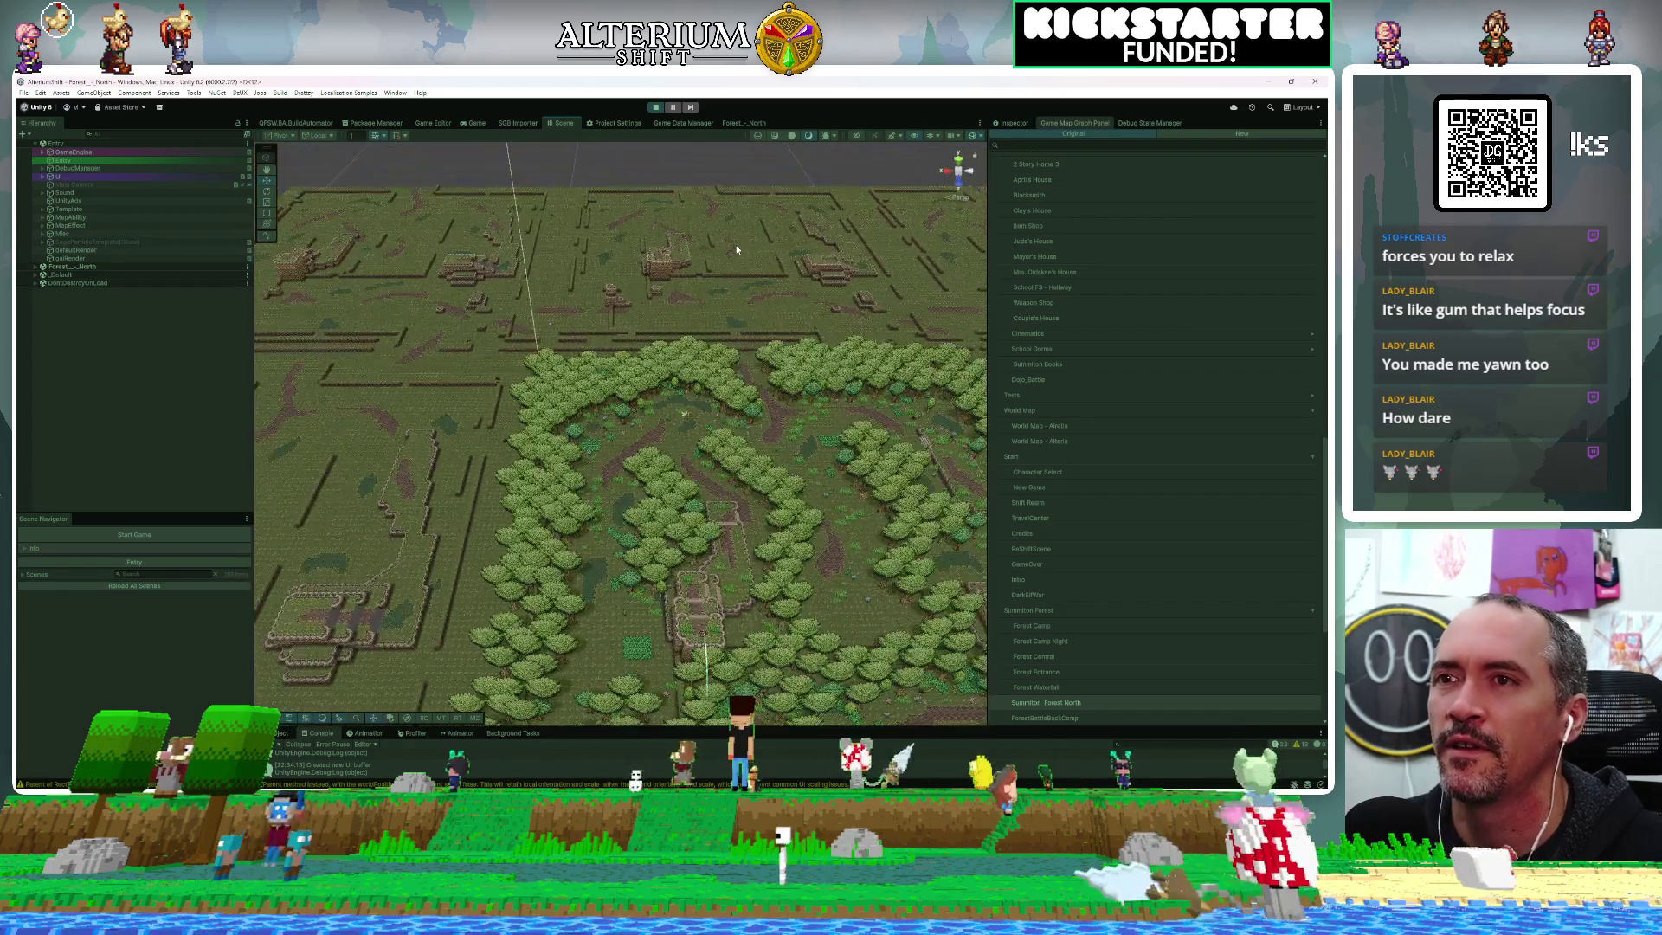
pyautogui.scroll(5, 693, 475)
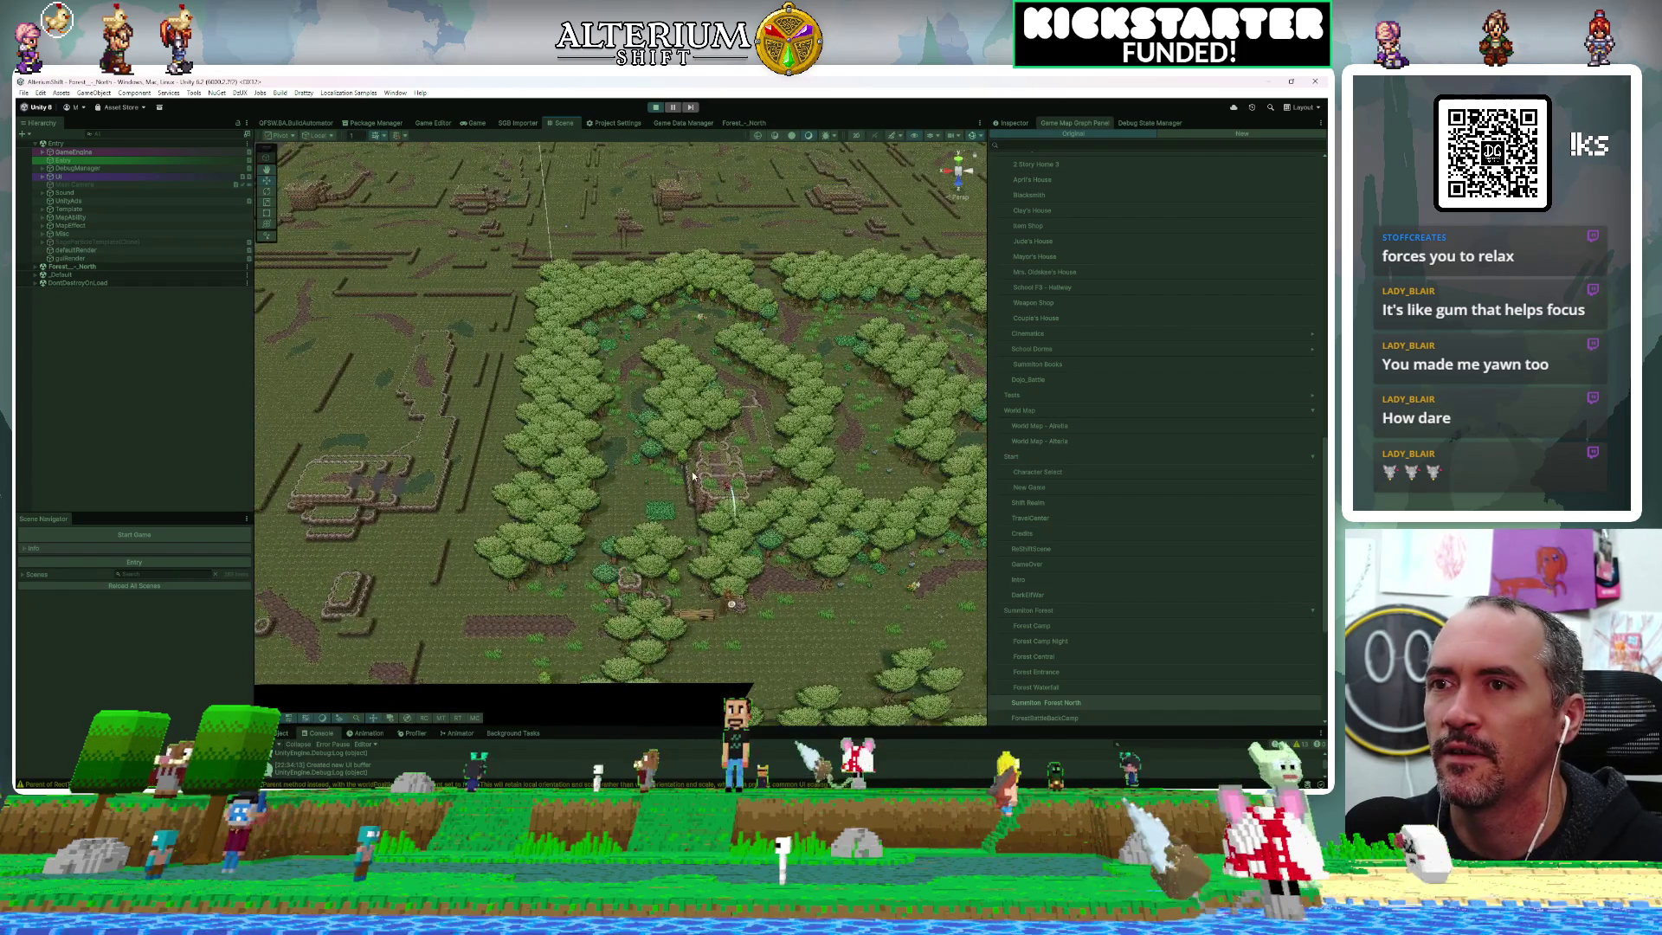
pyautogui.scroll(8, 729, 489)
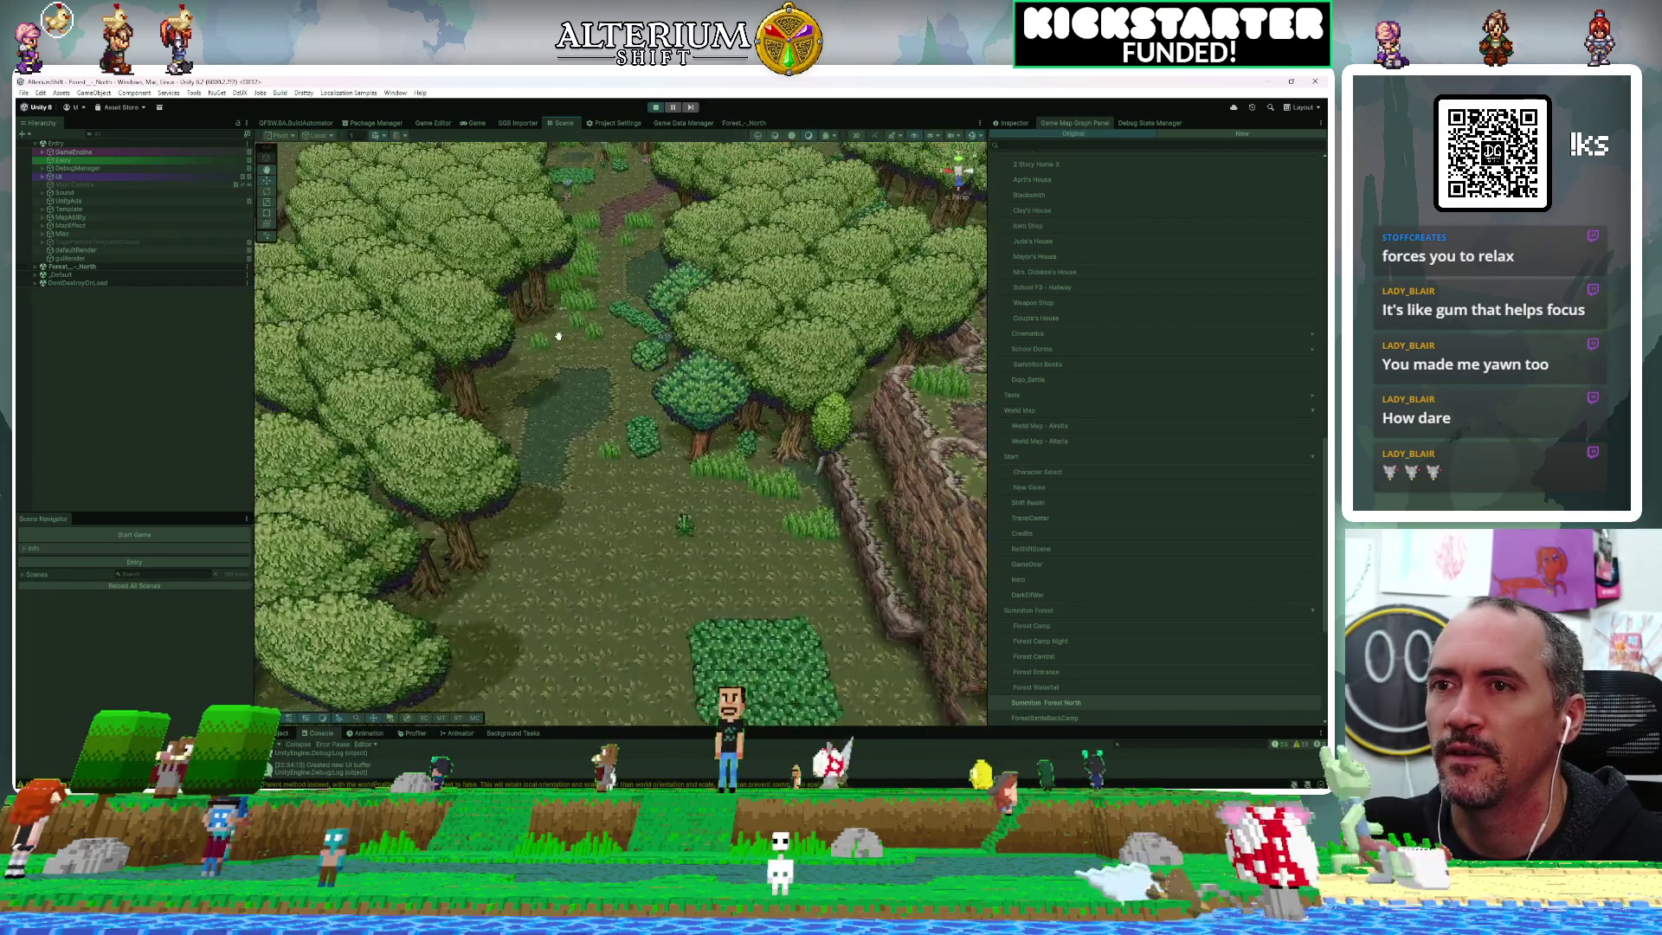
pyautogui.scroll(8, 484, 278)
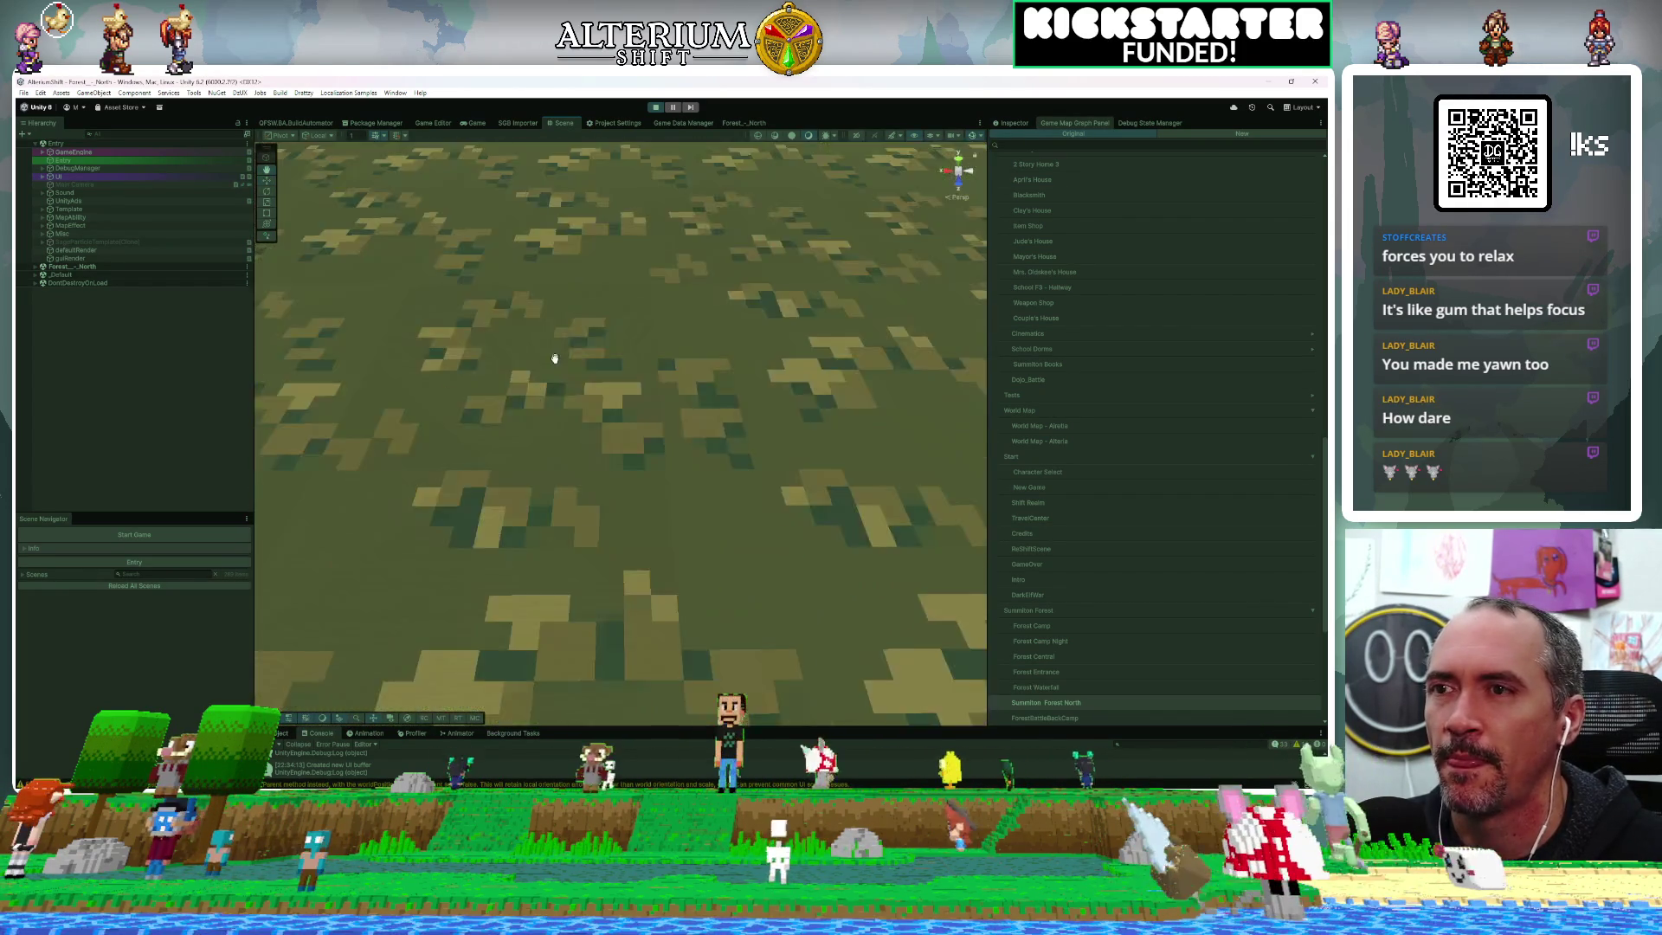
pyautogui.scroll(3, 606, 451)
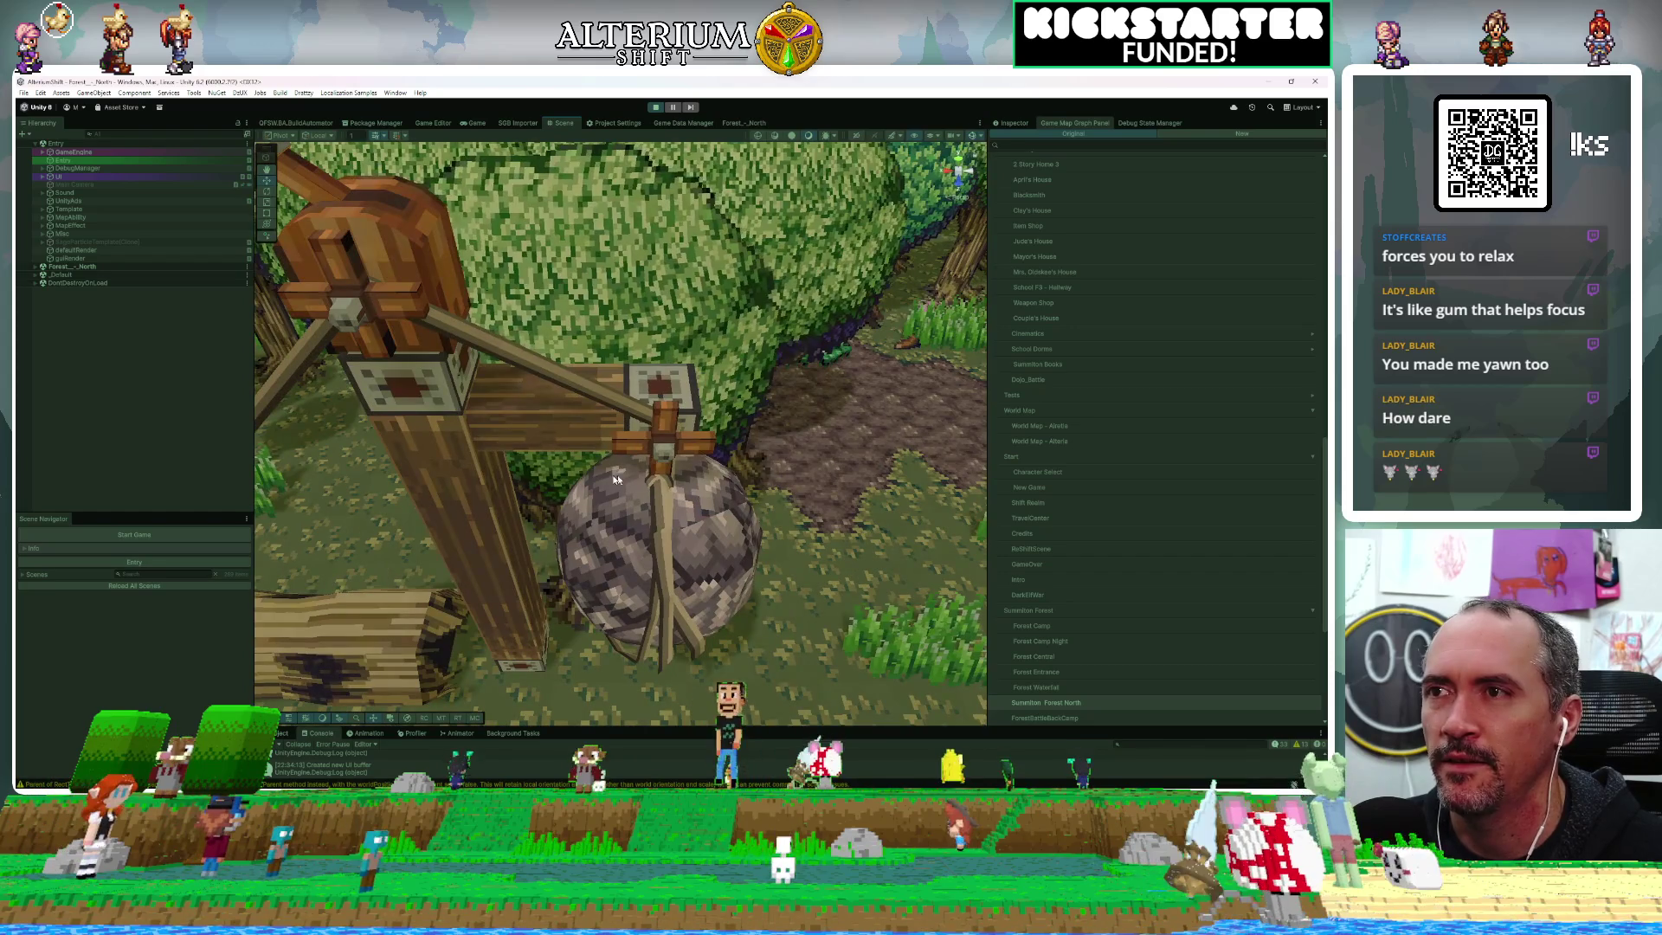
pyautogui.click(434, 294)
pyautogui.click(399, 279)
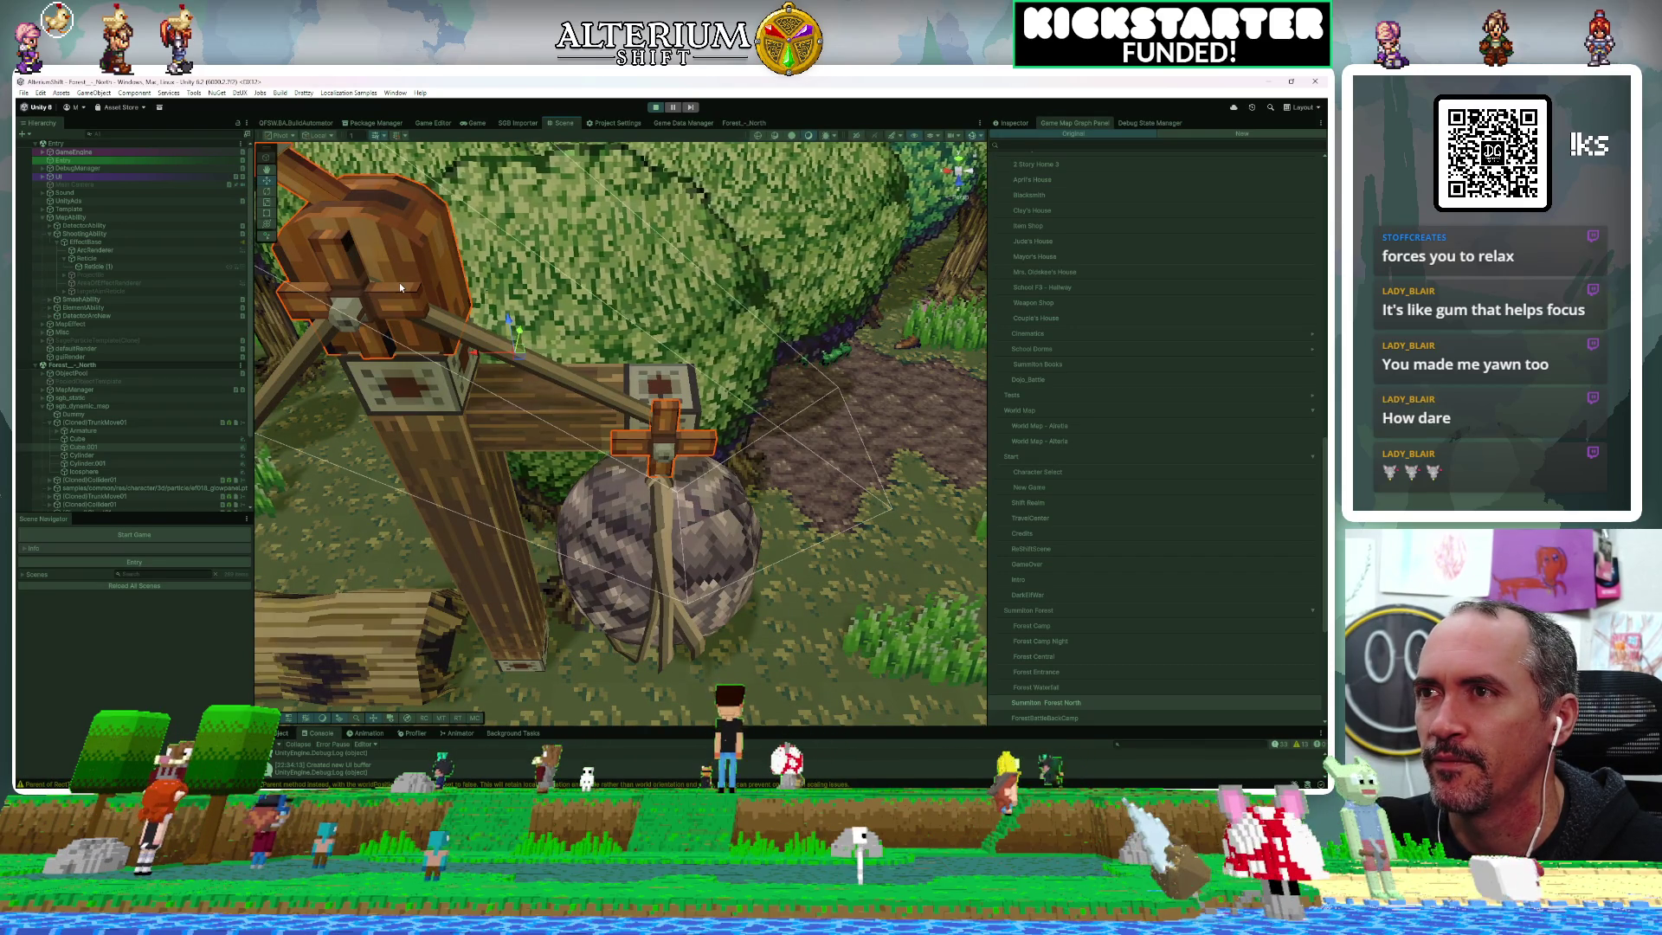
pyautogui.scroll(-5, 398, 283)
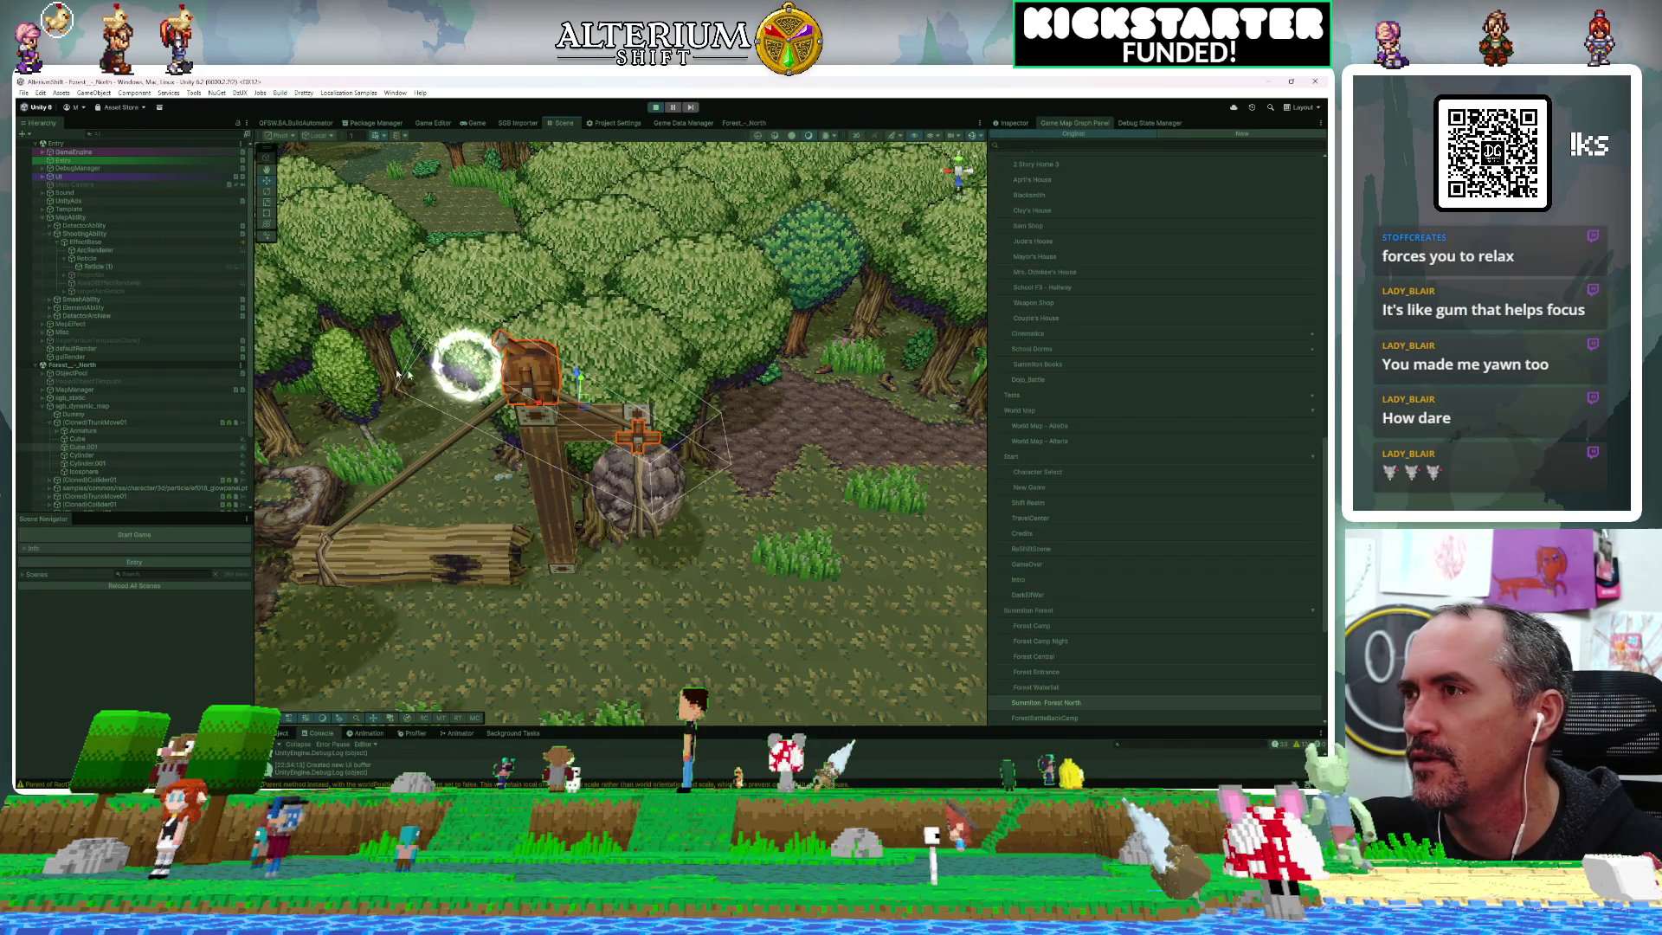
# Select (Cloned)TrunkMove01 and frame it, orbiting the camera around the catapult
pyautogui.click(87, 423)
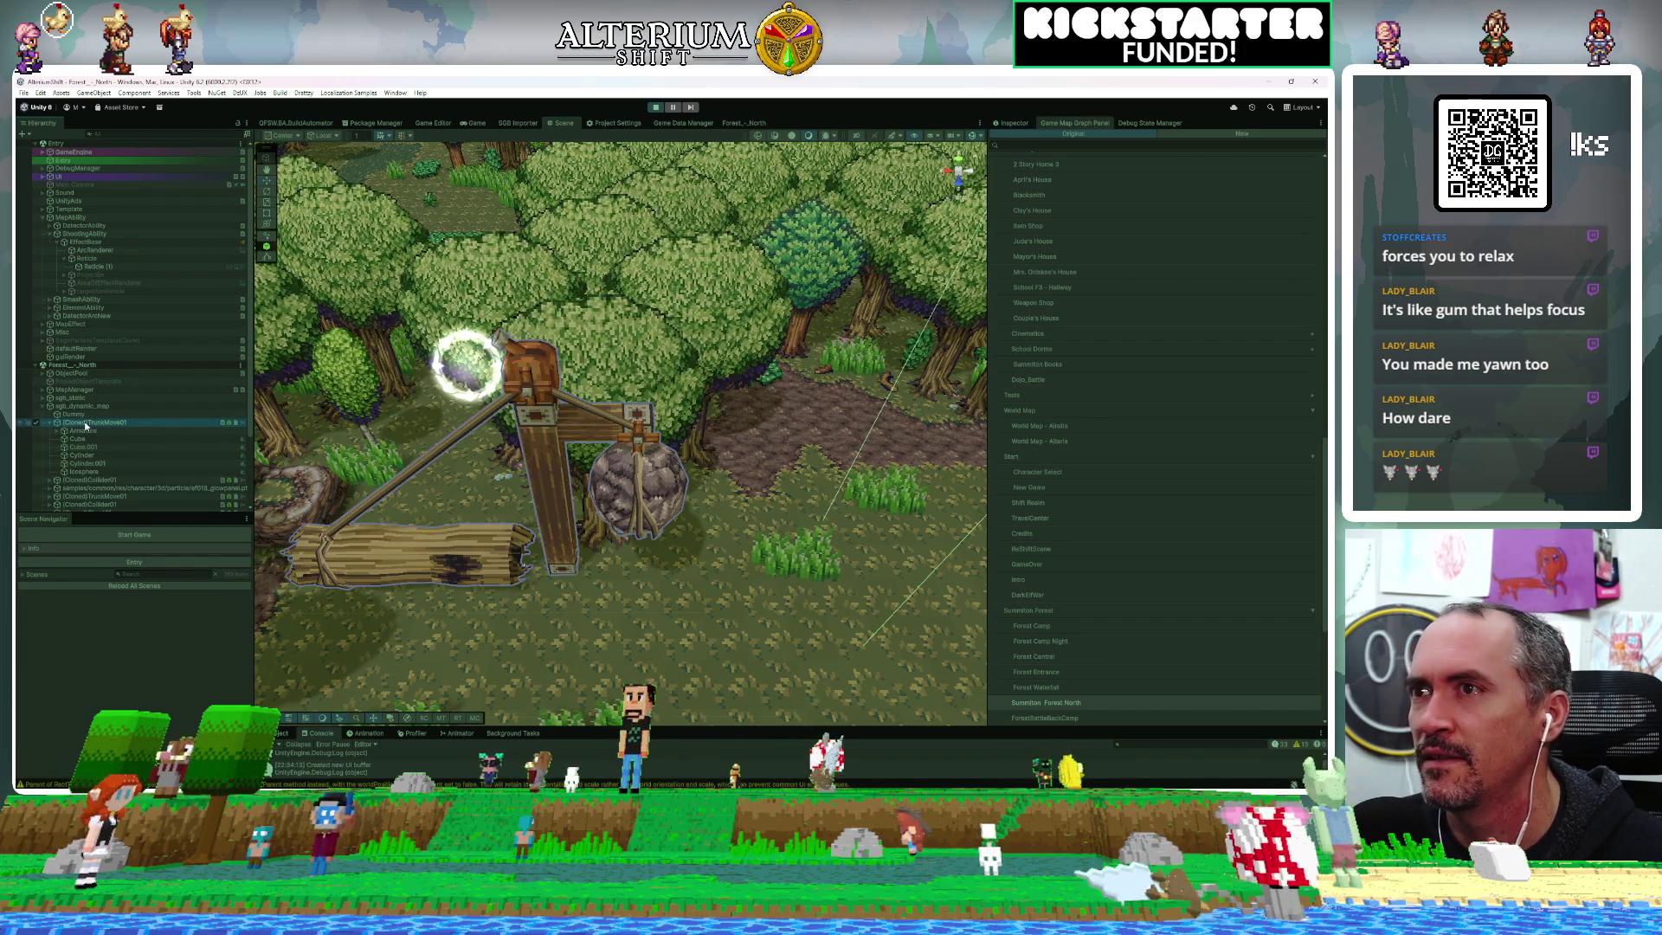
pyautogui.press('f')
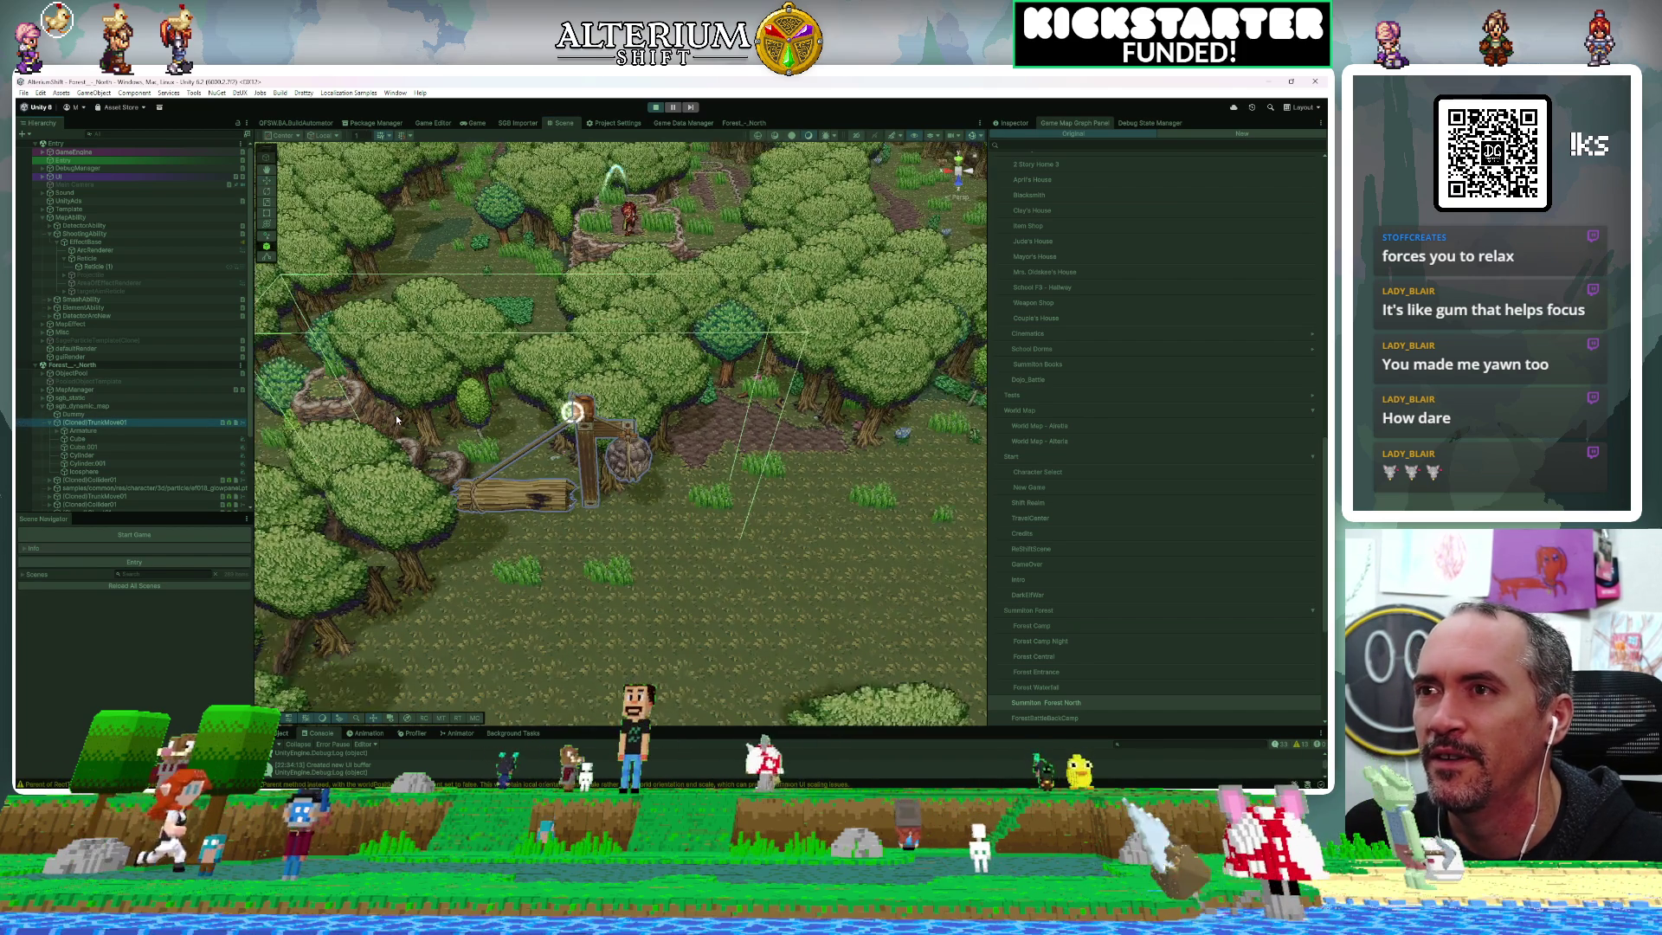
pyautogui.scroll(1, 397, 417)
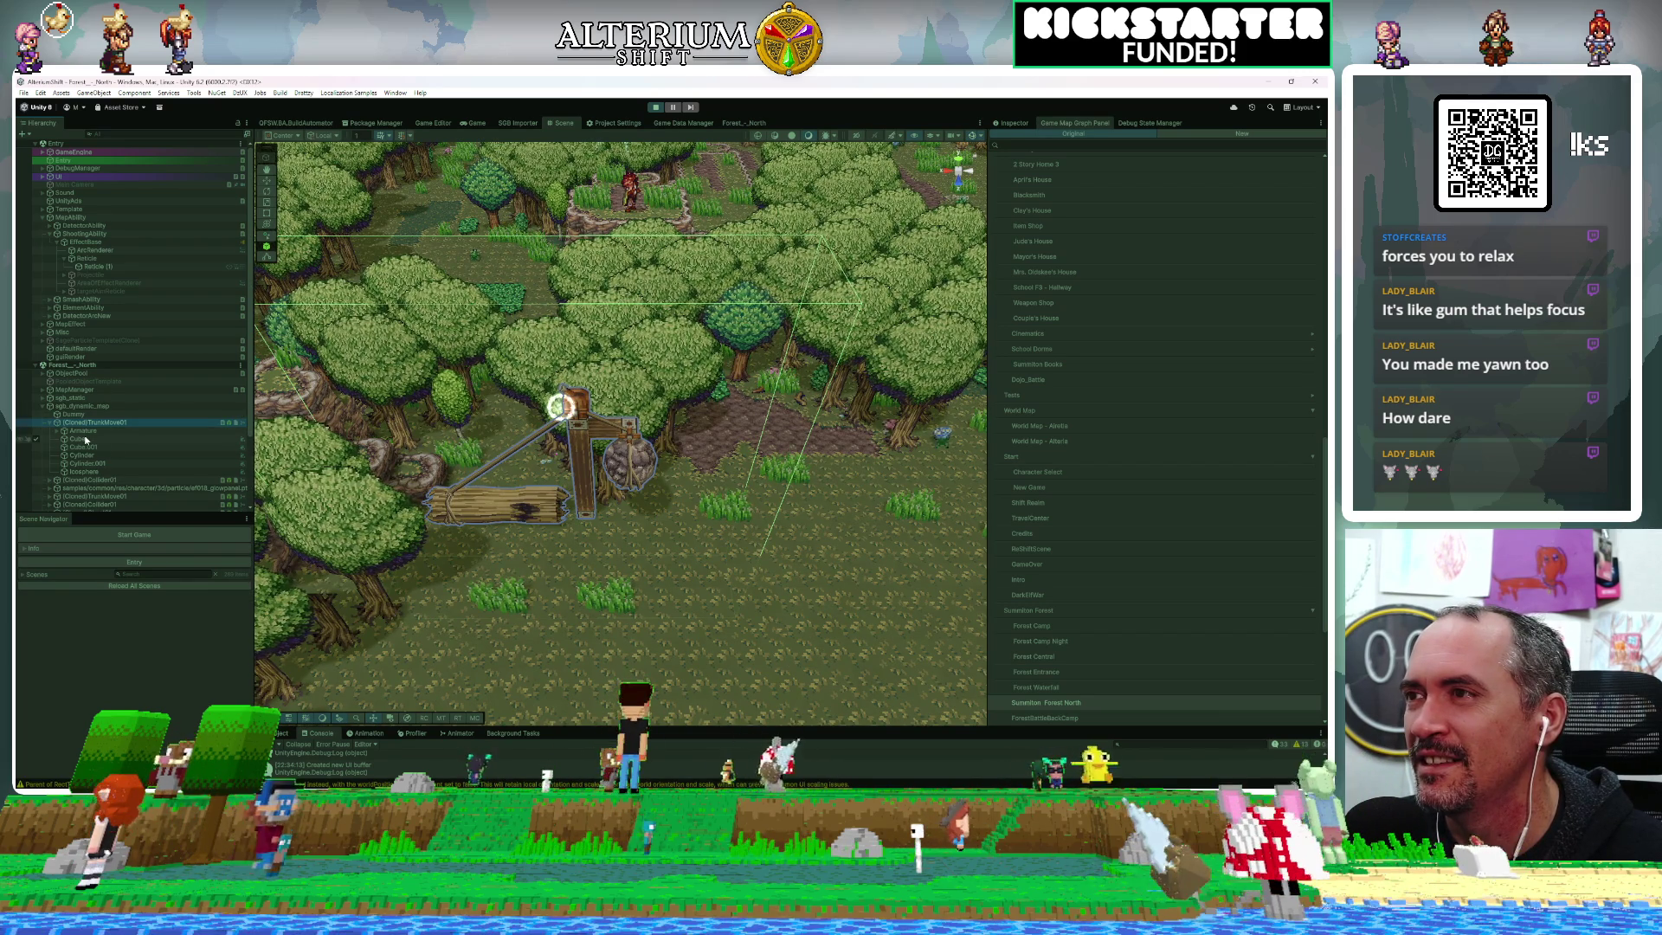
pyautogui.moveTo(511, 391); pyautogui.dragTo(582, 379)
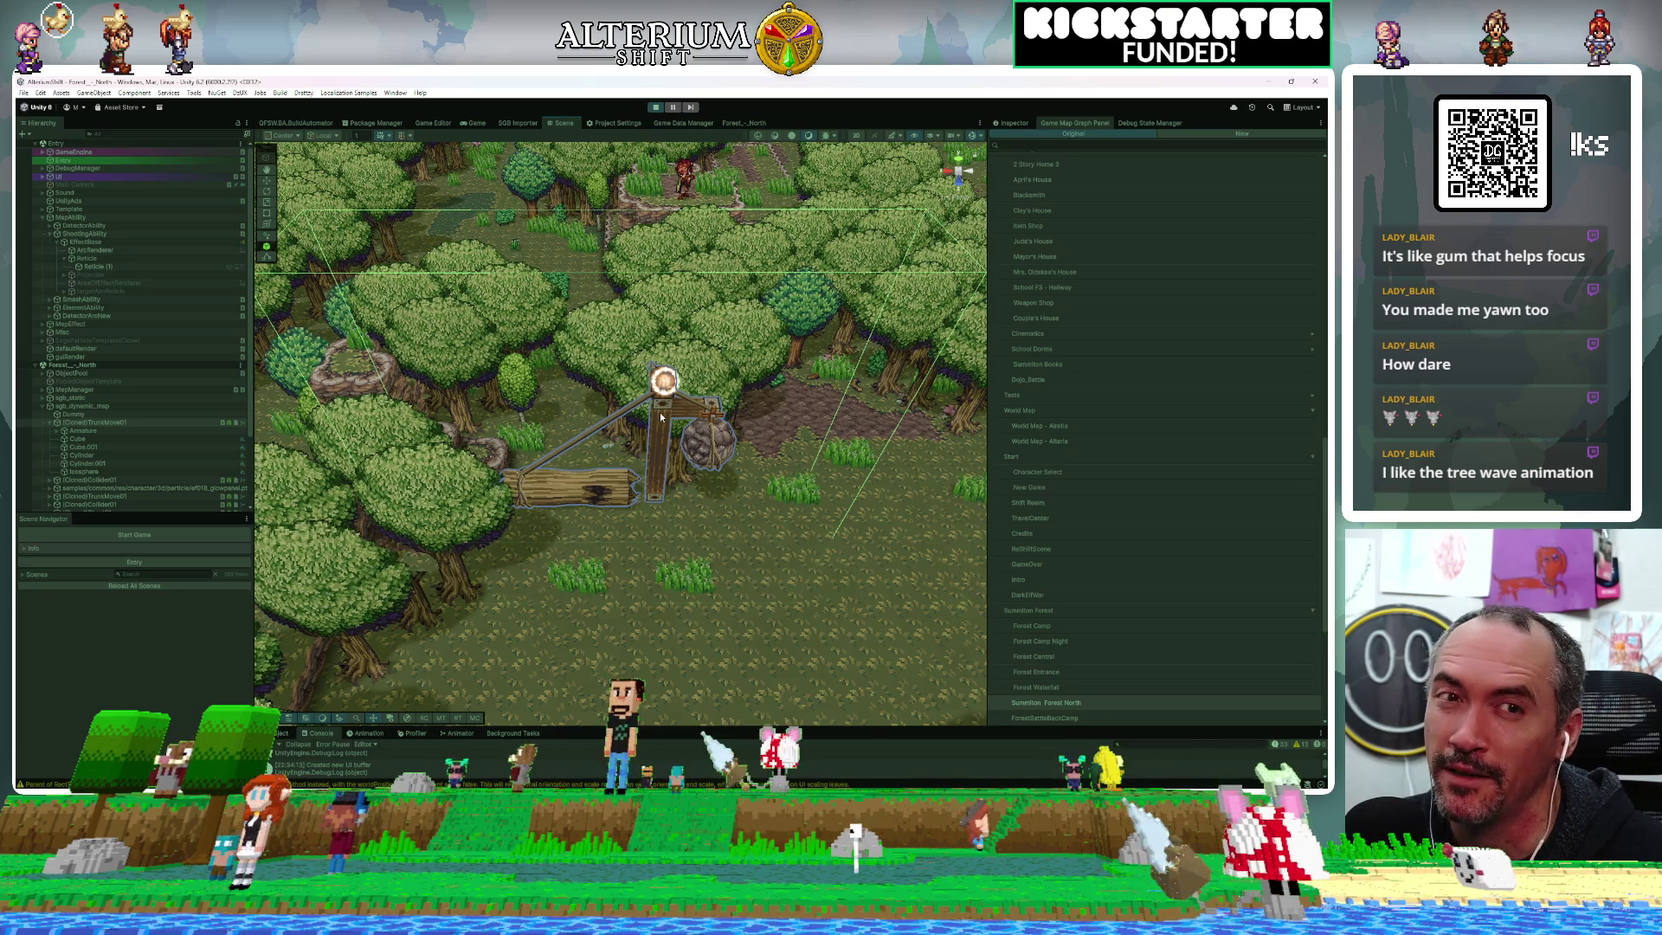
pyautogui.moveTo(656, 406)
pyautogui.mouseDown()
pyautogui.moveTo(632, 475)
pyautogui.moveTo(717, 467)
pyautogui.mouseUp()
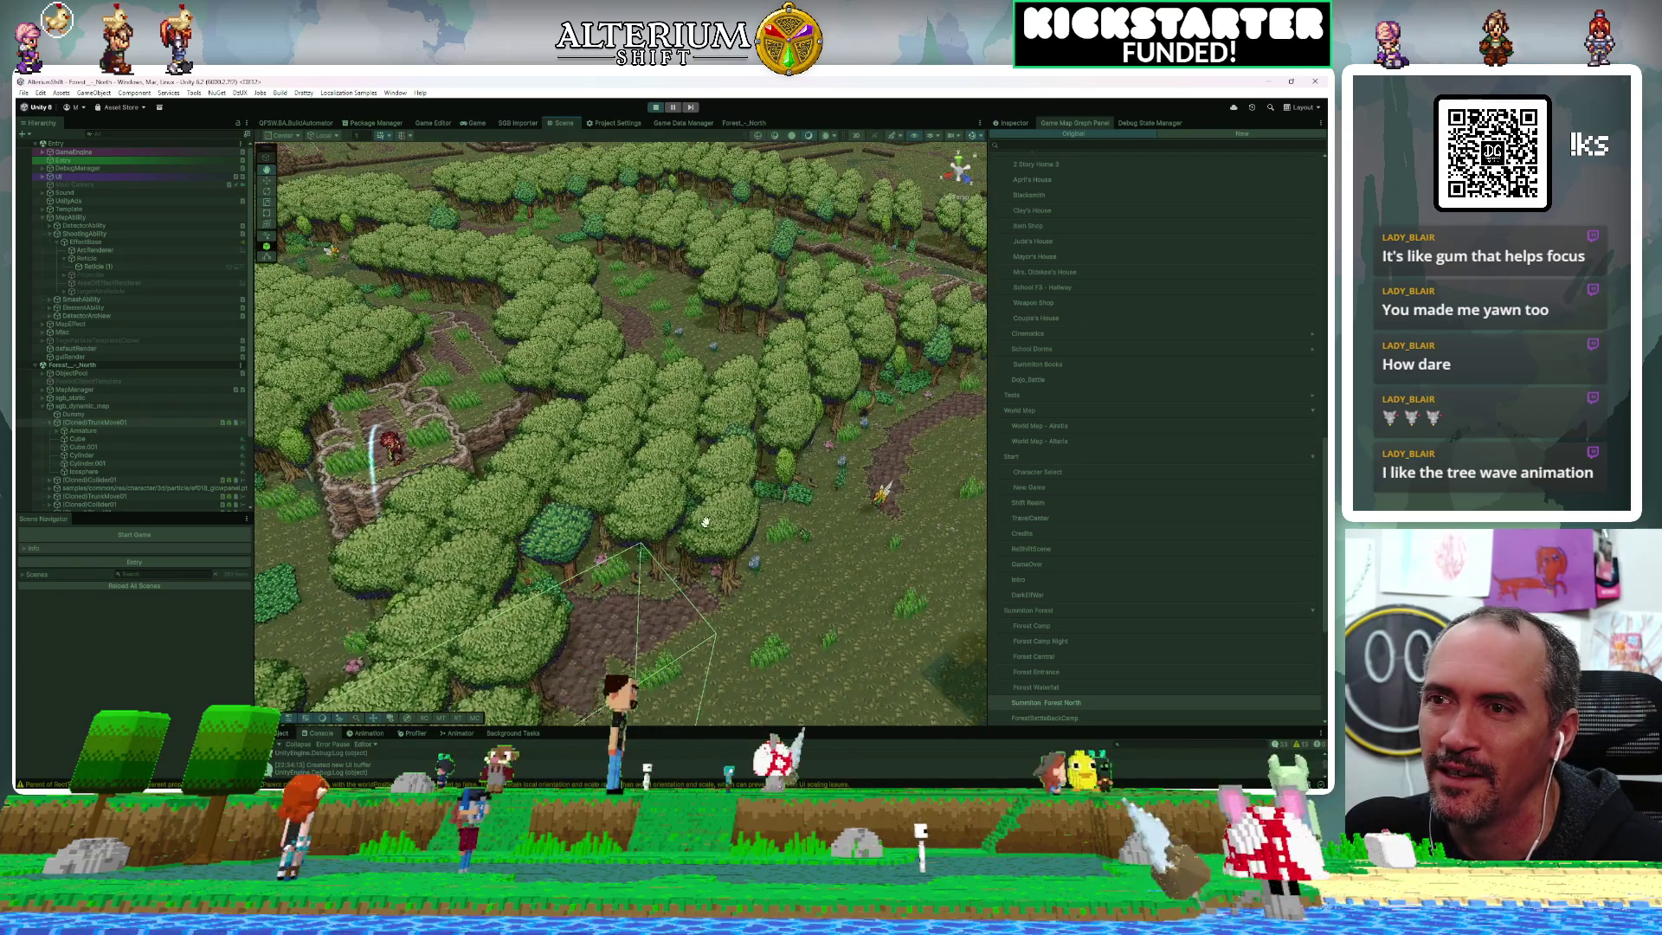
pyautogui.press('f')
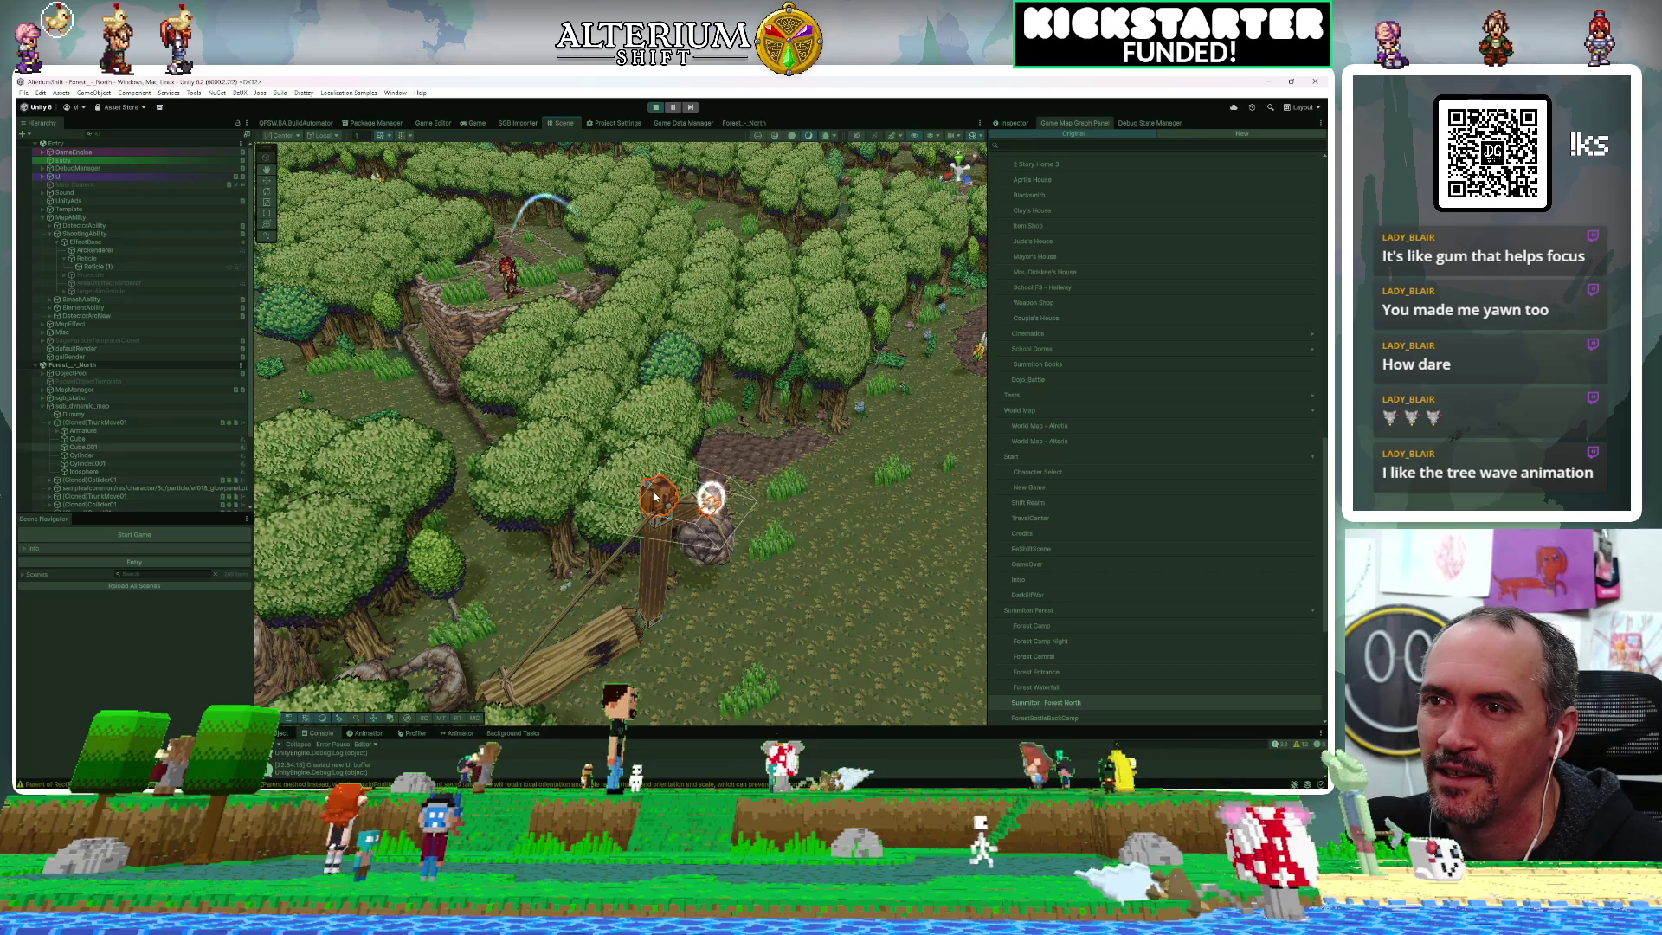
# Cycle selection through the catapult's top piece, the tree cluster and the nearby ground
pyautogui.click(655, 496)
pyautogui.click(655, 496)
pyautogui.click(656, 496)
pyautogui.click(655, 496)
pyautogui.click(655, 496)
pyautogui.click(655, 496)
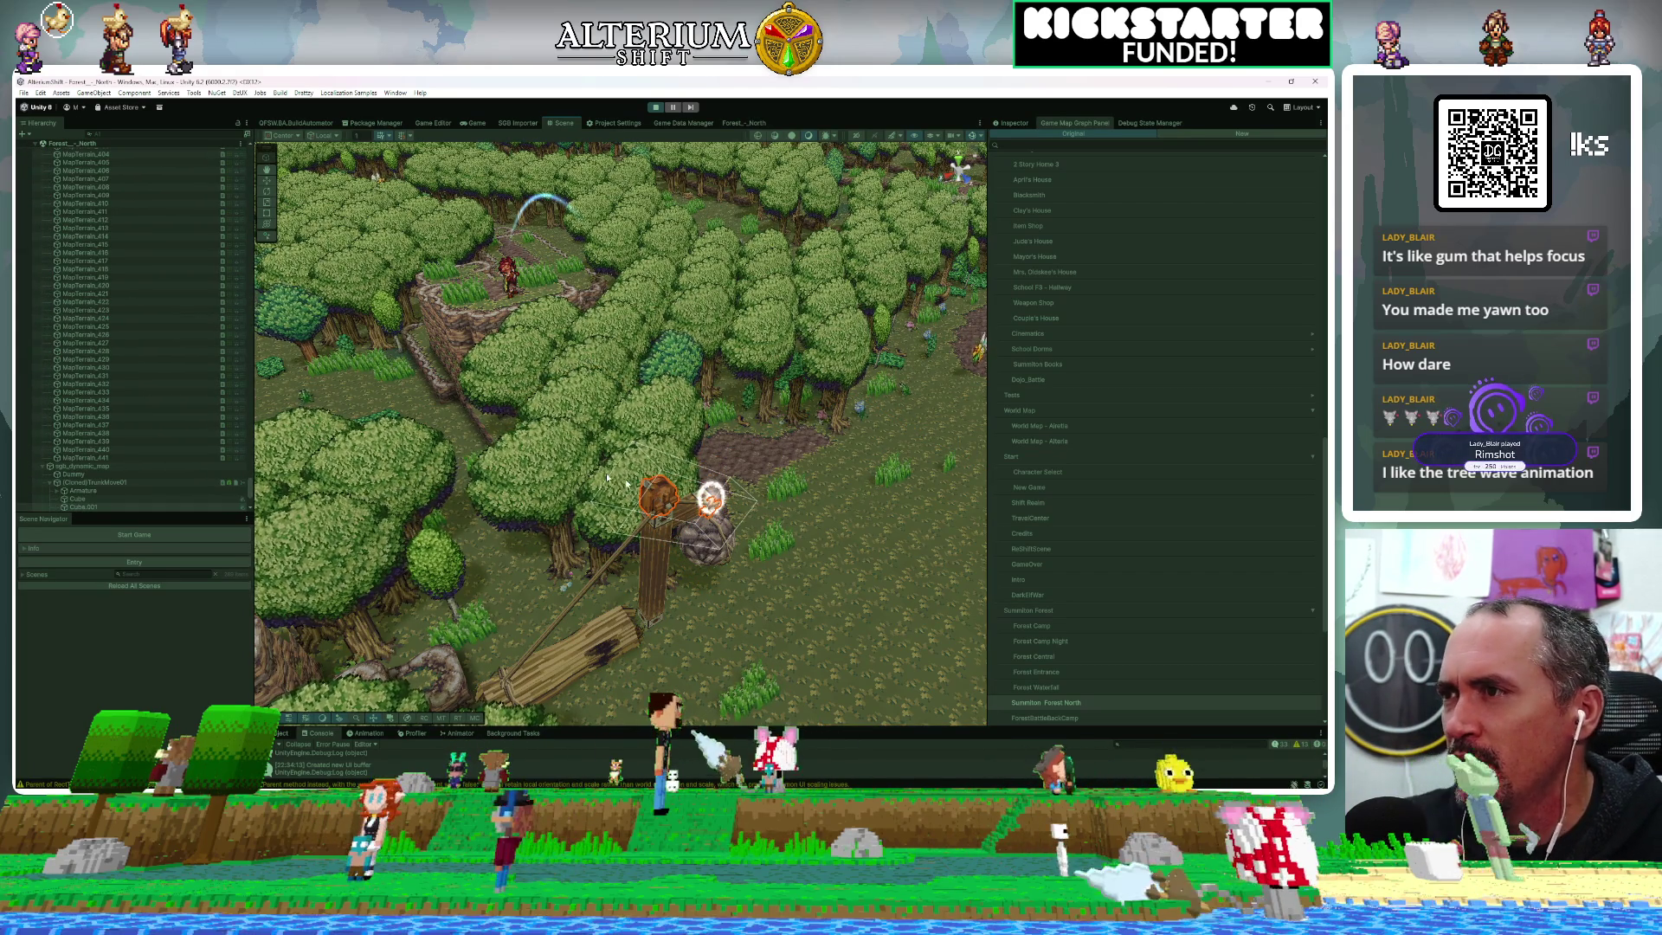
pyautogui.scroll(-4, 164, 418)
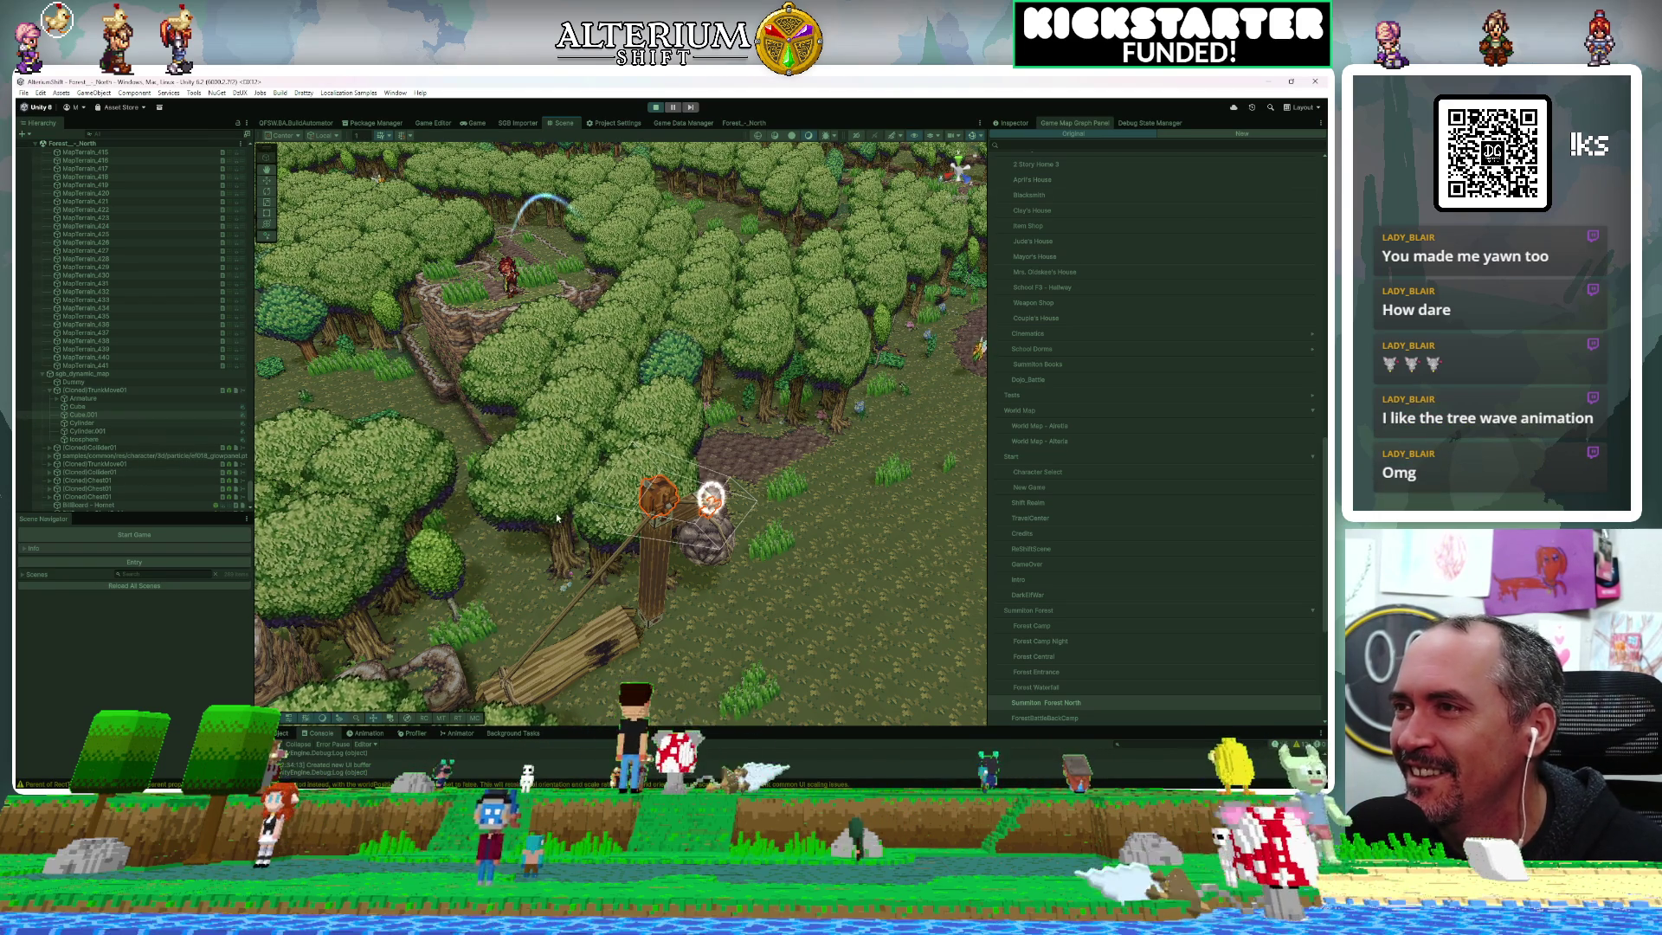
pyautogui.scroll(5, 656, 541)
pyautogui.scroll(-5, 519, 484)
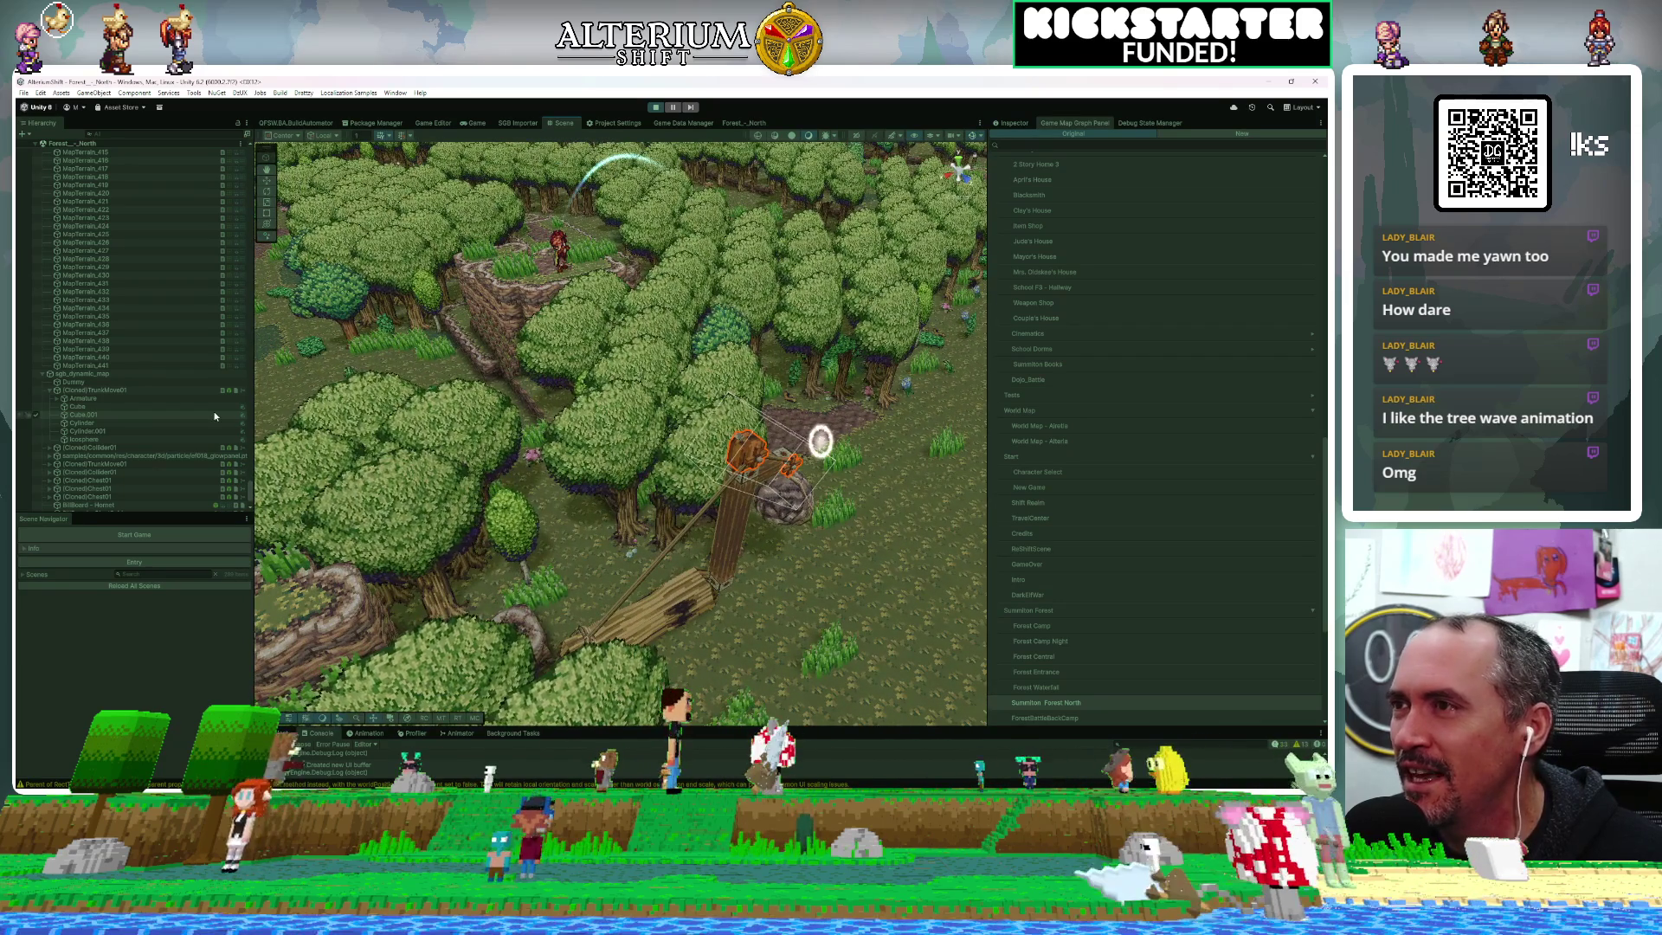
# Select the trunk's Cube.001 part, collapse TrunkMove01, and pick the nearby ring and trunk
pyautogui.click(215, 416)
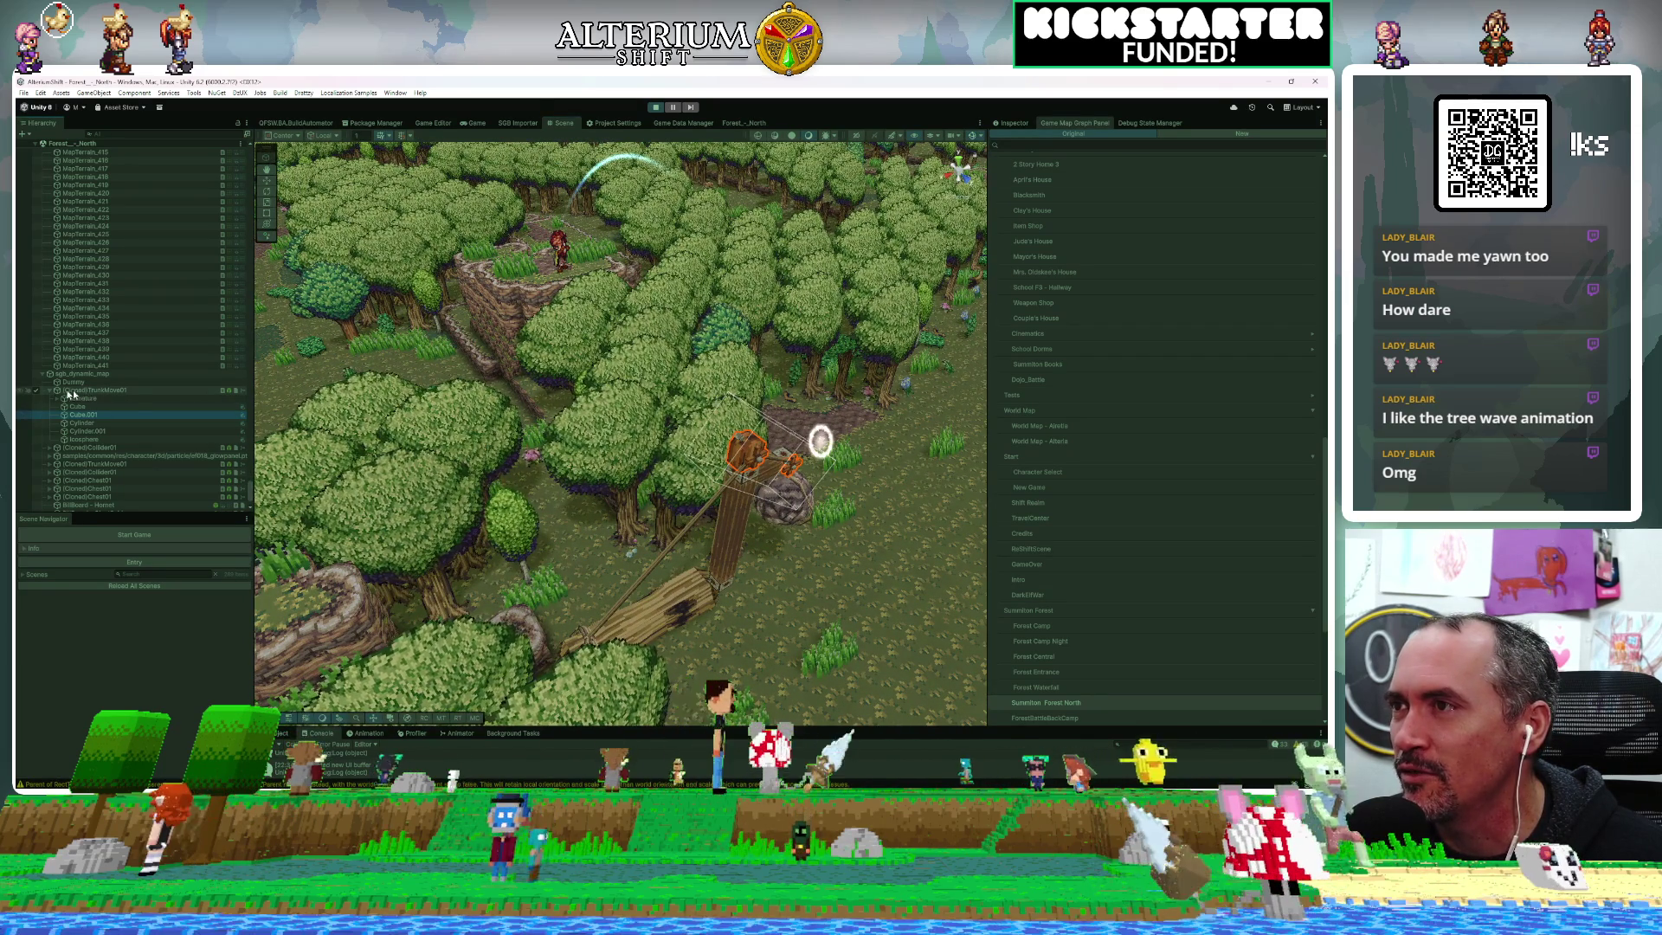
pyautogui.click(49, 391)
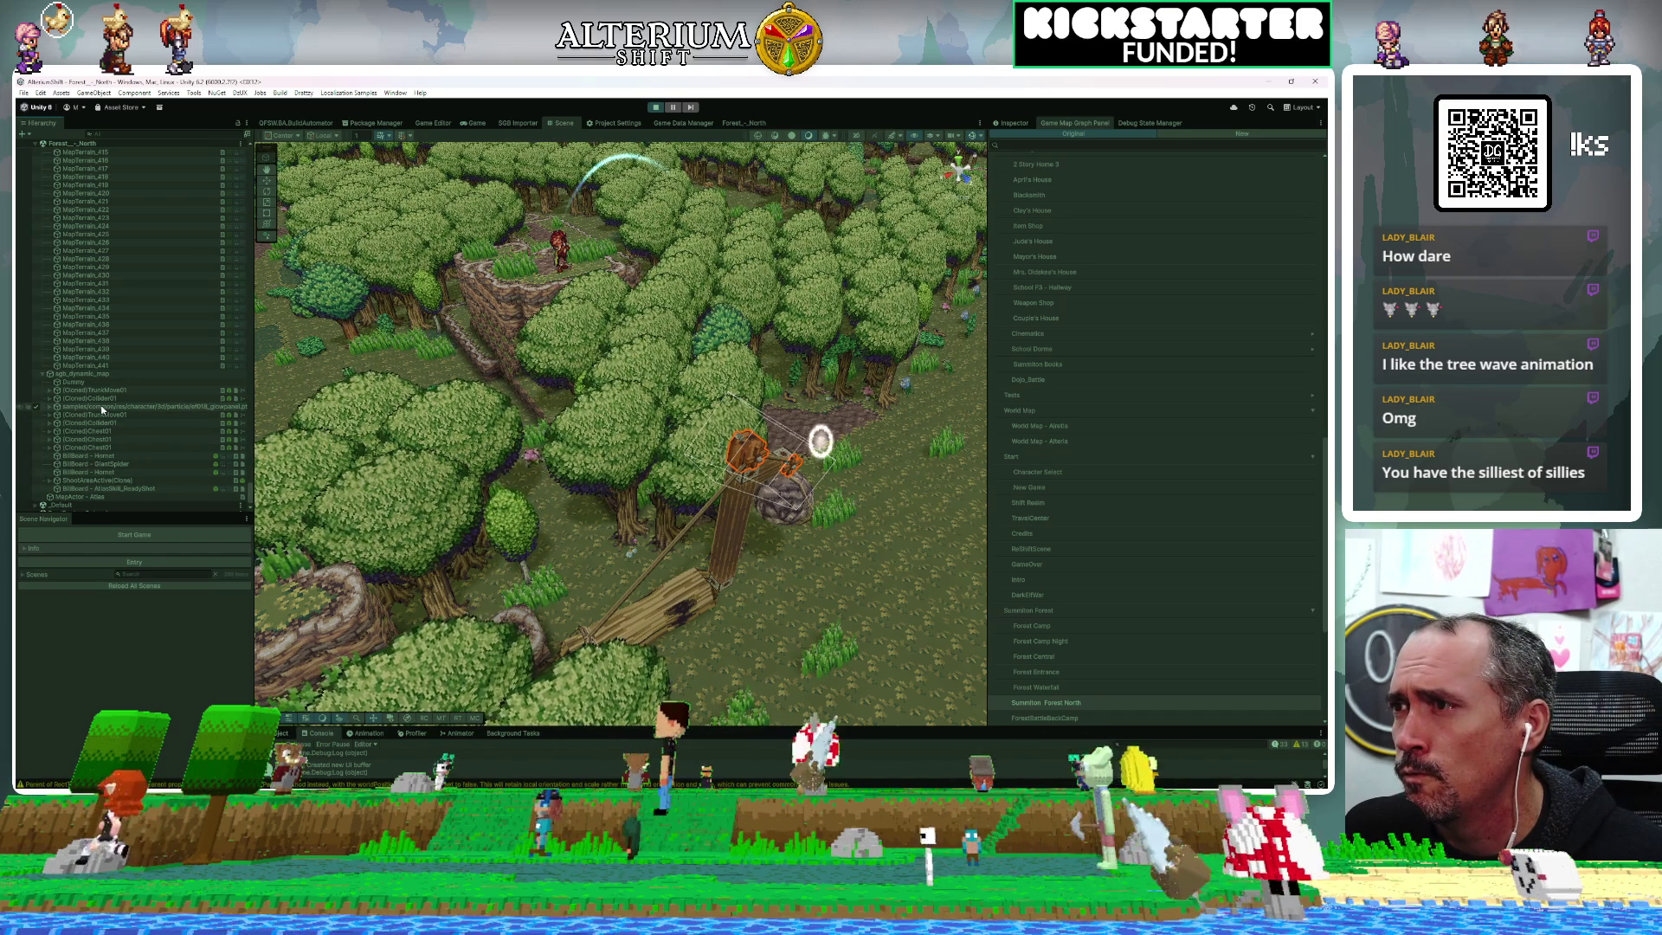
pyautogui.click(786, 453)
pyautogui.click(744, 446)
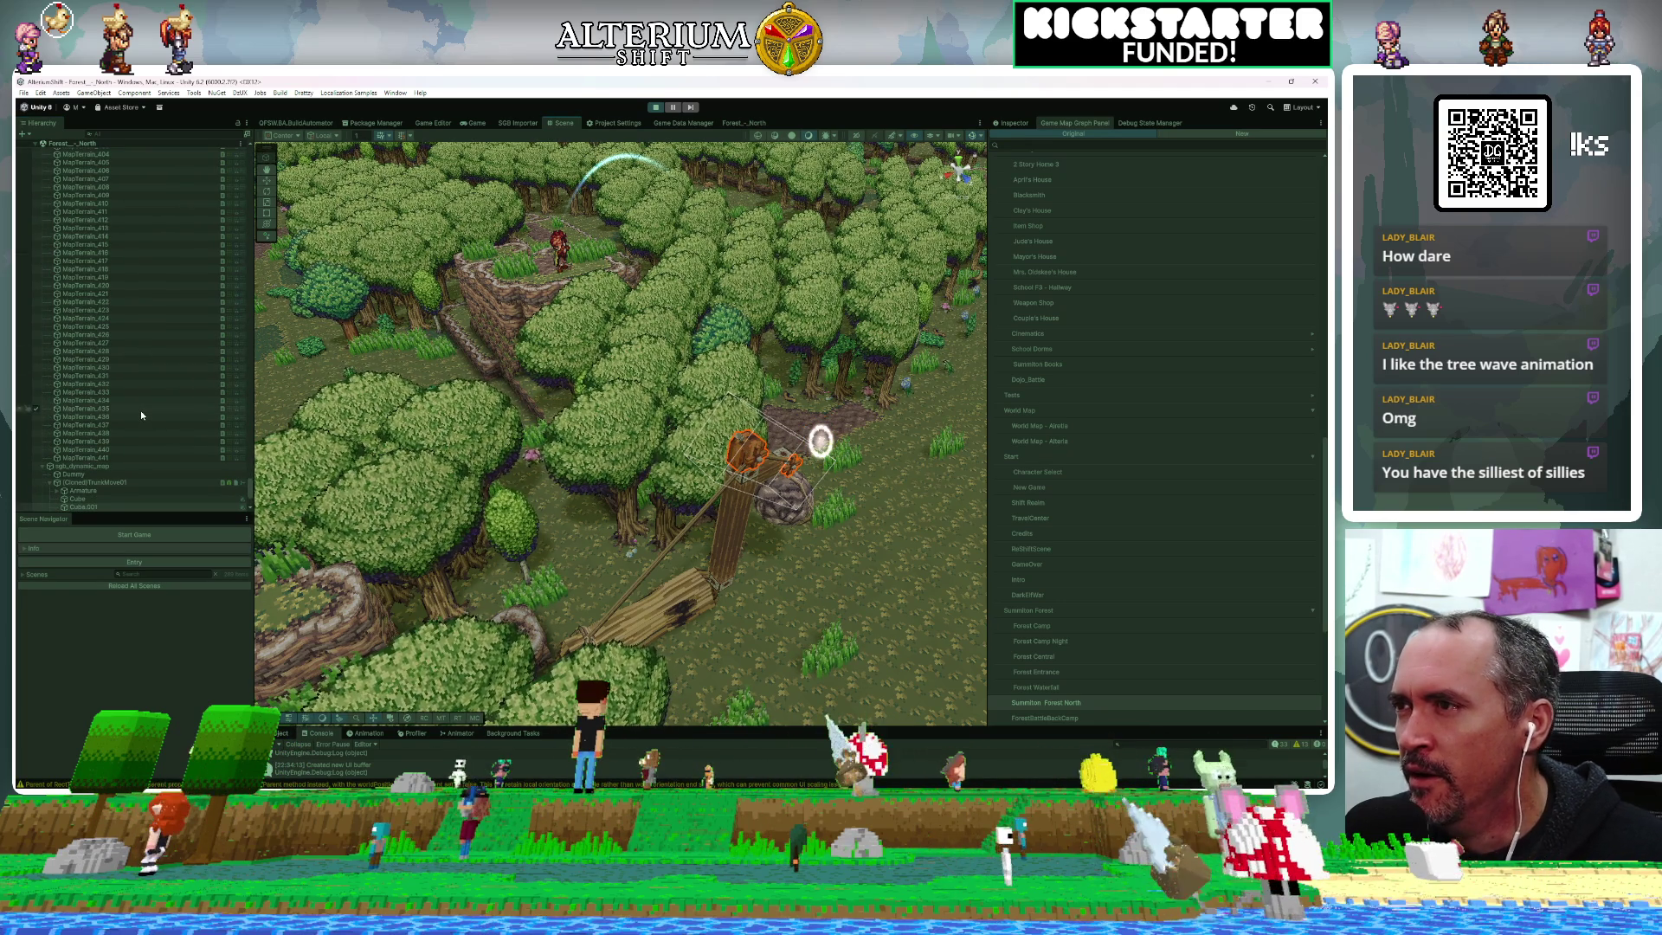
# Select (Cloned)Collider01 in the Hierarchy and frame the pole in the Scene view
pyautogui.scroll(-2, 139, 410)
pyautogui.scroll(-5, 140, 414)
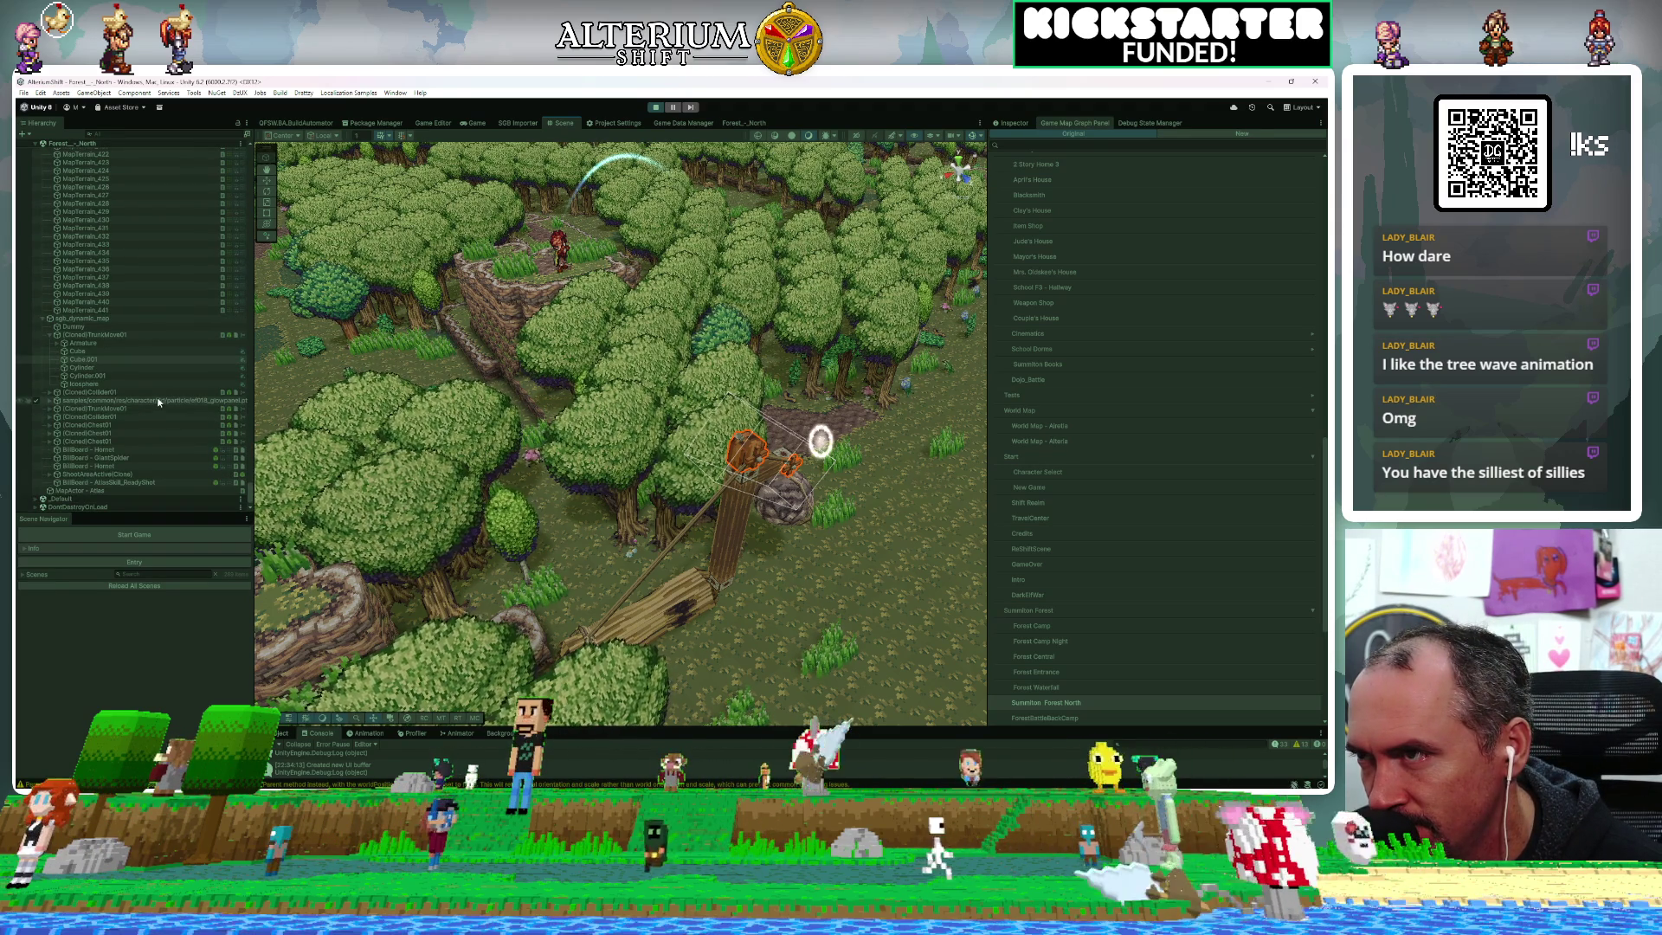
pyautogui.click(106, 394)
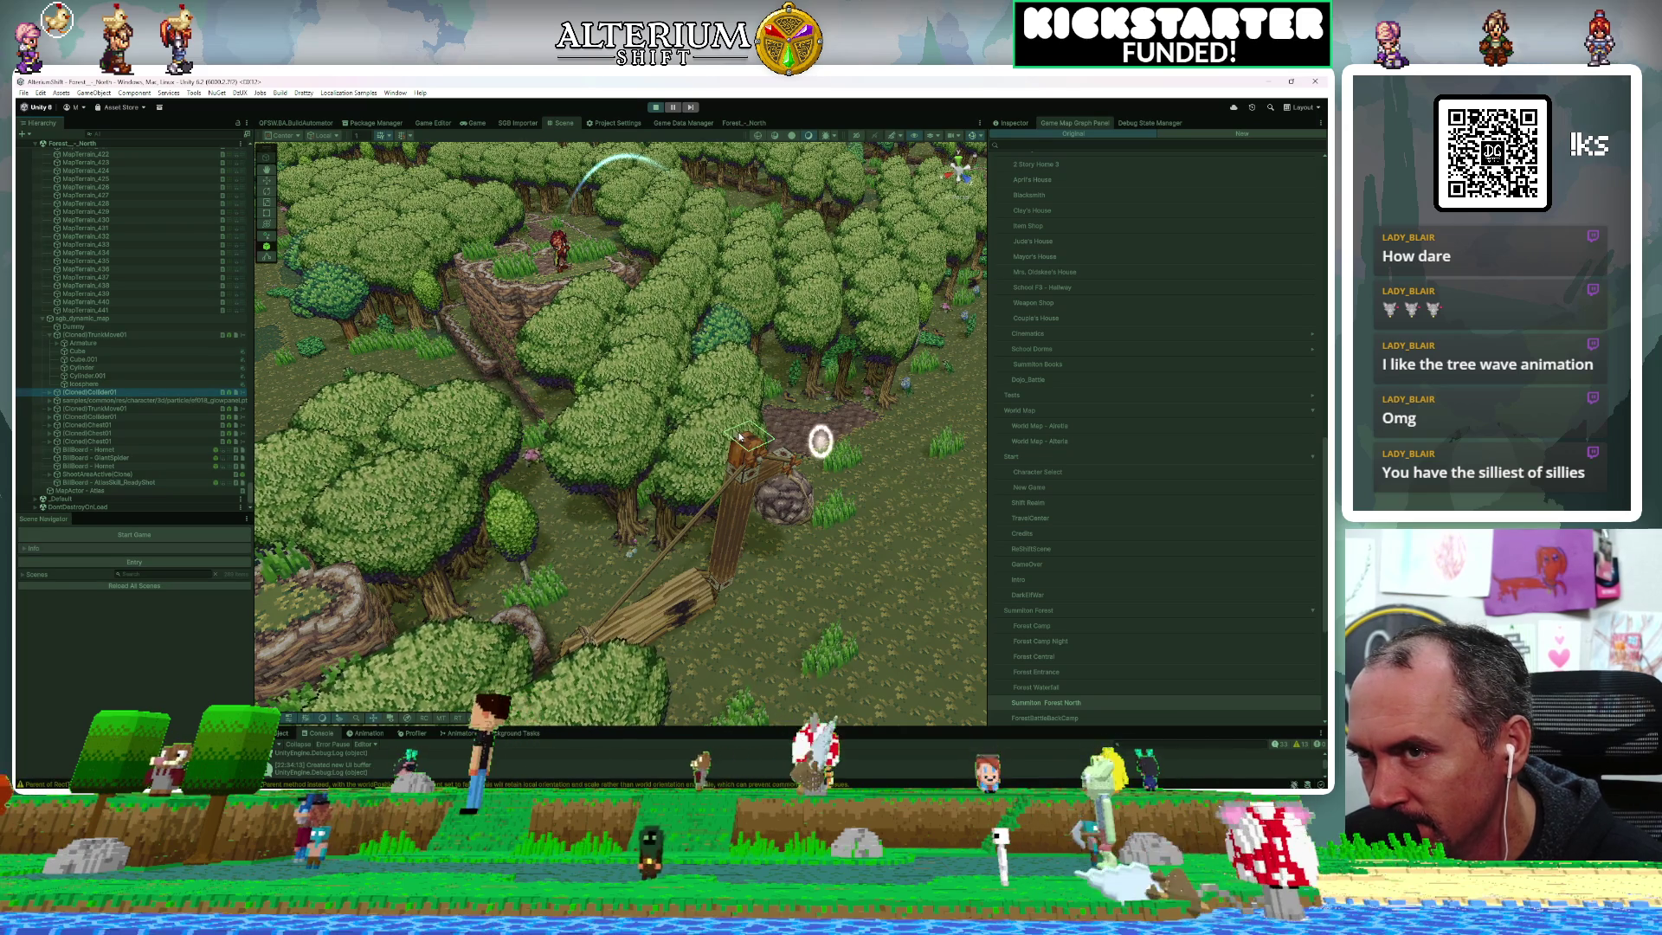
pyautogui.press('f')
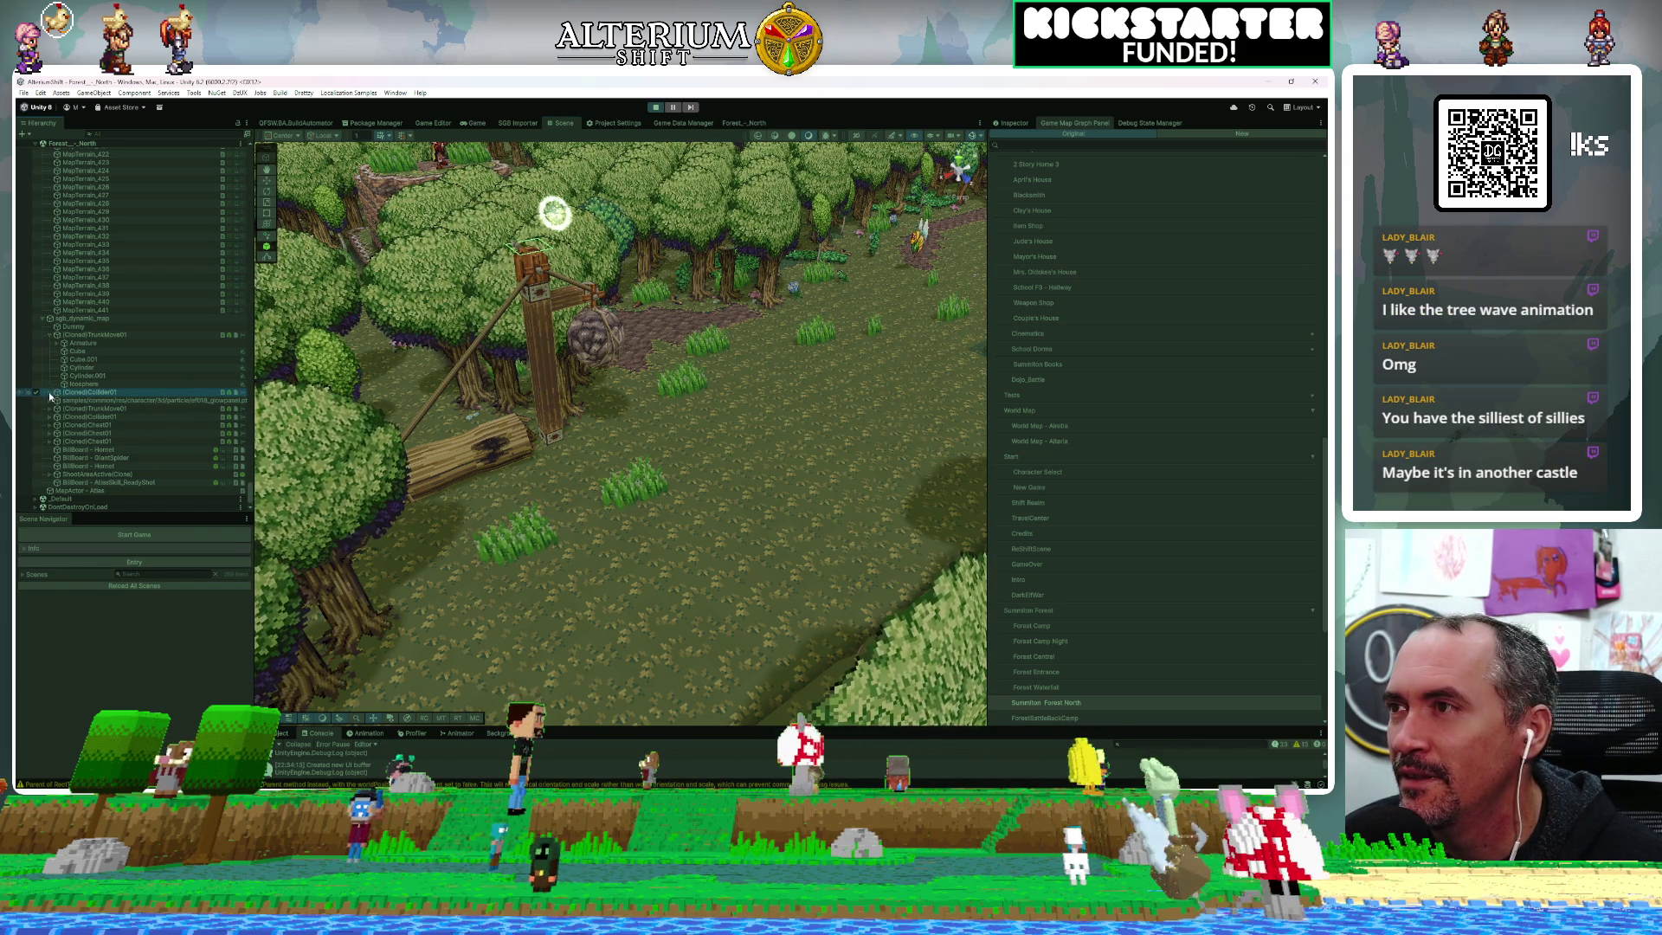
# Expand Collider01 to show Cube.006 and drag the splitter to make the Console taller
pyautogui.click(49, 393)
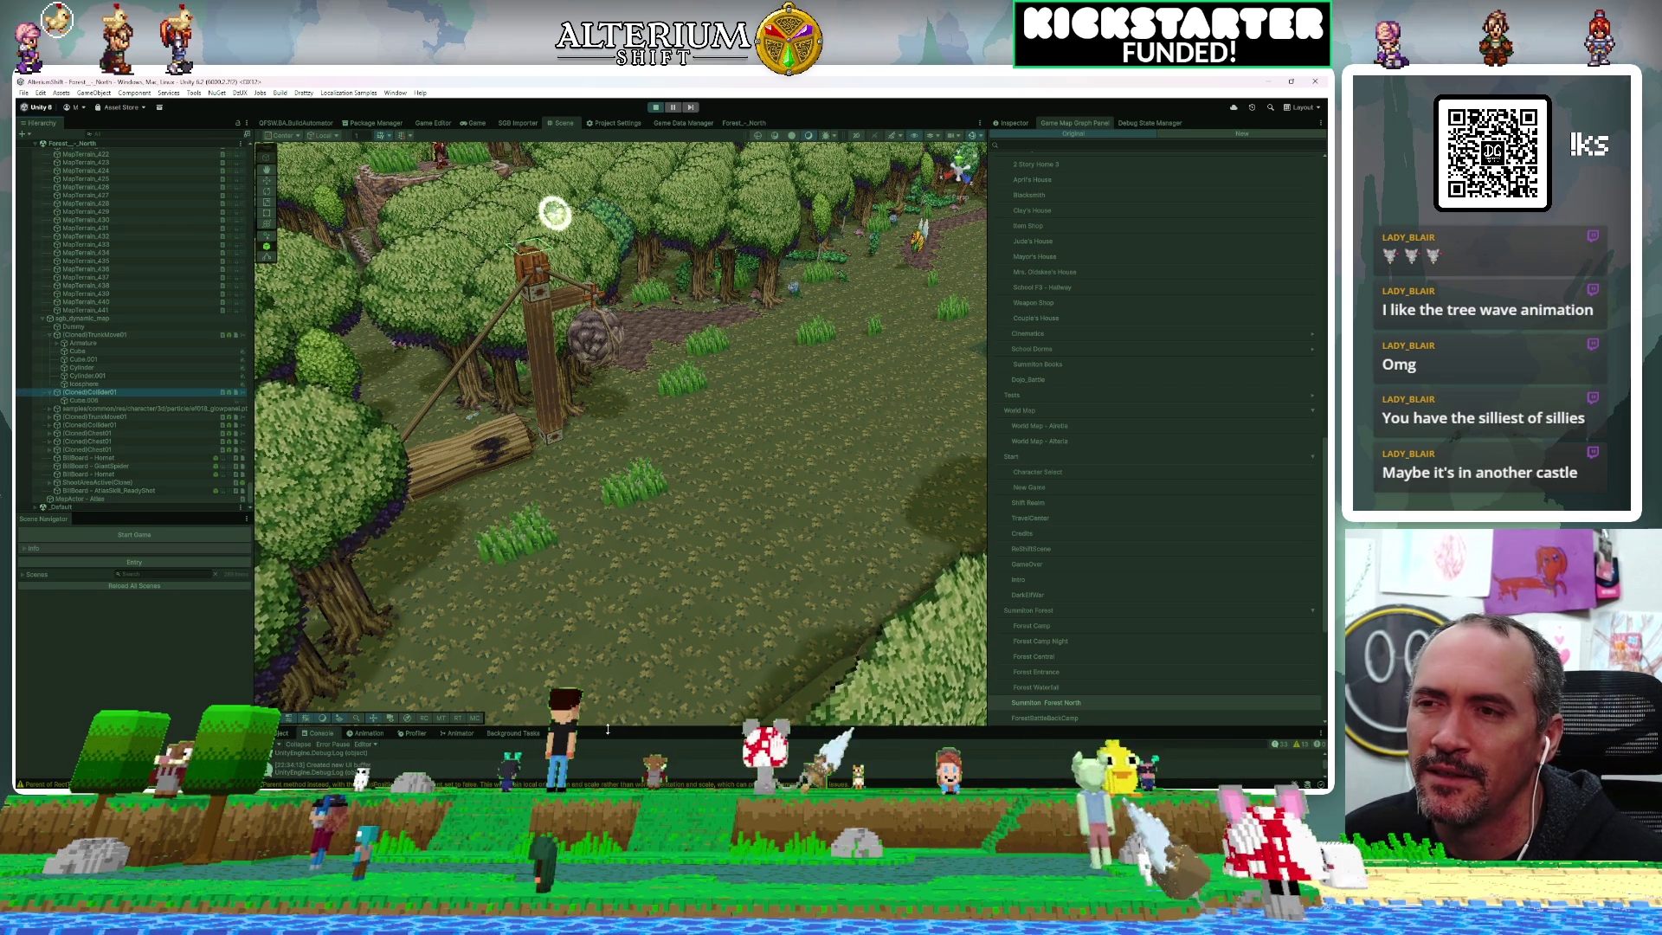
pyautogui.moveTo(606, 697)
pyautogui.mouseDown()
pyautogui.moveTo(618, 470)
pyautogui.moveTo(641, 565)
pyautogui.mouseUp()
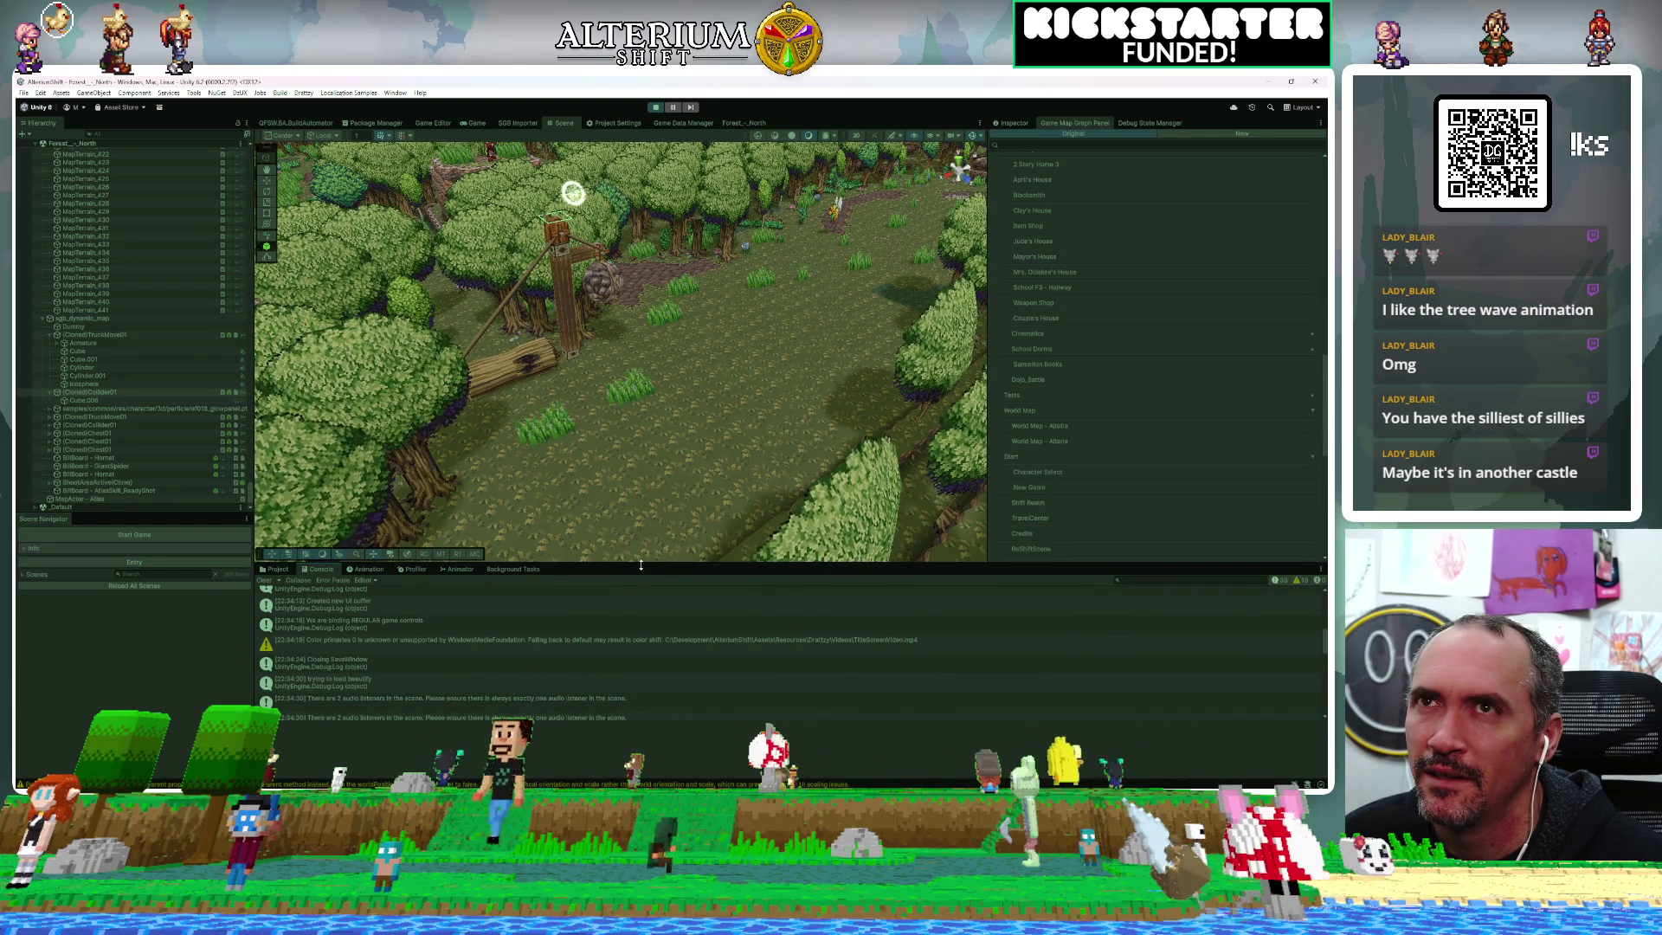
pyautogui.moveTo(640, 565)
pyautogui.mouseDown()
pyautogui.moveTo(640, 609)
pyautogui.moveTo(638, 575)
pyautogui.mouseUp()
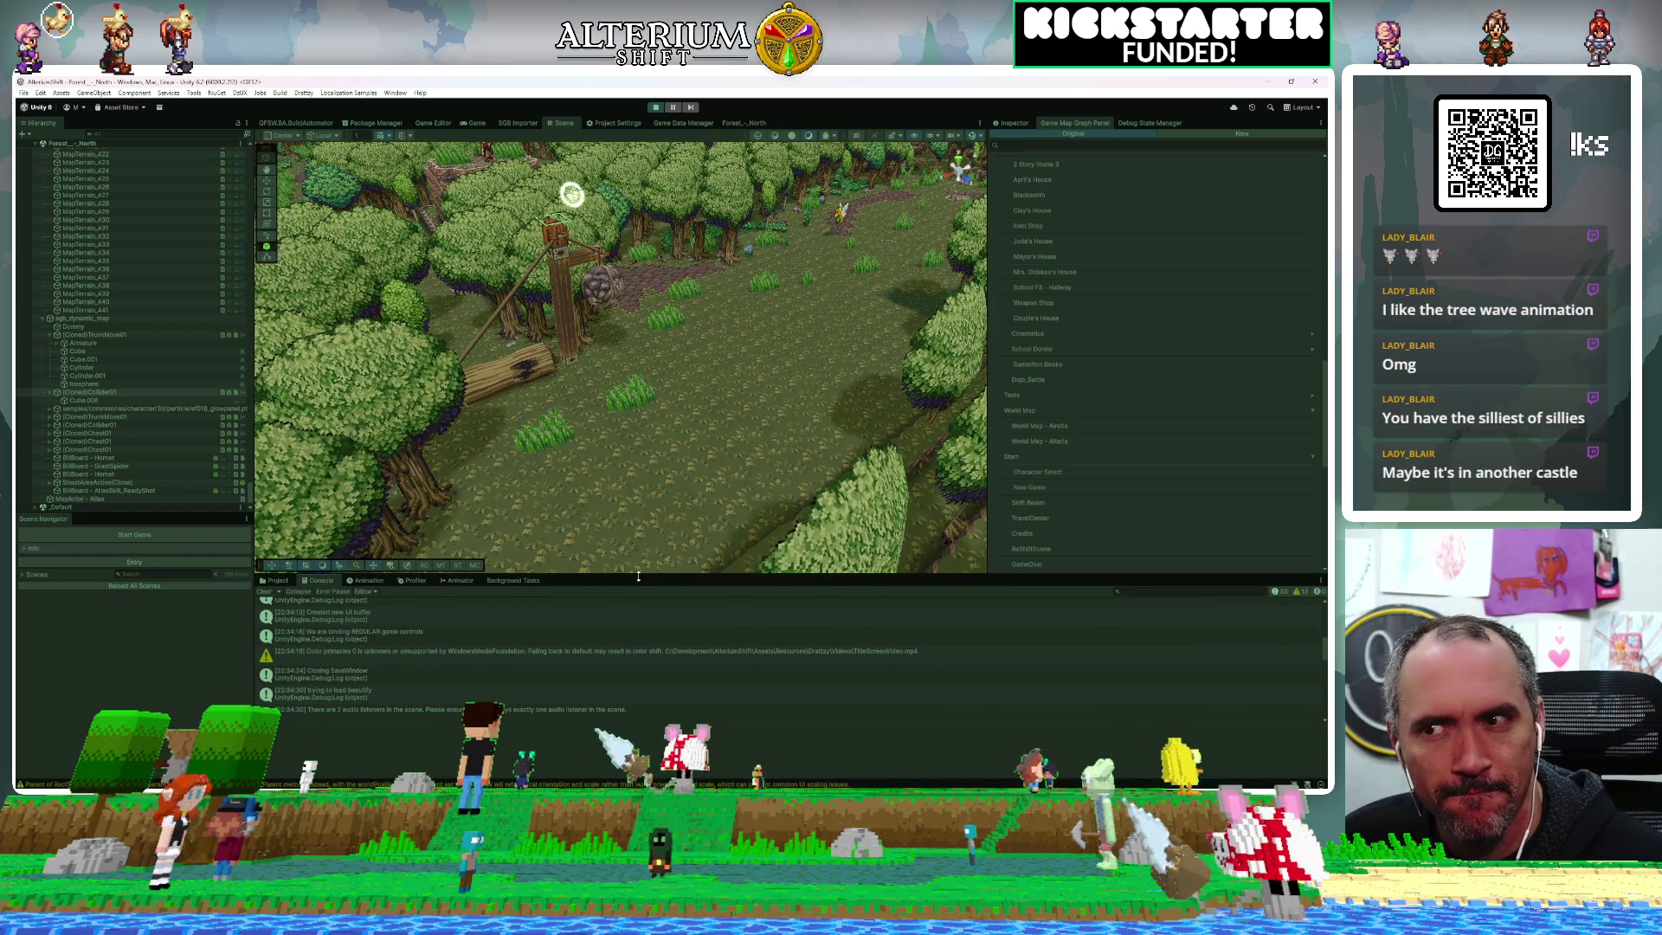
pyautogui.moveTo(638, 576)
pyautogui.mouseDown()
pyautogui.moveTo(623, 659)
pyautogui.moveTo(622, 594)
pyautogui.mouseUp()
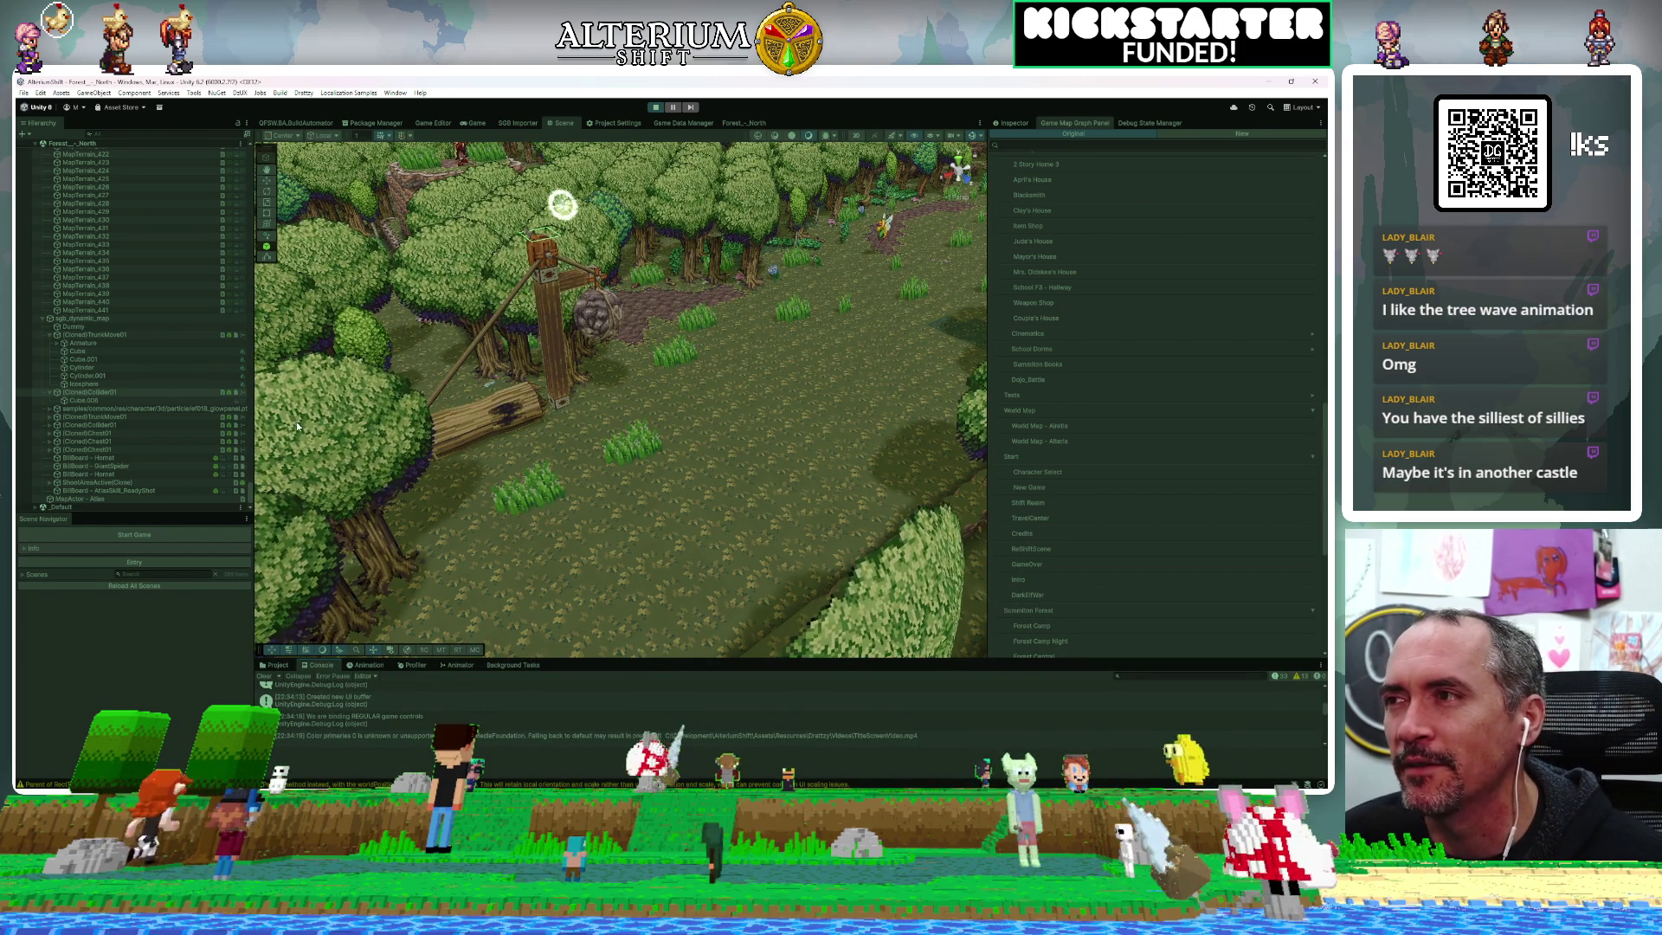
pyautogui.moveTo(628, 660); pyautogui.dragTo(628, 530)
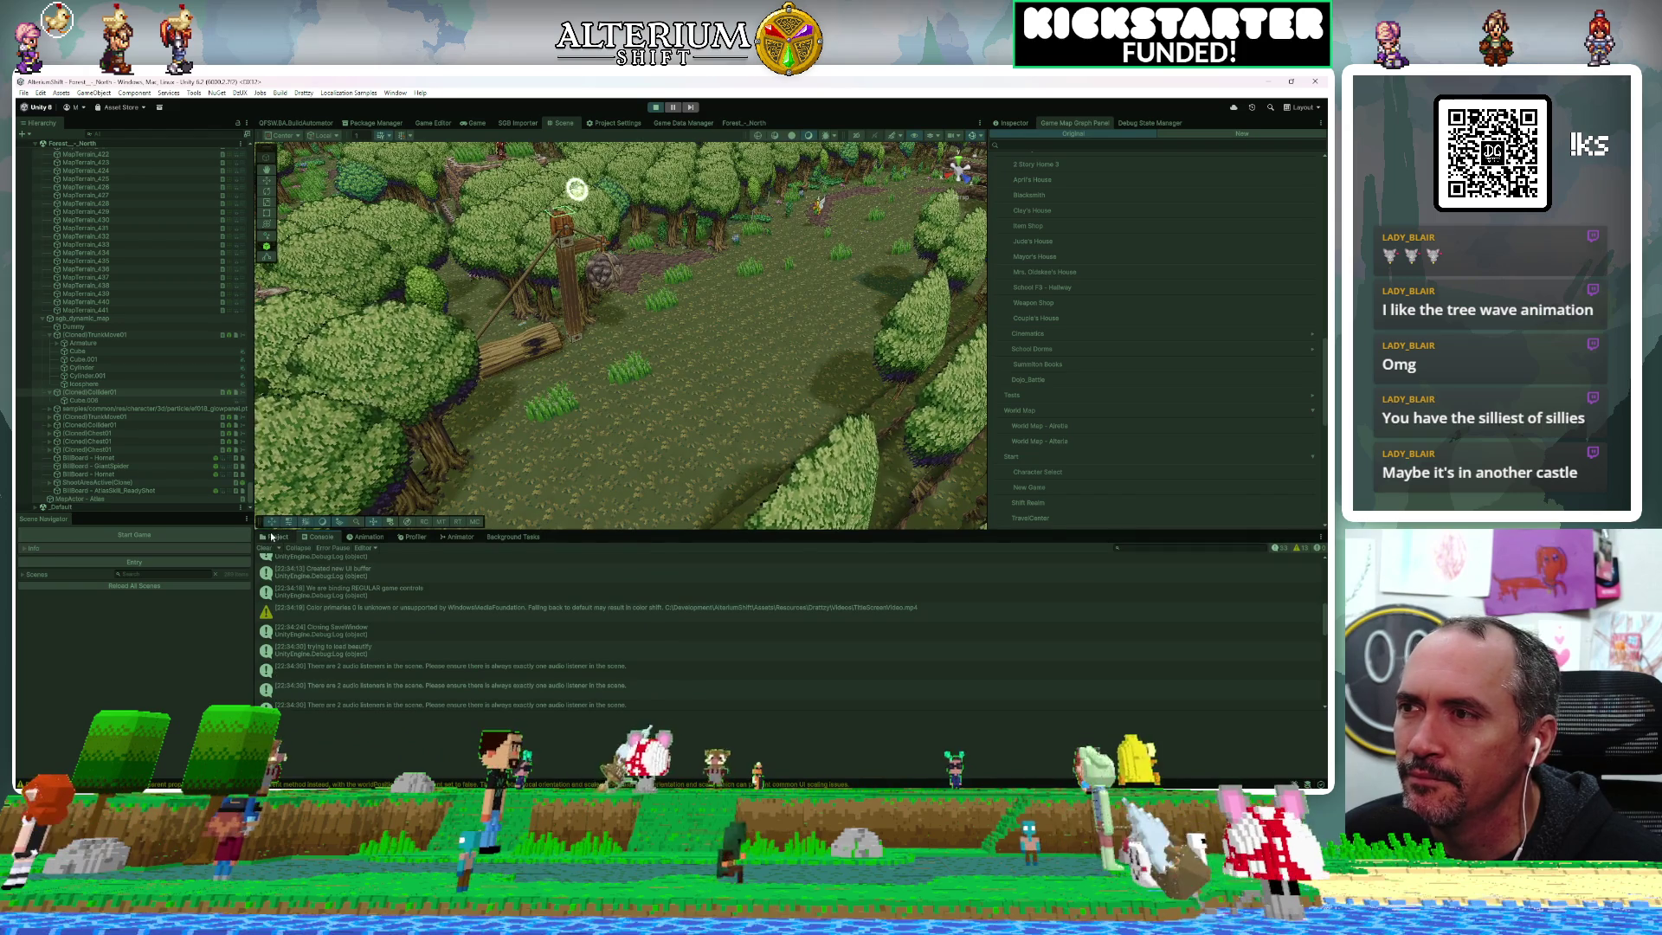
# Show the Project browser and scroll through the StoryGraph map assets
pyautogui.click(273, 536)
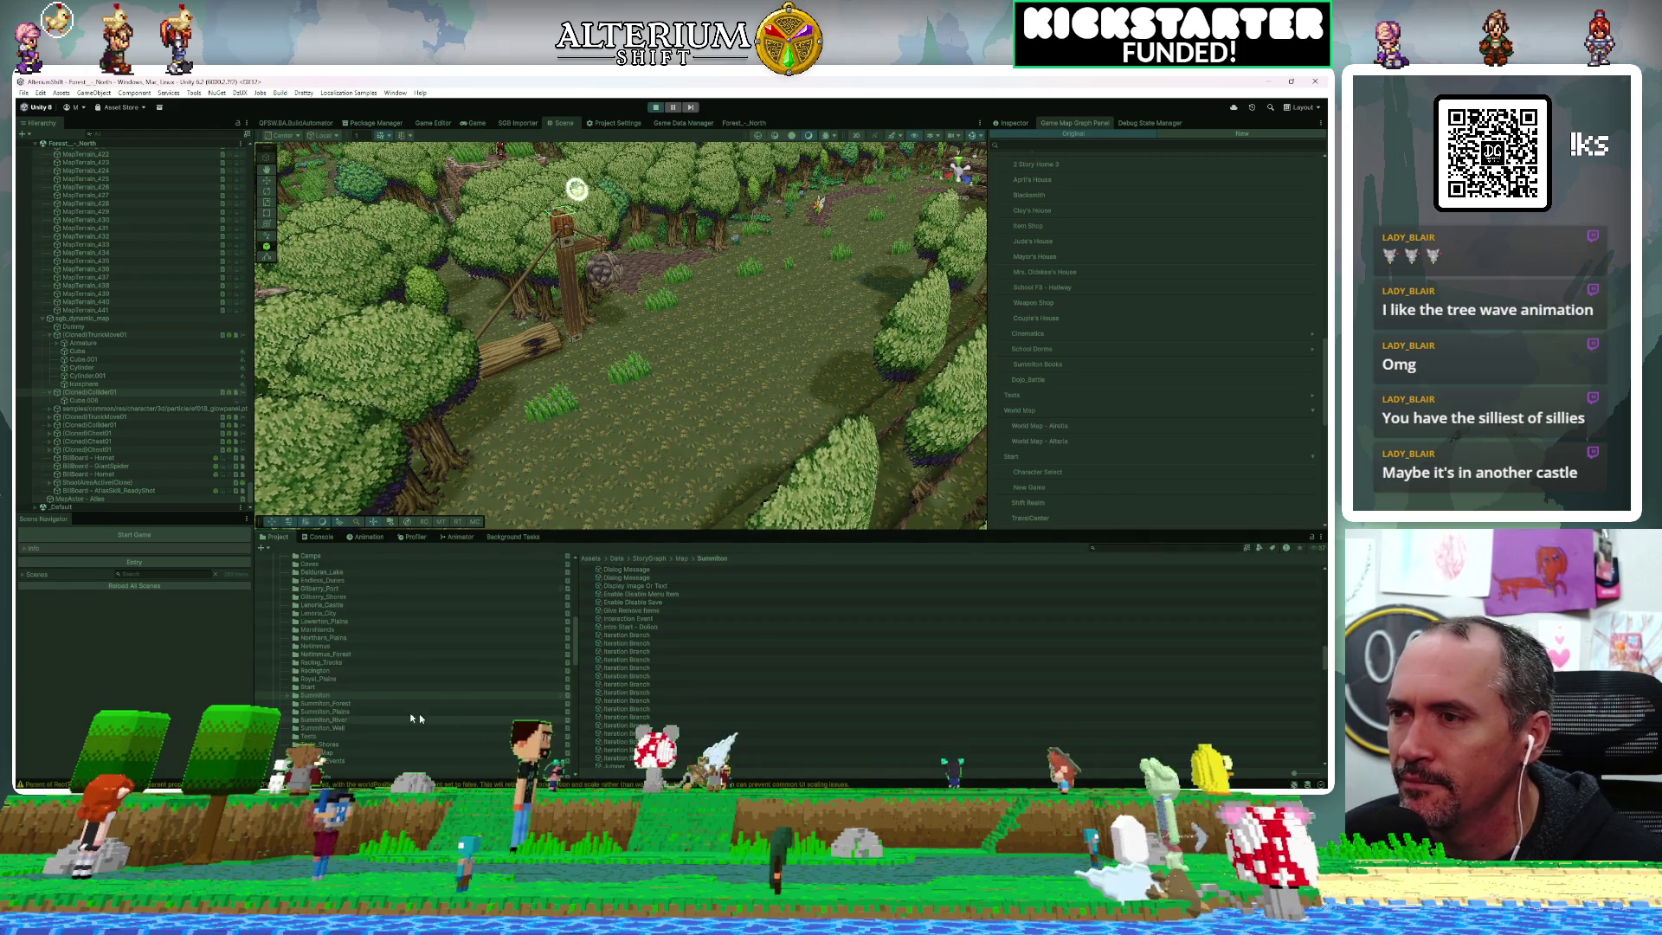
pyautogui.scroll(-10, 367, 709)
pyautogui.scroll(-2, 367, 710)
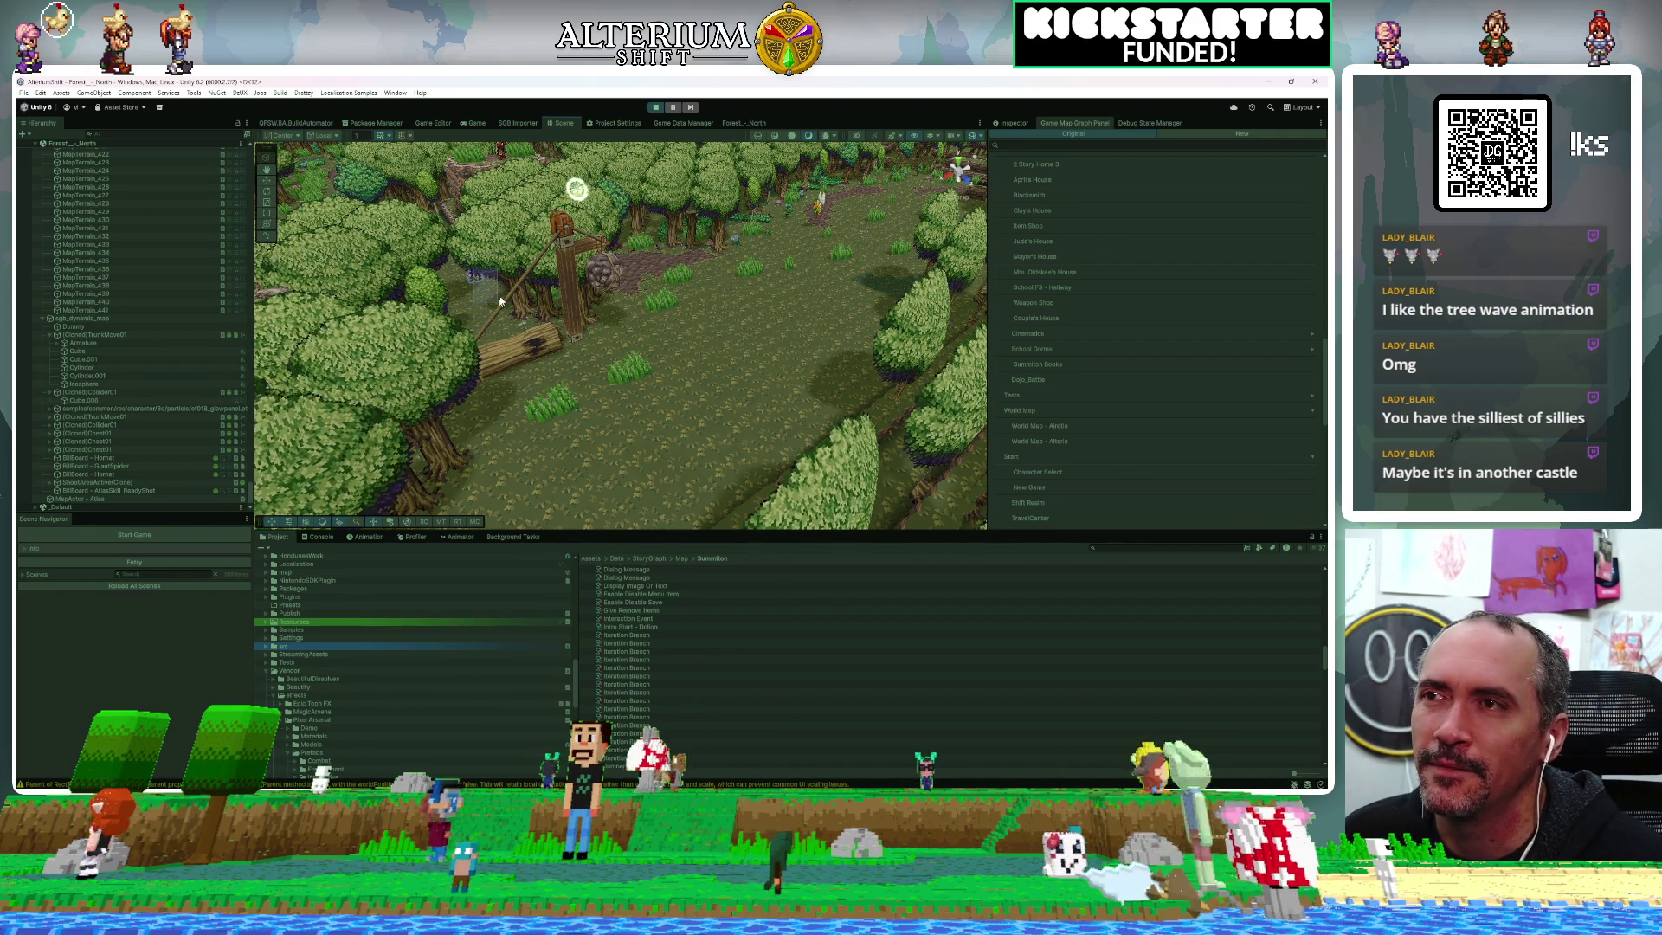
pyautogui.scroll(3, 486, 247)
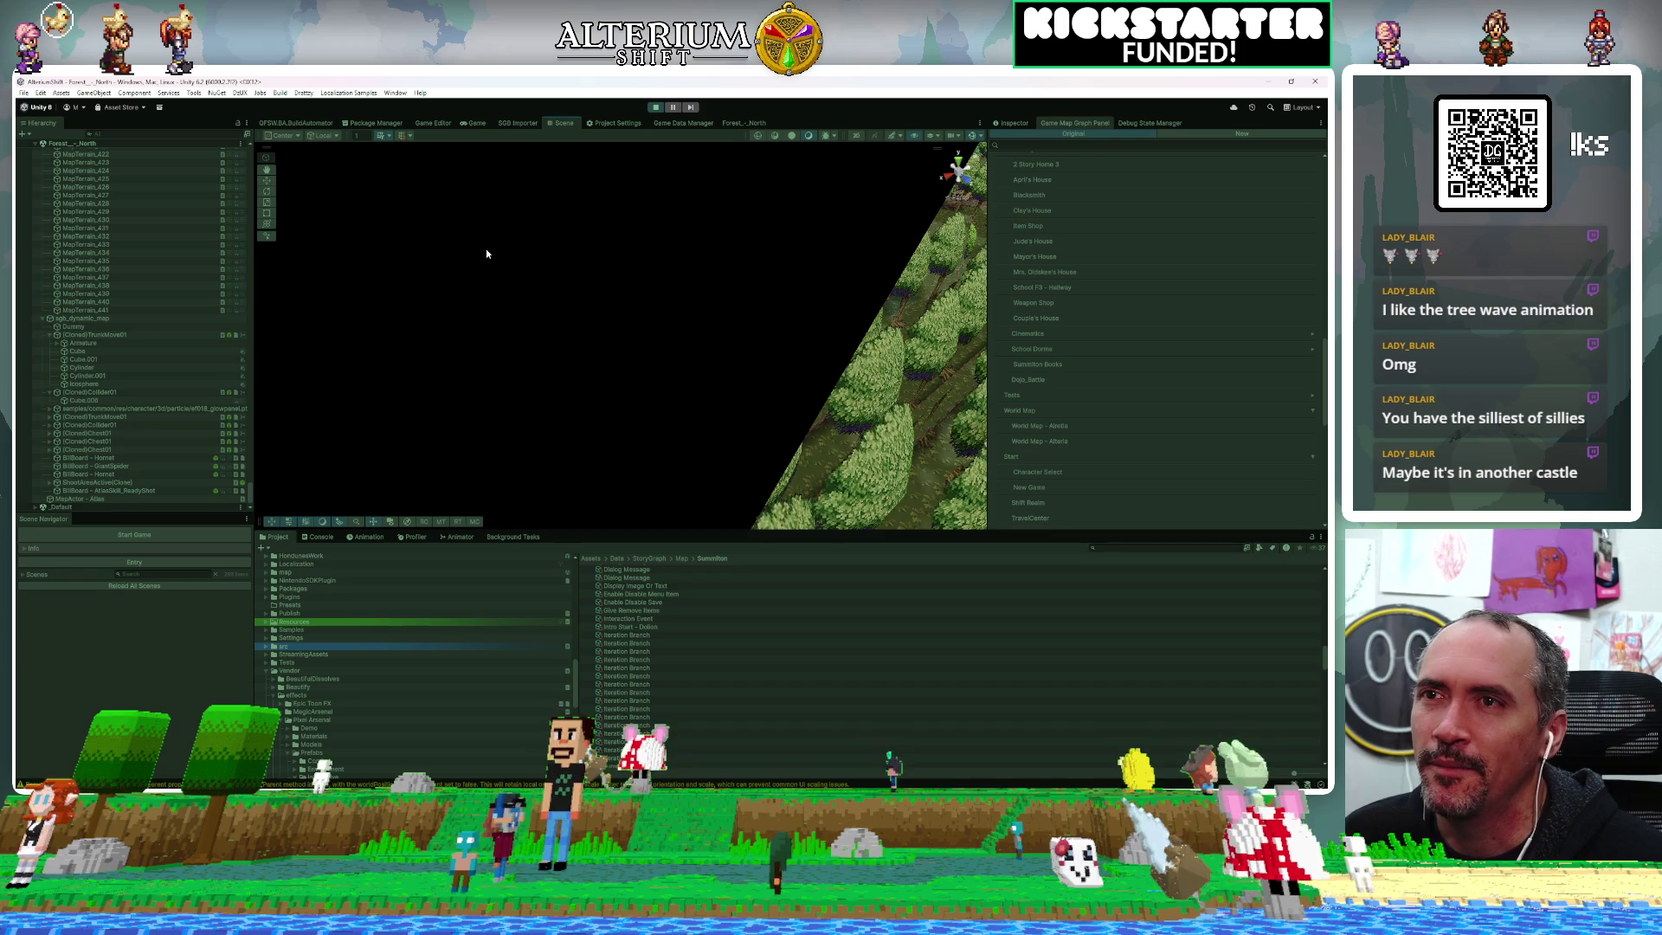
pyautogui.scroll(-3, 485, 247)
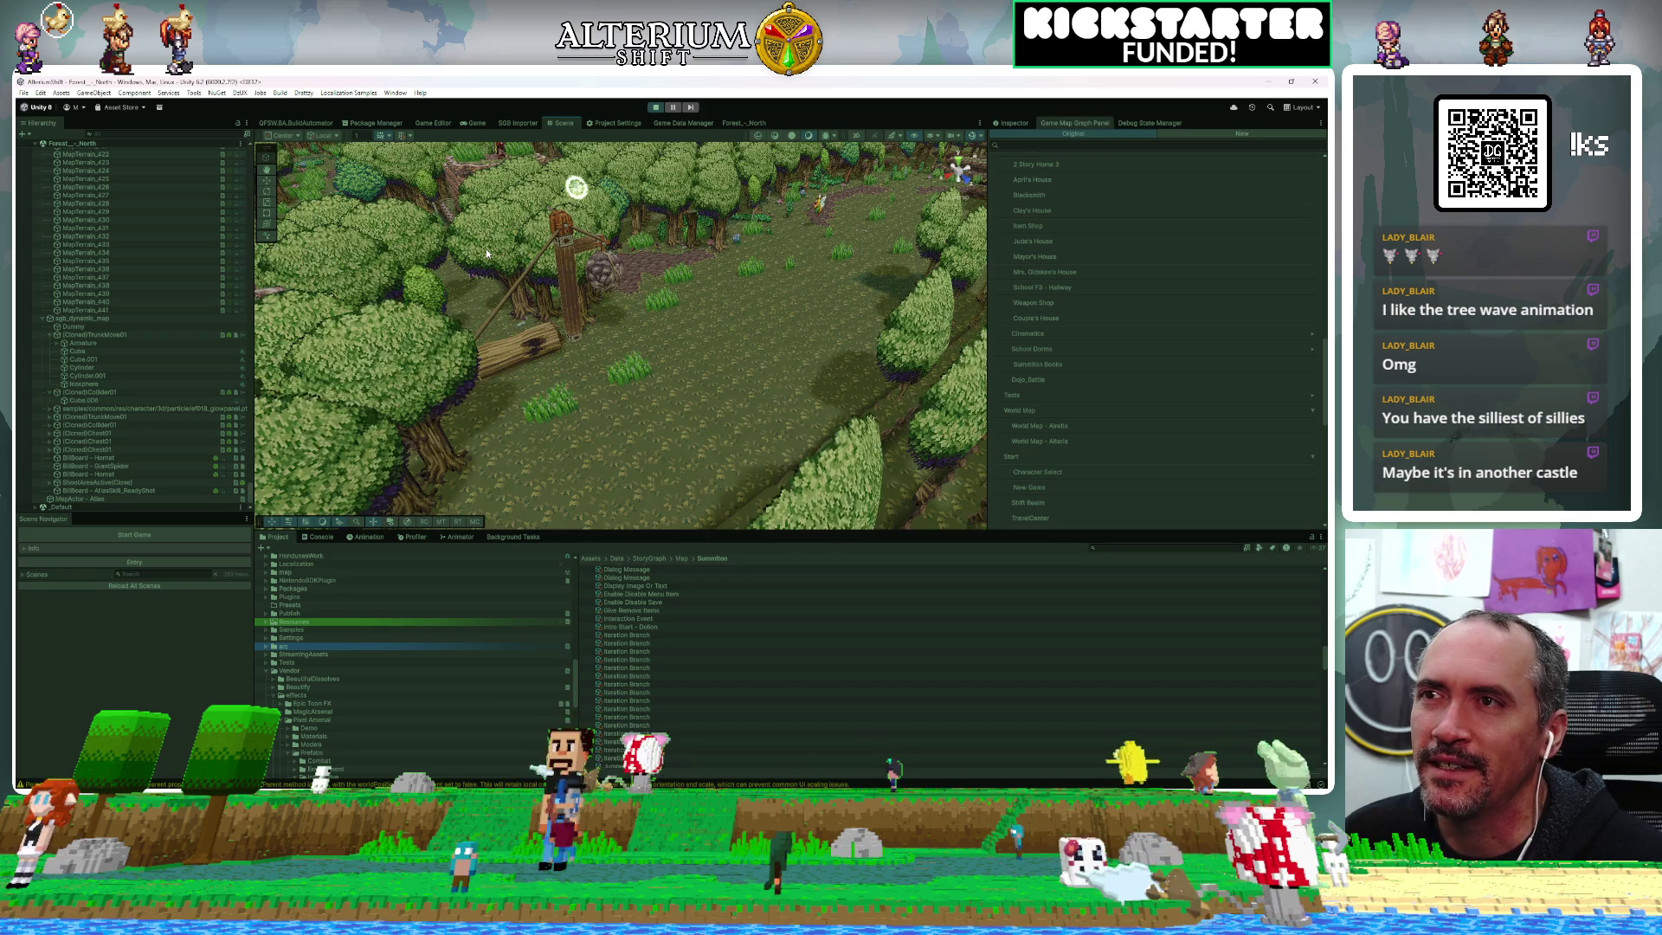
# Select the TrunkMove01 trunk, orbit the view to centre it, and save with Ctrl+S
pyautogui.click(569, 266)
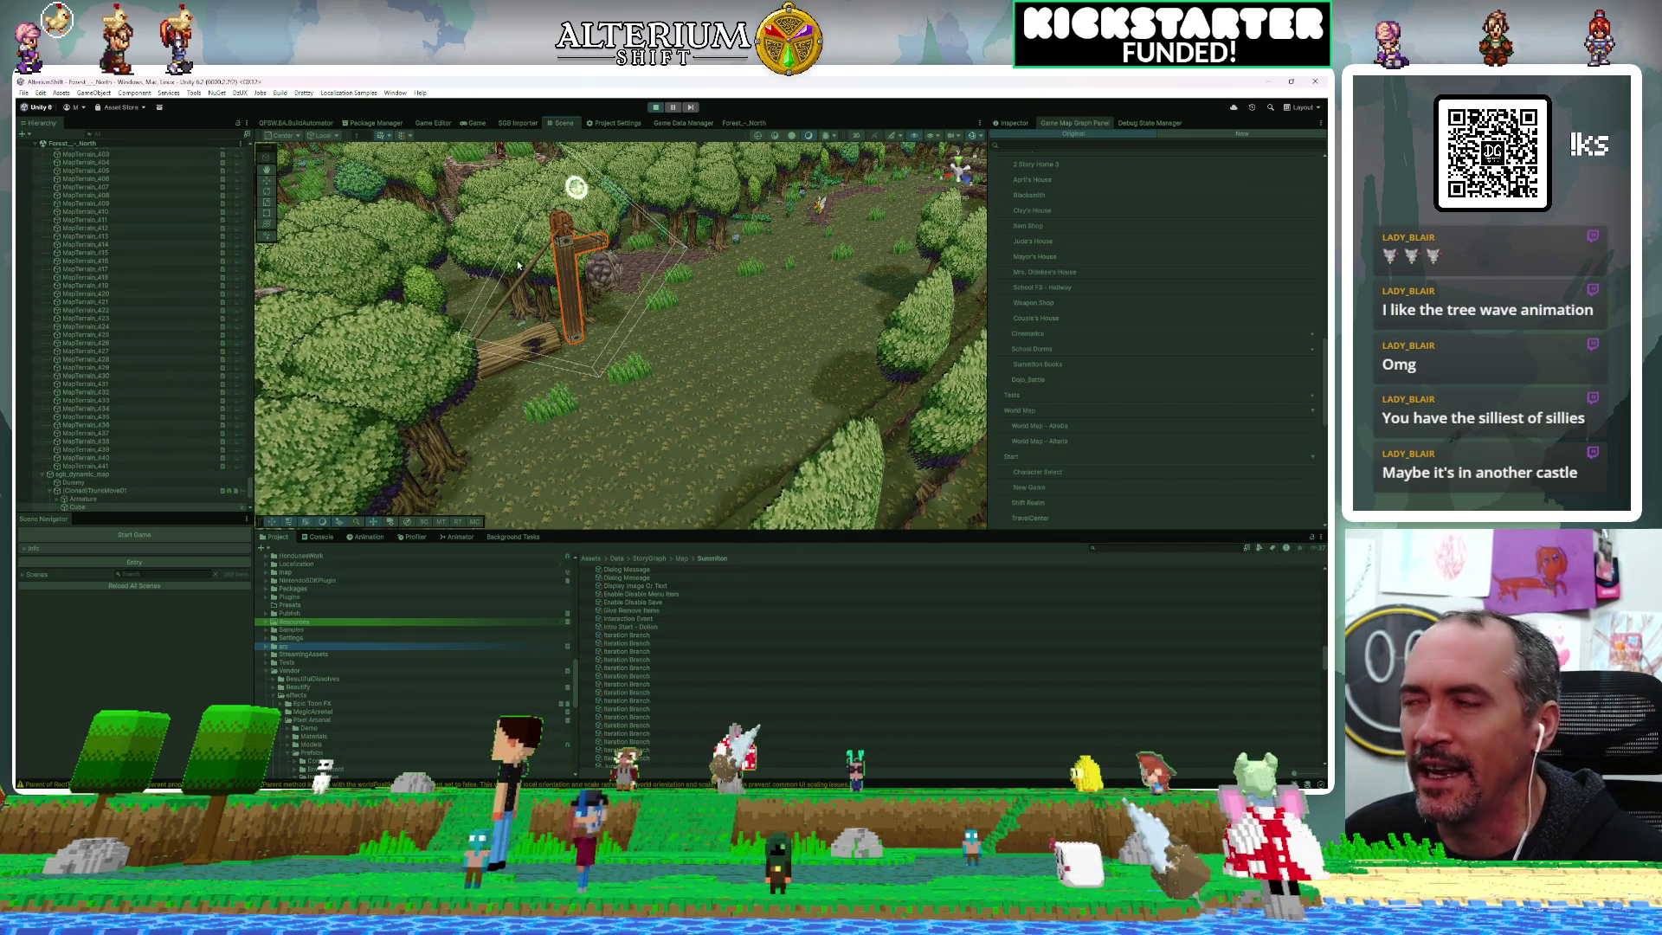
pyautogui.click(127, 488)
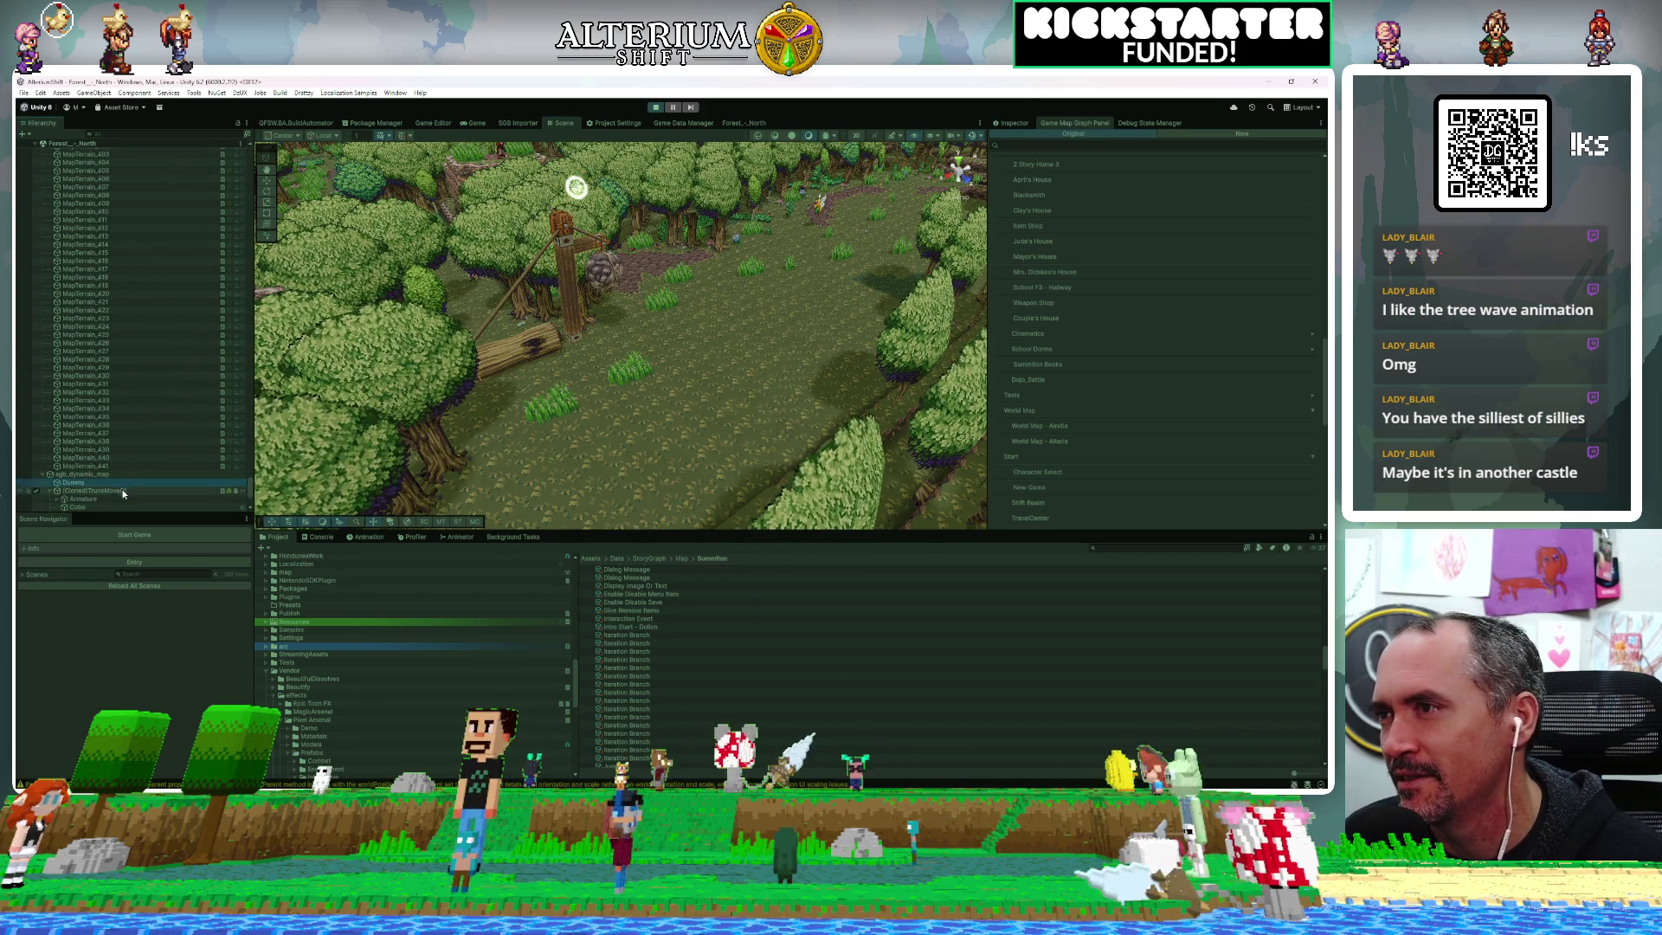
pyautogui.moveTo(703, 326)
pyautogui.mouseDown()
pyautogui.moveTo(725, 345)
pyautogui.moveTo(667, 331)
pyautogui.moveTo(699, 329)
pyautogui.moveTo(591, 349)
pyautogui.moveTo(615, 343)
pyautogui.mouseUp()
pyautogui.hotkey('ctrl', 's')
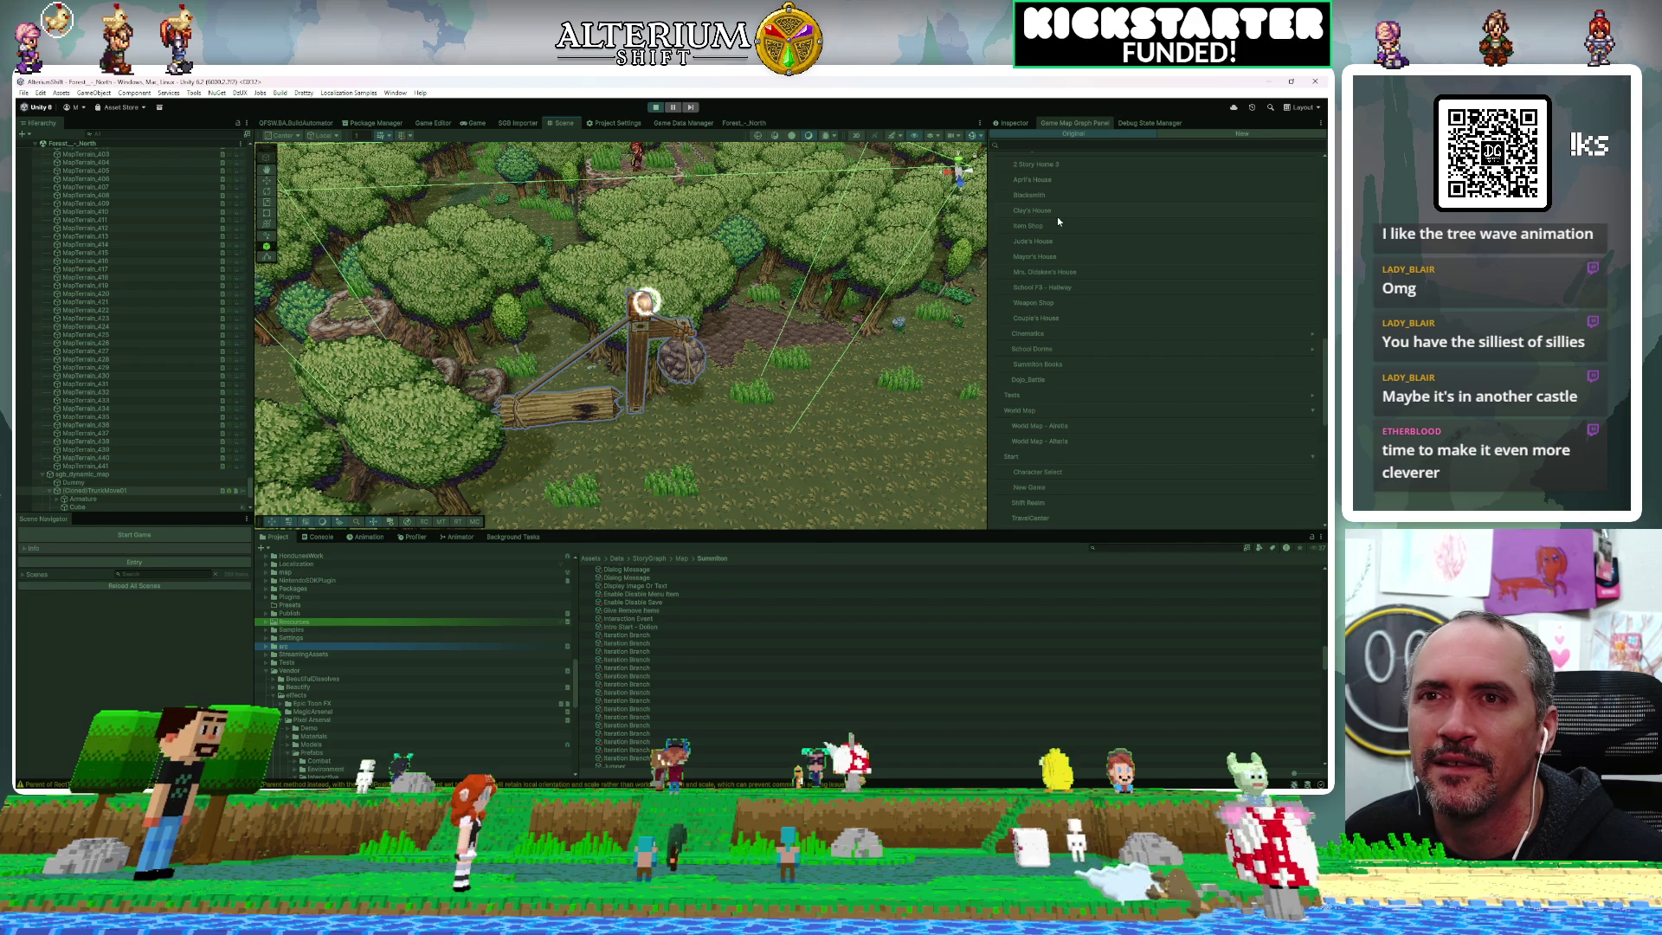
# Disable the trunk's Box Collider, then shoot the hanging log in the Game view
pyautogui.click(1017, 123)
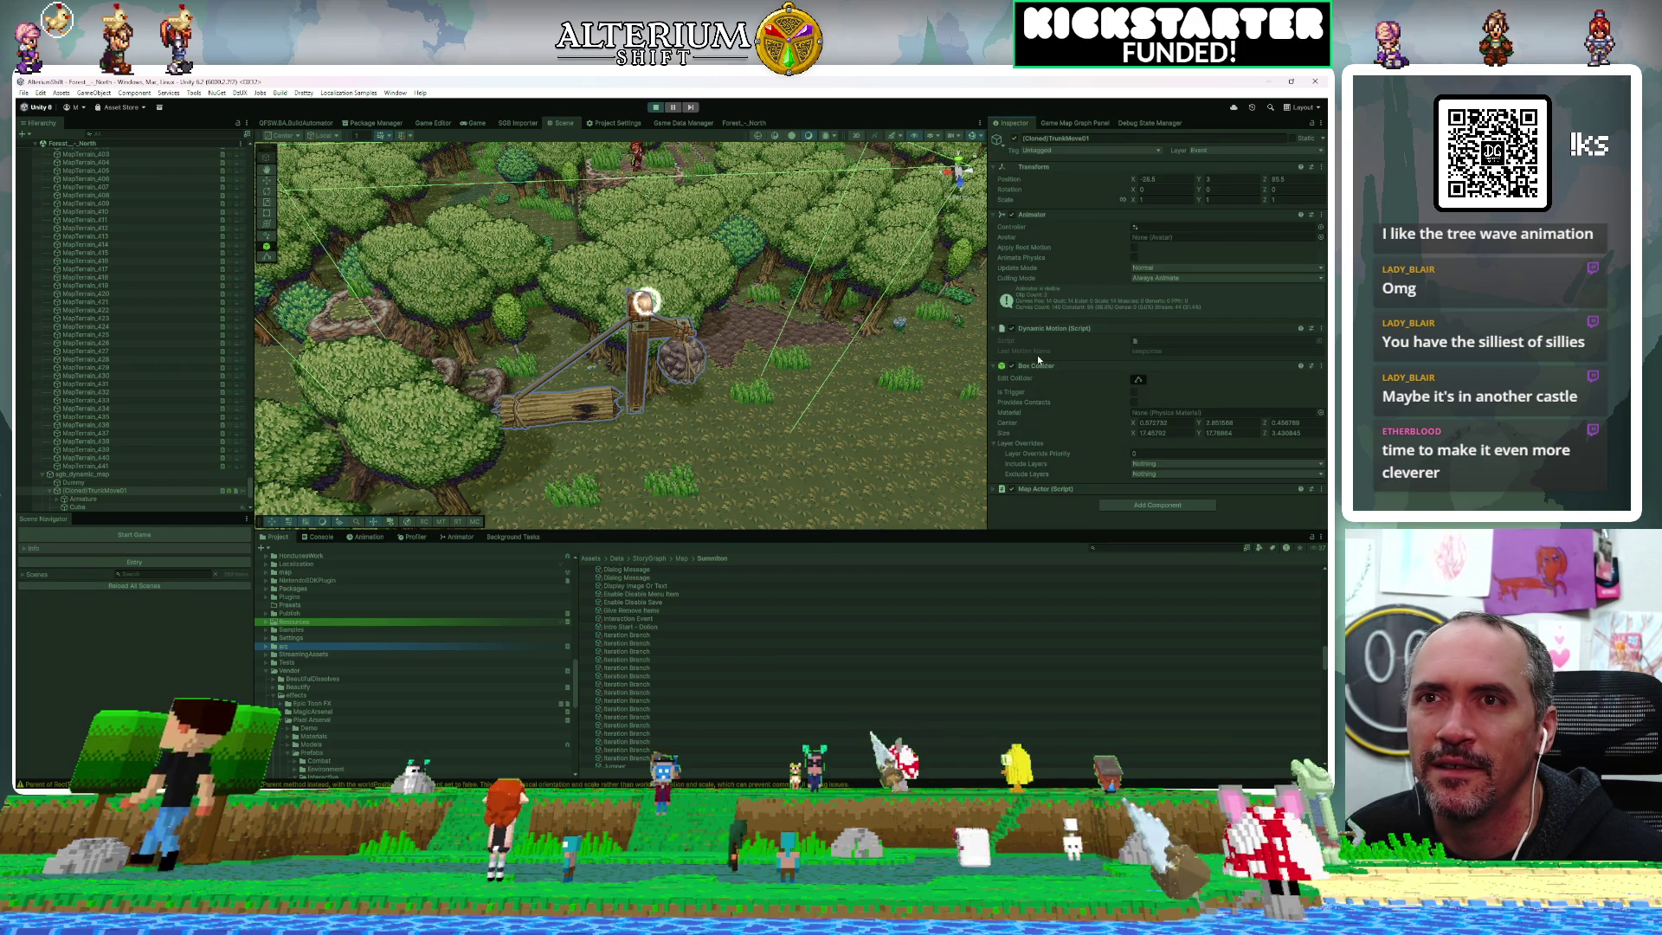
pyautogui.click(1010, 366)
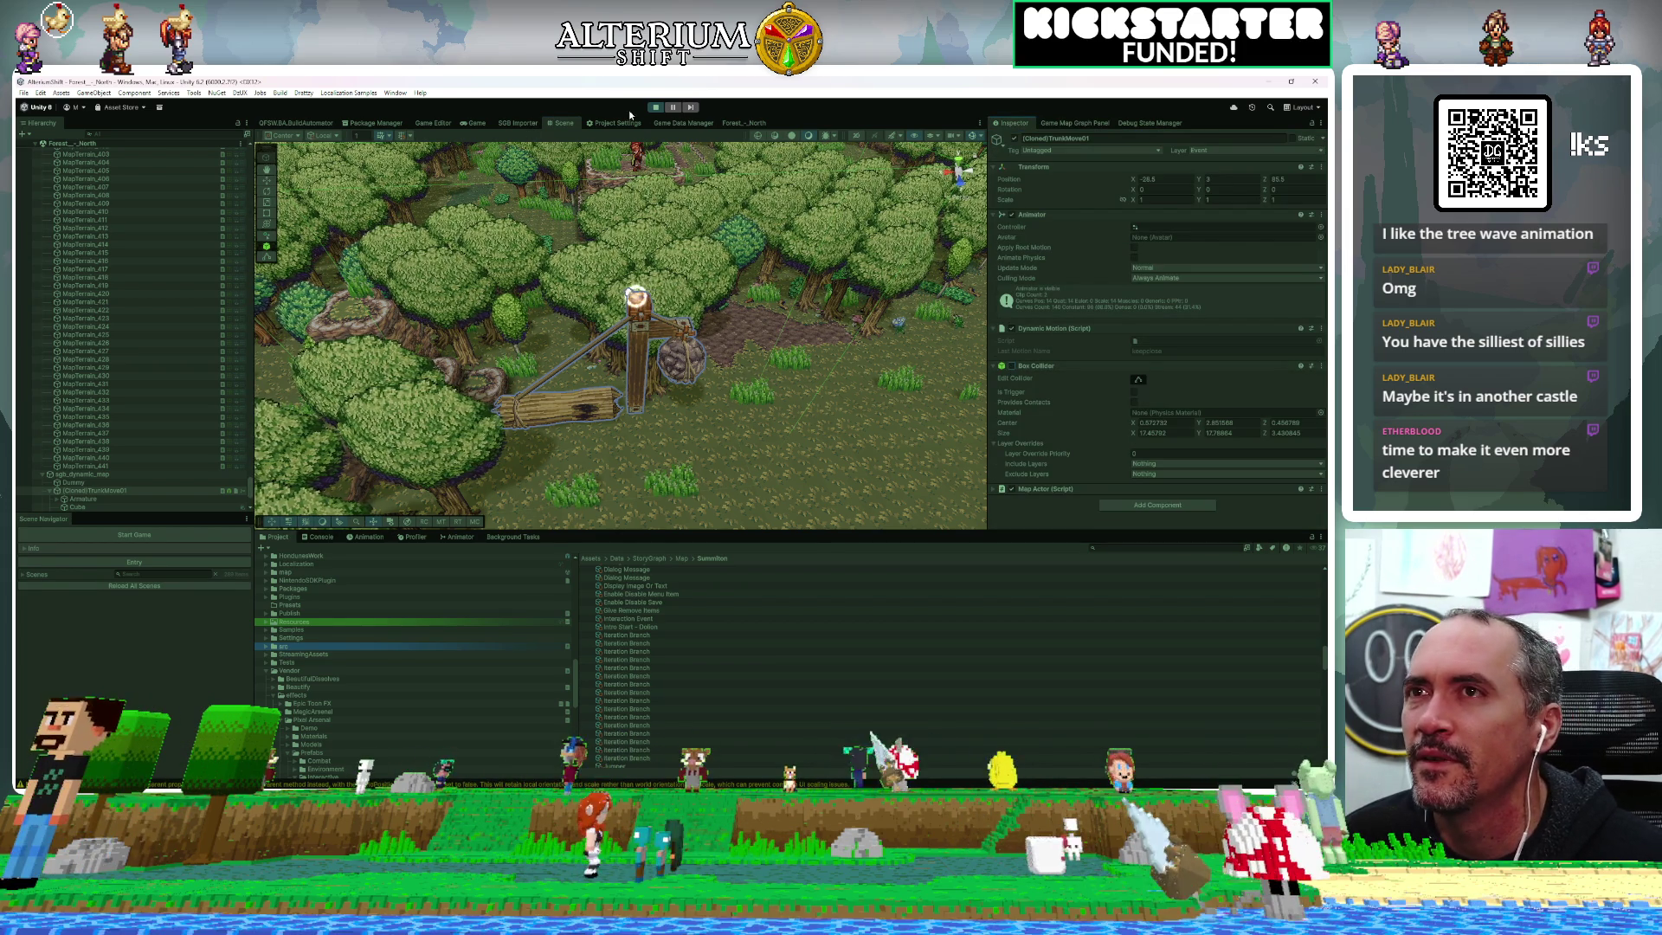
pyautogui.click(474, 123)
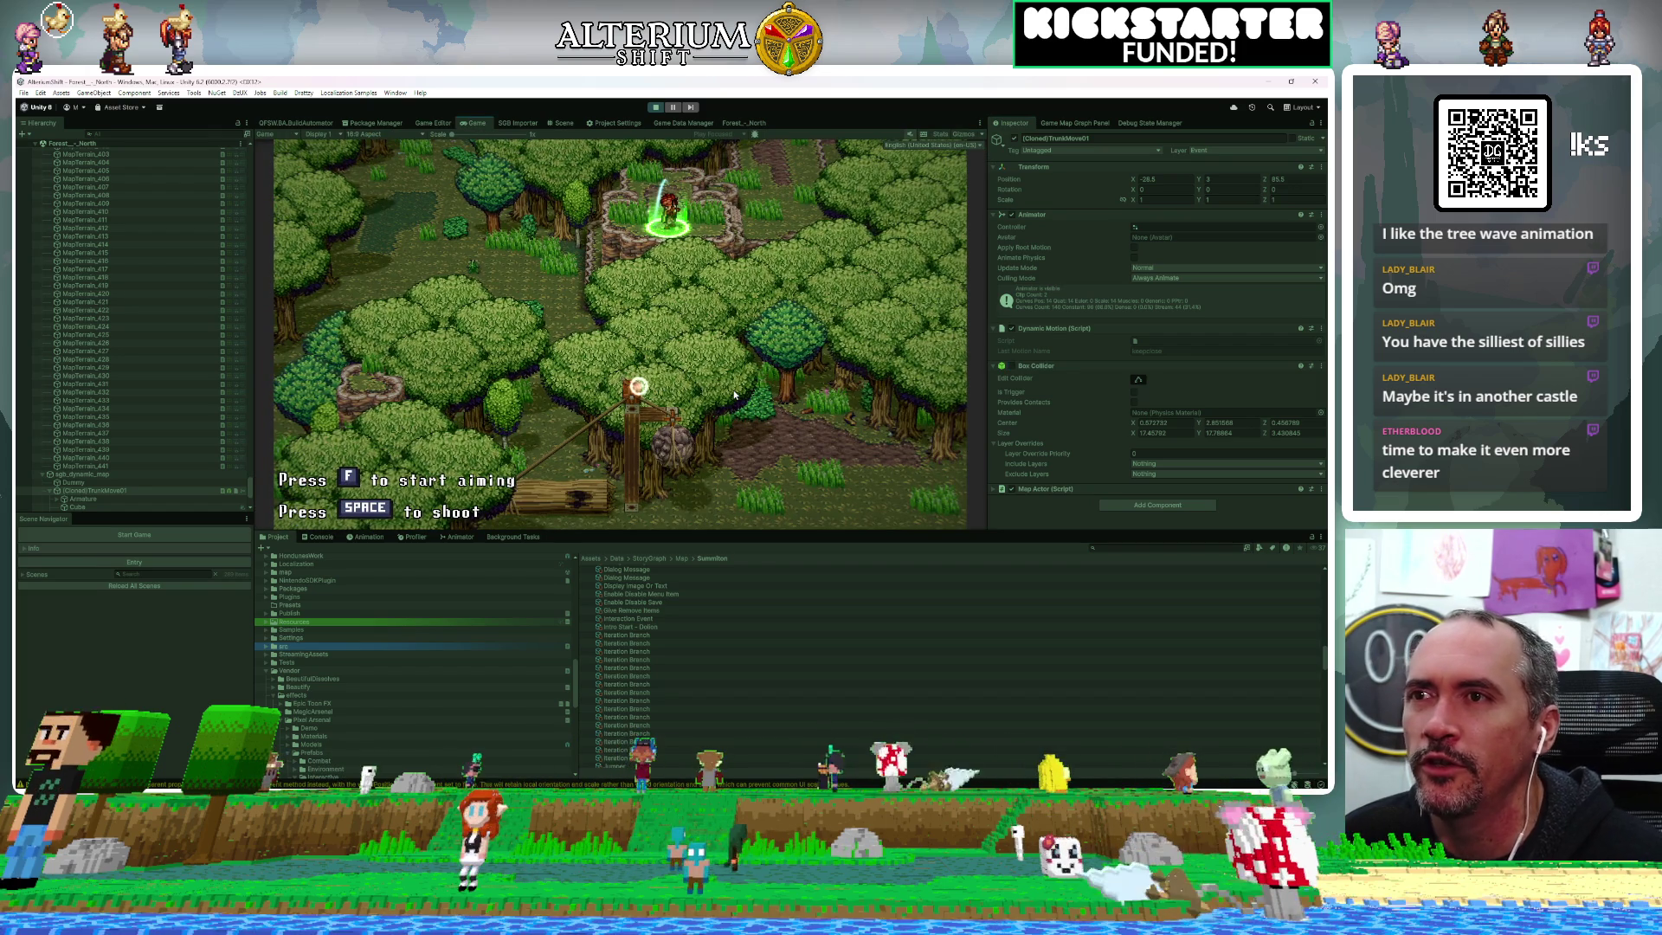
pyautogui.press('space')
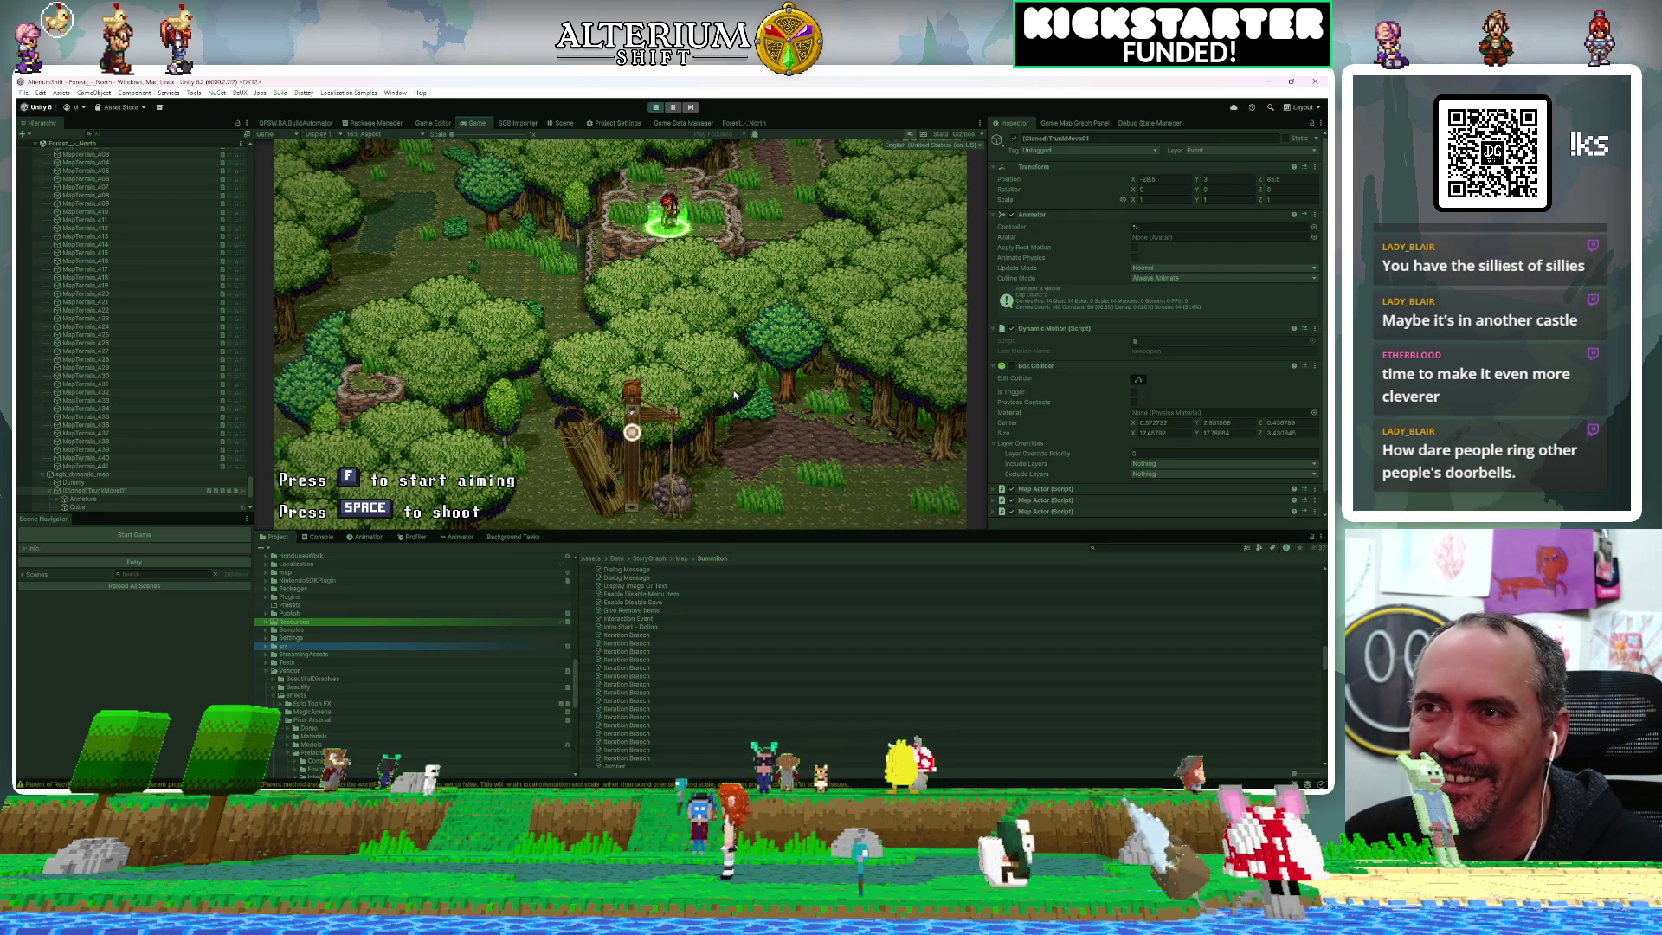
# Aim left and right and fire green shots at the target
pyautogui.press('Down')
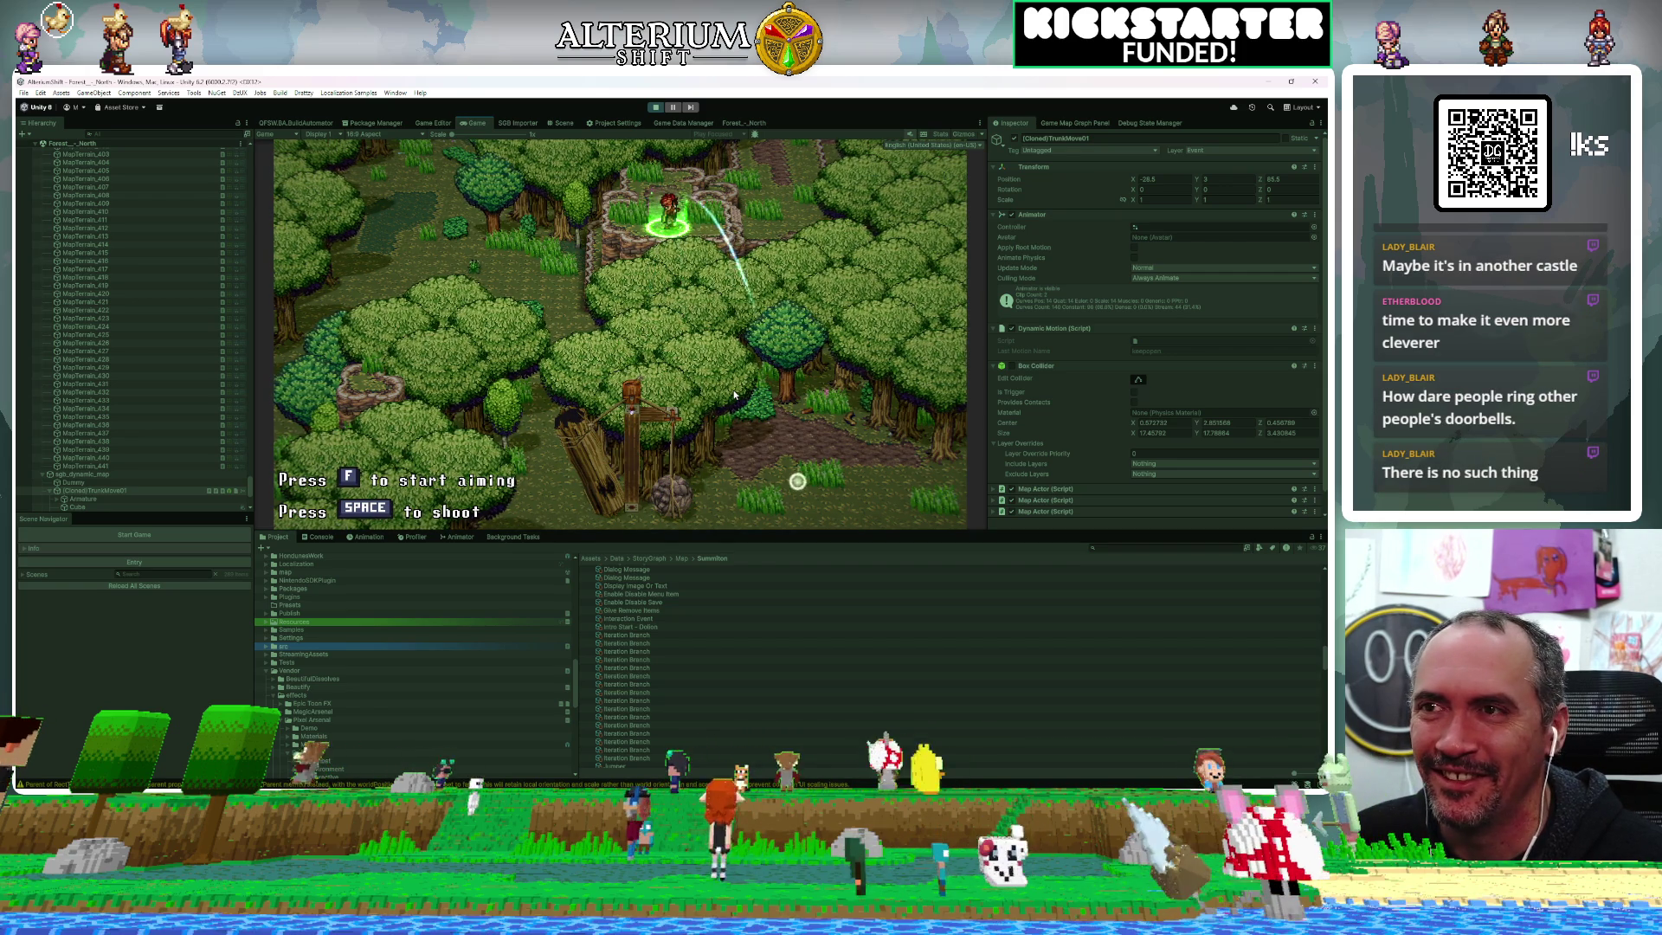
pyautogui.press('Right')
pyautogui.press('space')
pyautogui.press('Left')
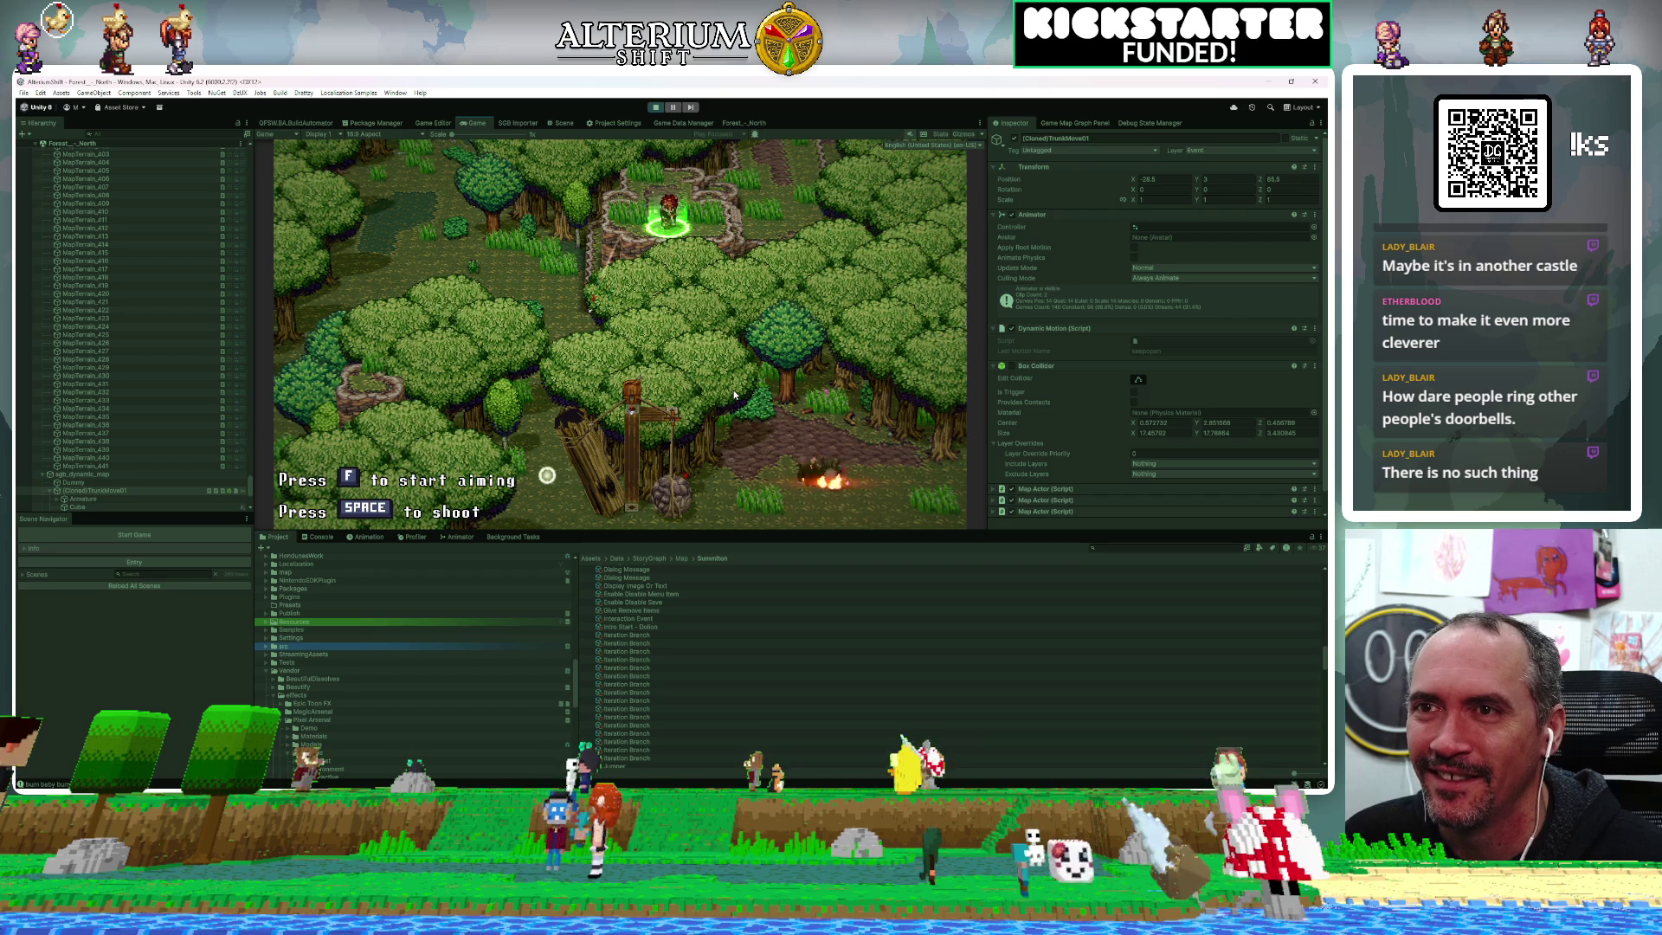
pyautogui.press('Right')
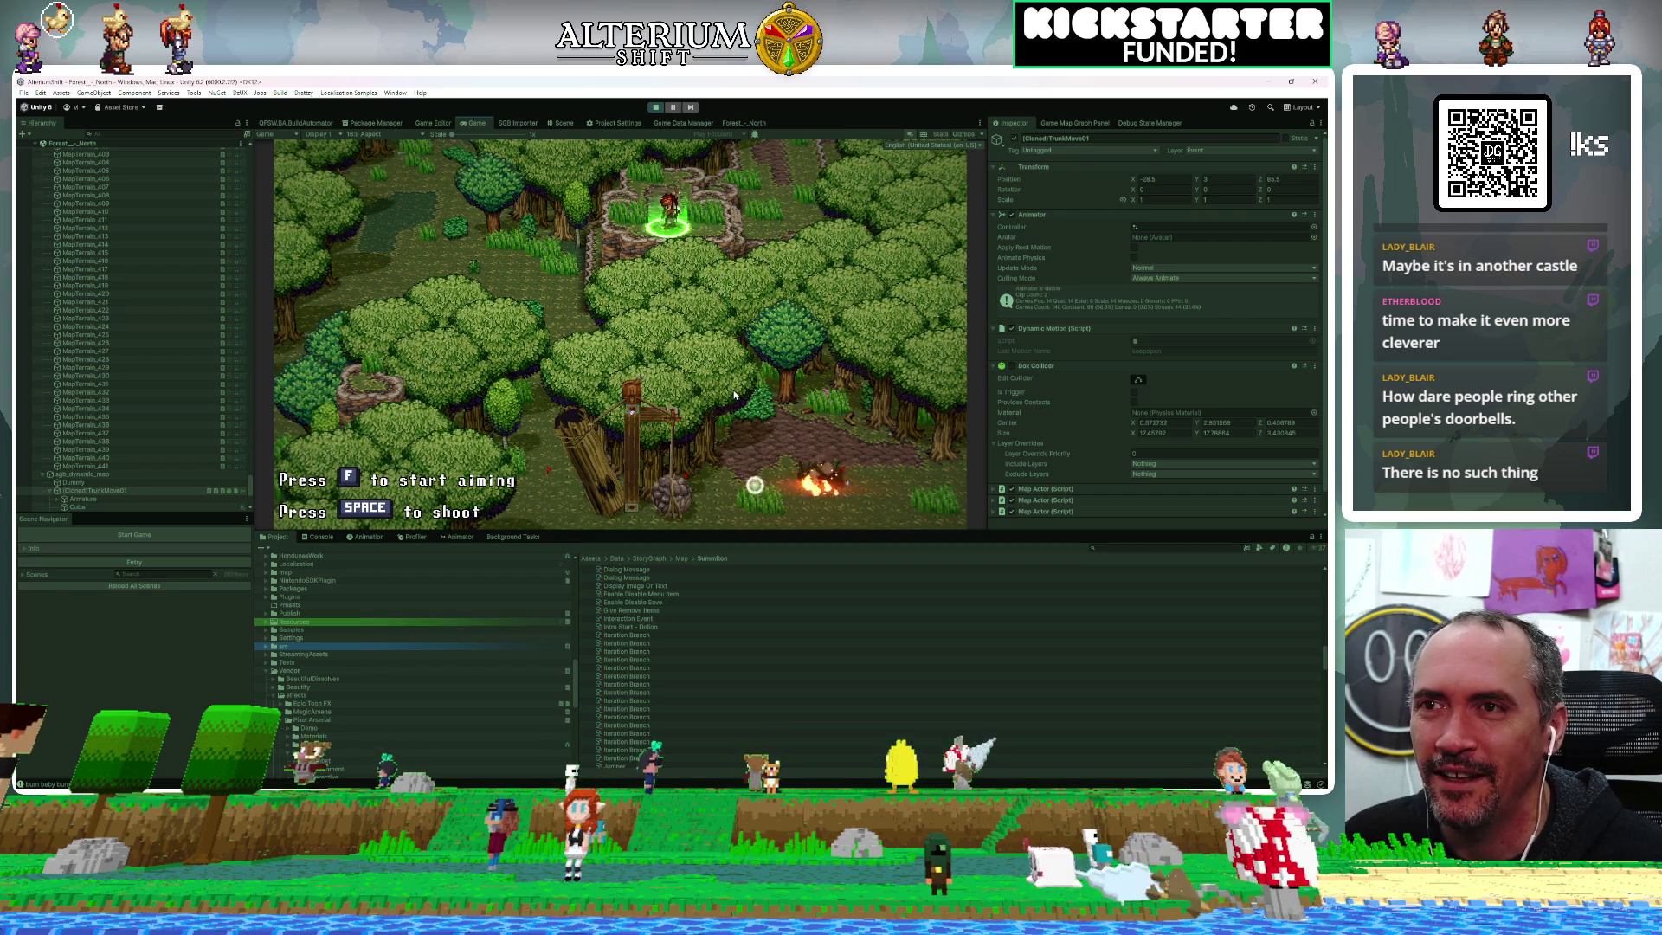
pyautogui.press('space')
pyautogui.press('Right')
pyautogui.press('Left')
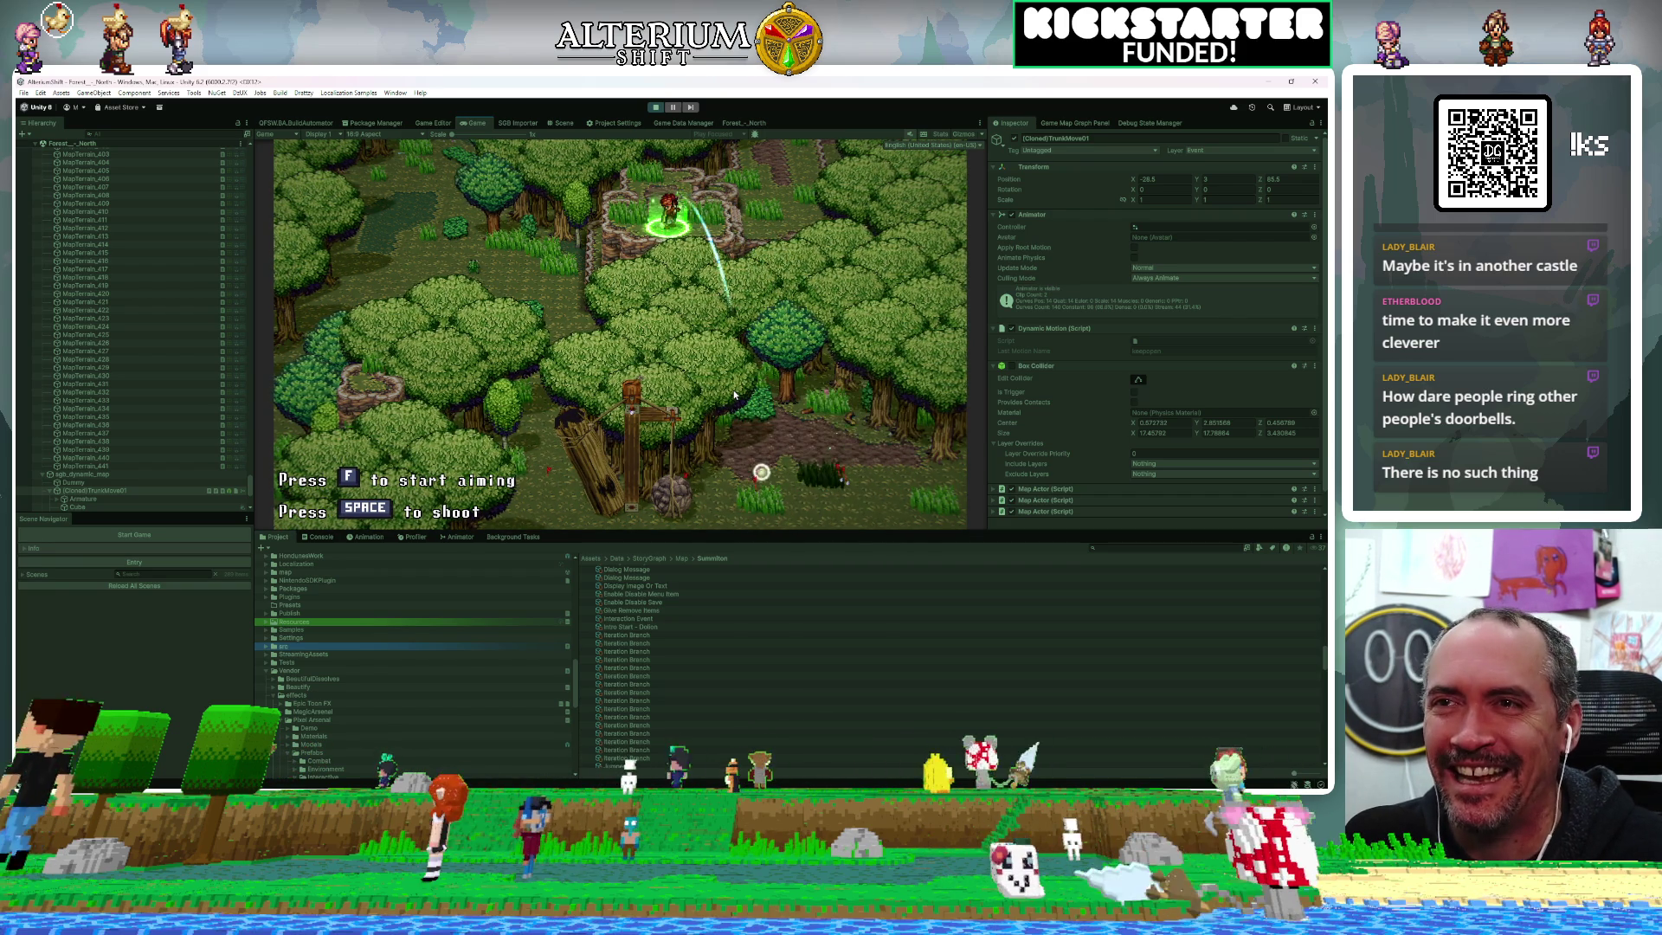
pyautogui.press('space')
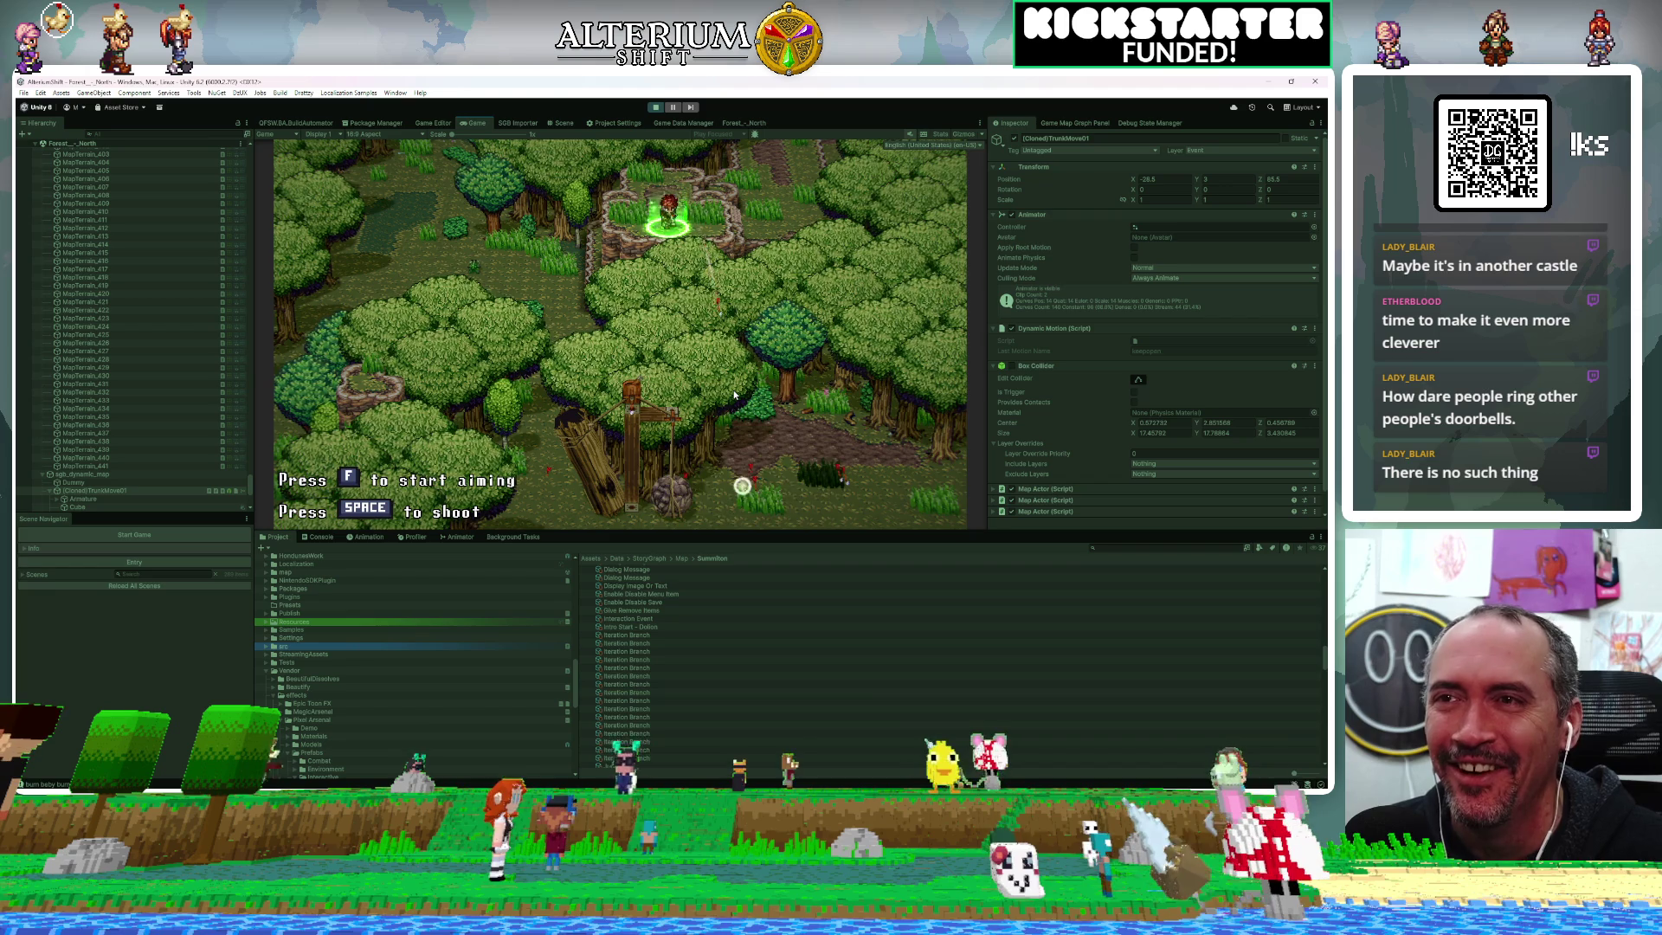
# Aim upward and fire a shot near the upper target, setting the ground ablaze
pyautogui.press('Up')
pyautogui.press('Left')
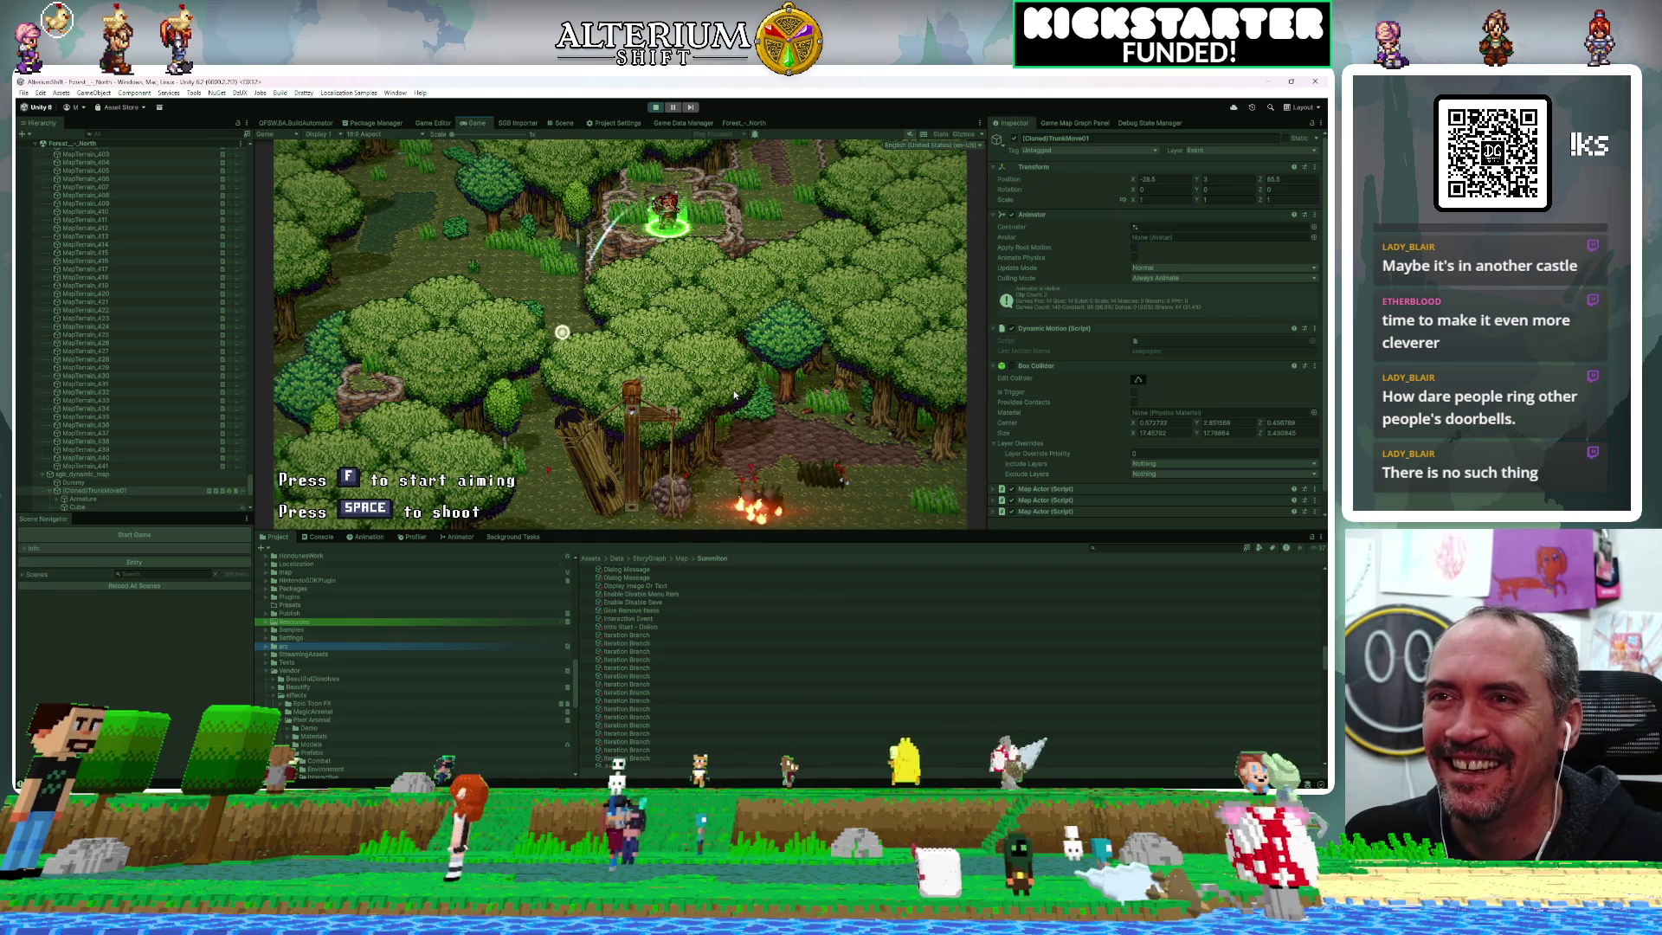
pyautogui.press('Up')
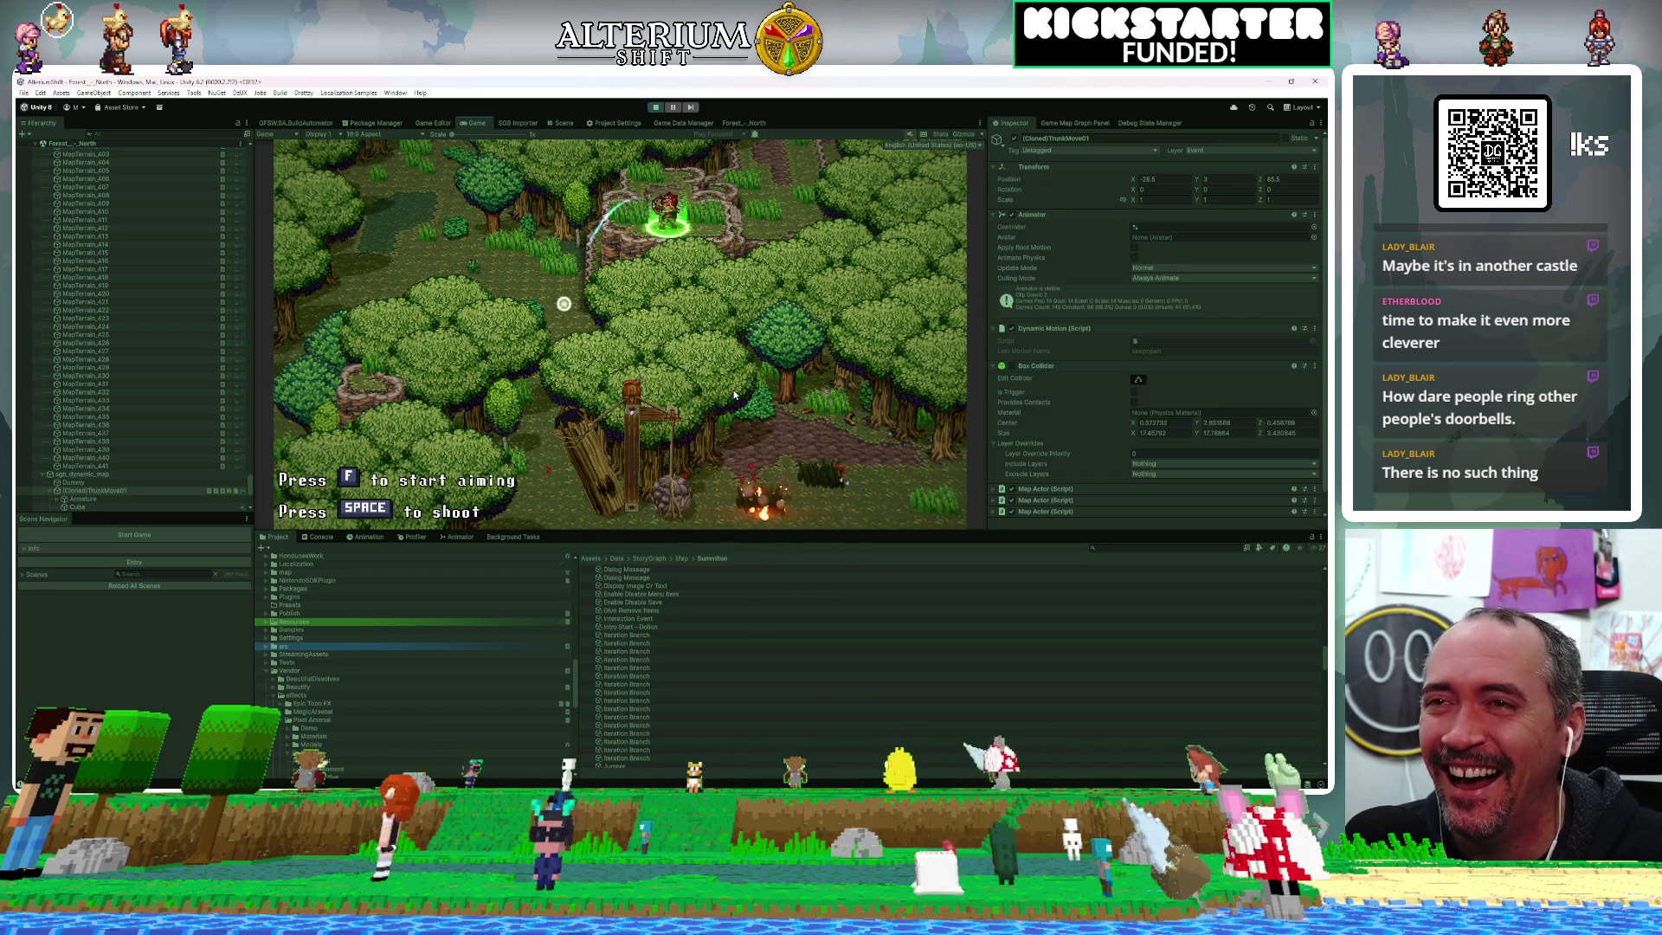
pyautogui.press('Up')
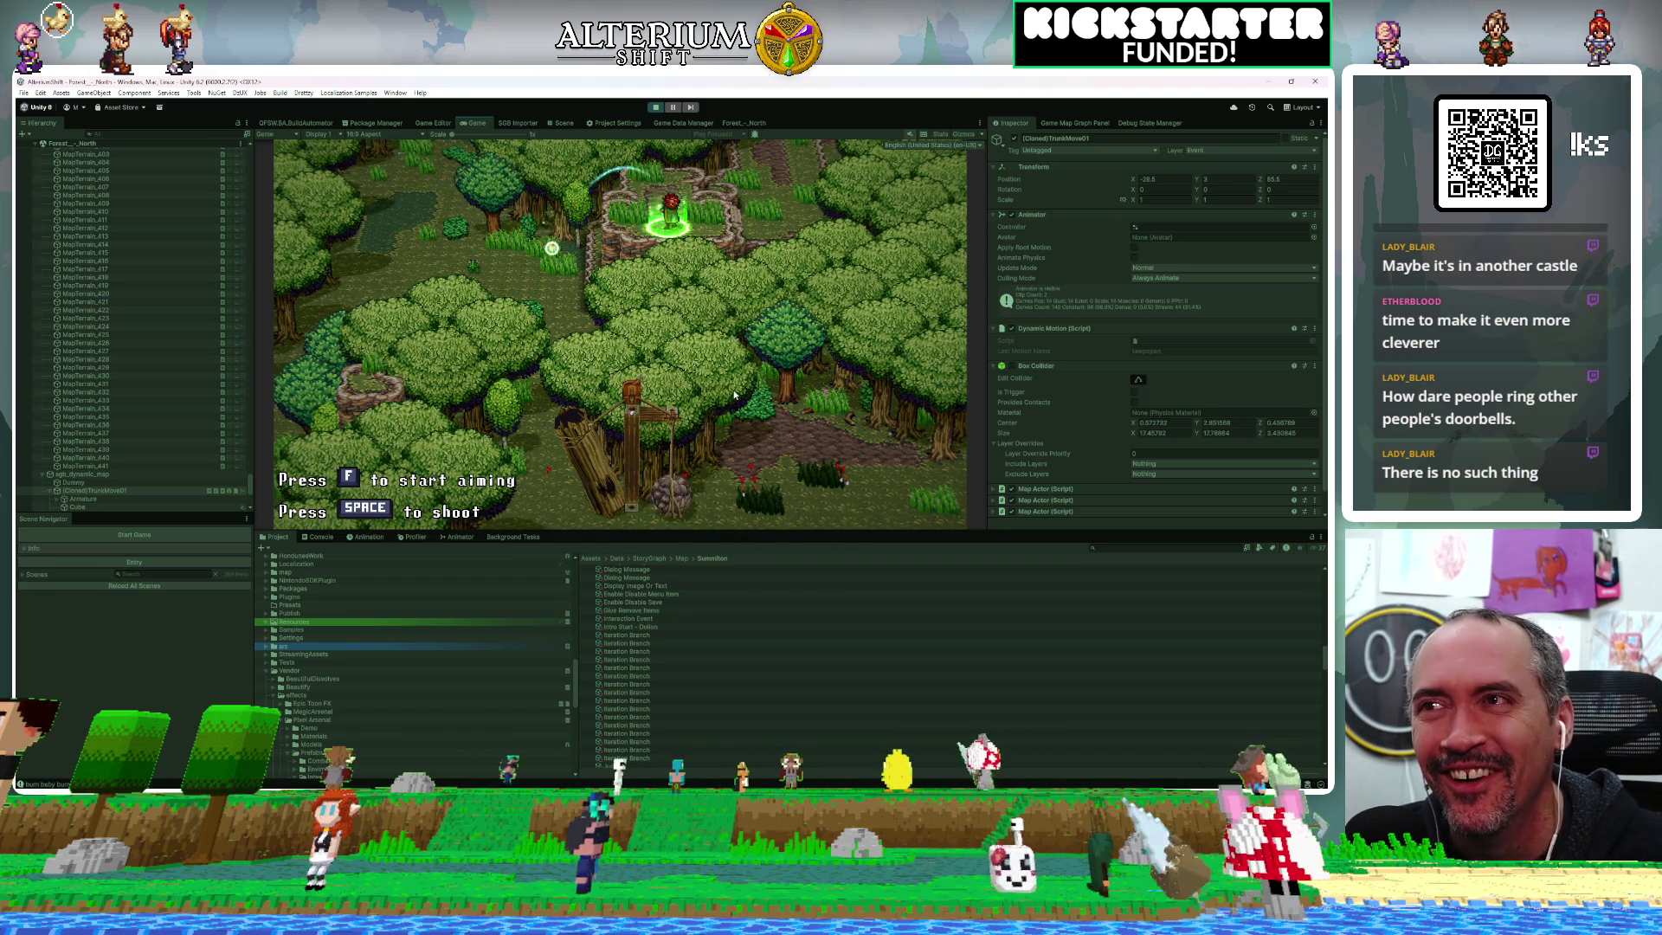
pyautogui.press('space')
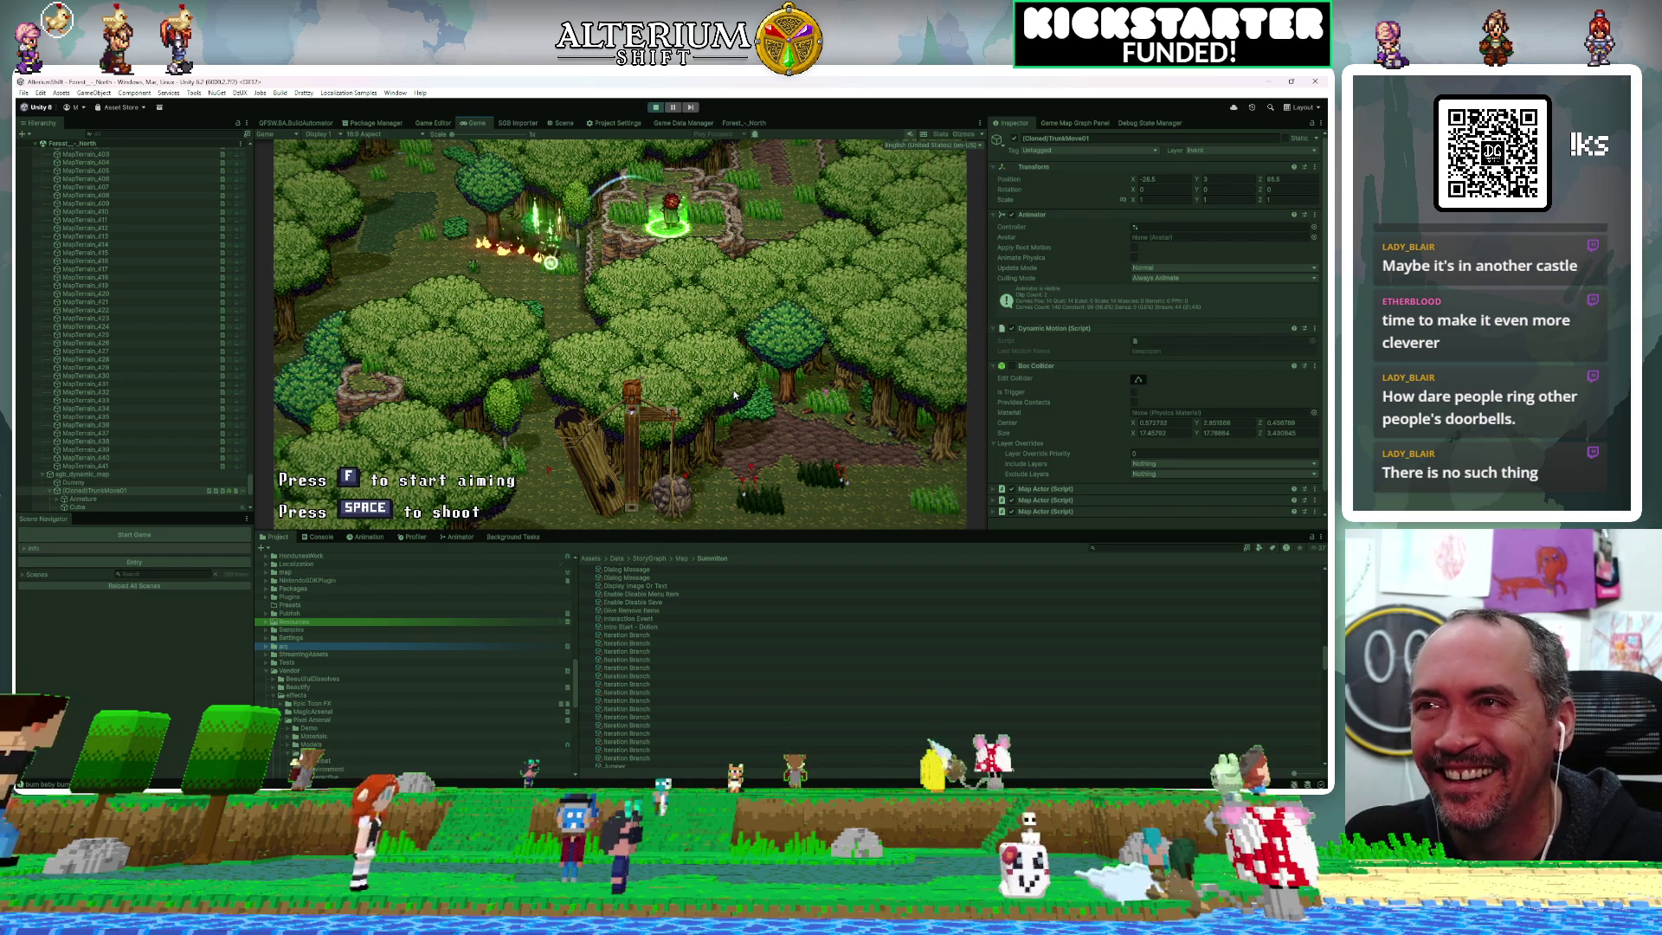
# Fire fire-setting and arcing shots, then walk out of the glowing circle to aim again
pyautogui.press('Down')
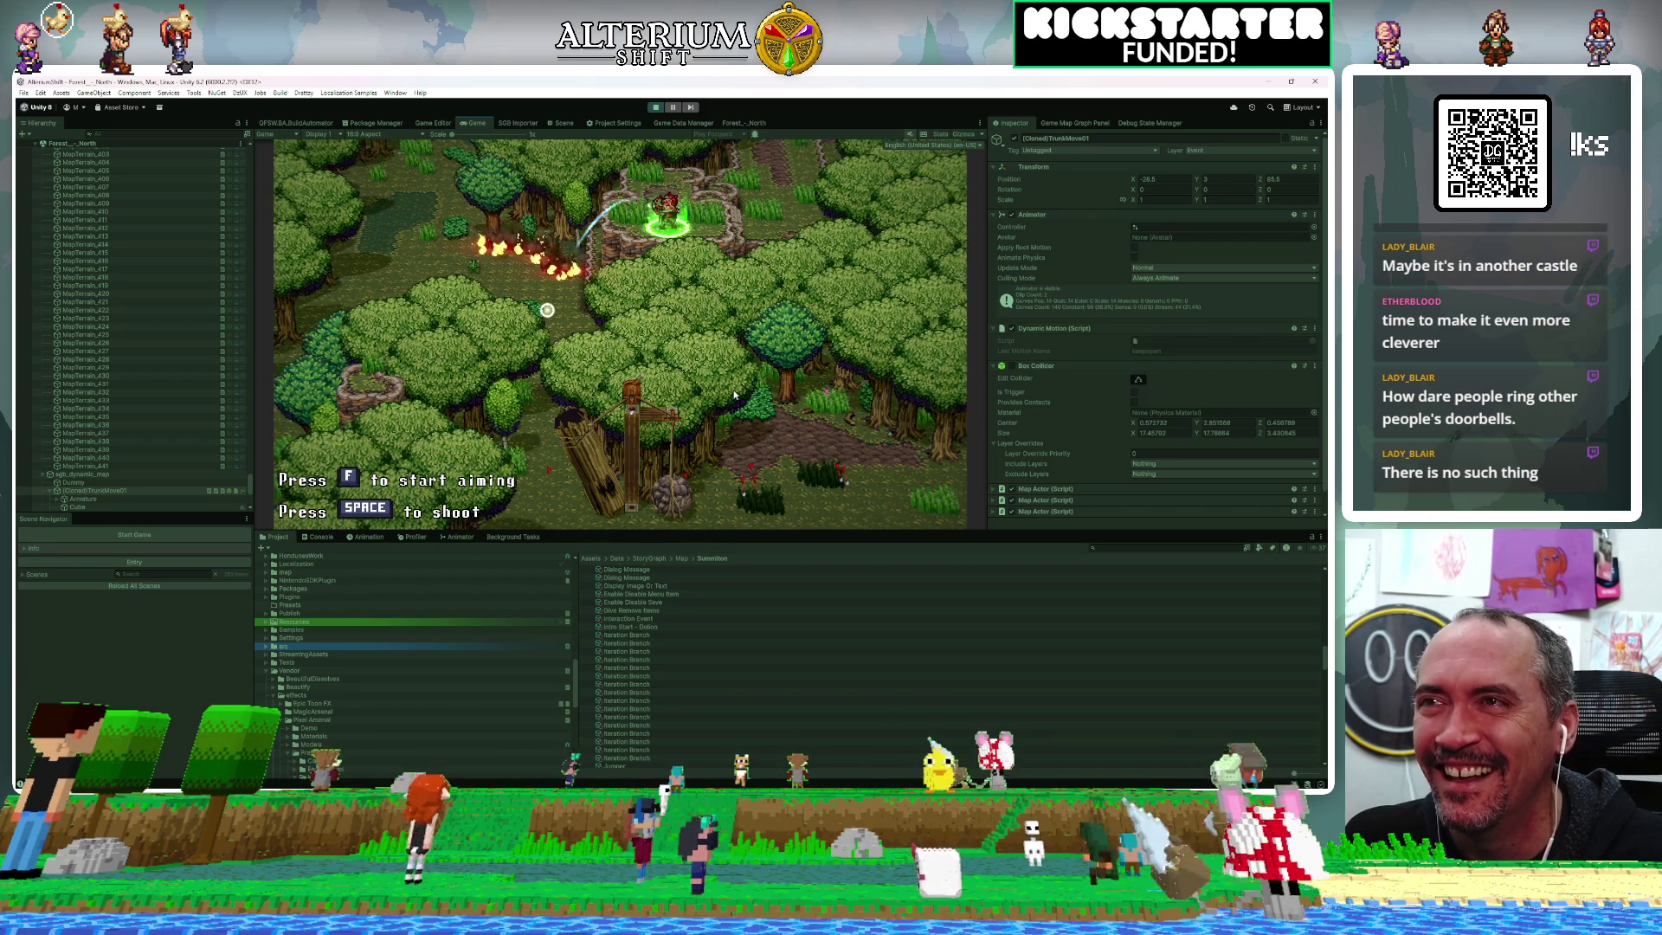
pyautogui.press('Left')
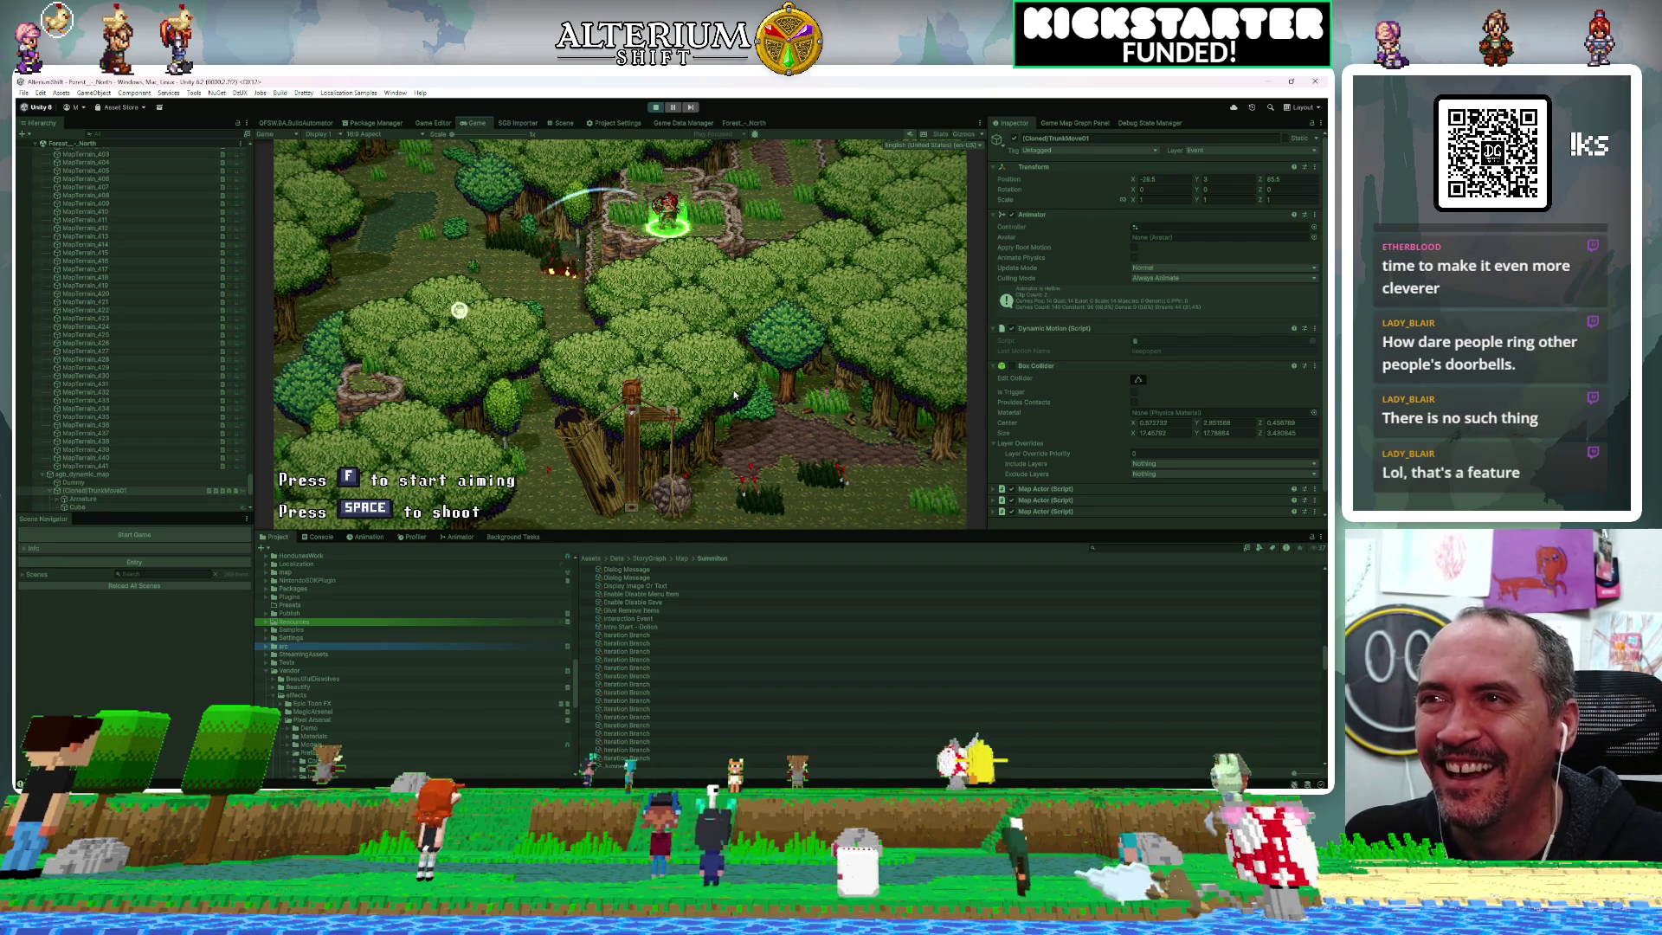
pyautogui.press('Right')
pyautogui.press('Up')
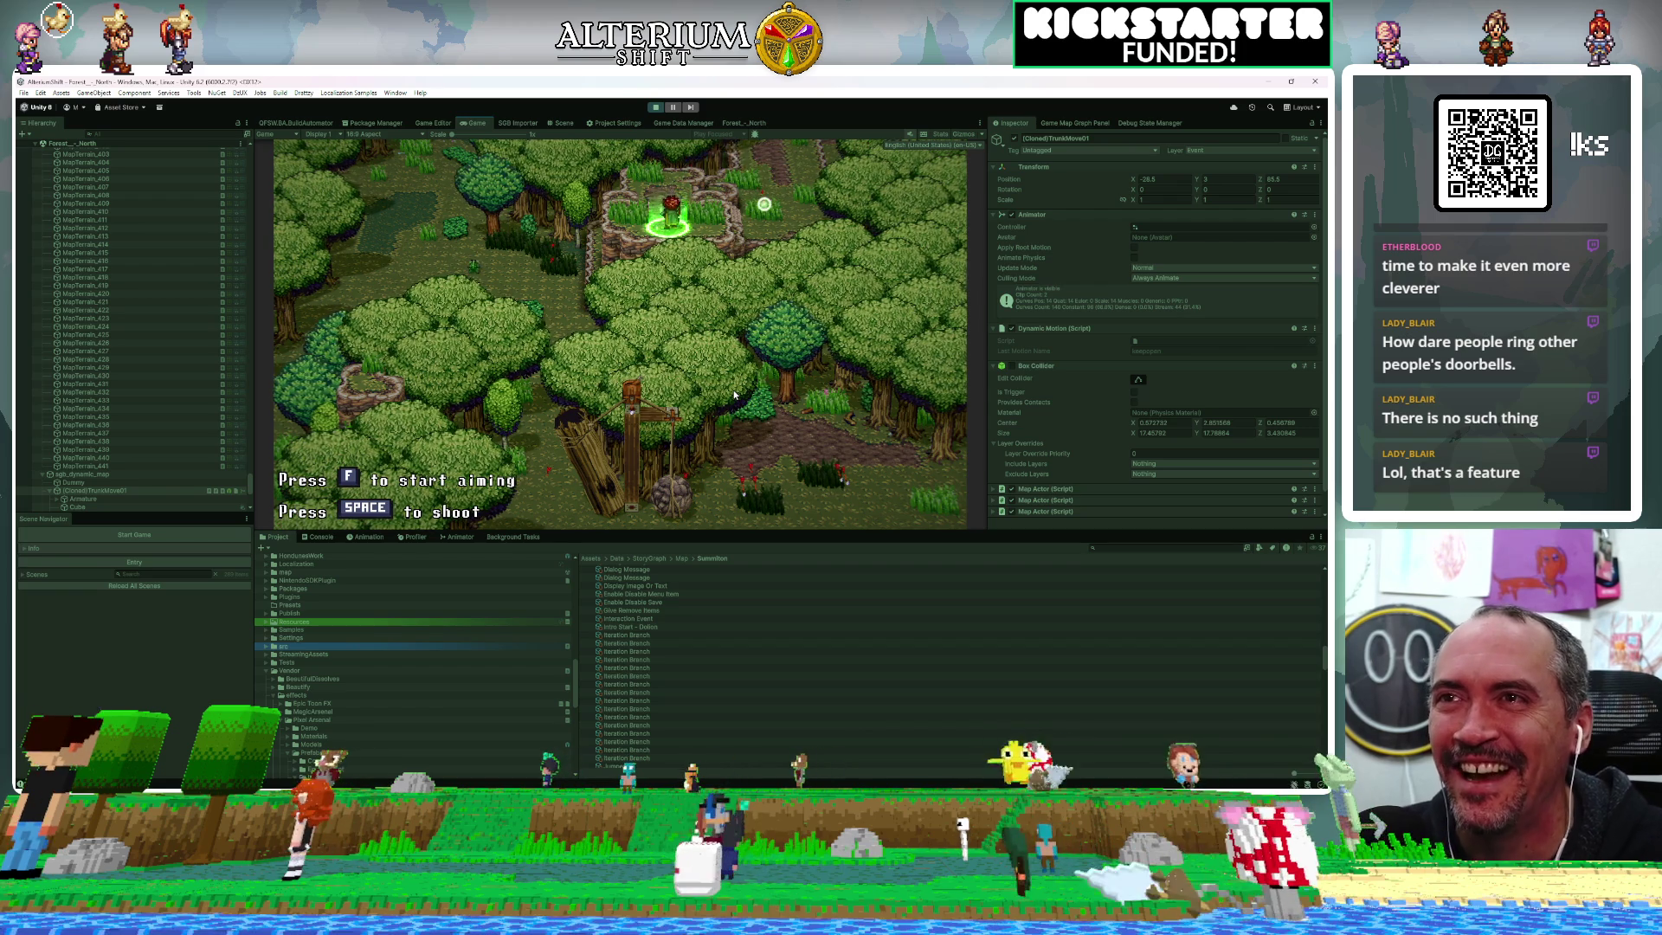
pyautogui.press('Up')
pyautogui.press('Left')
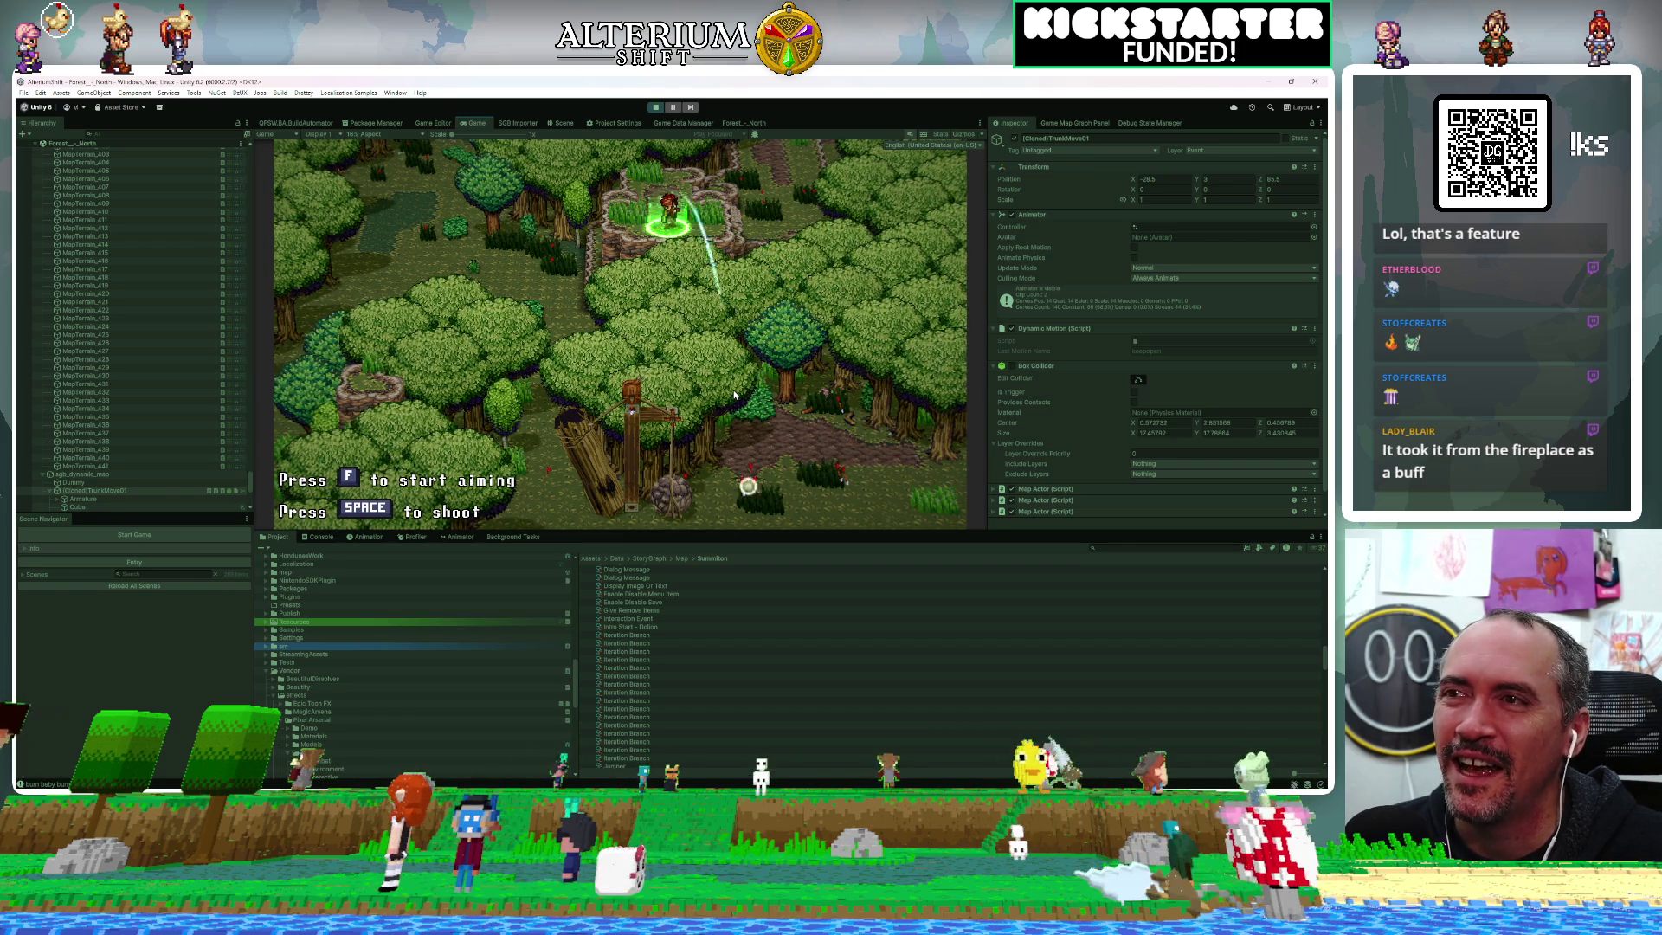
pyautogui.press('space')
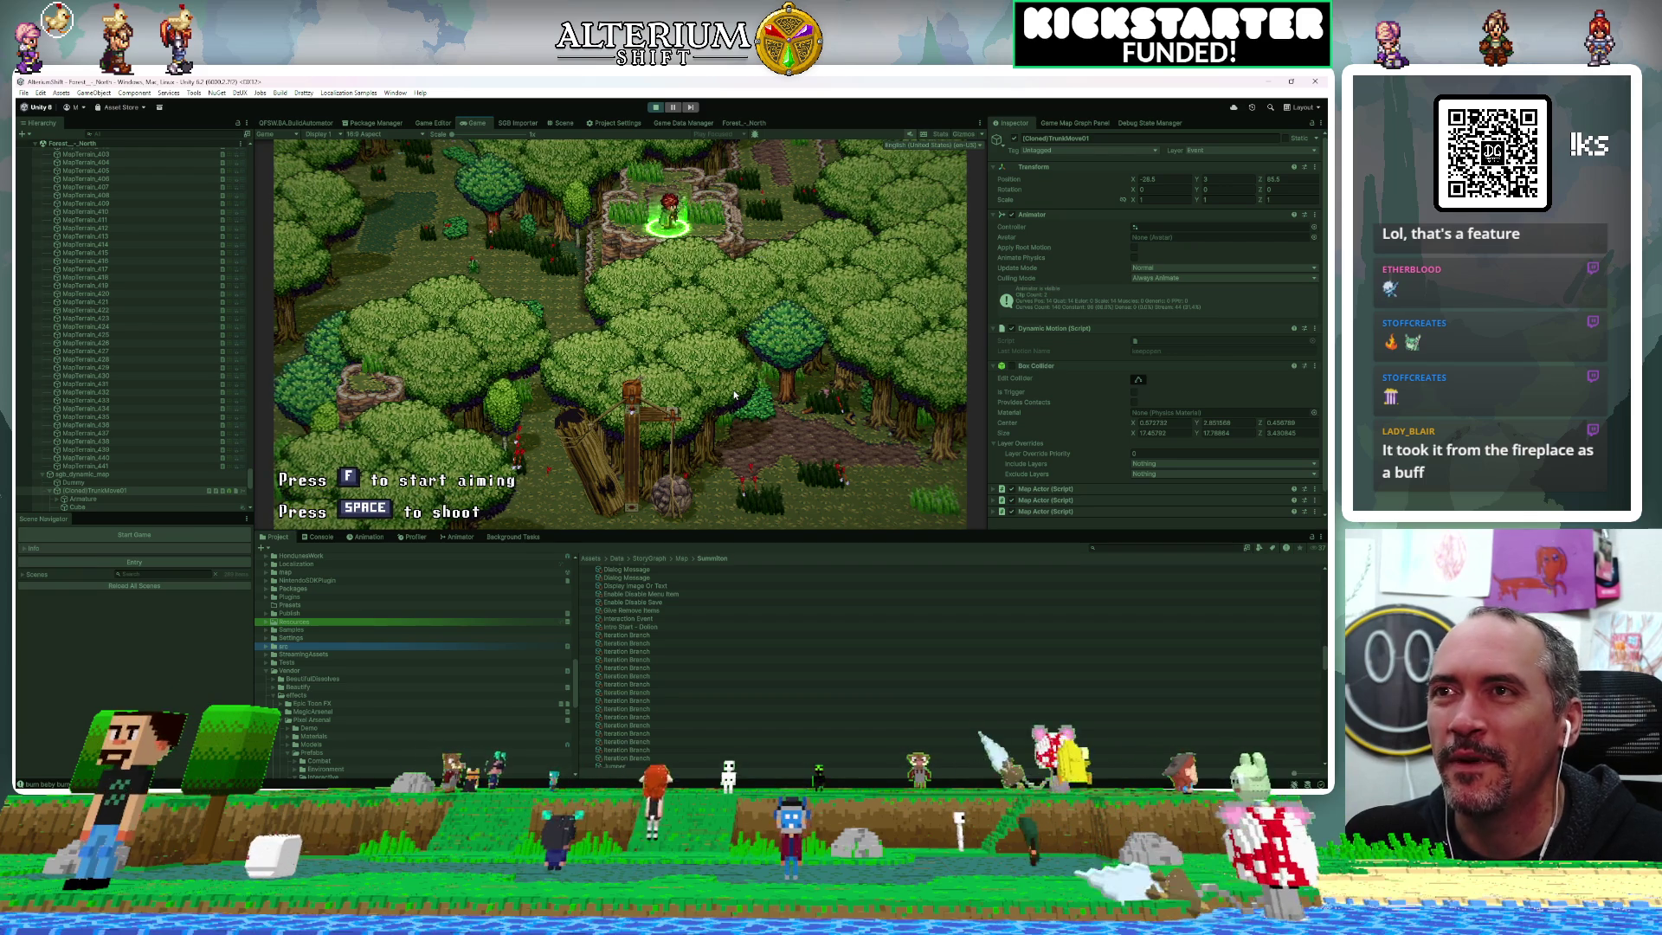
pyautogui.press('d')
pyautogui.press('f')
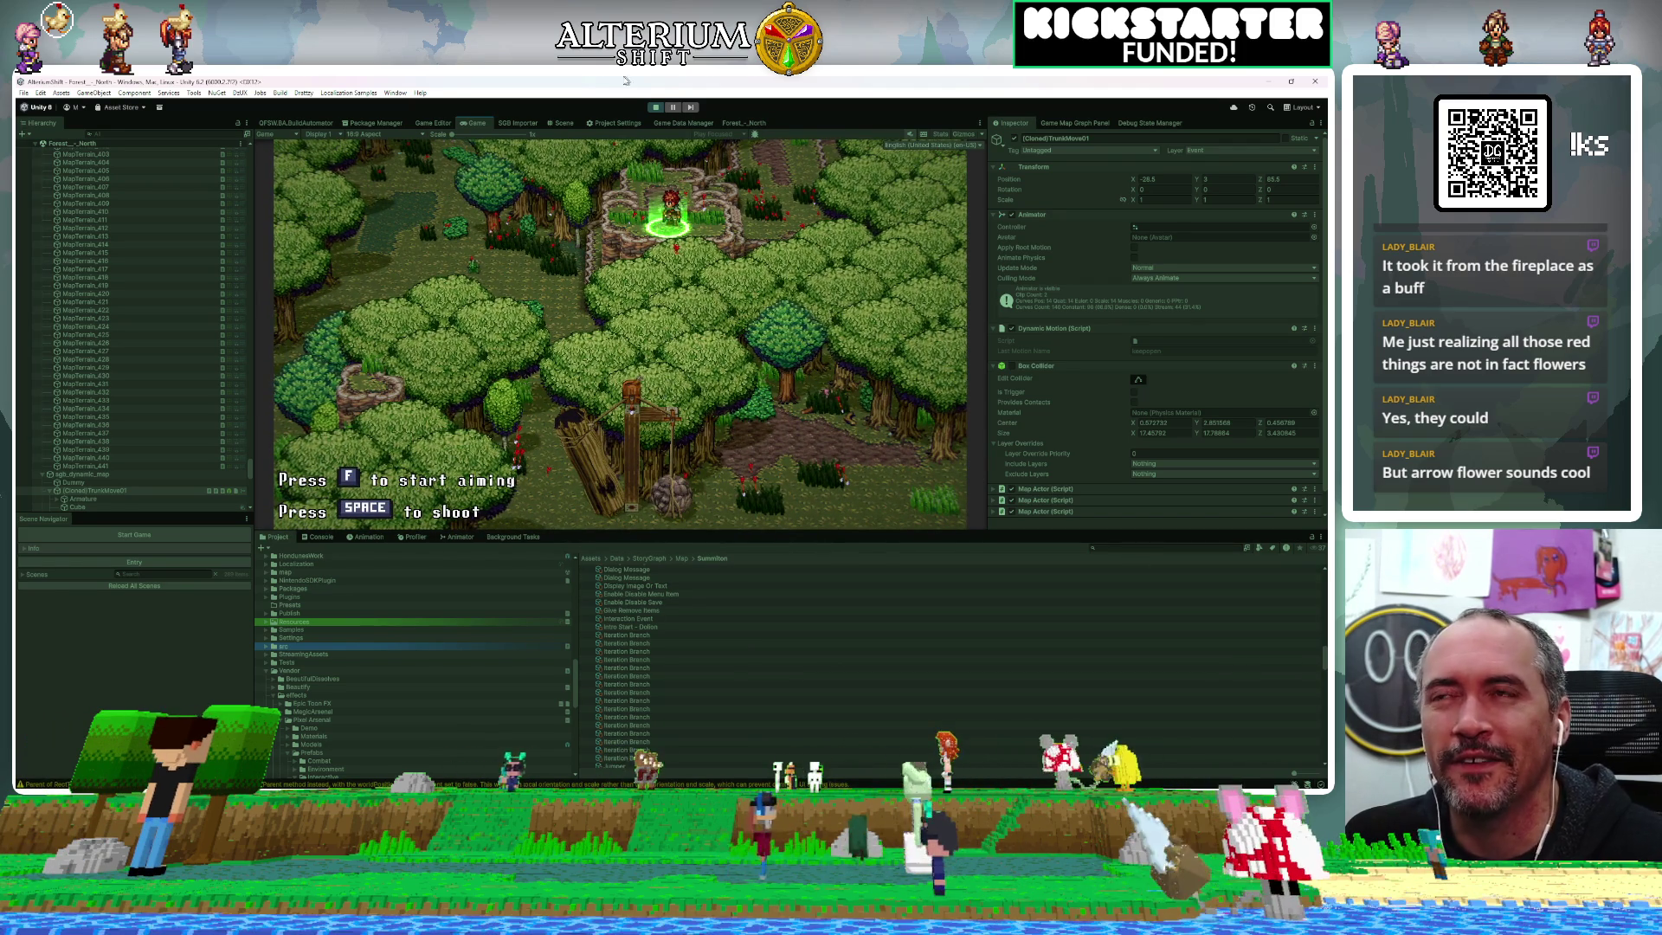
# Exit play mode and scroll through the Project folder tree
pyautogui.click(656, 109)
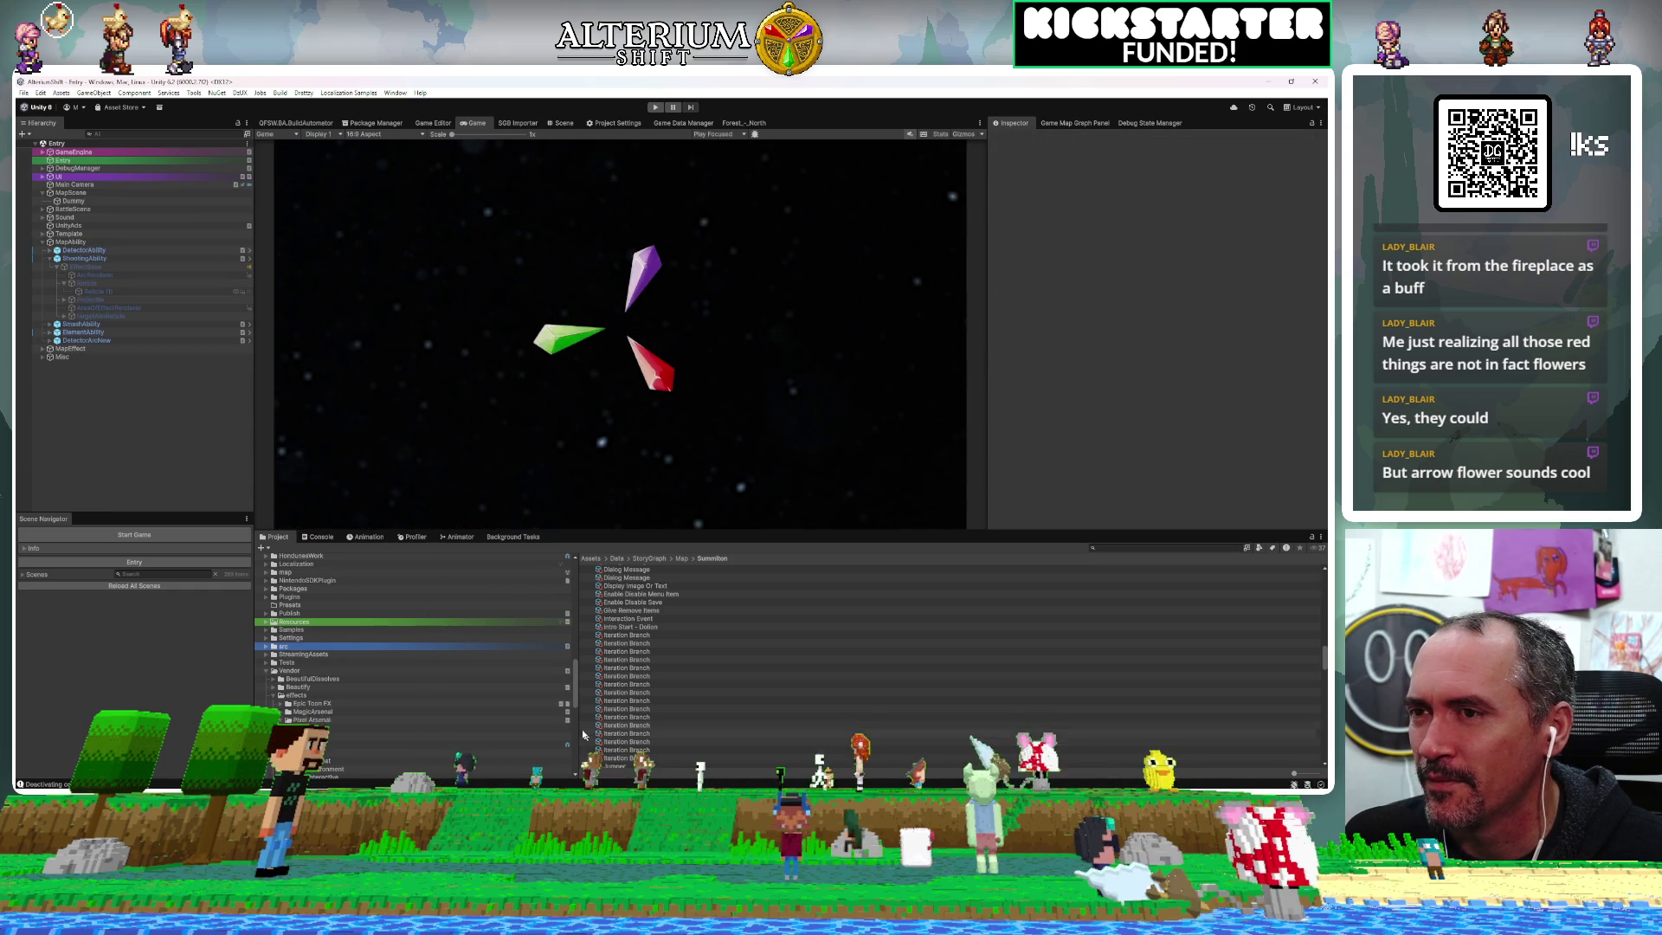
pyautogui.scroll(-10, 520, 748)
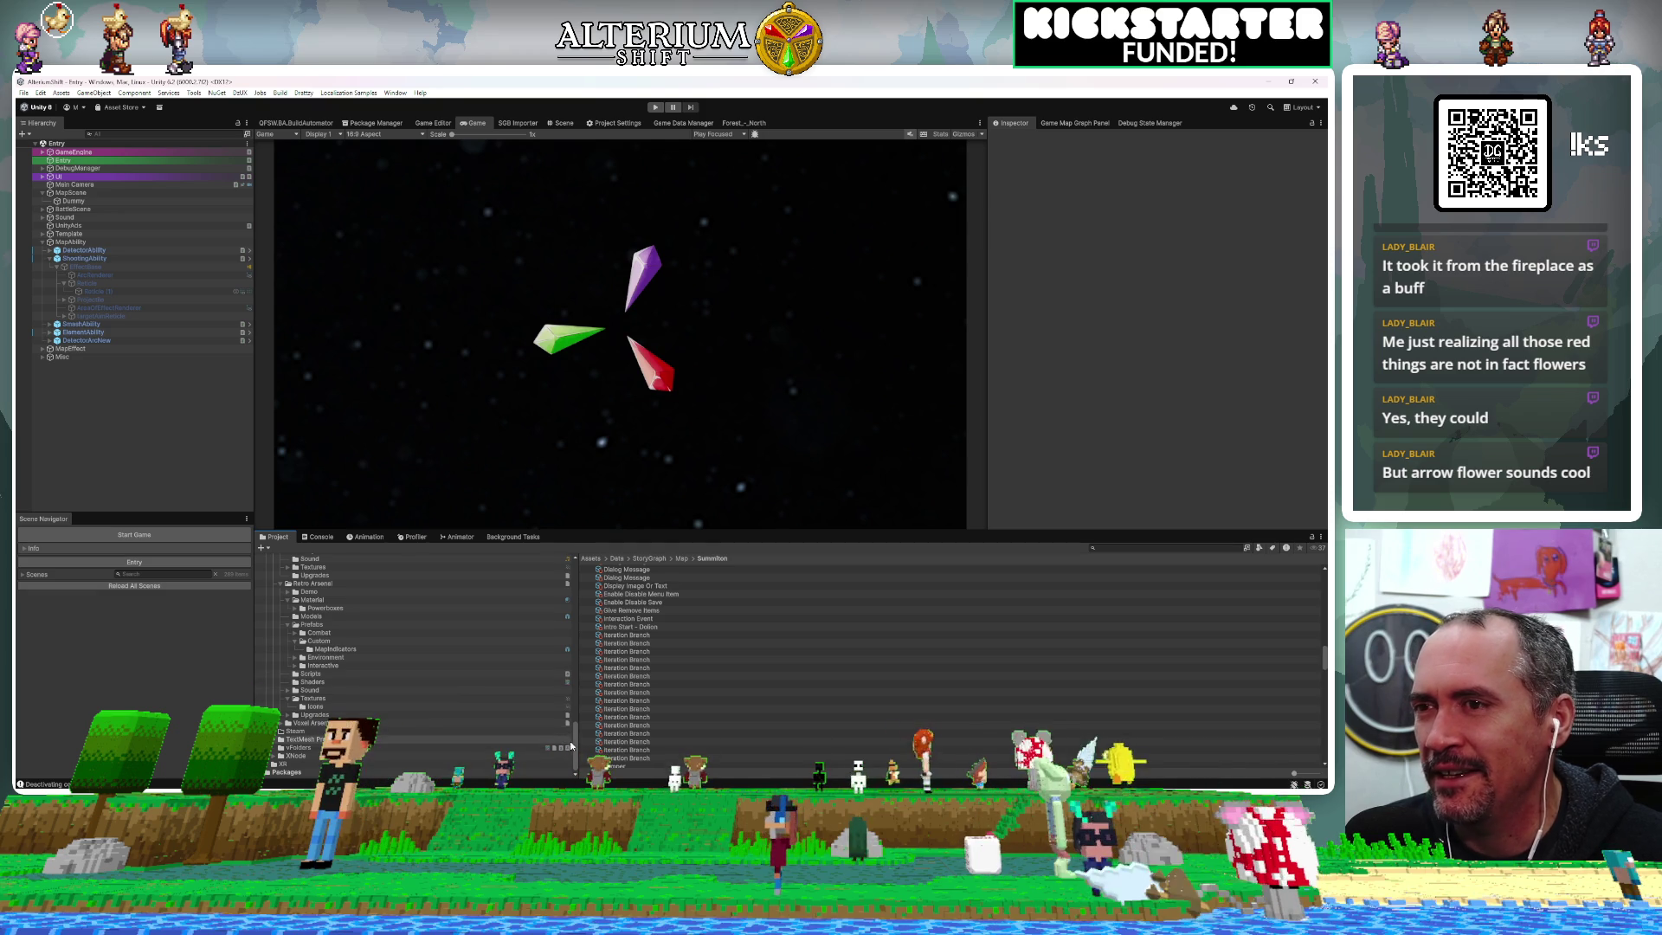
pyautogui.scroll(10, 578, 703)
pyautogui.scroll(-1, 579, 703)
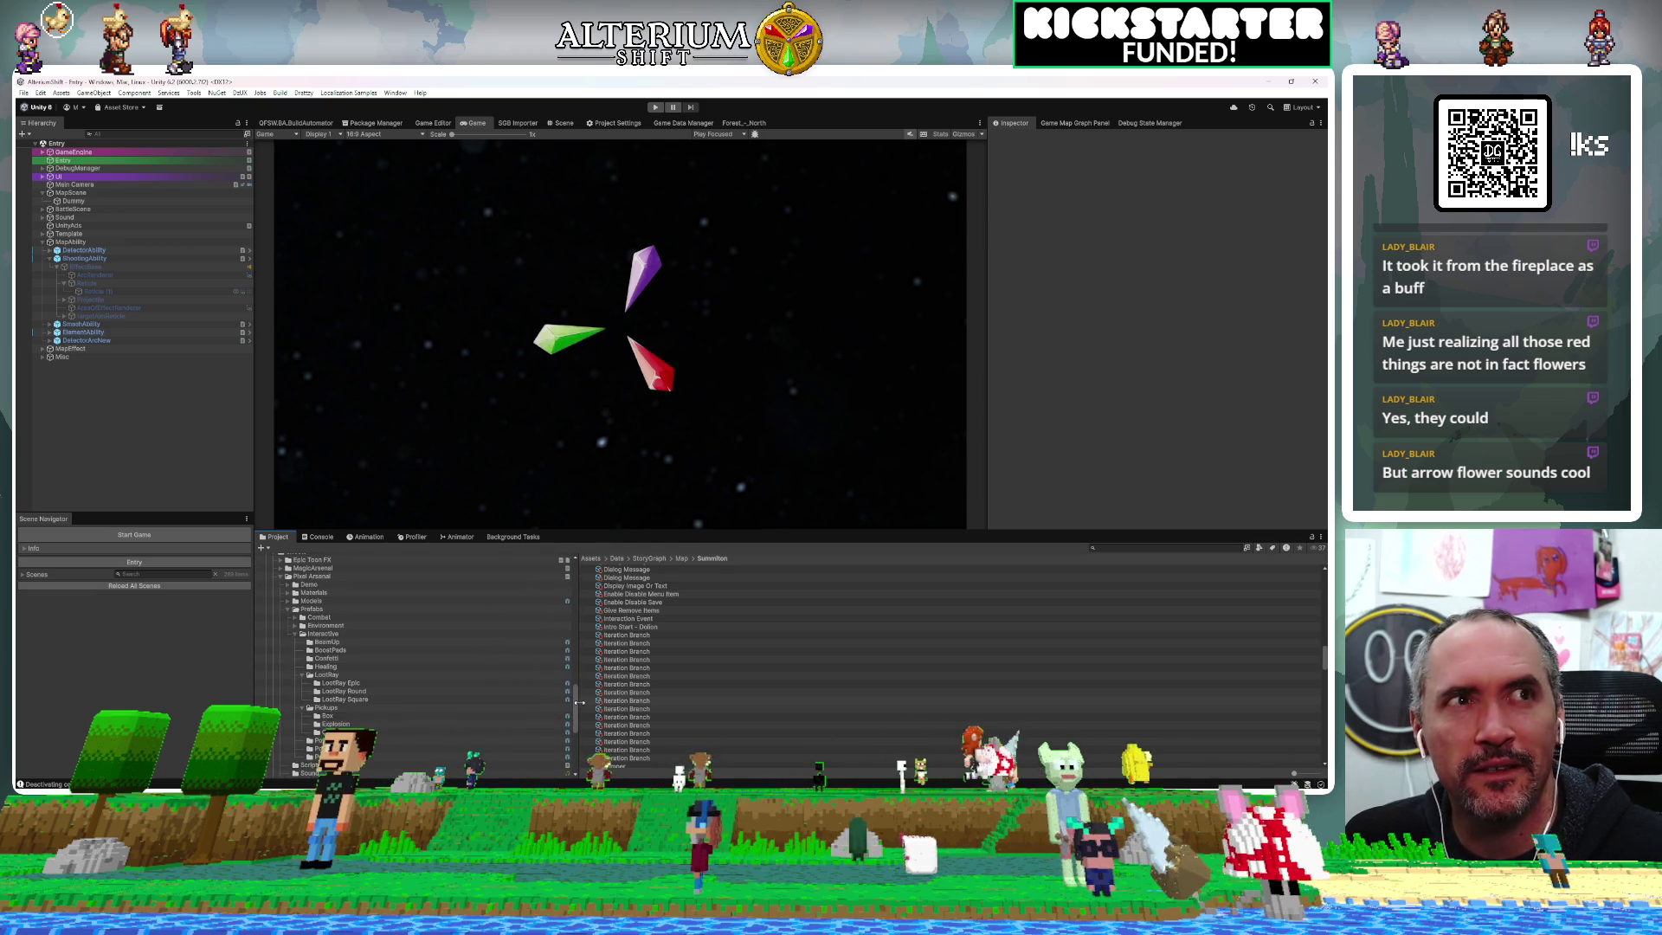
pyautogui.scroll(4, 579, 703)
pyautogui.scroll(4, 579, 693)
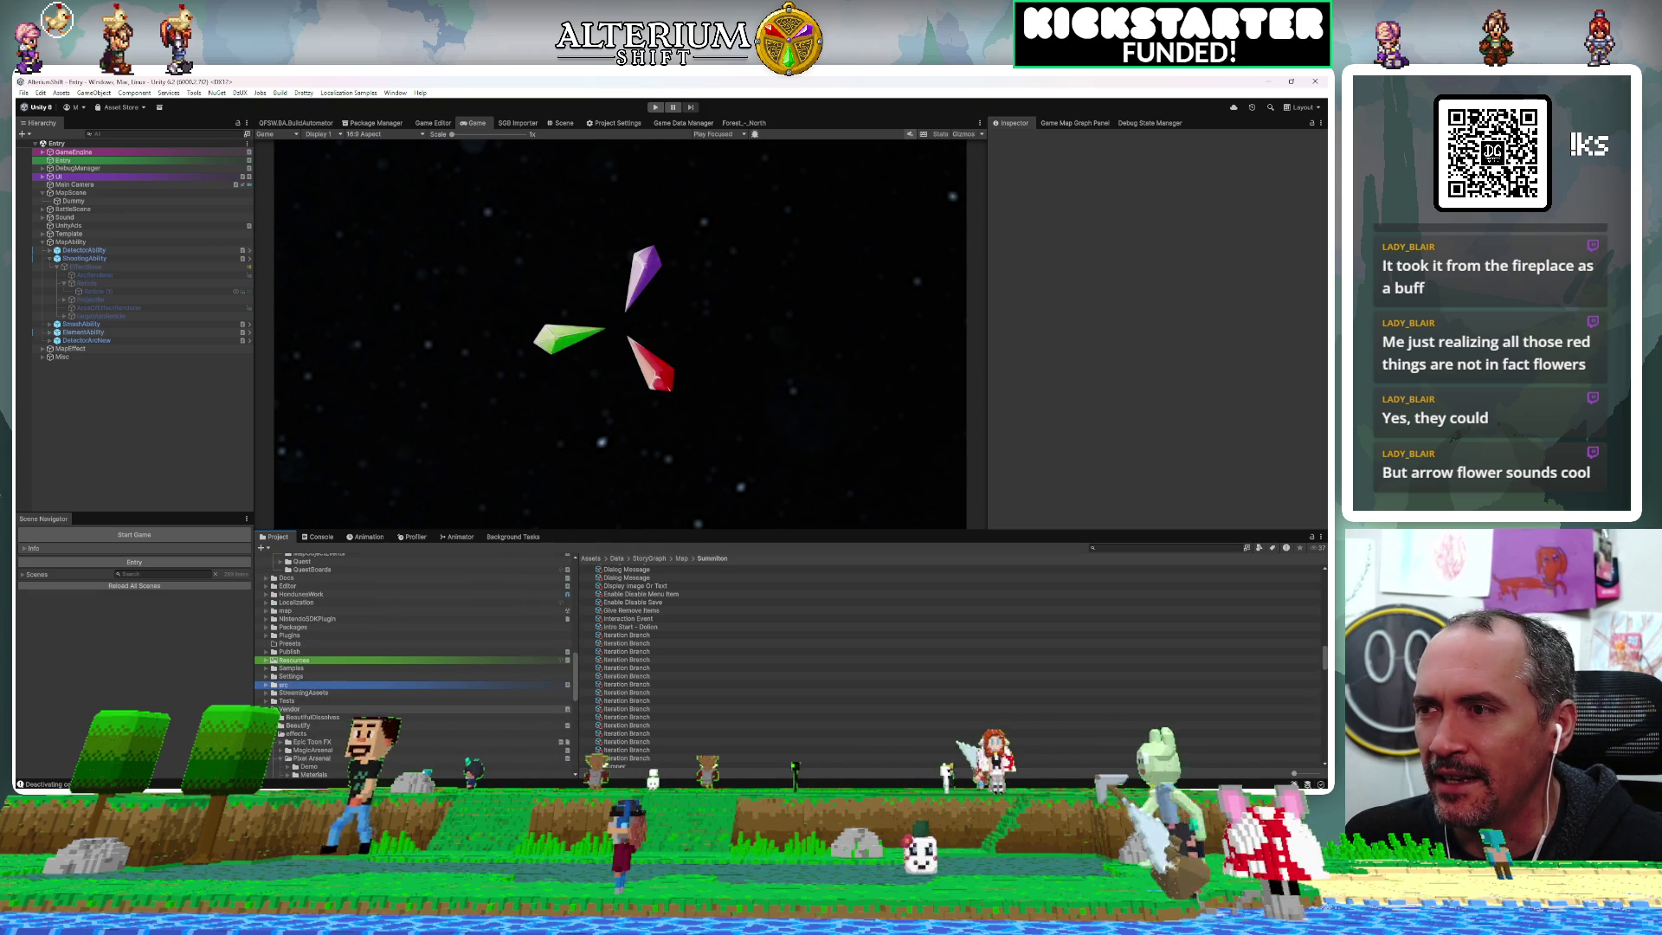
pyautogui.scroll(2, 579, 692)
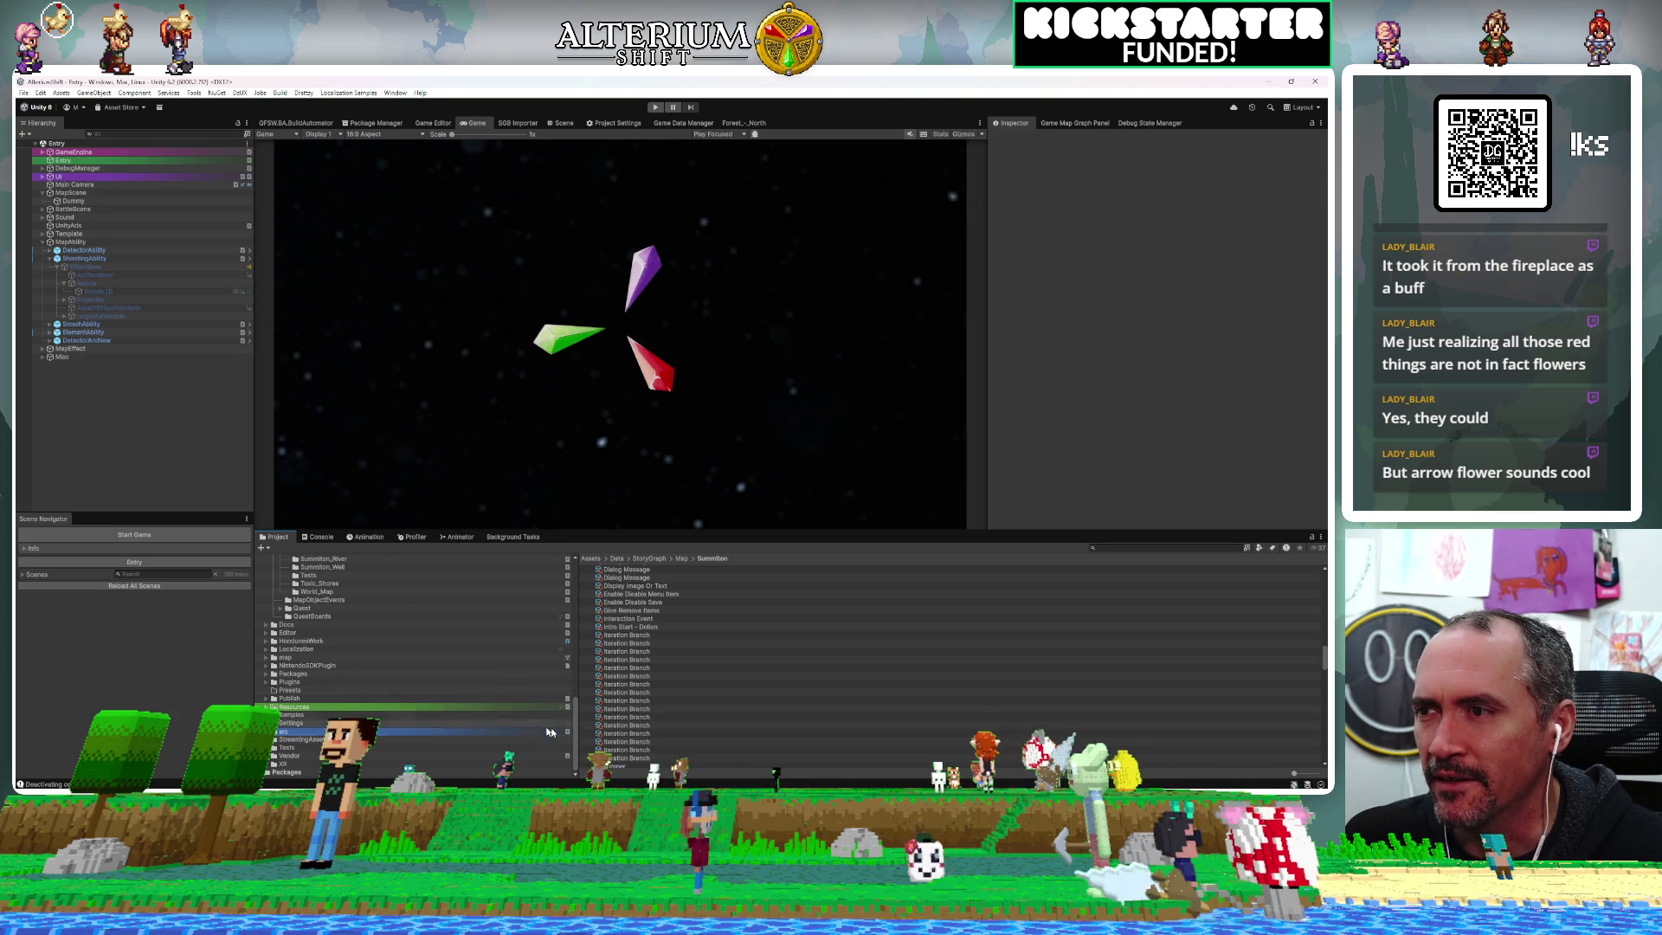
pyautogui.scroll(2, 568, 748)
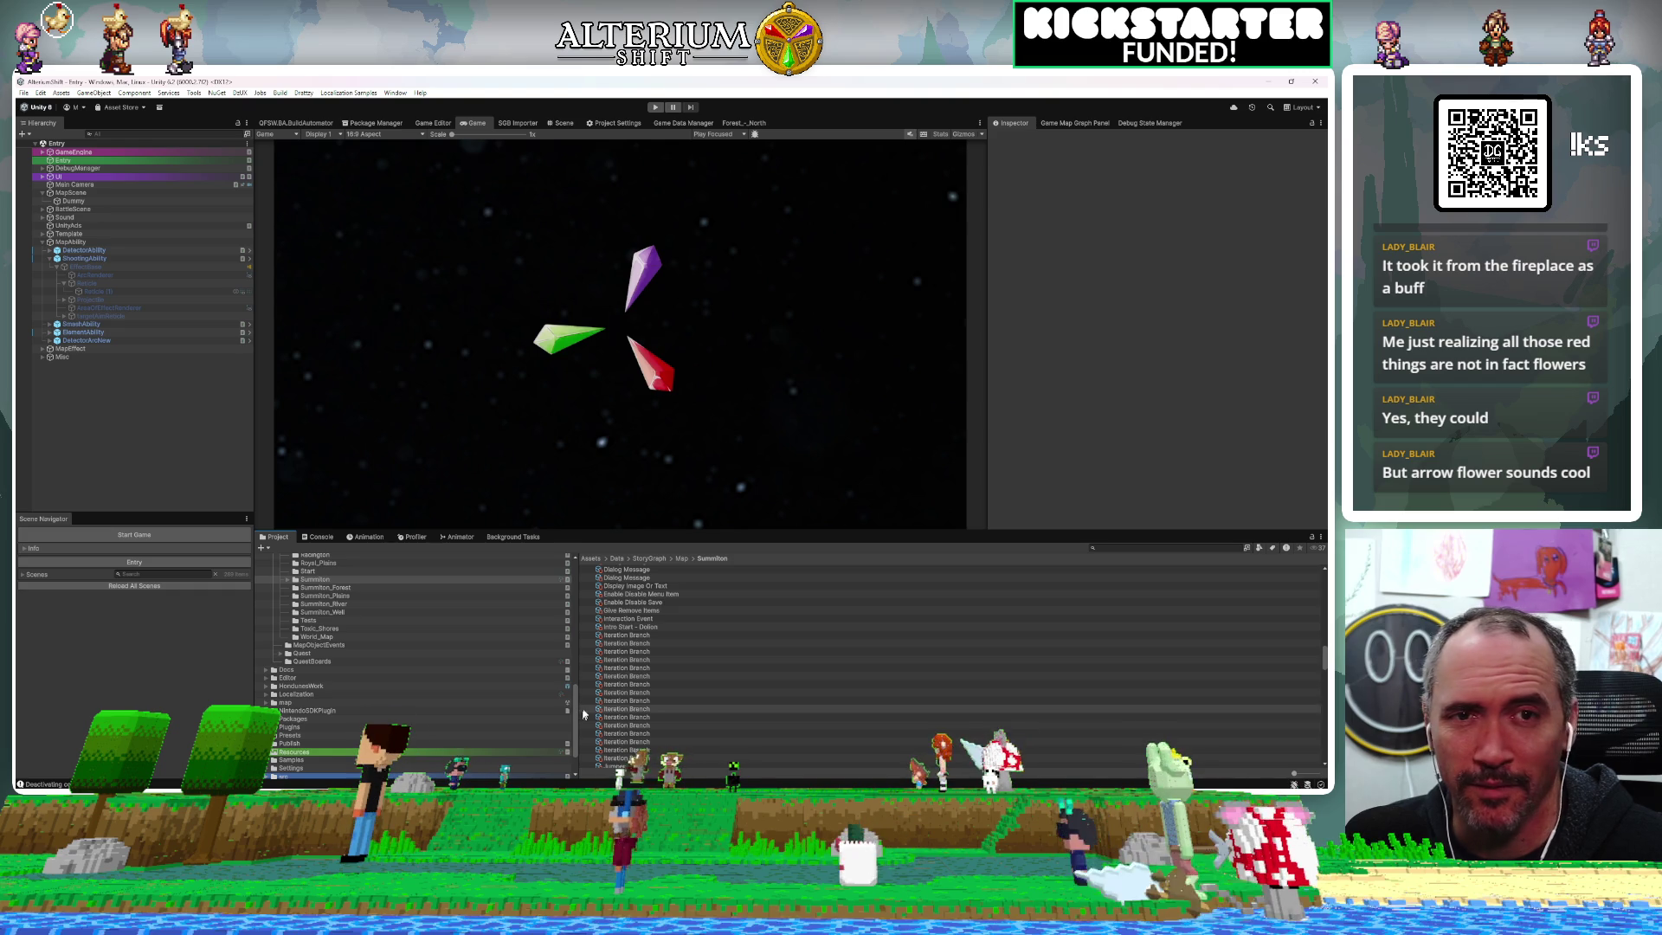
# Resize the Project panel, then select and expand the Resources folder to list its contents
pyautogui.moveTo(575, 715); pyautogui.dragTo(575, 667)
pyautogui.scroll(5, 574, 662)
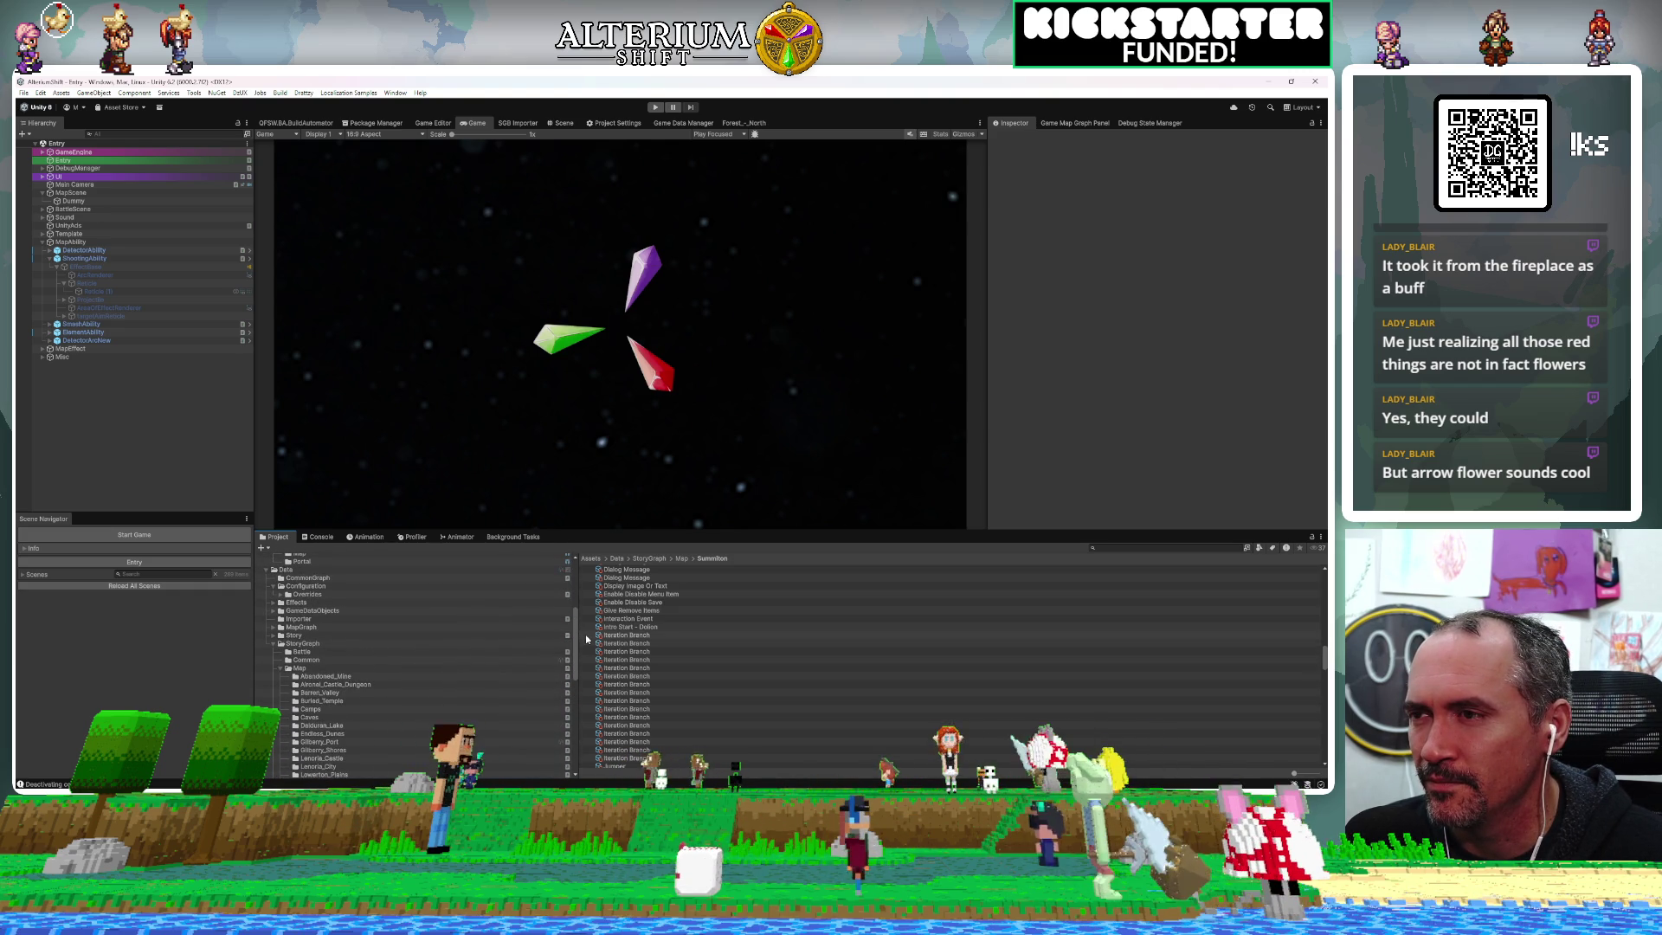
pyautogui.scroll(-1, 536, 645)
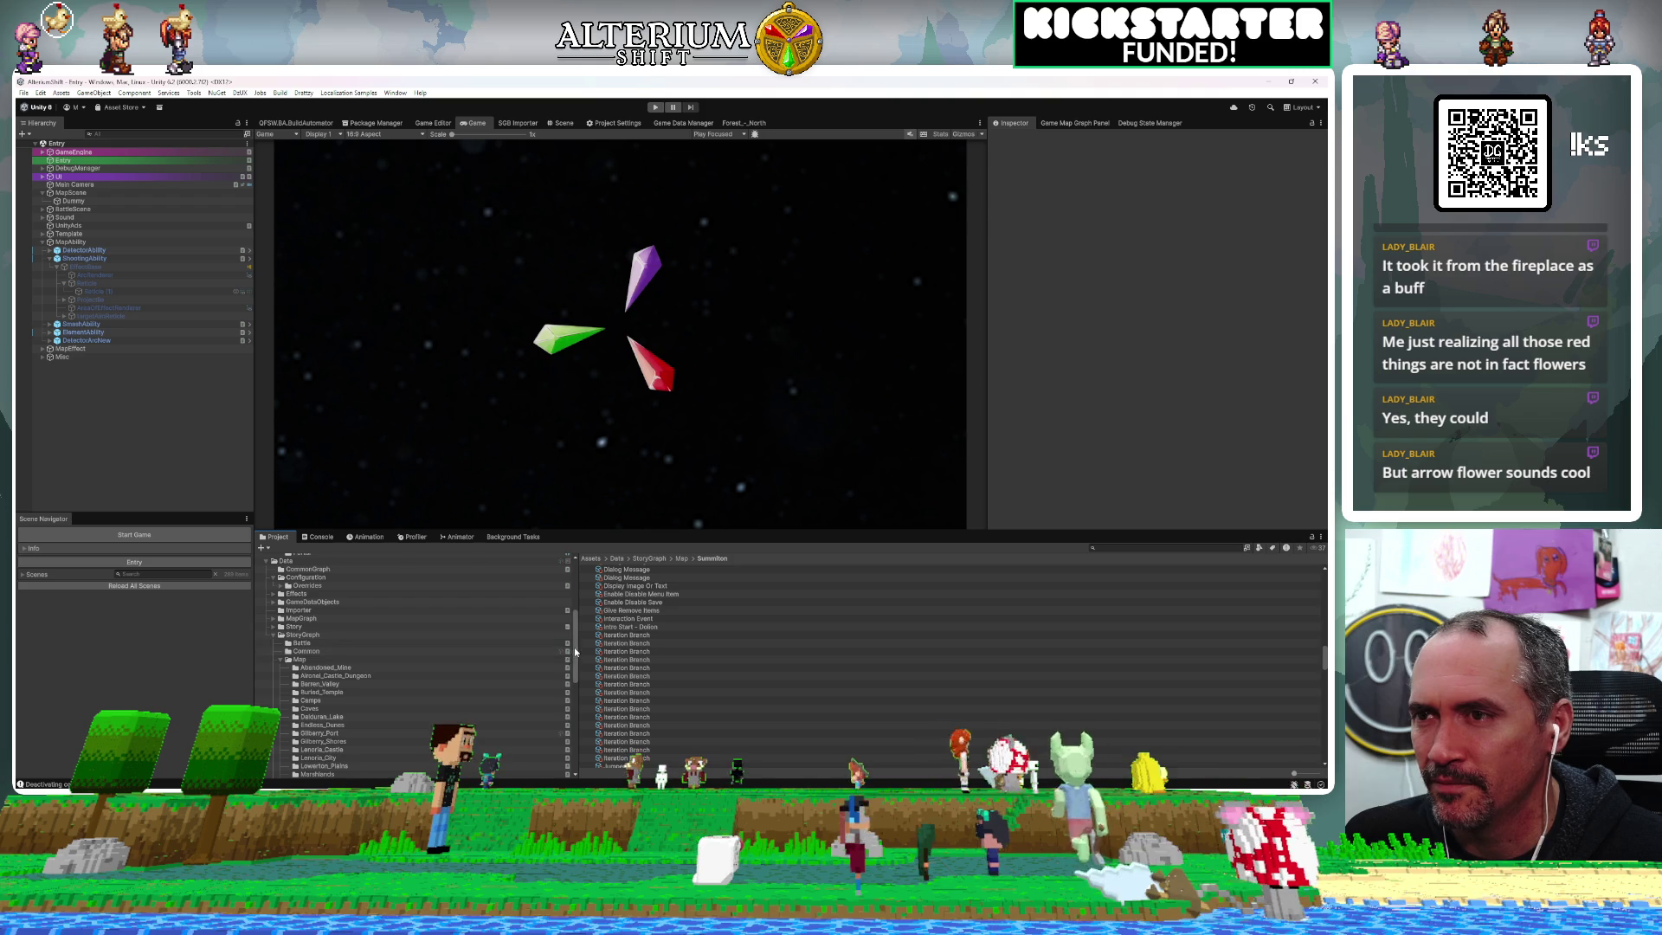
pyautogui.moveTo(573, 651); pyautogui.dragTo(575, 770)
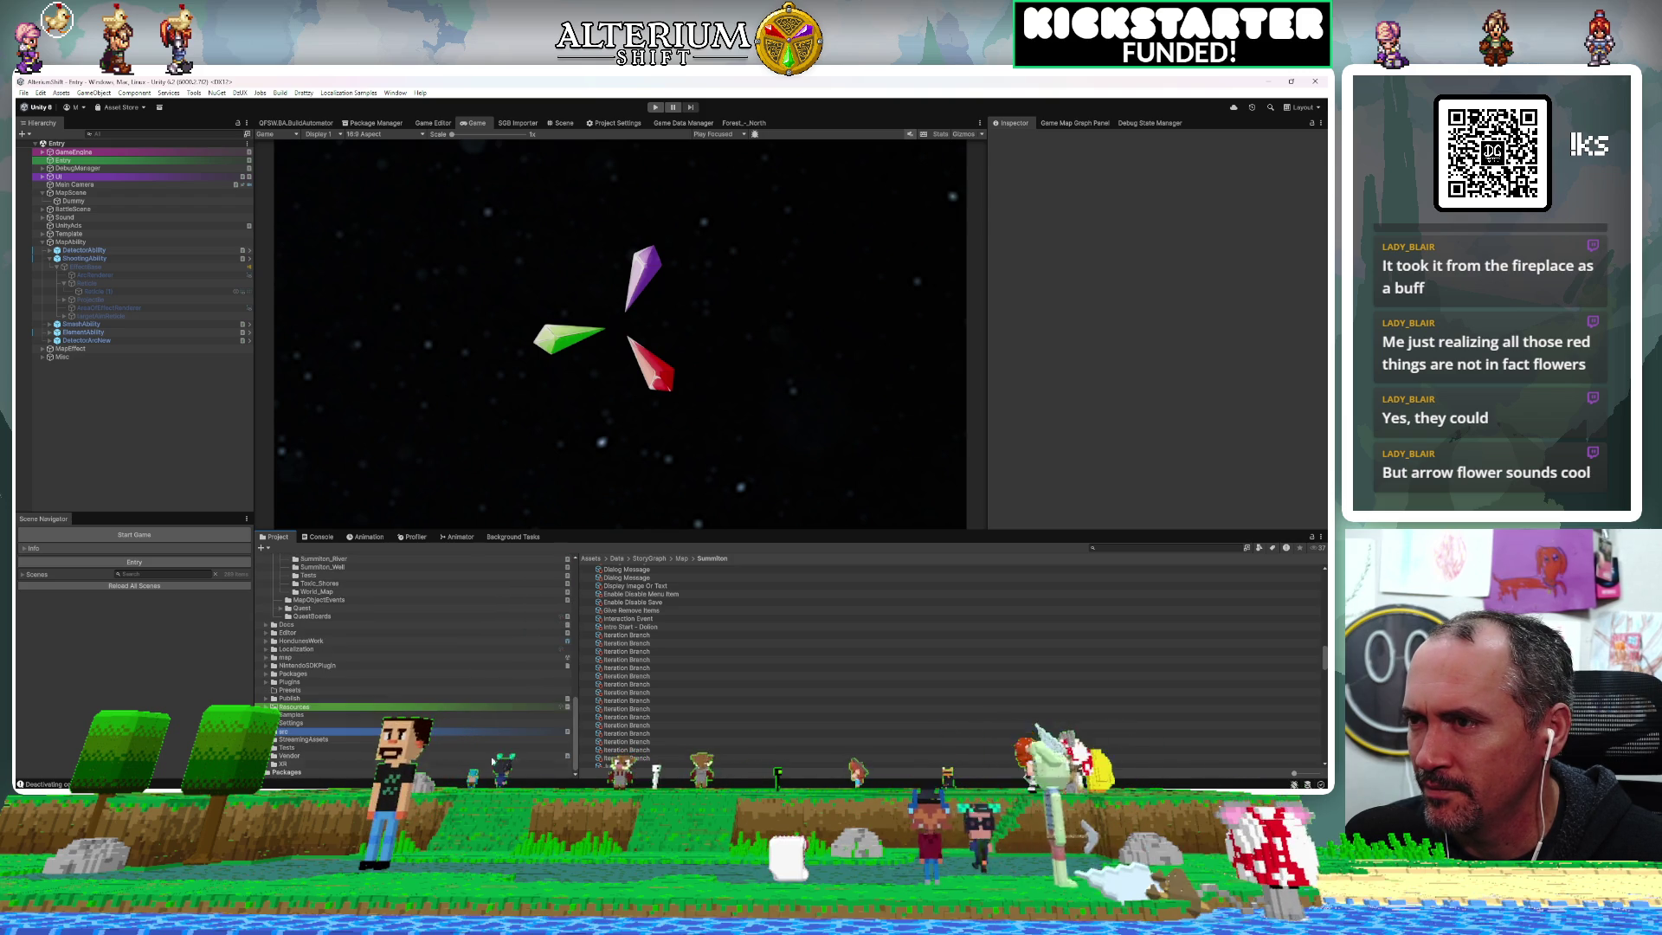
pyautogui.click(336, 707)
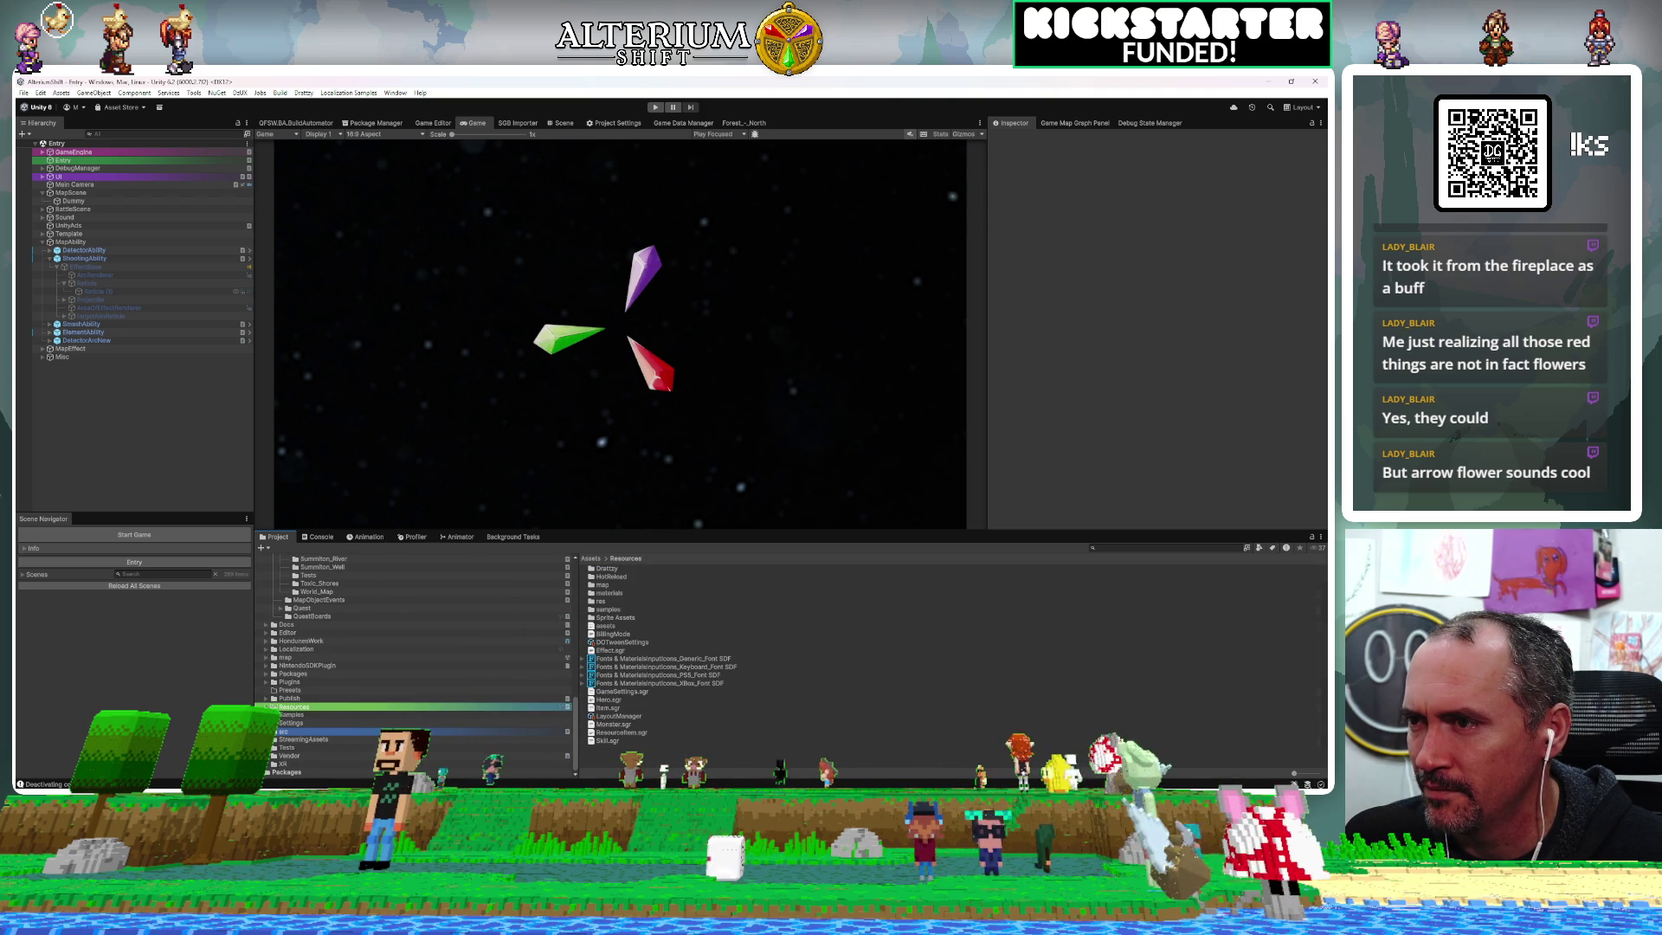
pyautogui.click(267, 707)
pyautogui.moveTo(575, 686); pyautogui.dragTo(577, 756)
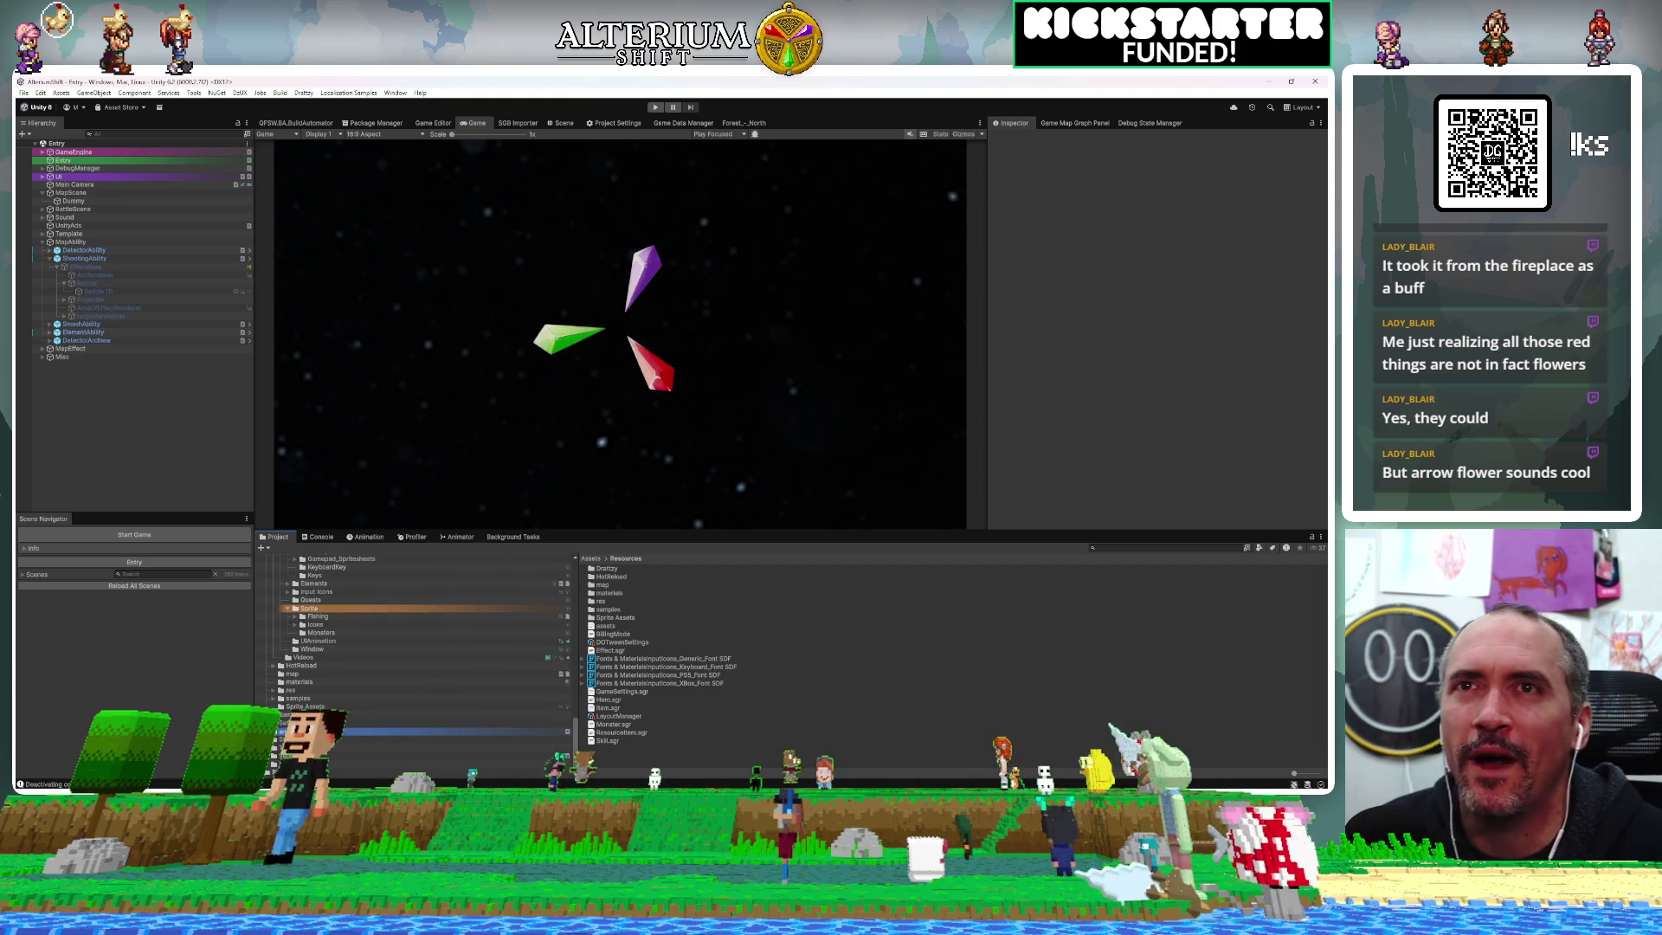
pyautogui.click(1075, 123)
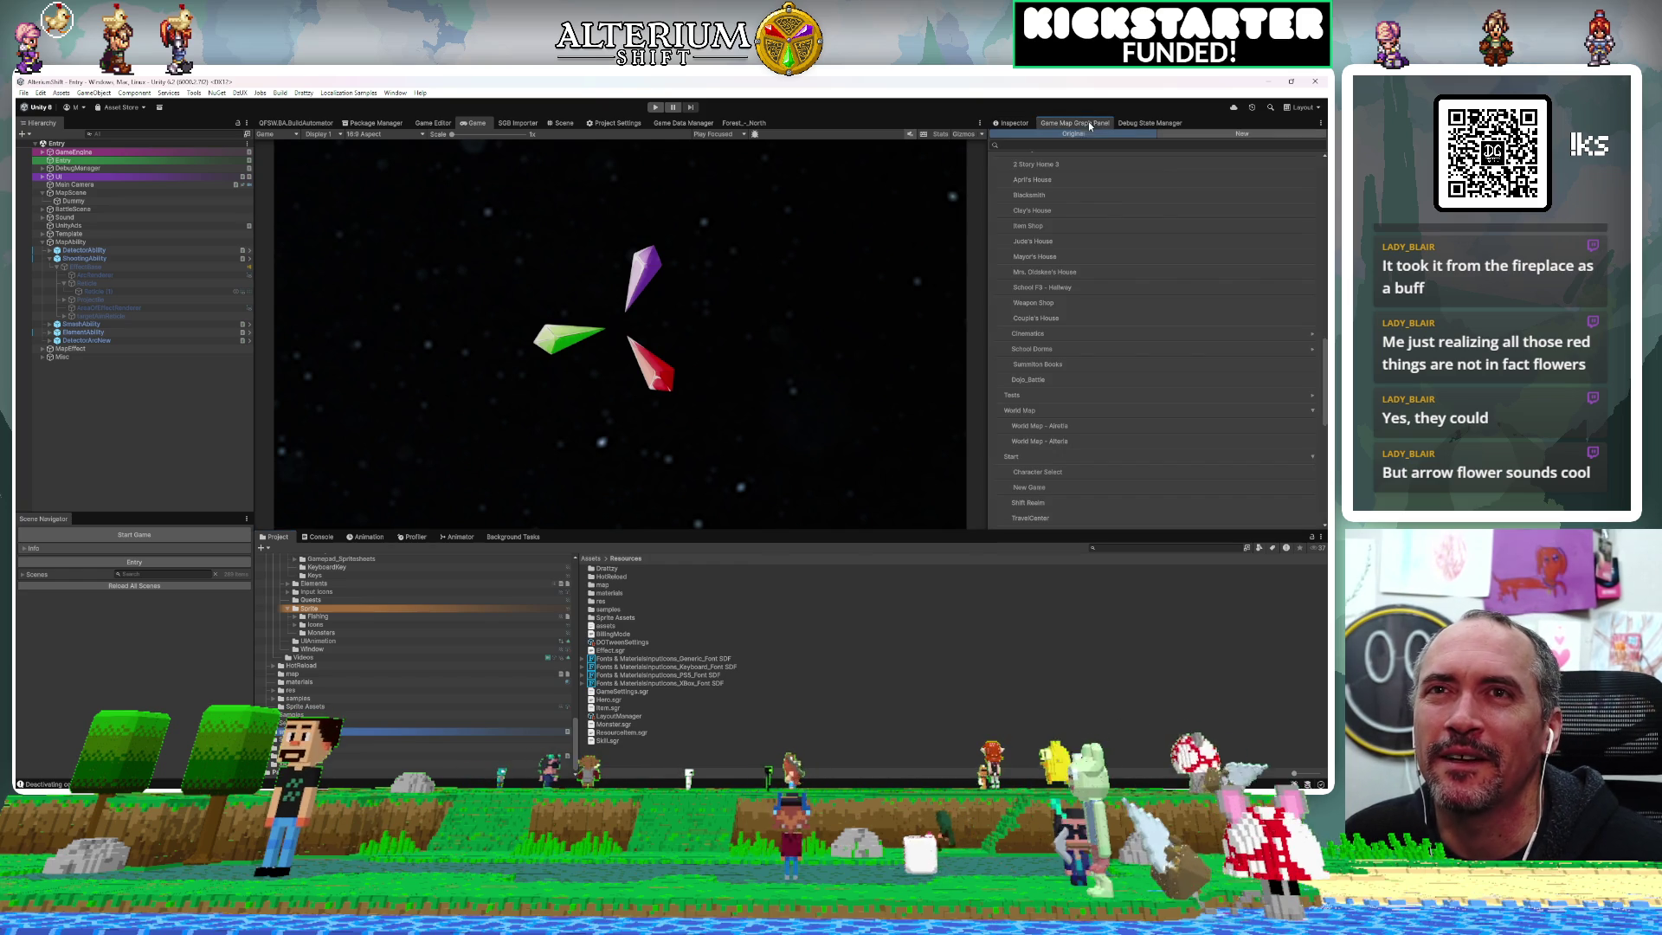
# Switch the Game Map Graph Panel from New to Original scenes, then show Common Graphs
pyautogui.click(1226, 135)
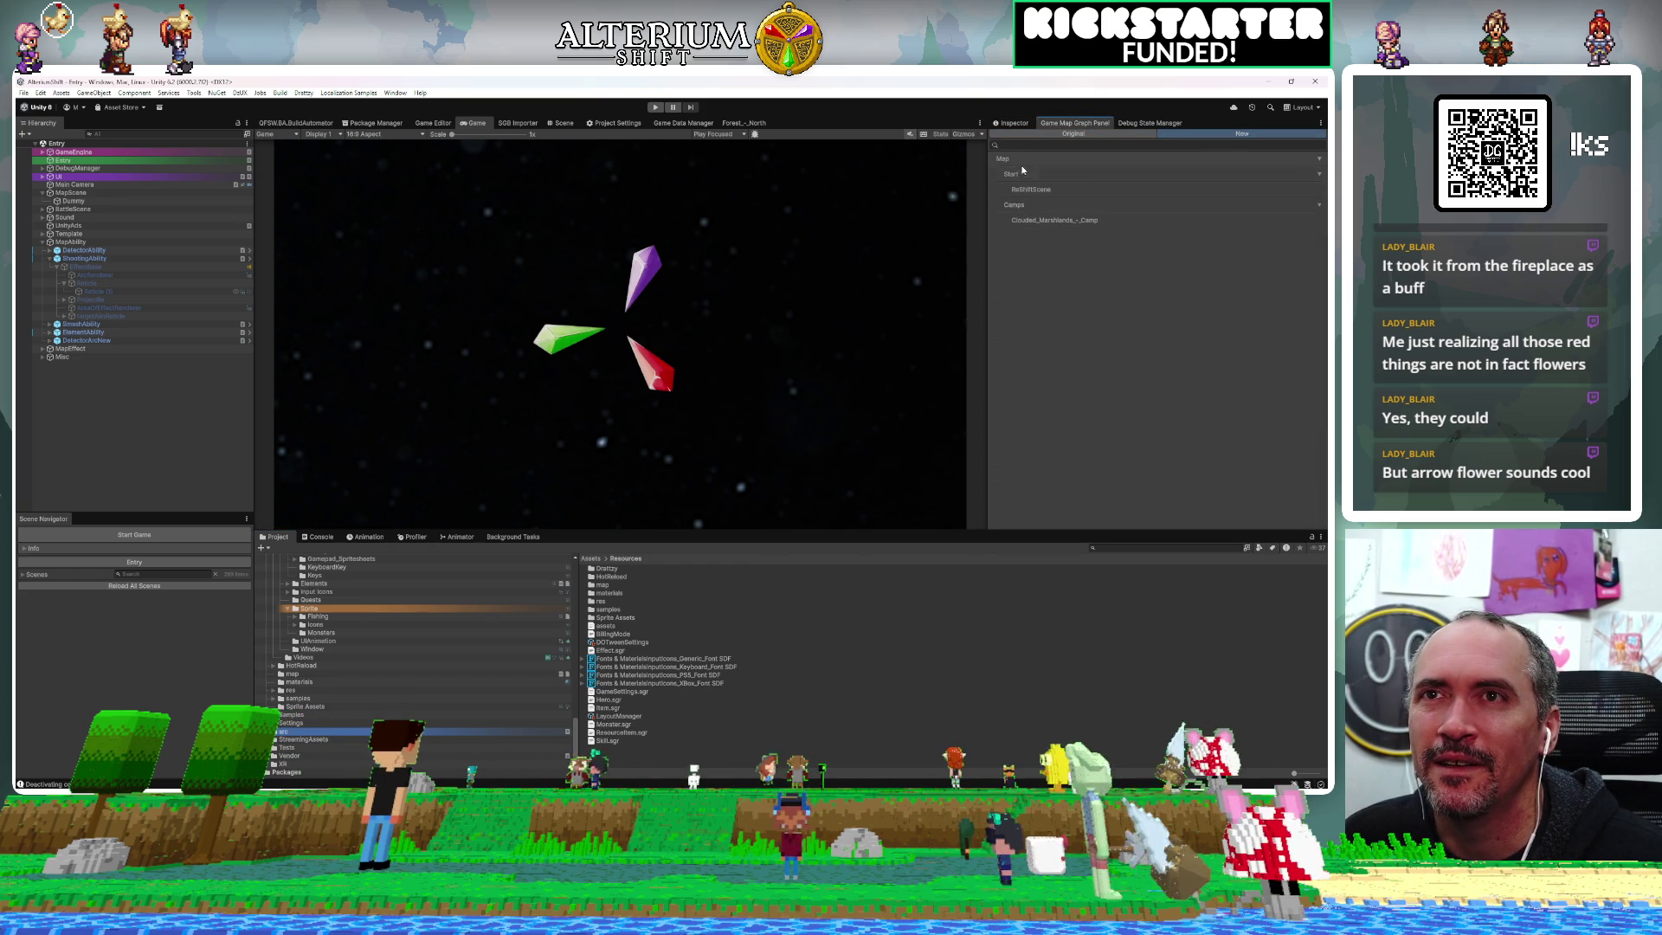
pyautogui.click(1105, 136)
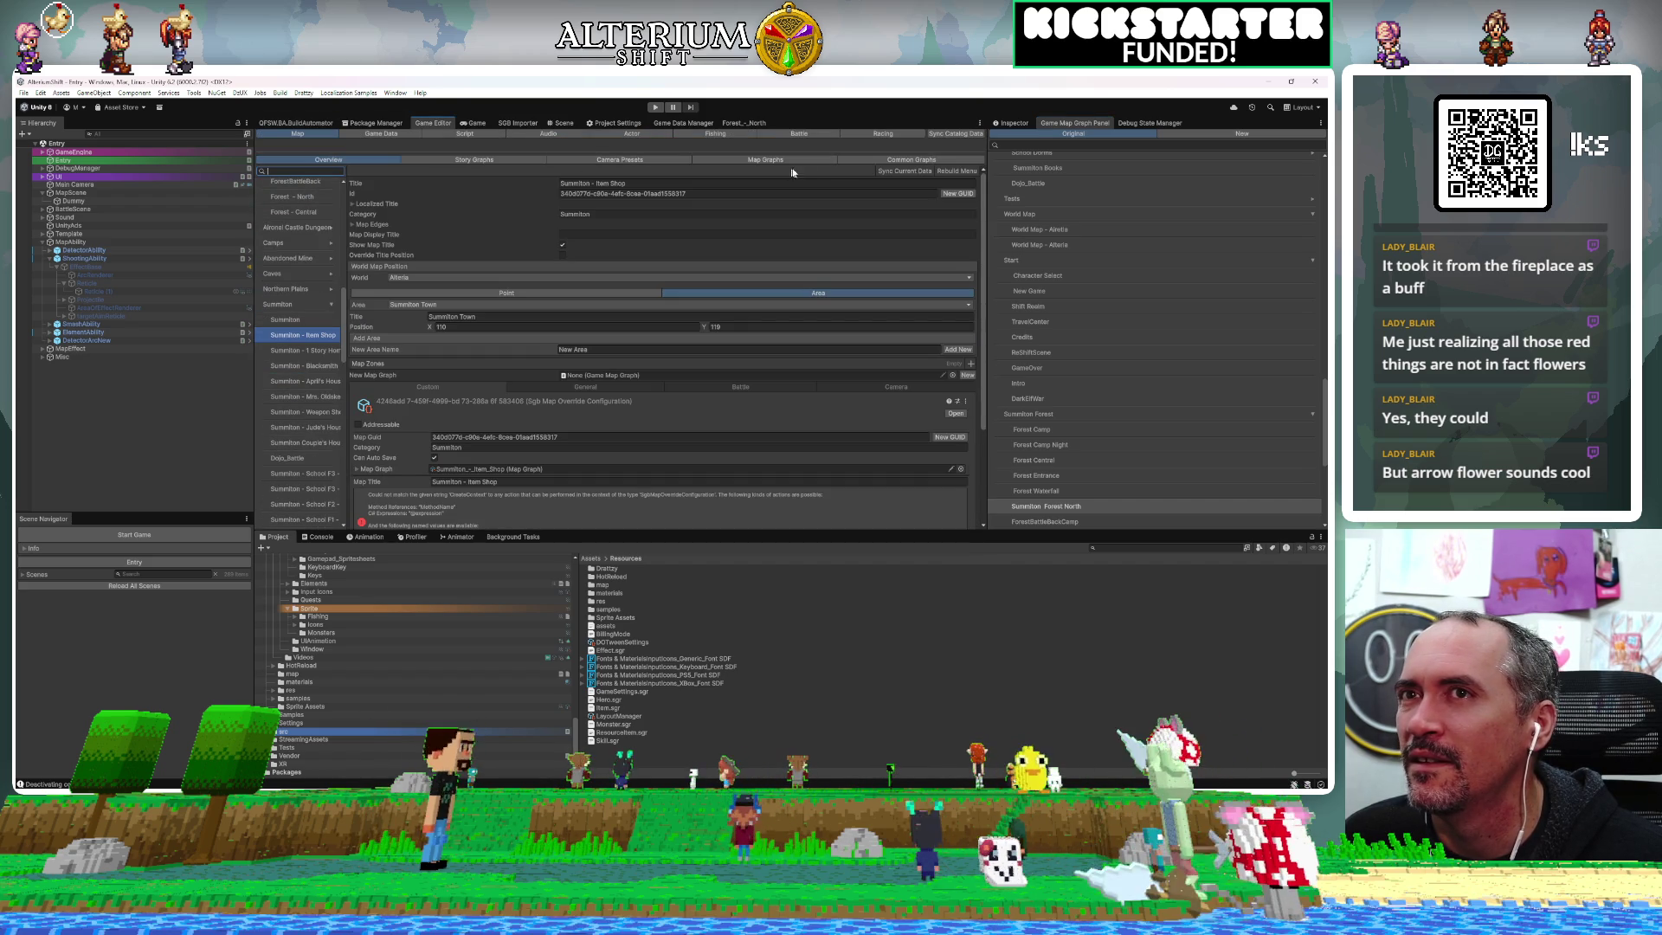
pyautogui.click(877, 161)
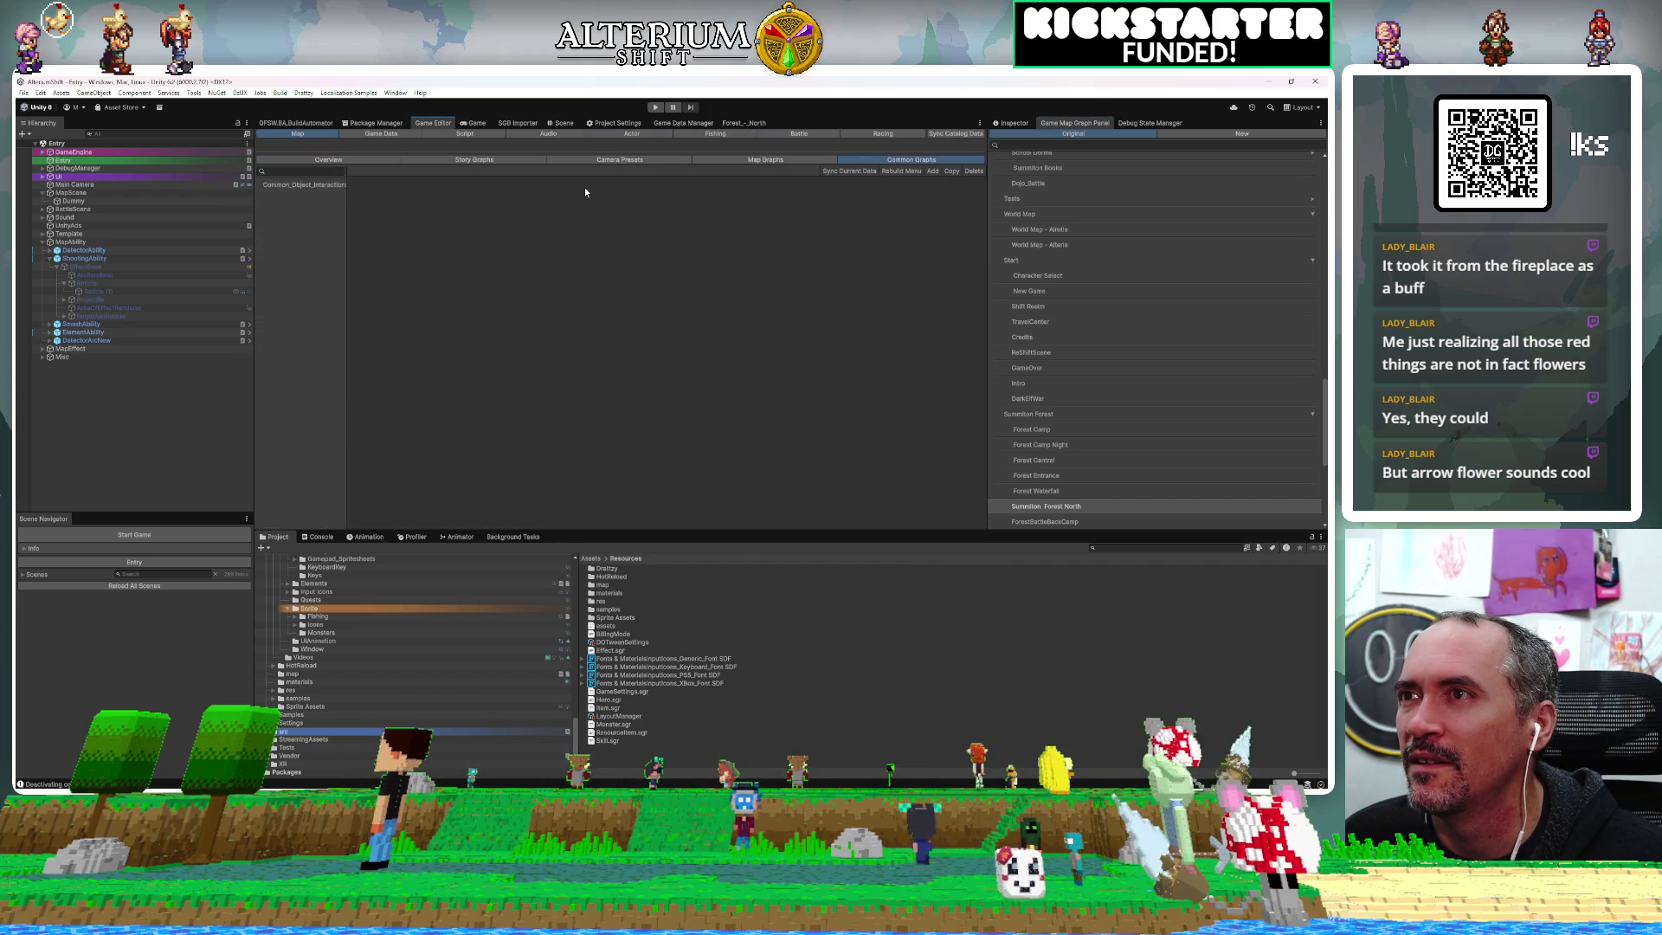
# Open the Common_Object_Interactions graph for editing, then zoom out and pan to show its node groups
pyautogui.click(298, 185)
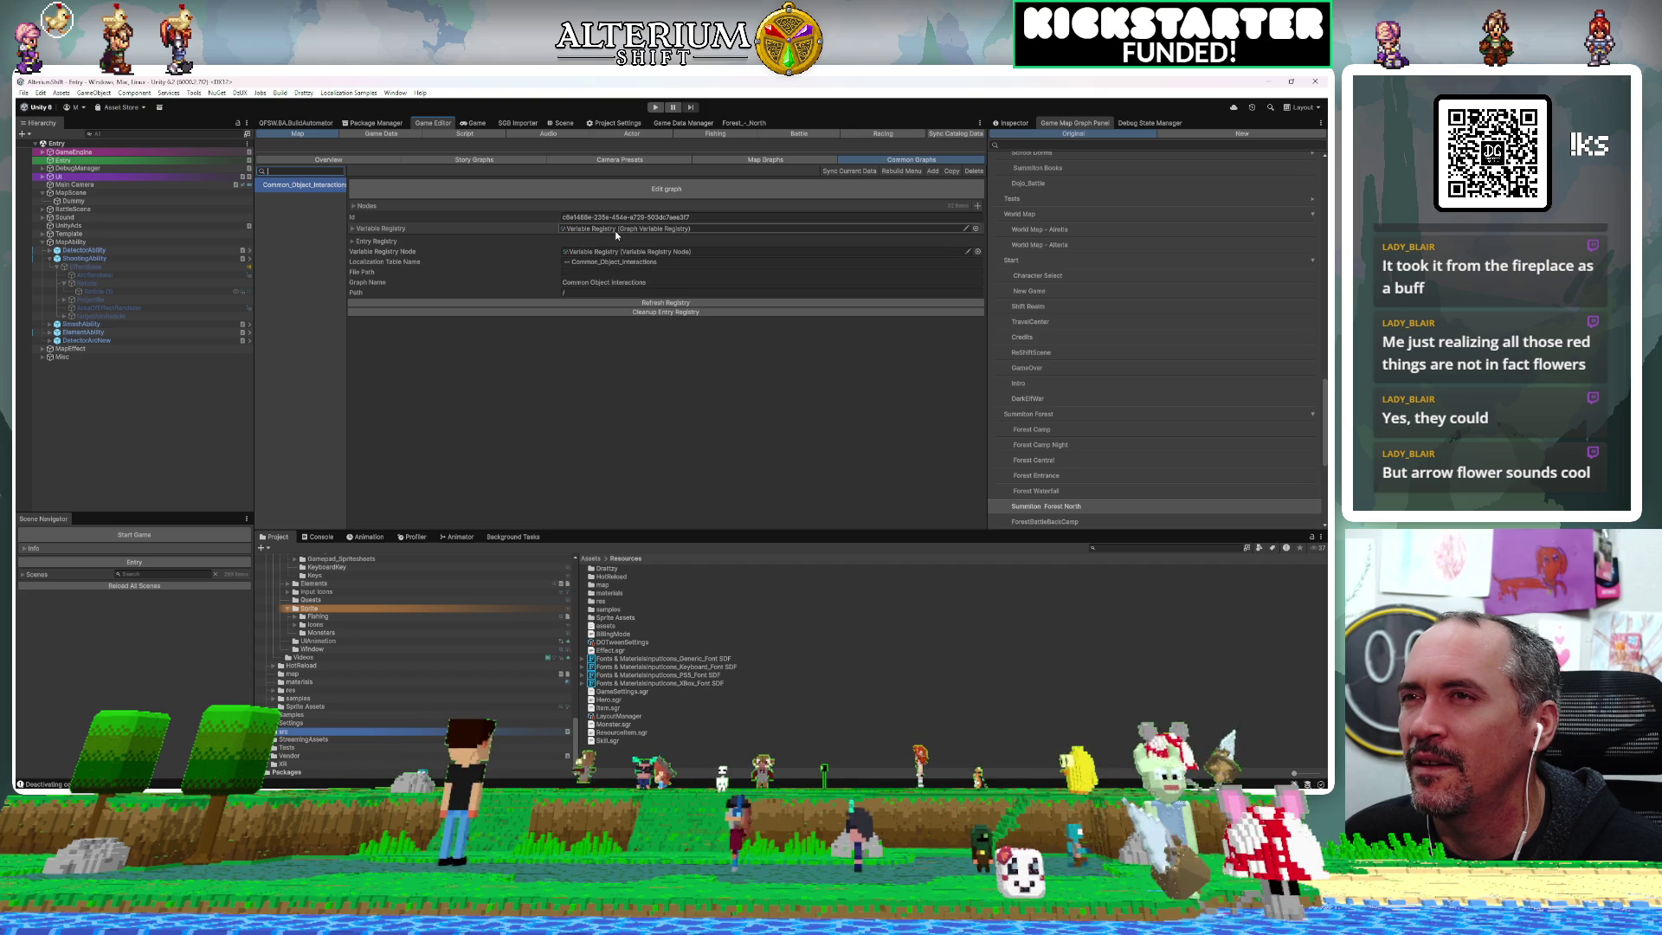
pyautogui.click(642, 191)
pyautogui.scroll(-8, 740, 301)
pyautogui.moveTo(740, 294)
pyautogui.mouseDown()
pyautogui.moveTo(661, 278)
pyautogui.moveTo(582, 290)
pyautogui.moveTo(409, 178)
pyautogui.mouseUp()
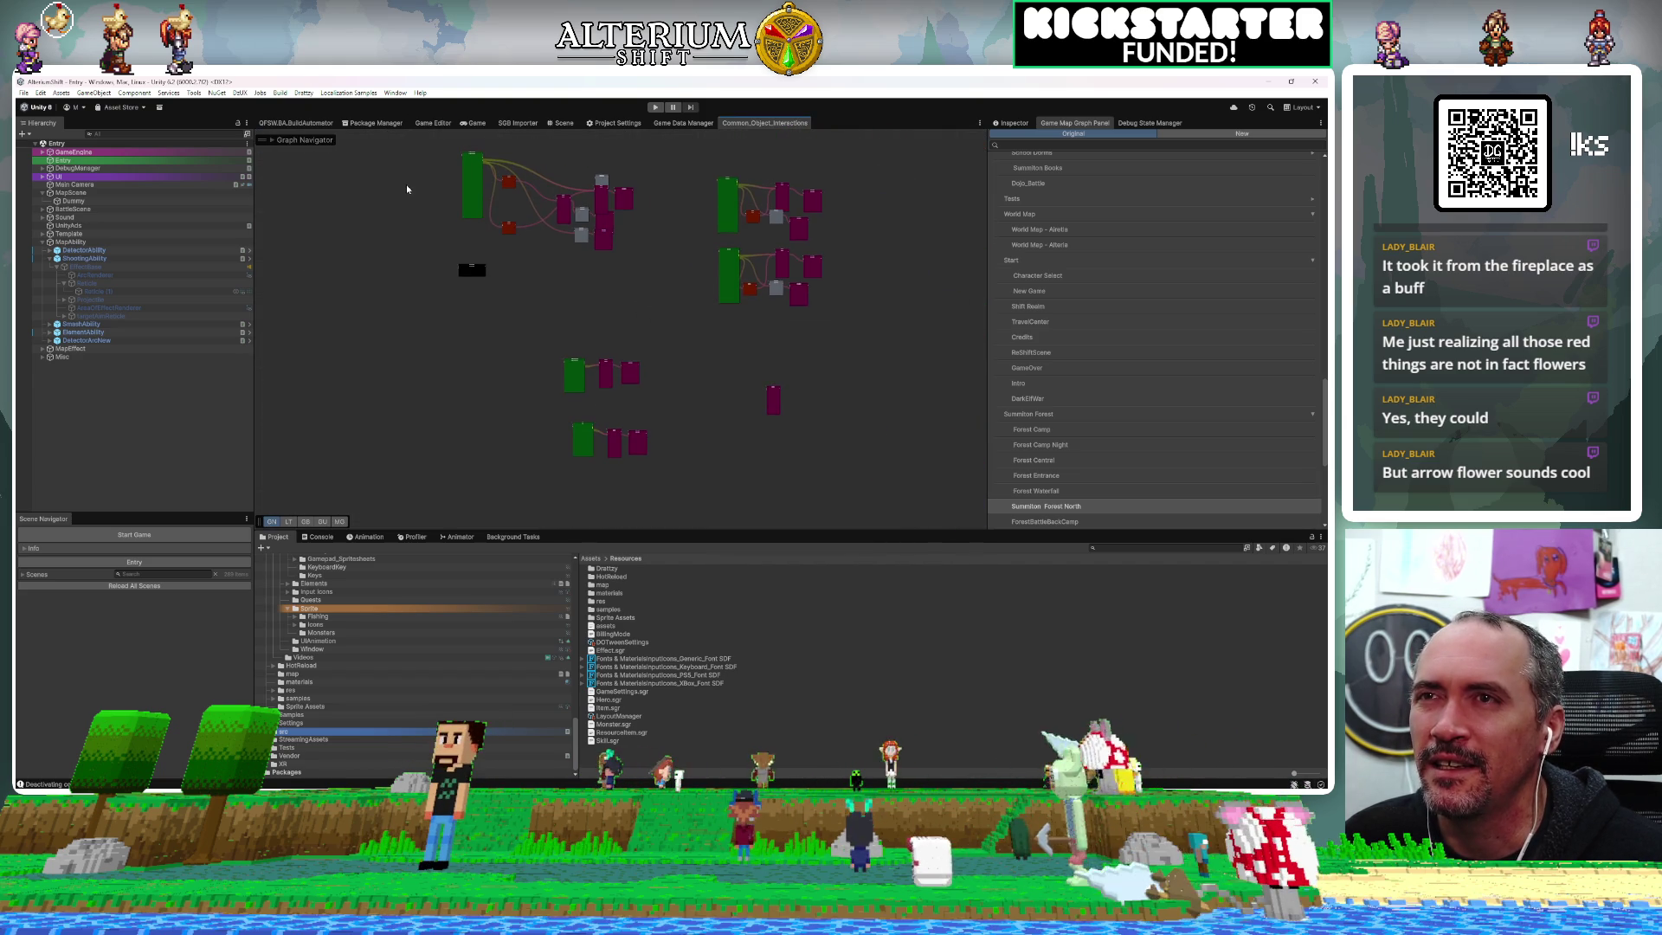
# Zoom and pan the graph to inspect the green trigger-entry node and its Play Vfx and Debug Message nodes
pyautogui.scroll(10, 431, 219)
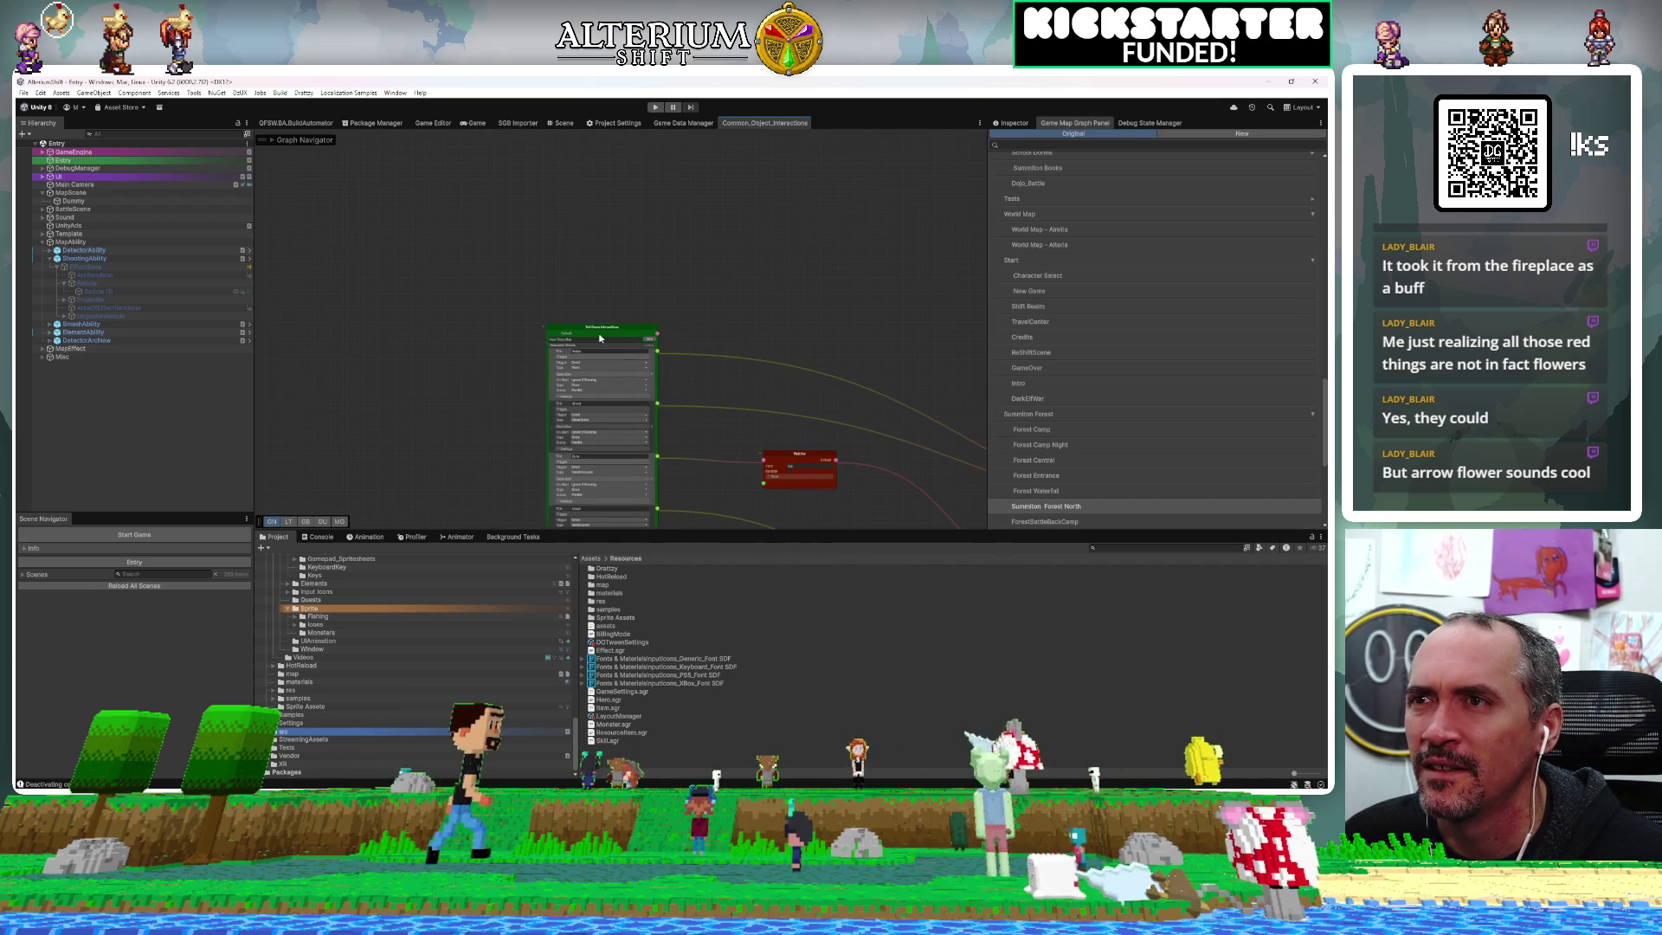
pyautogui.scroll(2, 599, 337)
pyautogui.moveTo(497, 360); pyautogui.dragTo(566, 341)
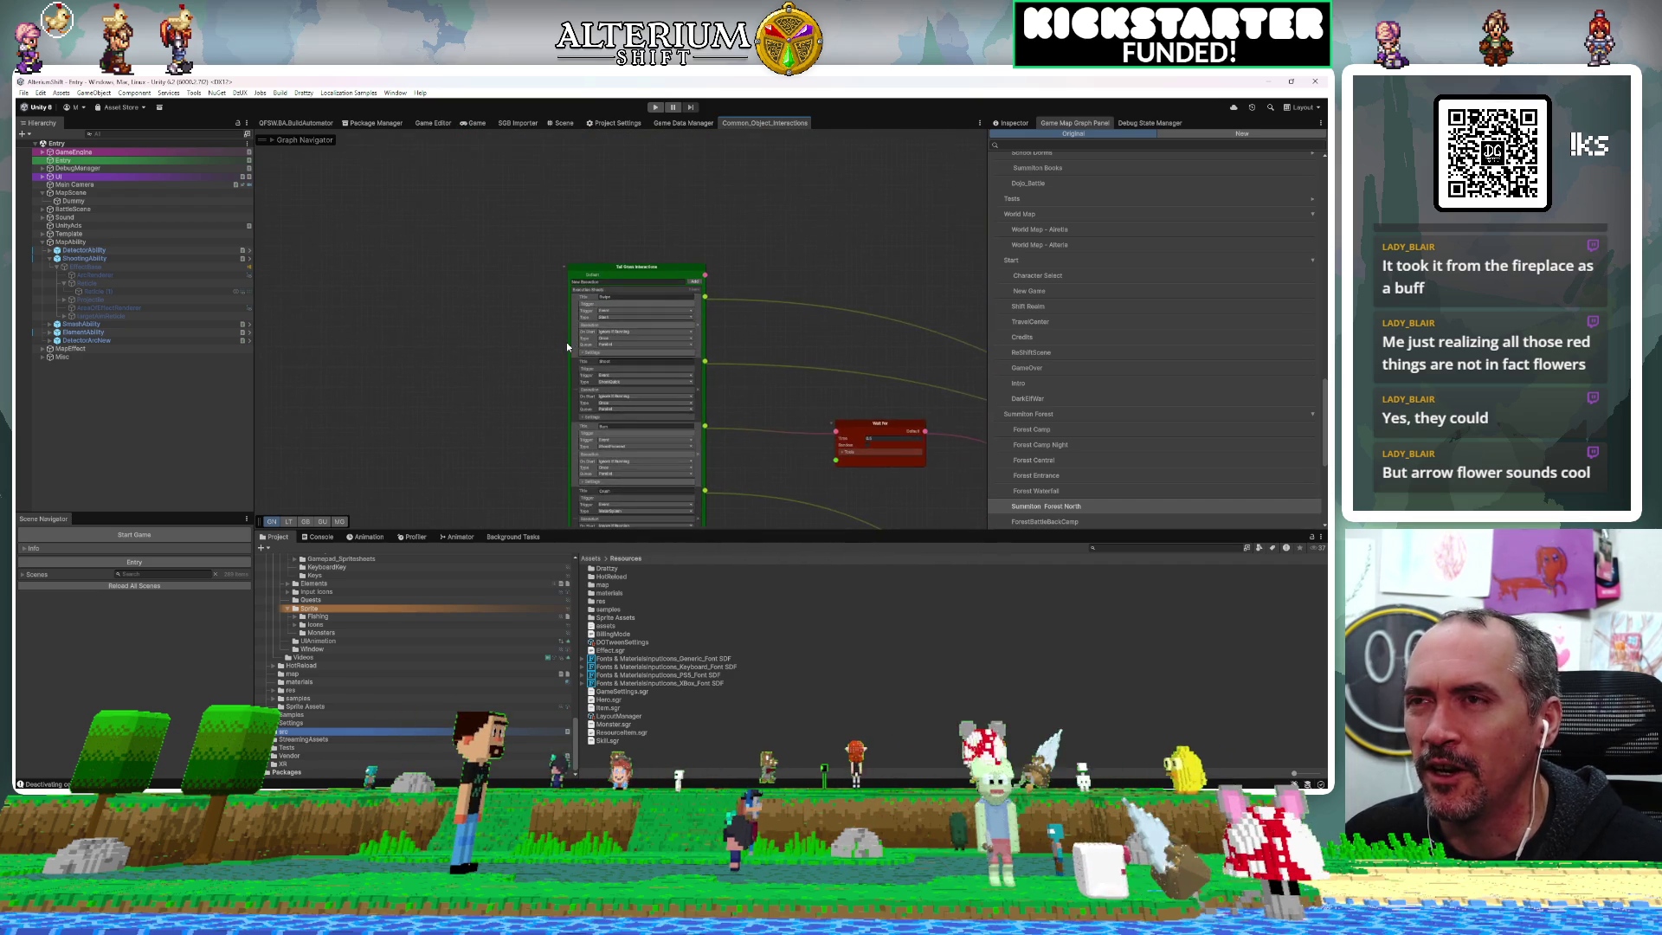
pyautogui.scroll(2, 566, 341)
pyautogui.moveTo(793, 412)
pyautogui.mouseDown()
pyautogui.moveTo(698, 336)
pyautogui.moveTo(708, 254)
pyautogui.mouseUp()
pyautogui.moveTo(708, 253); pyautogui.dragTo(315, 231)
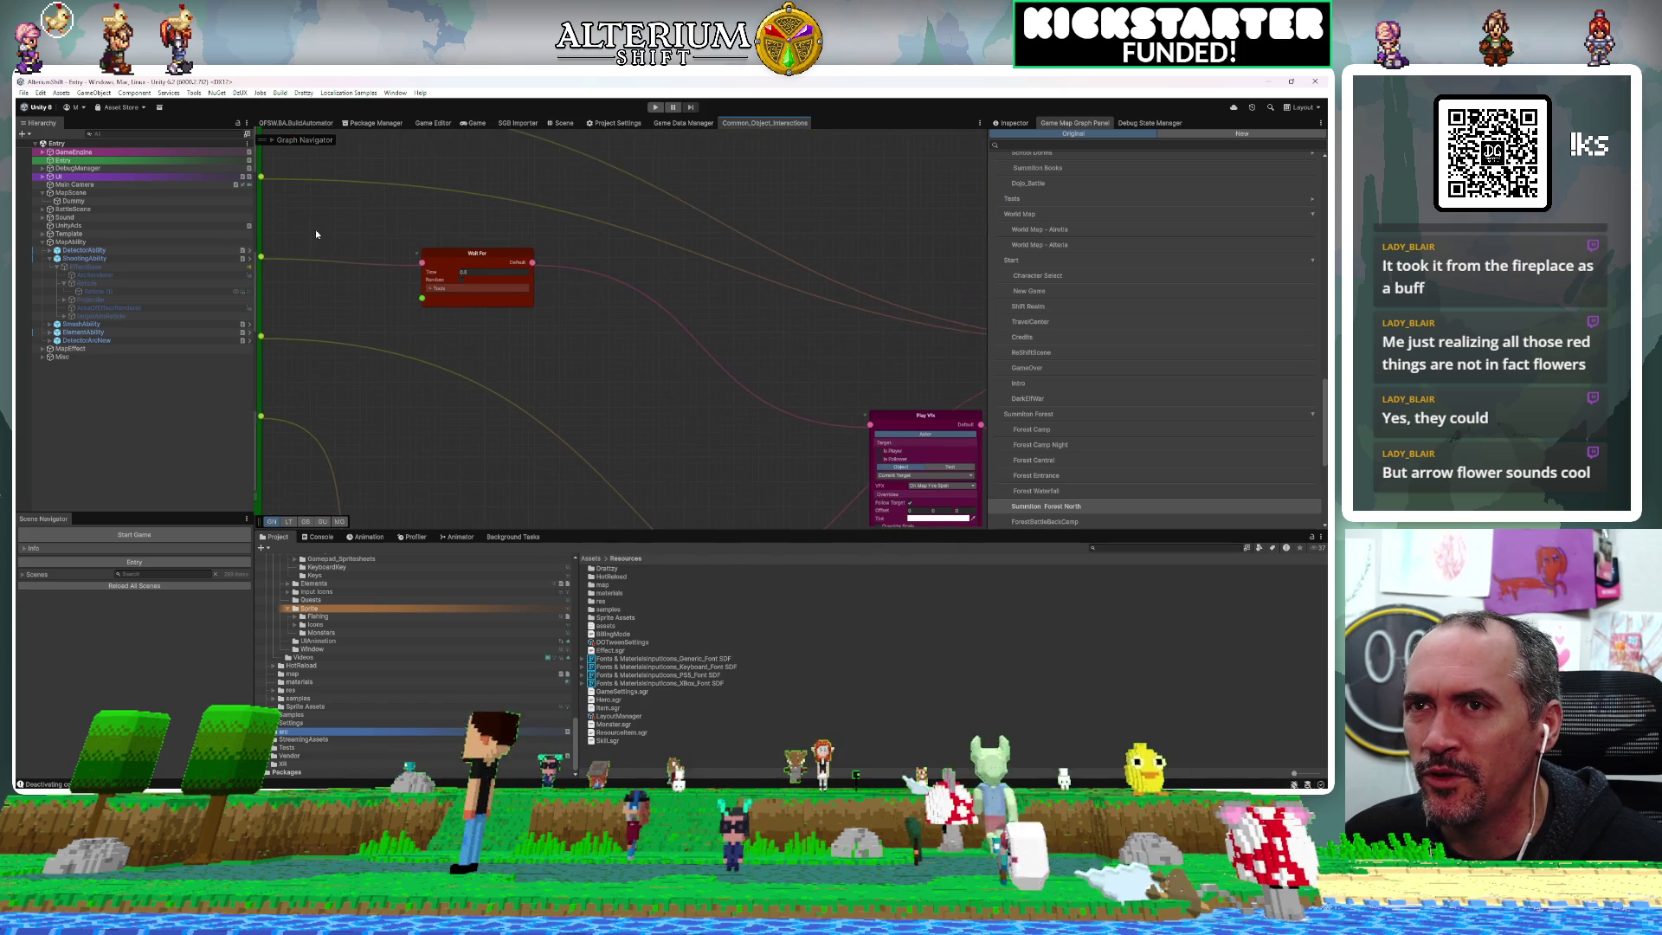
pyautogui.moveTo(583, 255); pyautogui.dragTo(267, 216)
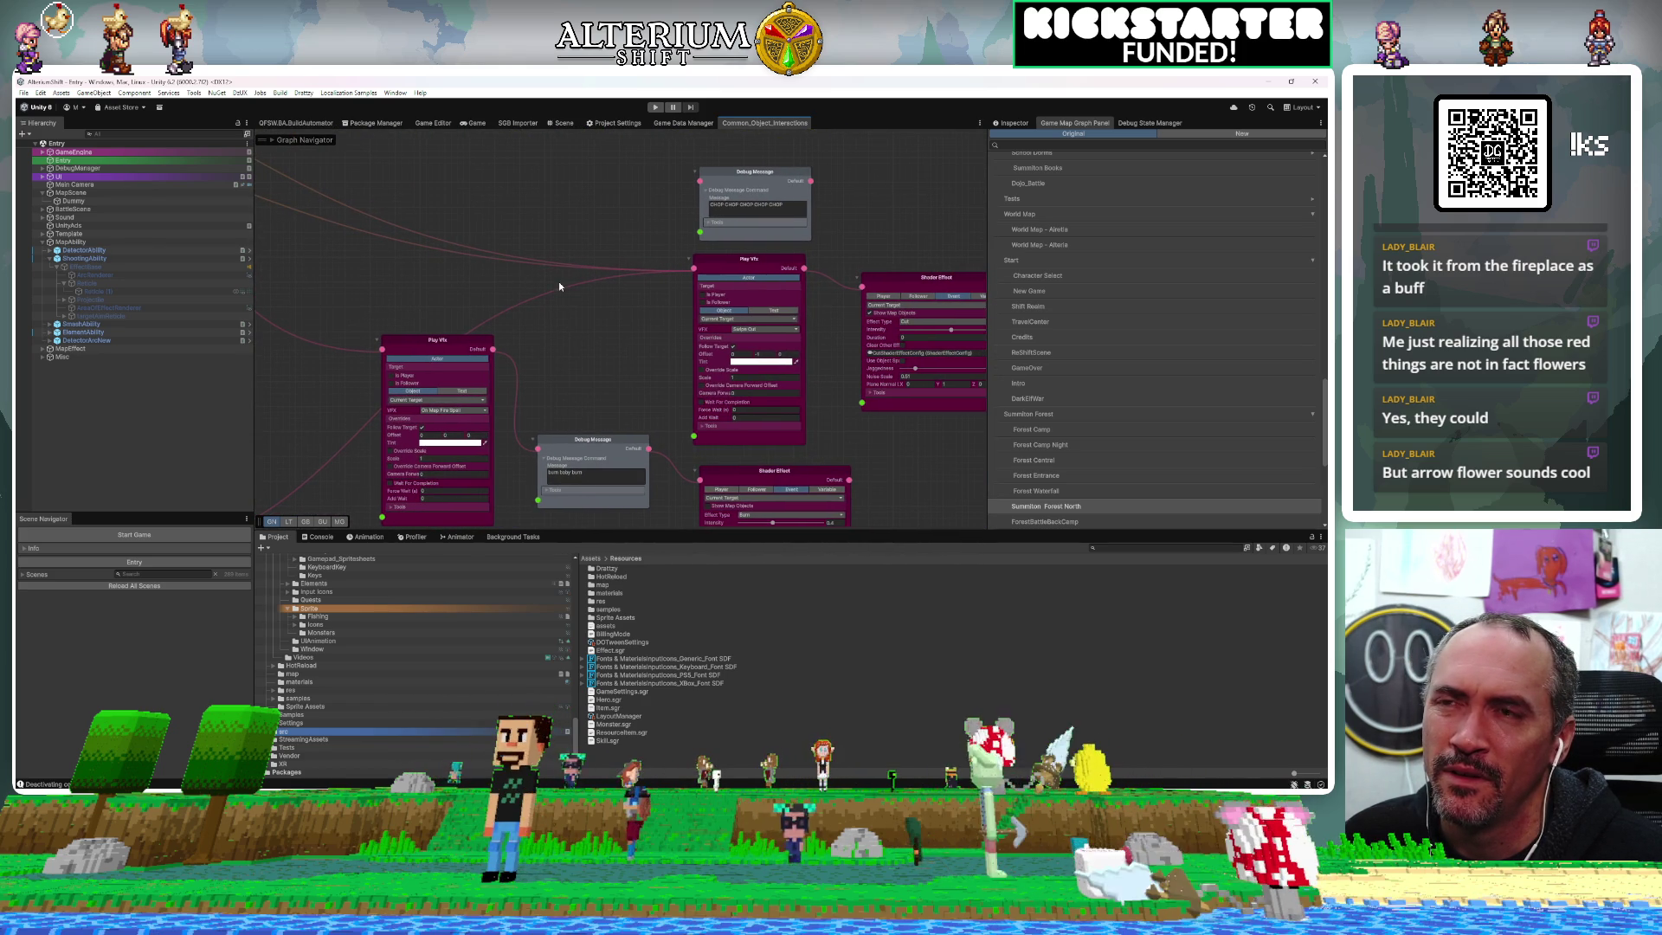
pyautogui.moveTo(619, 335)
pyautogui.mouseDown()
pyautogui.moveTo(535, 317)
pyautogui.moveTo(921, 331)
pyautogui.moveTo(902, 325)
pyautogui.mouseUp()
pyautogui.moveTo(420, 312)
pyautogui.mouseDown()
pyautogui.moveTo(745, 304)
pyautogui.moveTo(983, 378)
pyautogui.moveTo(701, 551)
pyautogui.moveTo(778, 569)
pyautogui.moveTo(632, 504)
pyautogui.moveTo(568, 341)
pyautogui.moveTo(880, 567)
pyautogui.mouseUp()
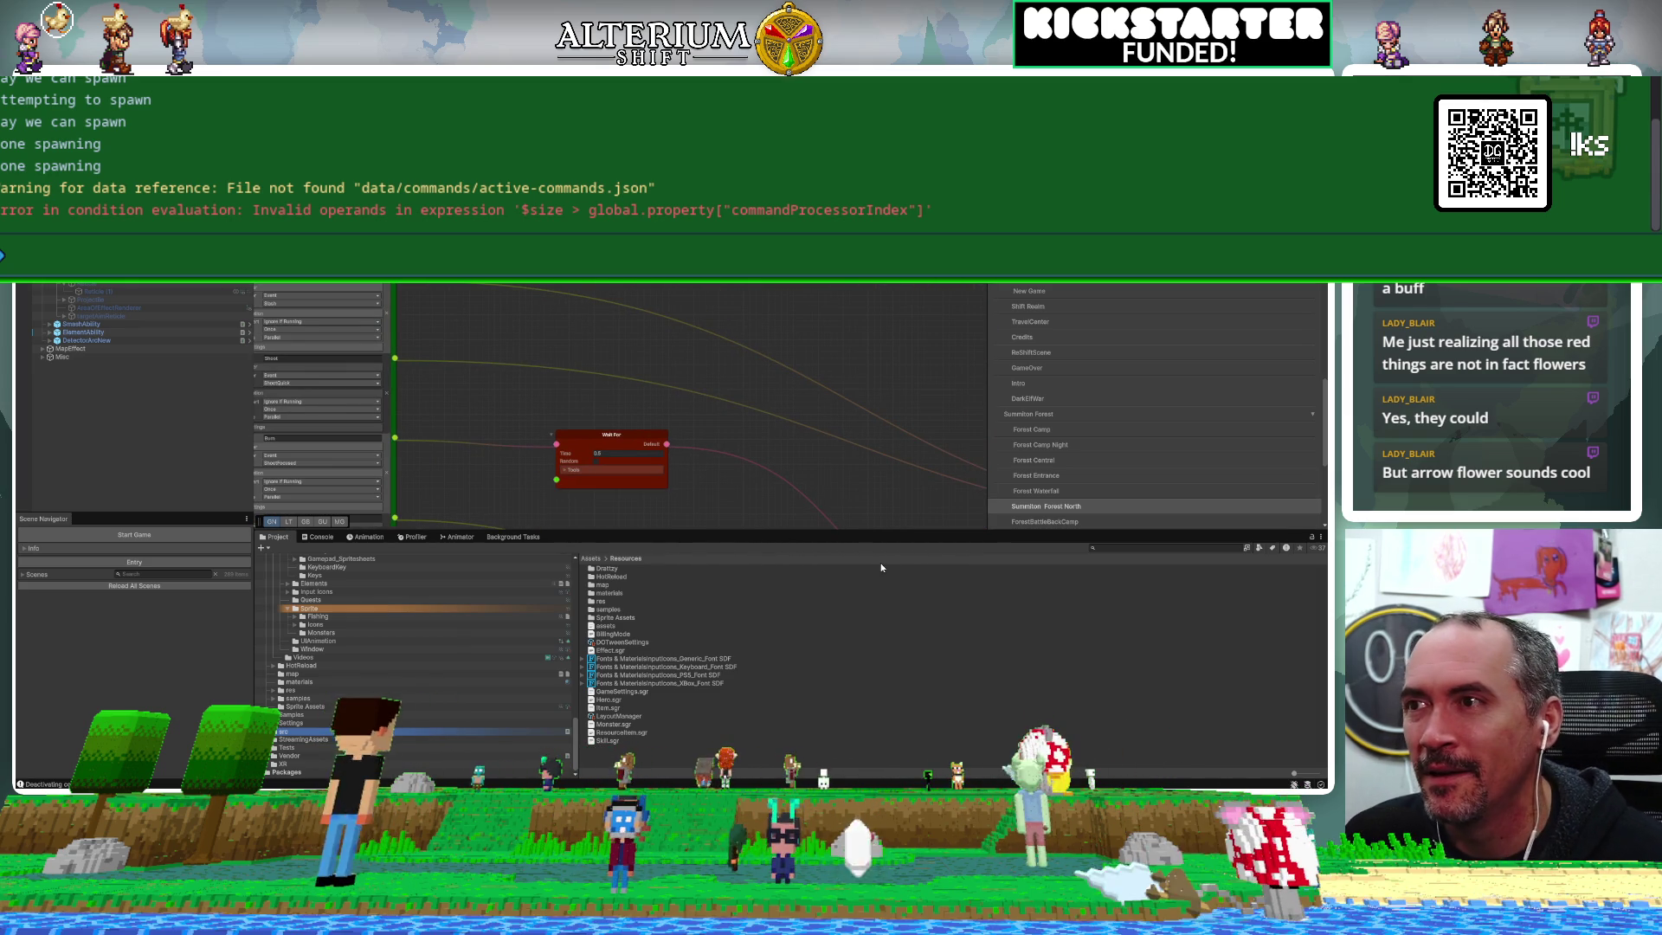
pyautogui.moveTo(506, 458)
pyautogui.mouseDown()
pyautogui.moveTo(661, 459)
pyautogui.moveTo(762, 294)
pyautogui.mouseUp()
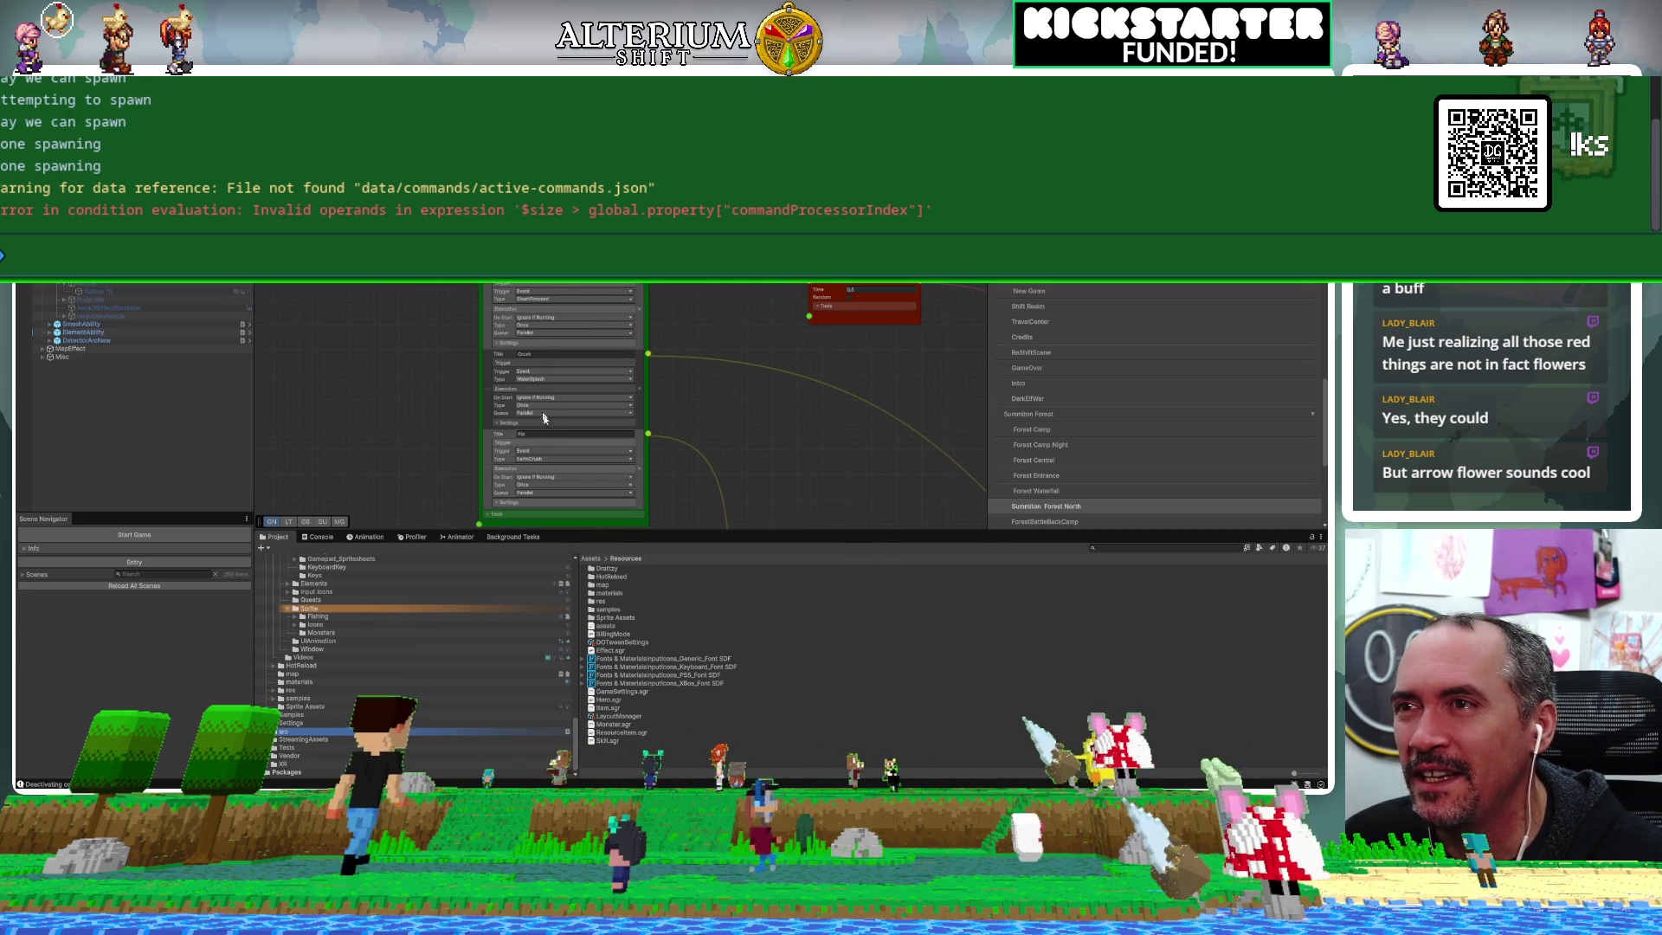
pyautogui.scroll(-2, 756, 347)
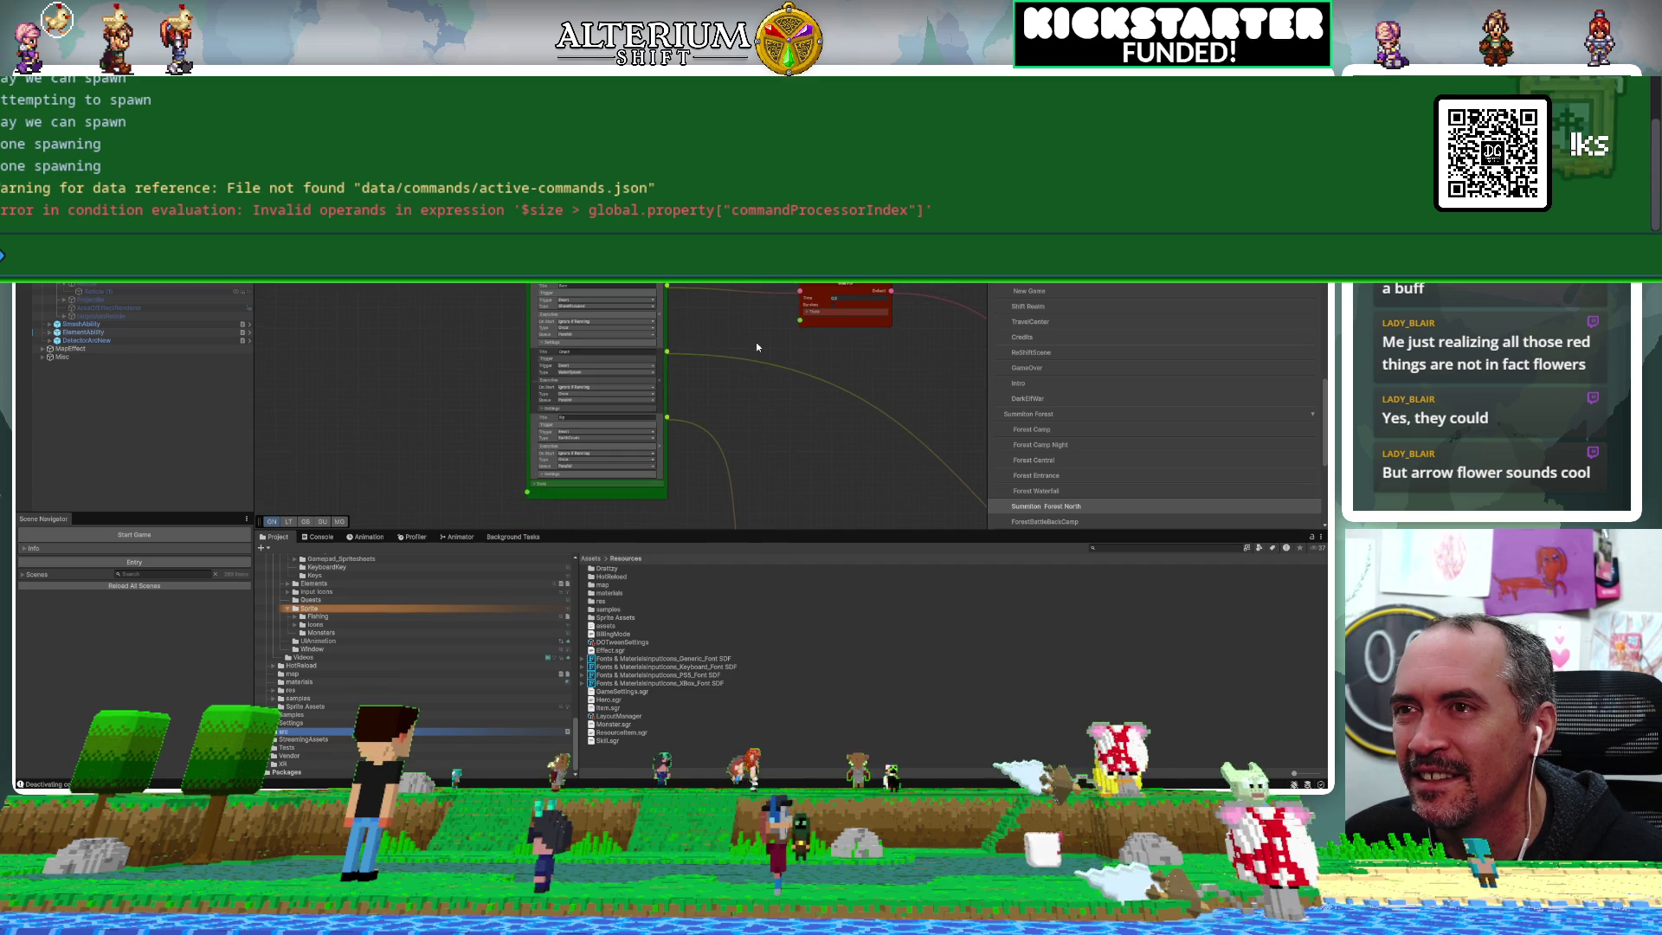
pyautogui.scroll(-1, 756, 347)
pyautogui.scroll(2, 757, 347)
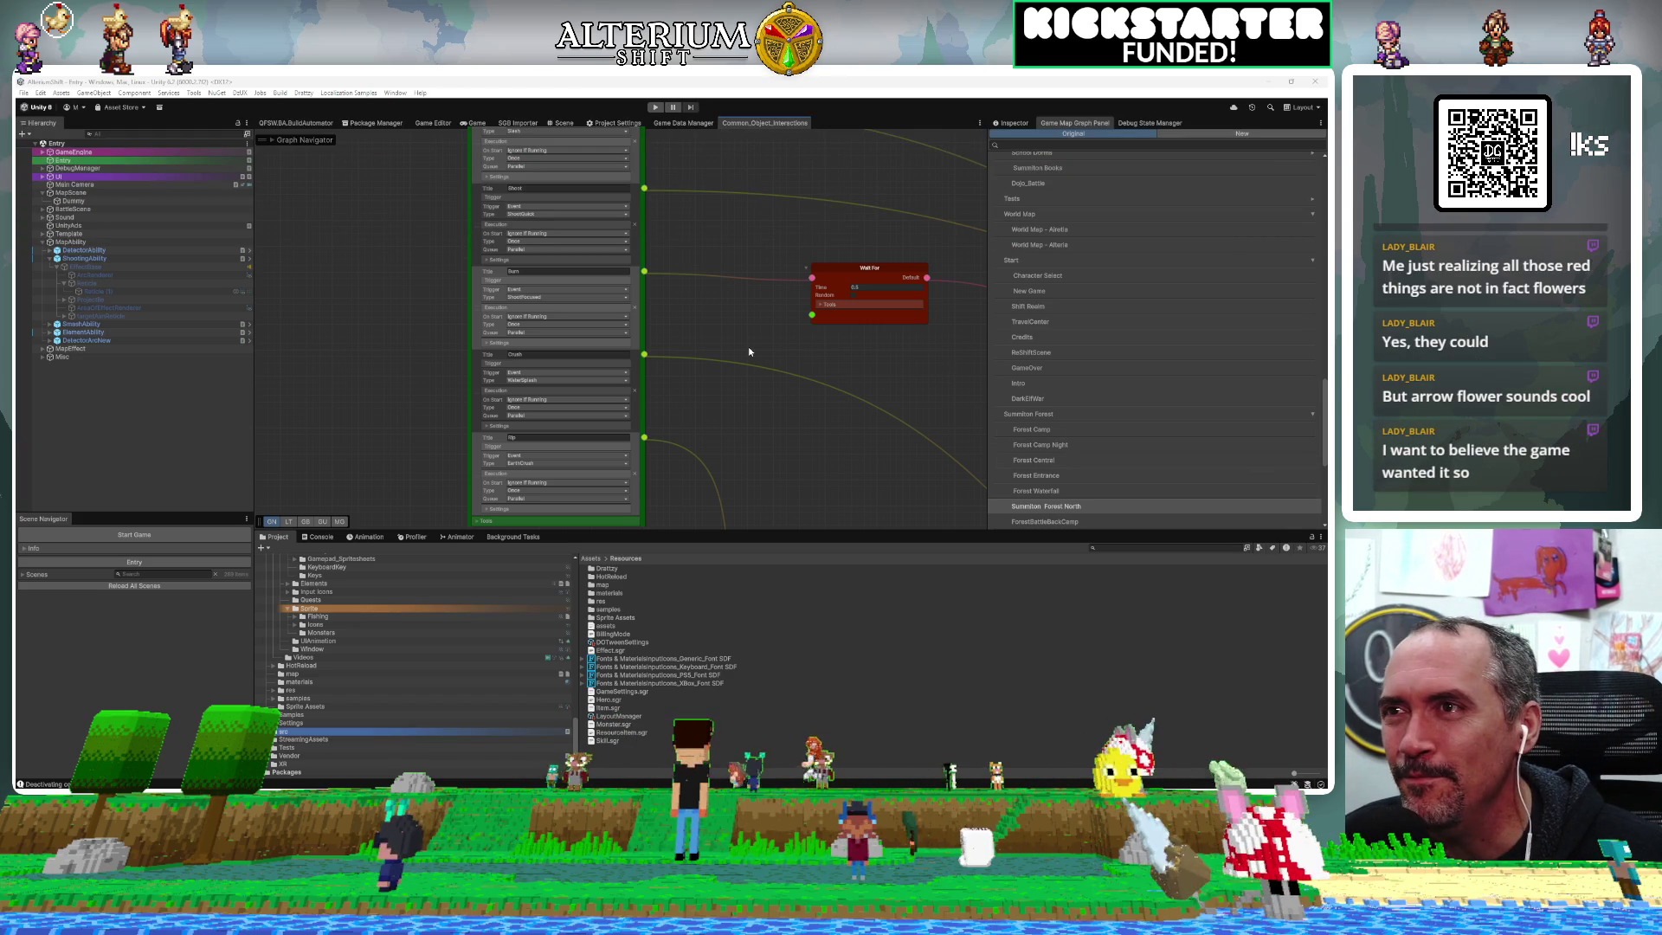
# Set the Burn entry's type to FireBurn, then load the Royal Road – West save in the running game
pyautogui.click(547, 297)
pyautogui.click(569, 348)
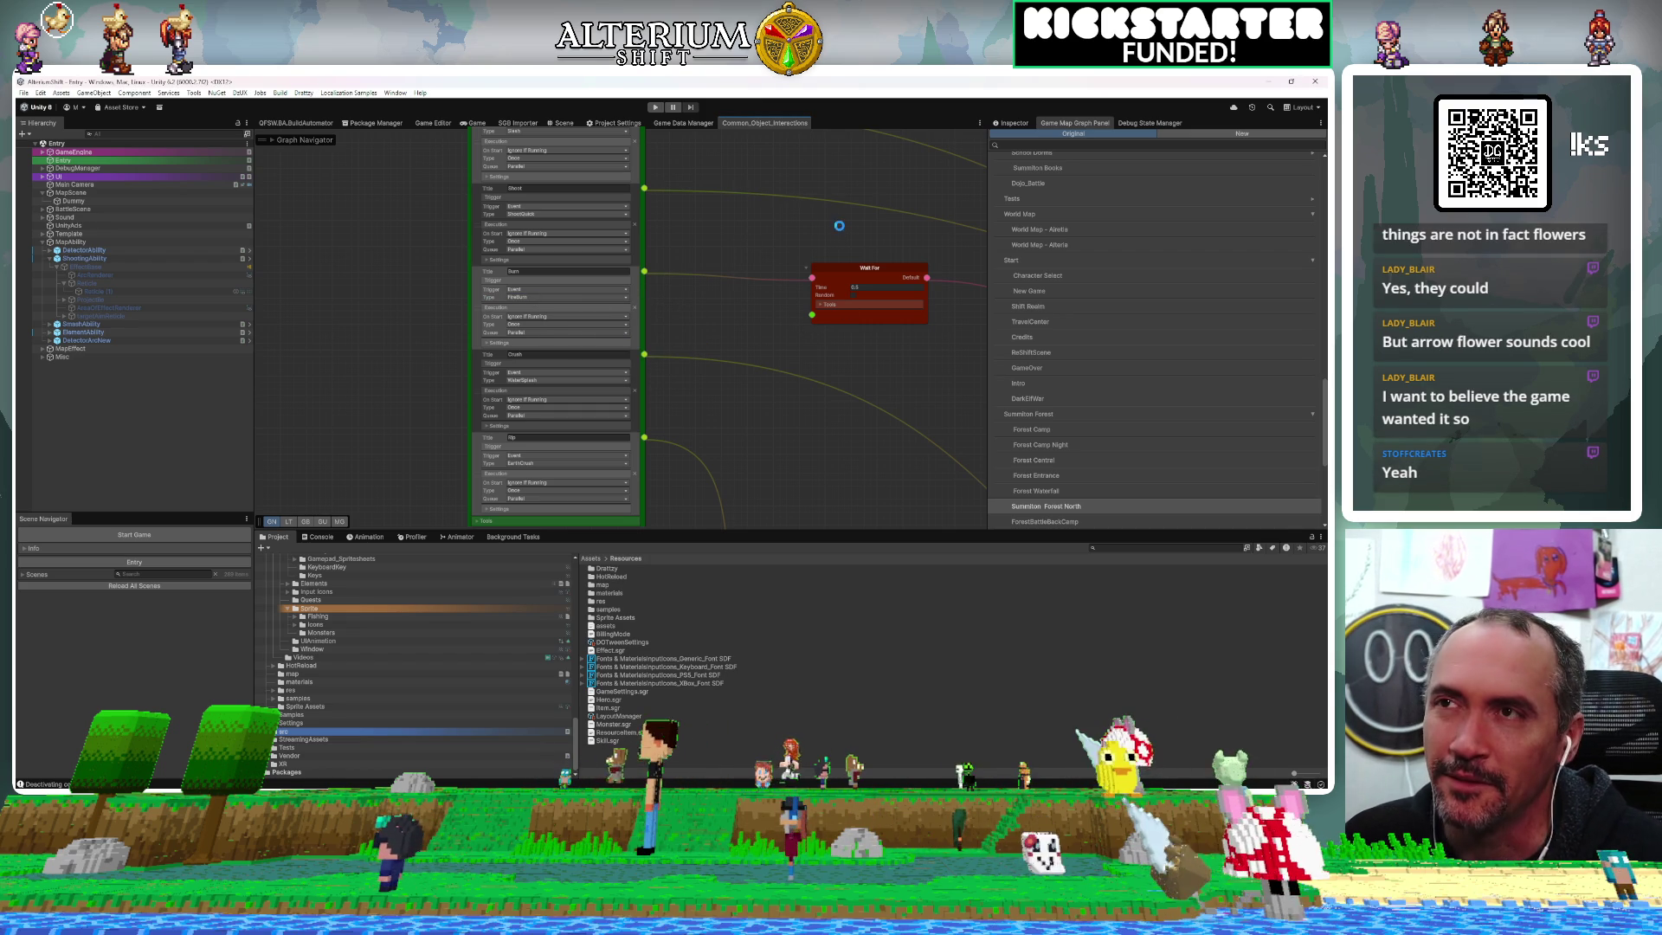
pyautogui.click(470, 123)
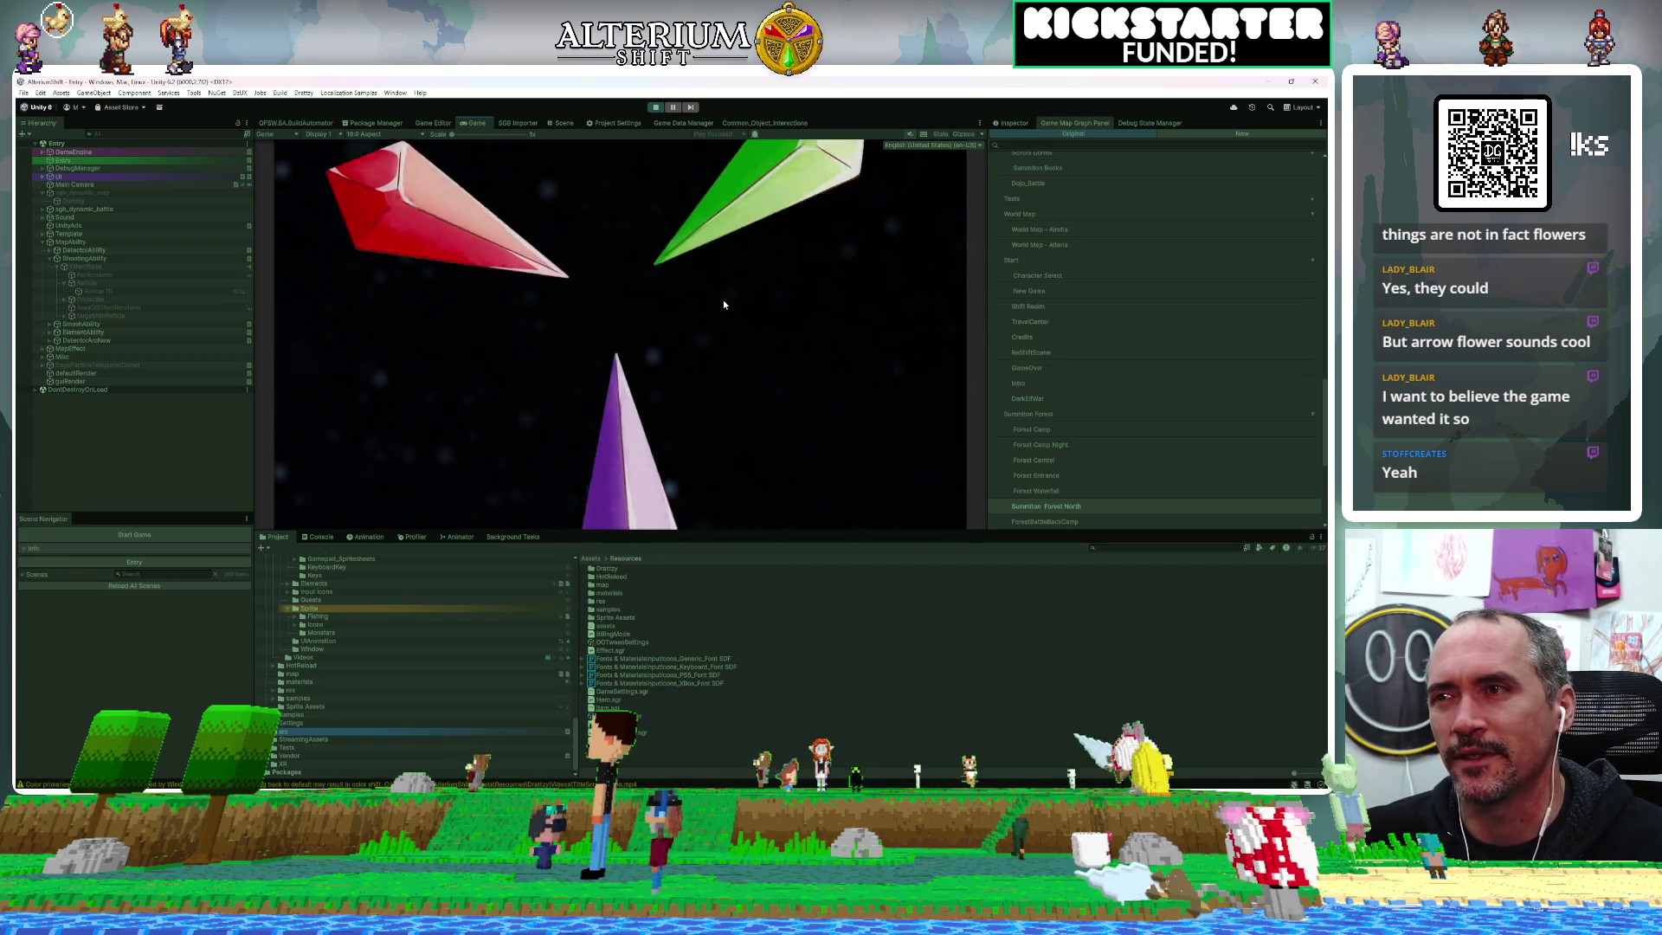
pyautogui.press('Return')
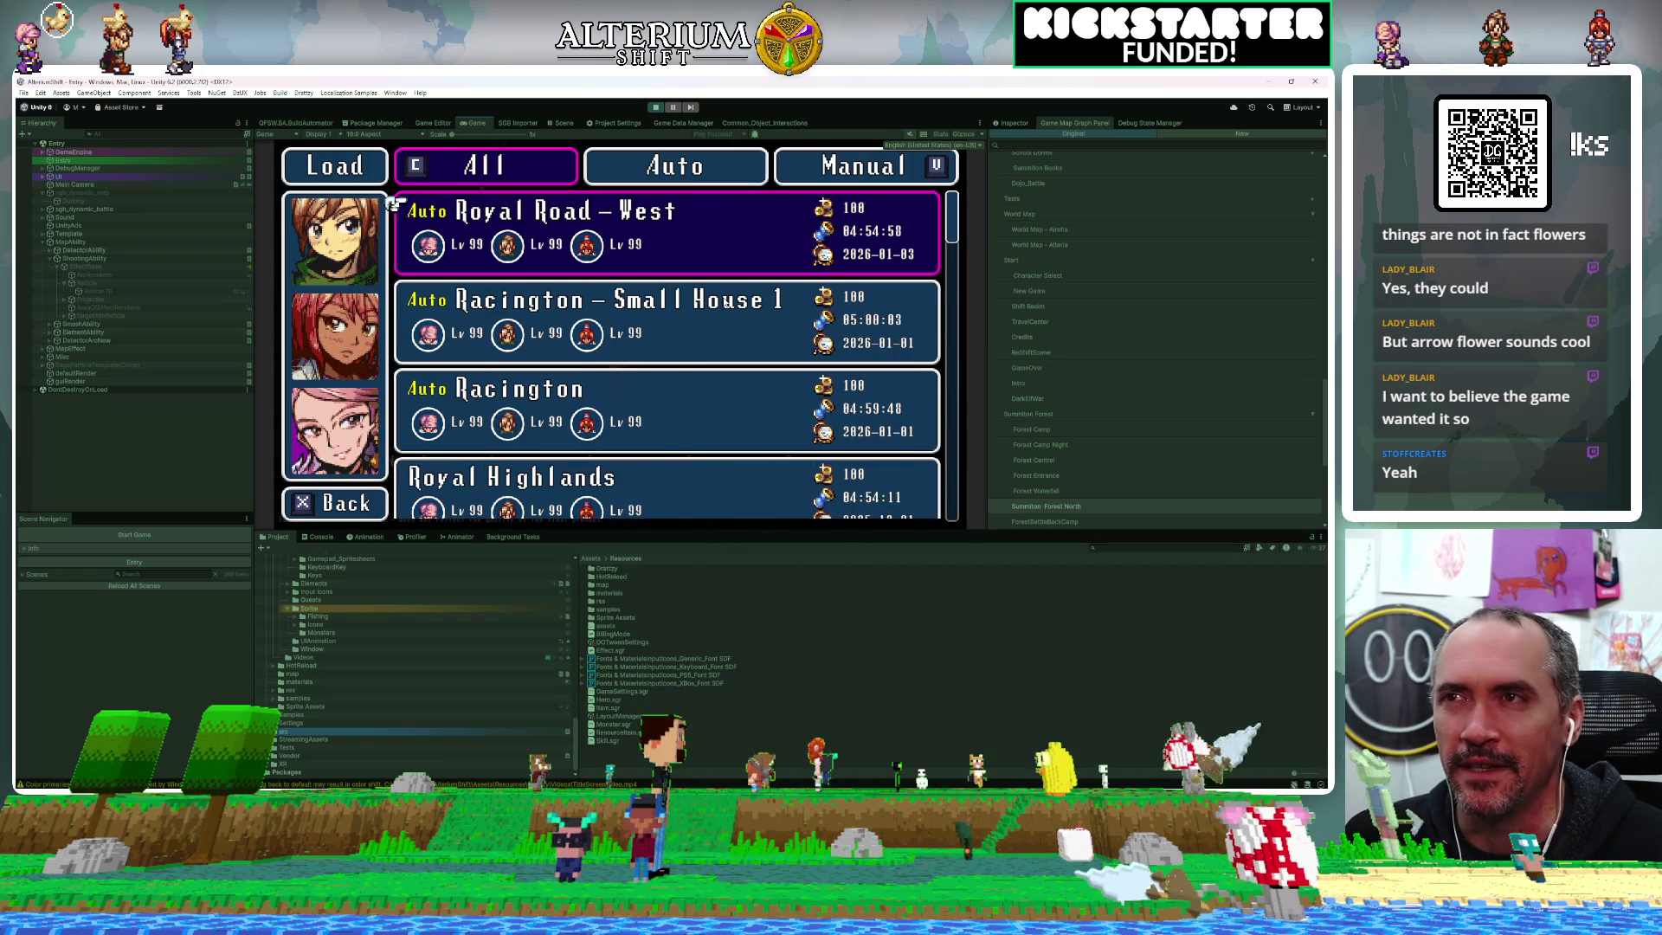
pyautogui.click(394, 205)
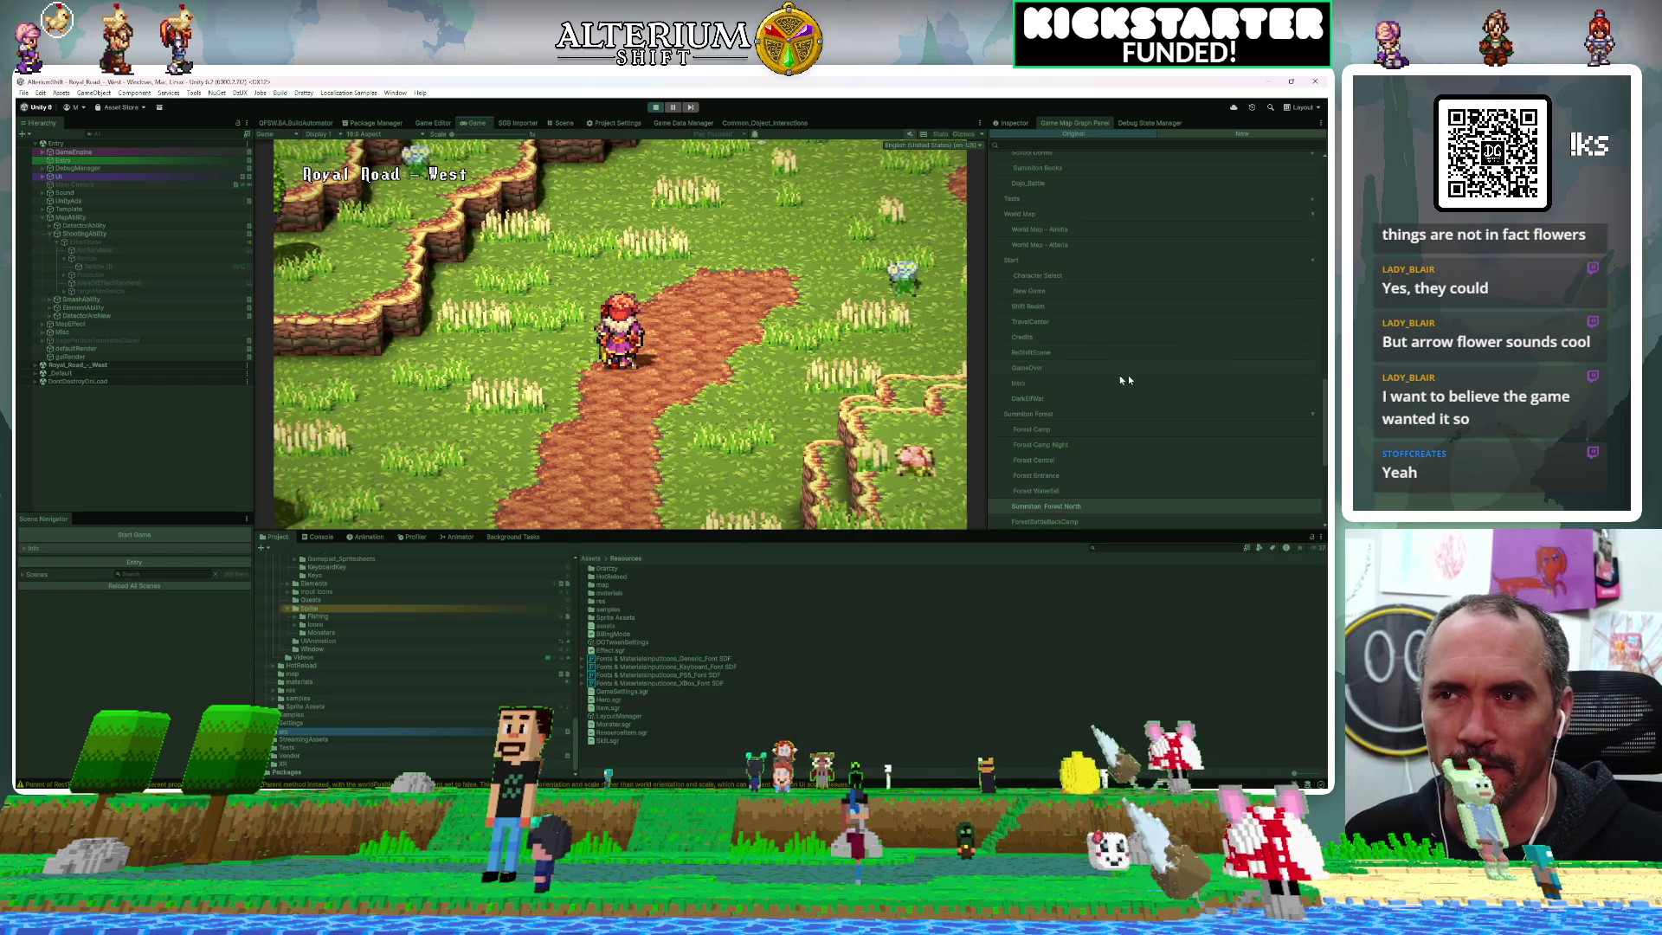
# Walk the party around Royal Road – West and pick up the Wild Flowers
pyautogui.press('Up')
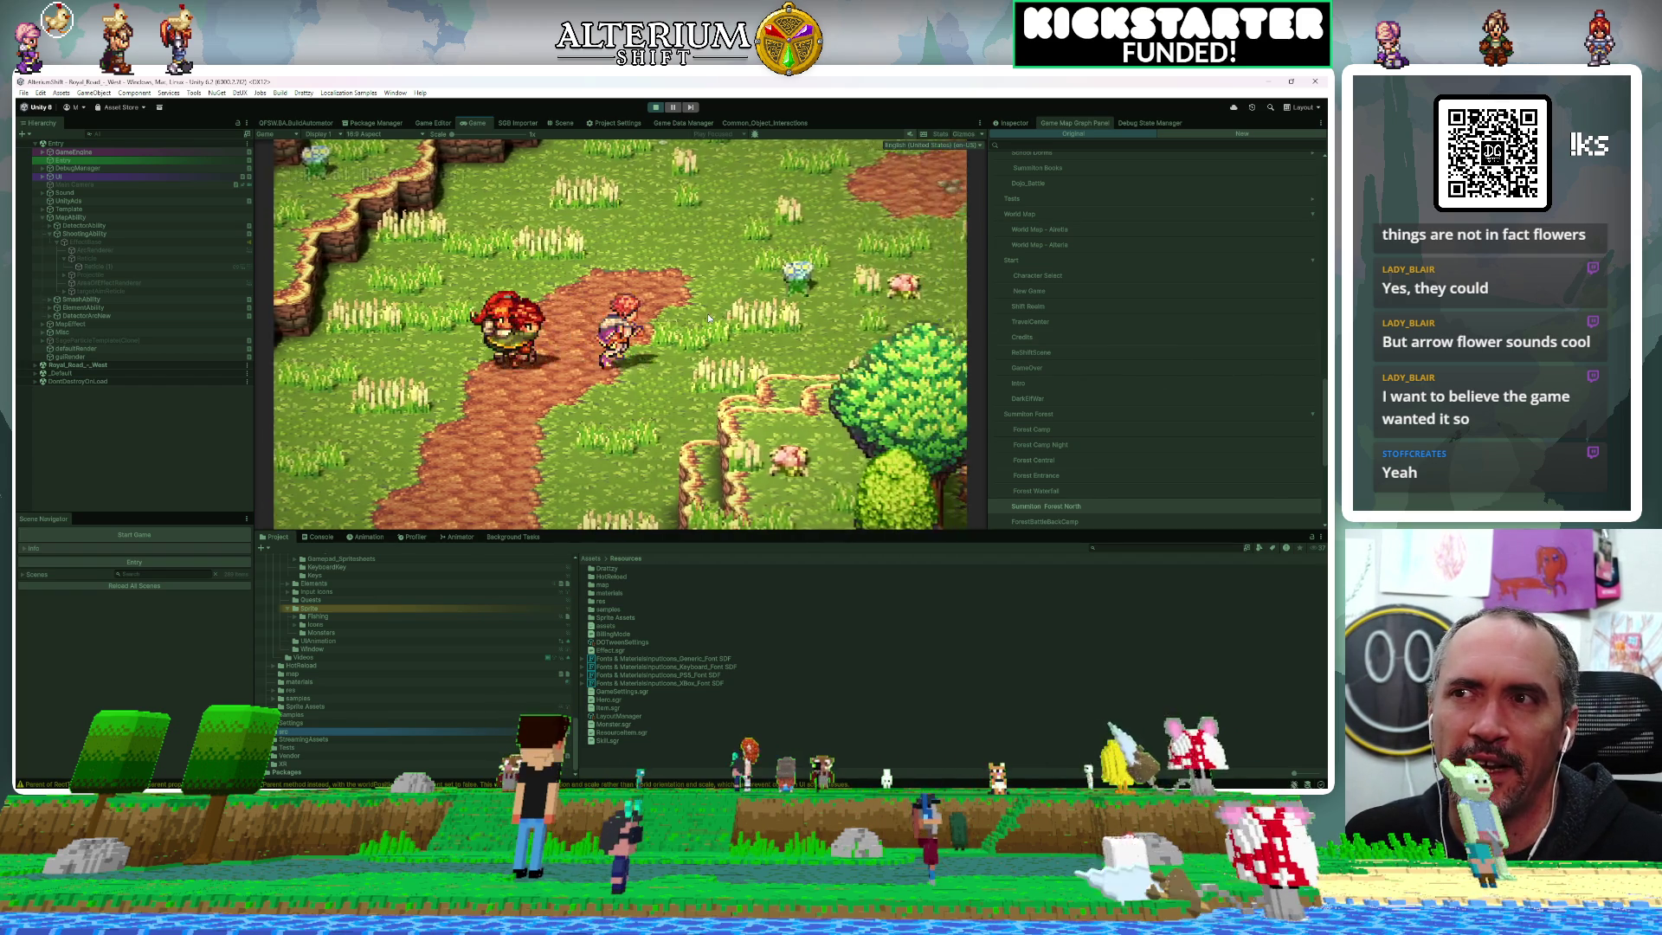
pyautogui.press('Right')
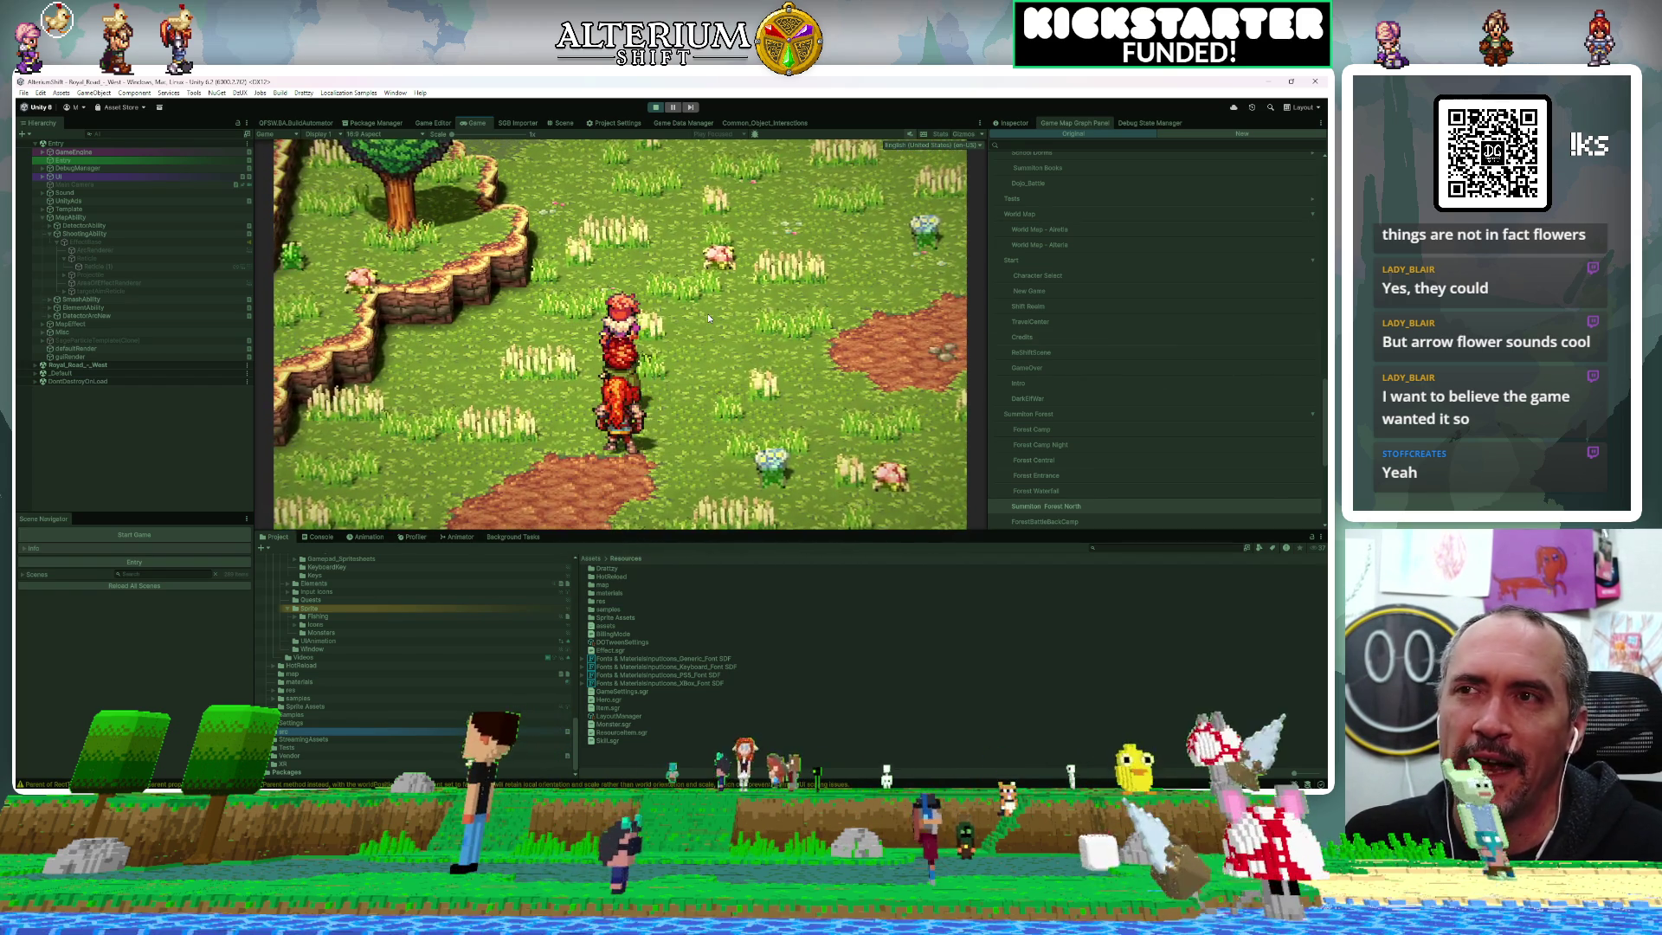
pyautogui.press('Down')
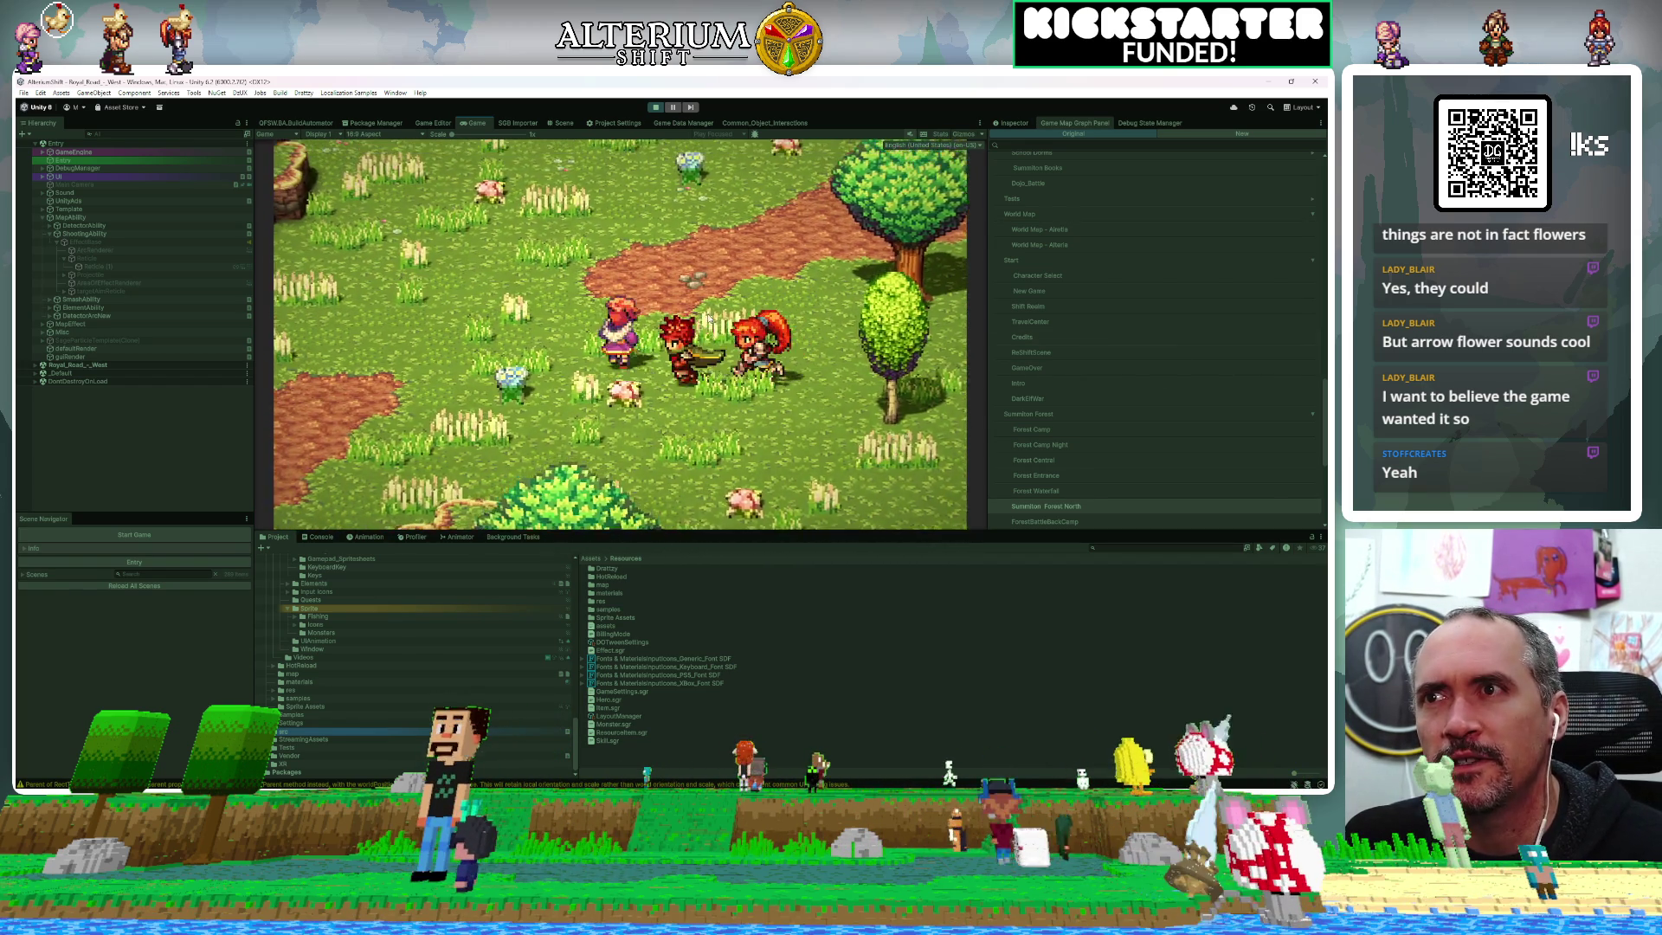
pyautogui.press('Up')
pyautogui.press('Left')
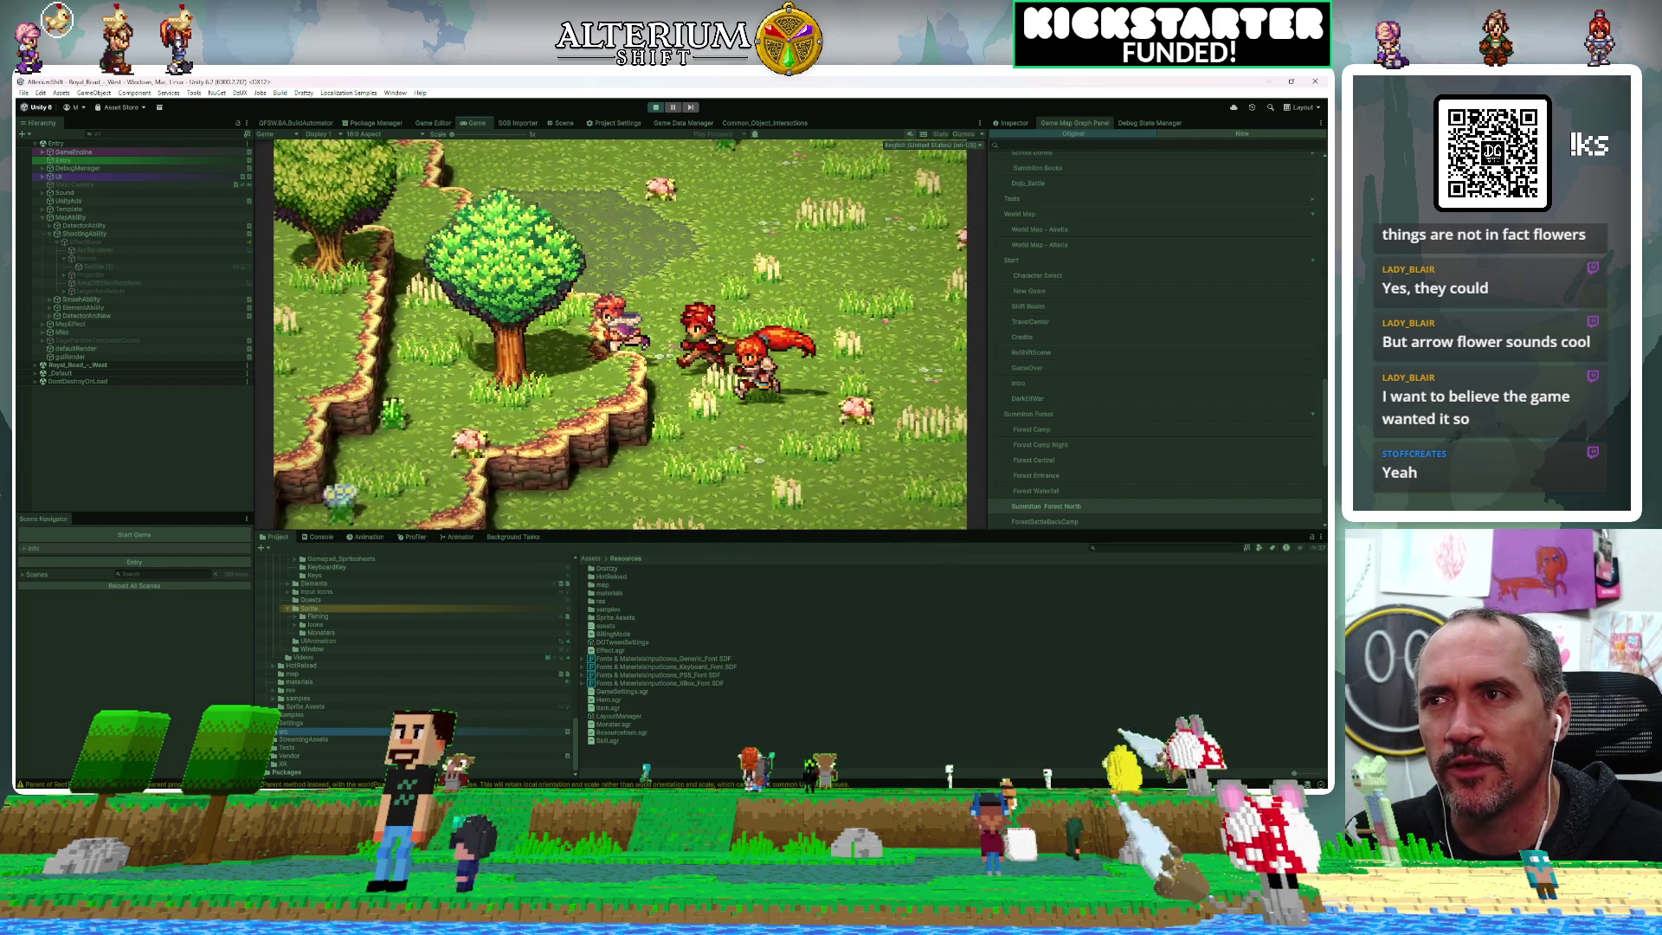
pyautogui.press('Right')
pyautogui.press('Up')
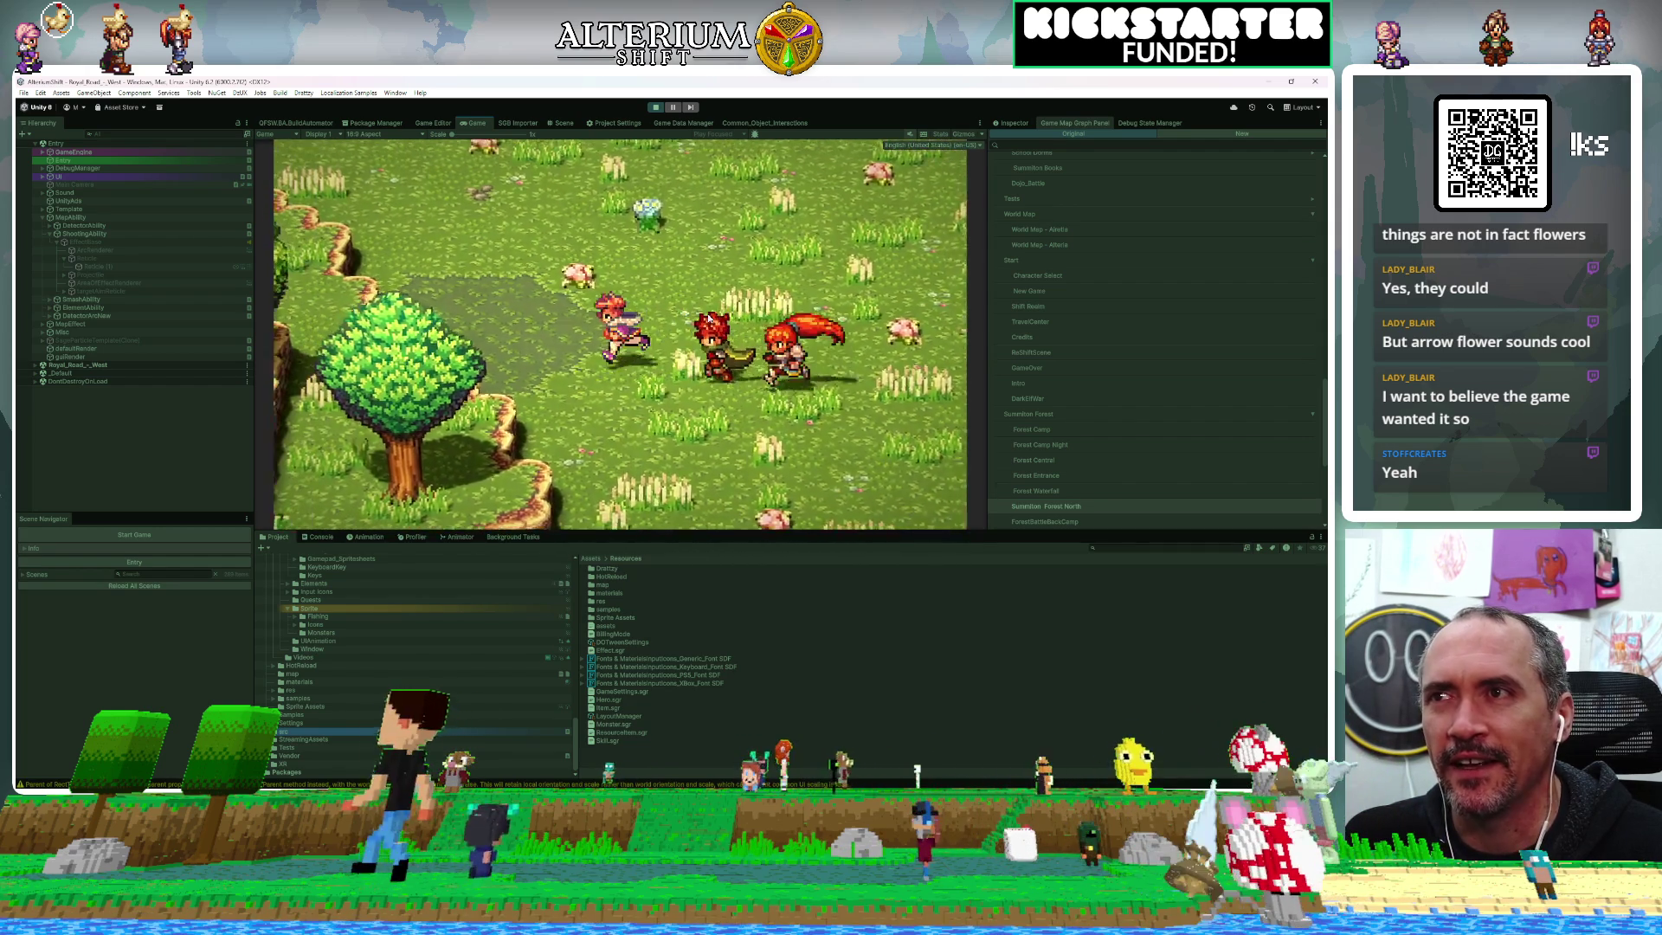
pyautogui.press('Left')
pyautogui.press('Up')
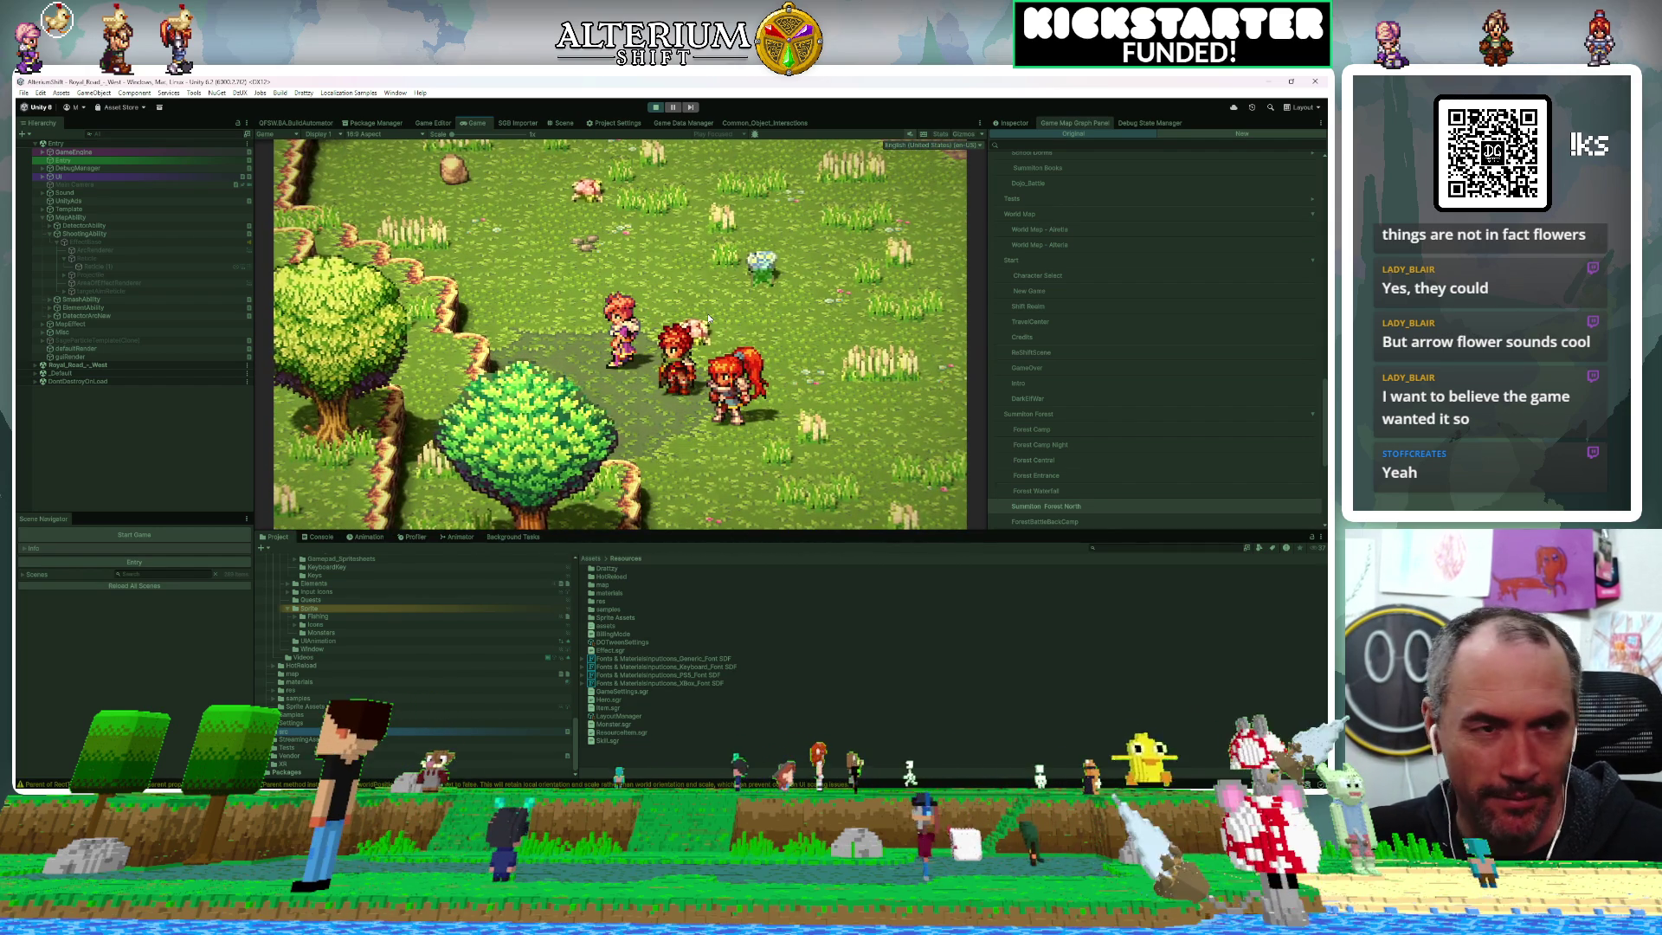
pyautogui.press('Up')
pyautogui.press('Right')
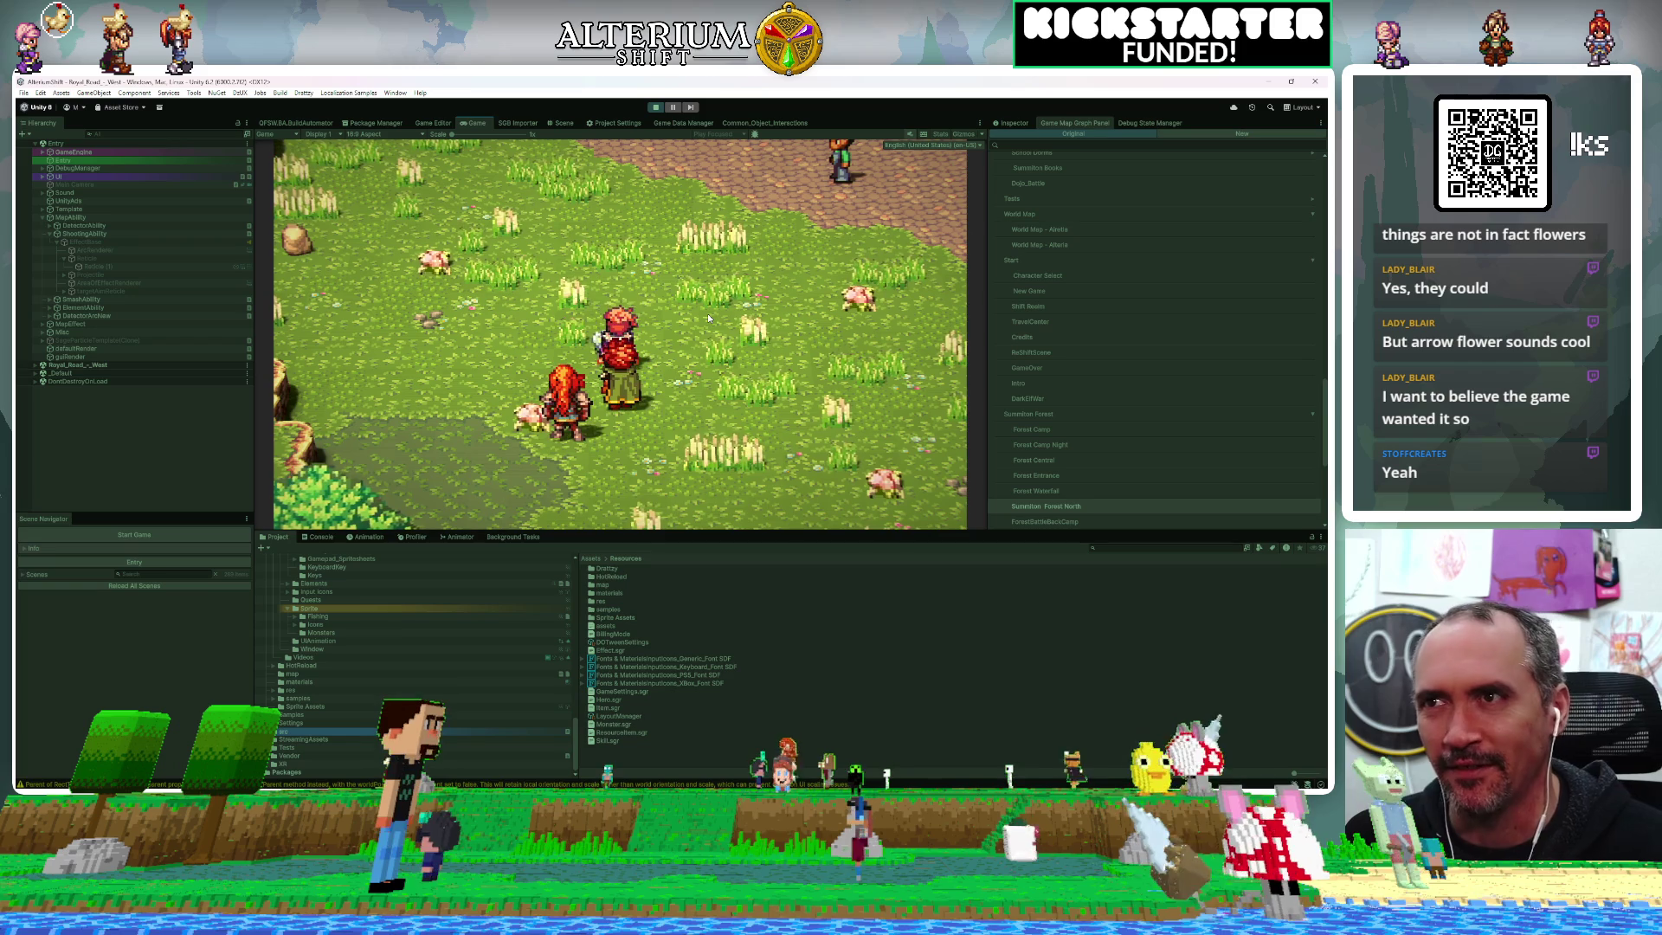
pyautogui.press('Return')
pyautogui.press('Return')
# Walk the party down-right past the big tree and cast the fire element ability from the ring menu
pyautogui.press('Right')
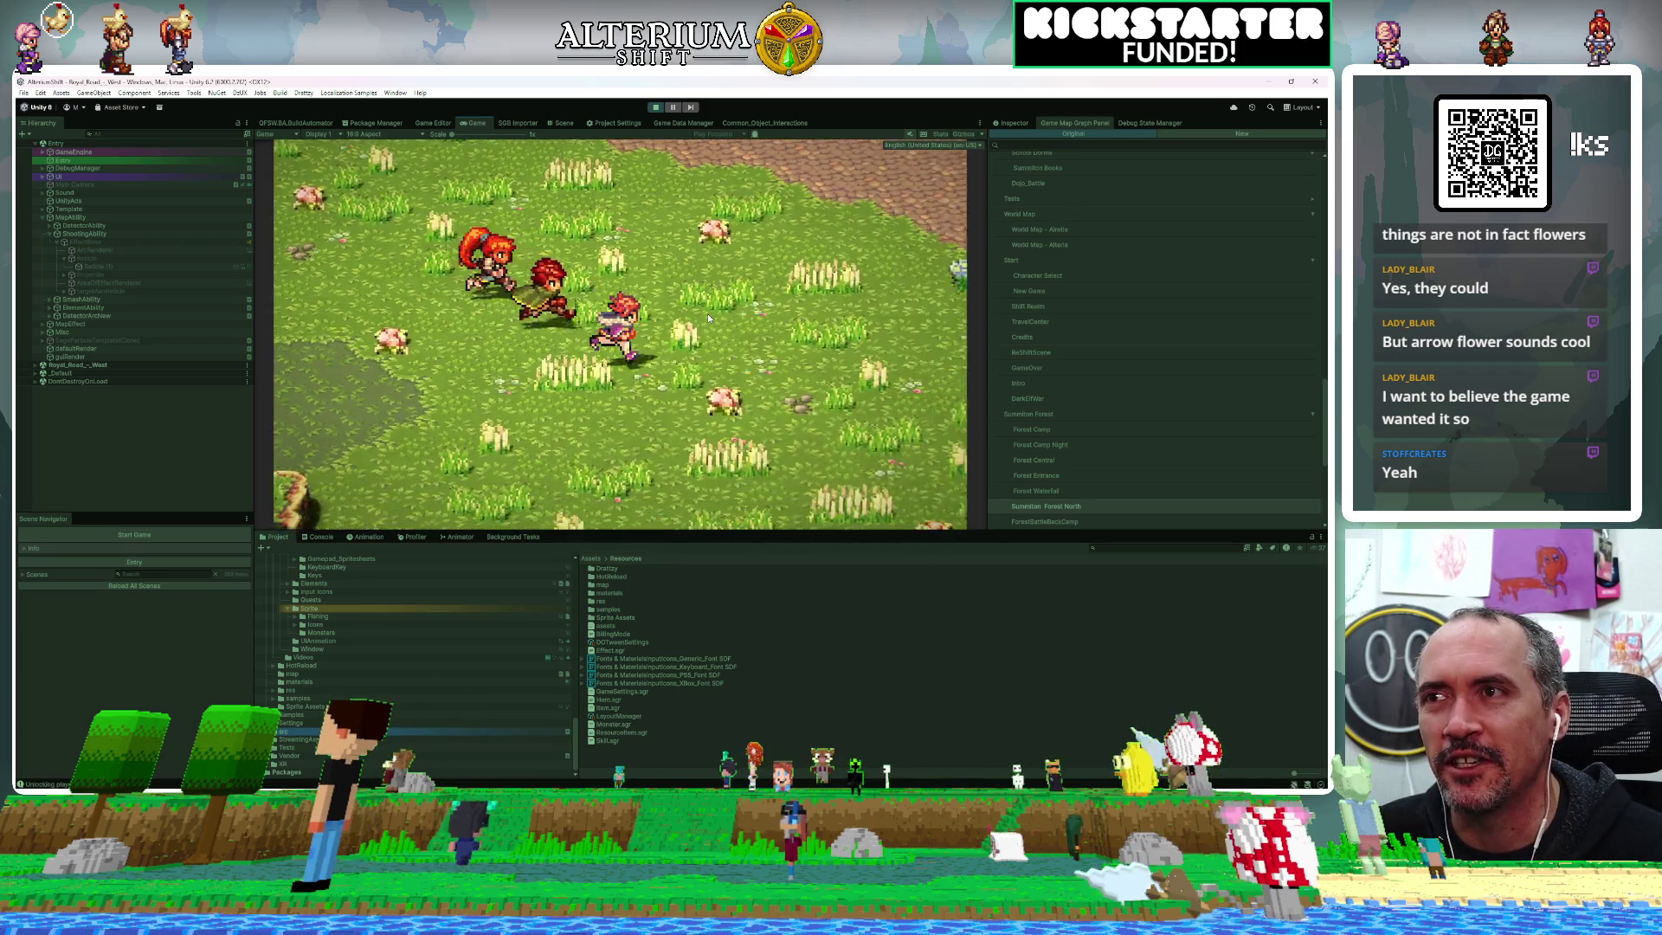
pyautogui.press('Down')
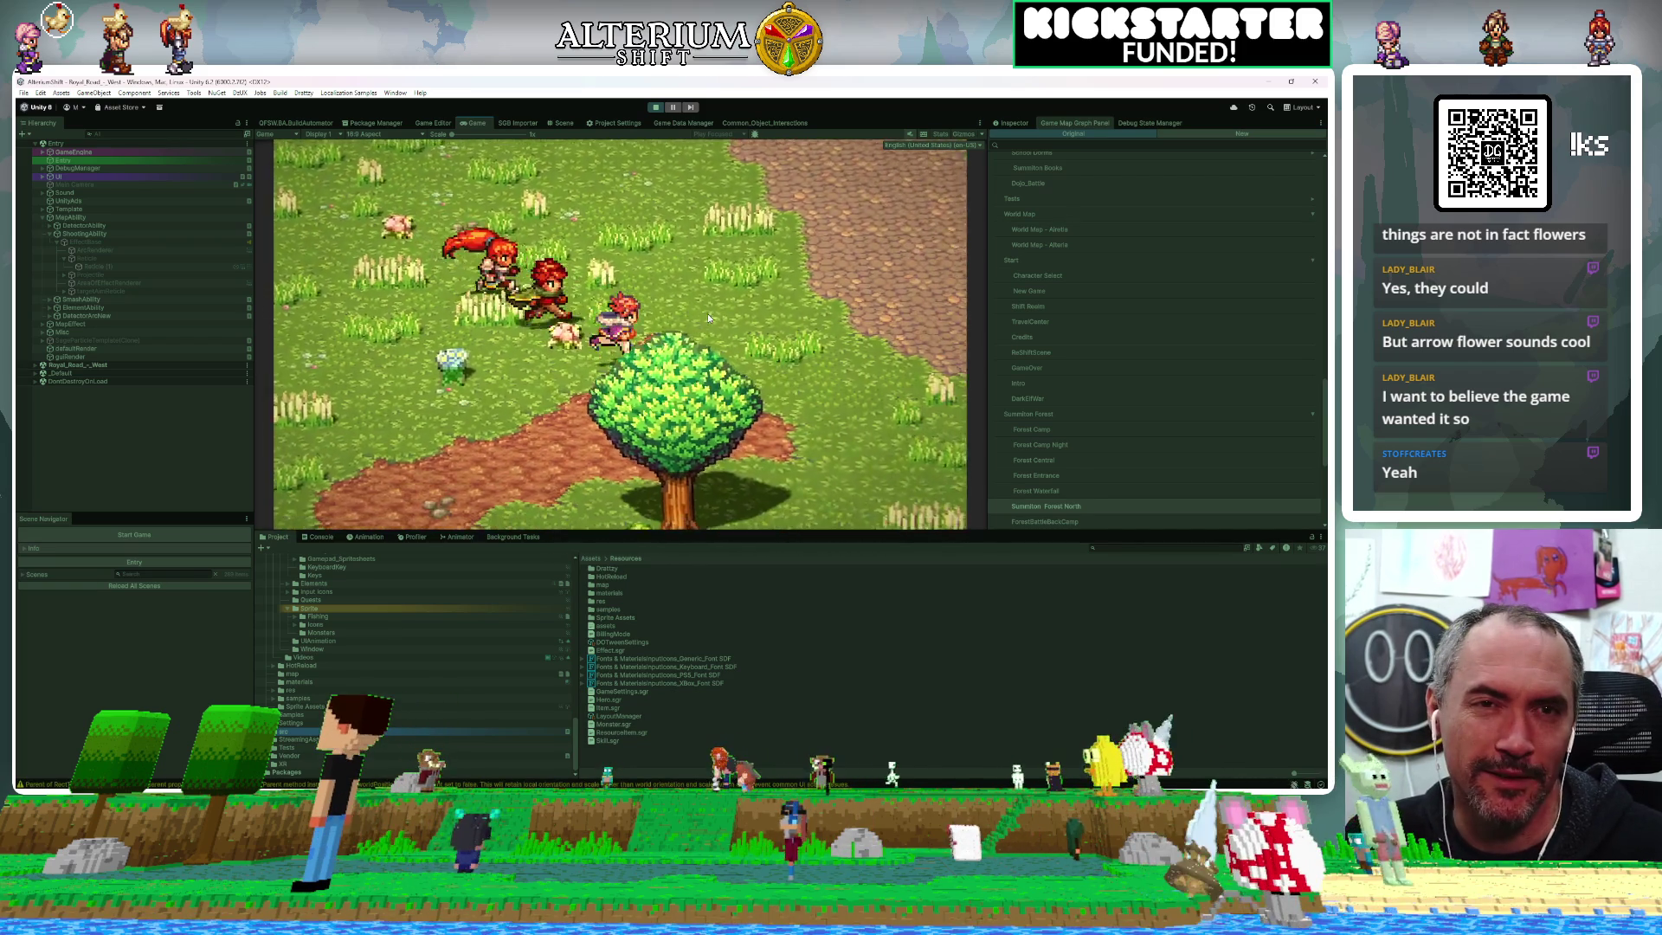
pyautogui.press('Down')
pyautogui.press('Right')
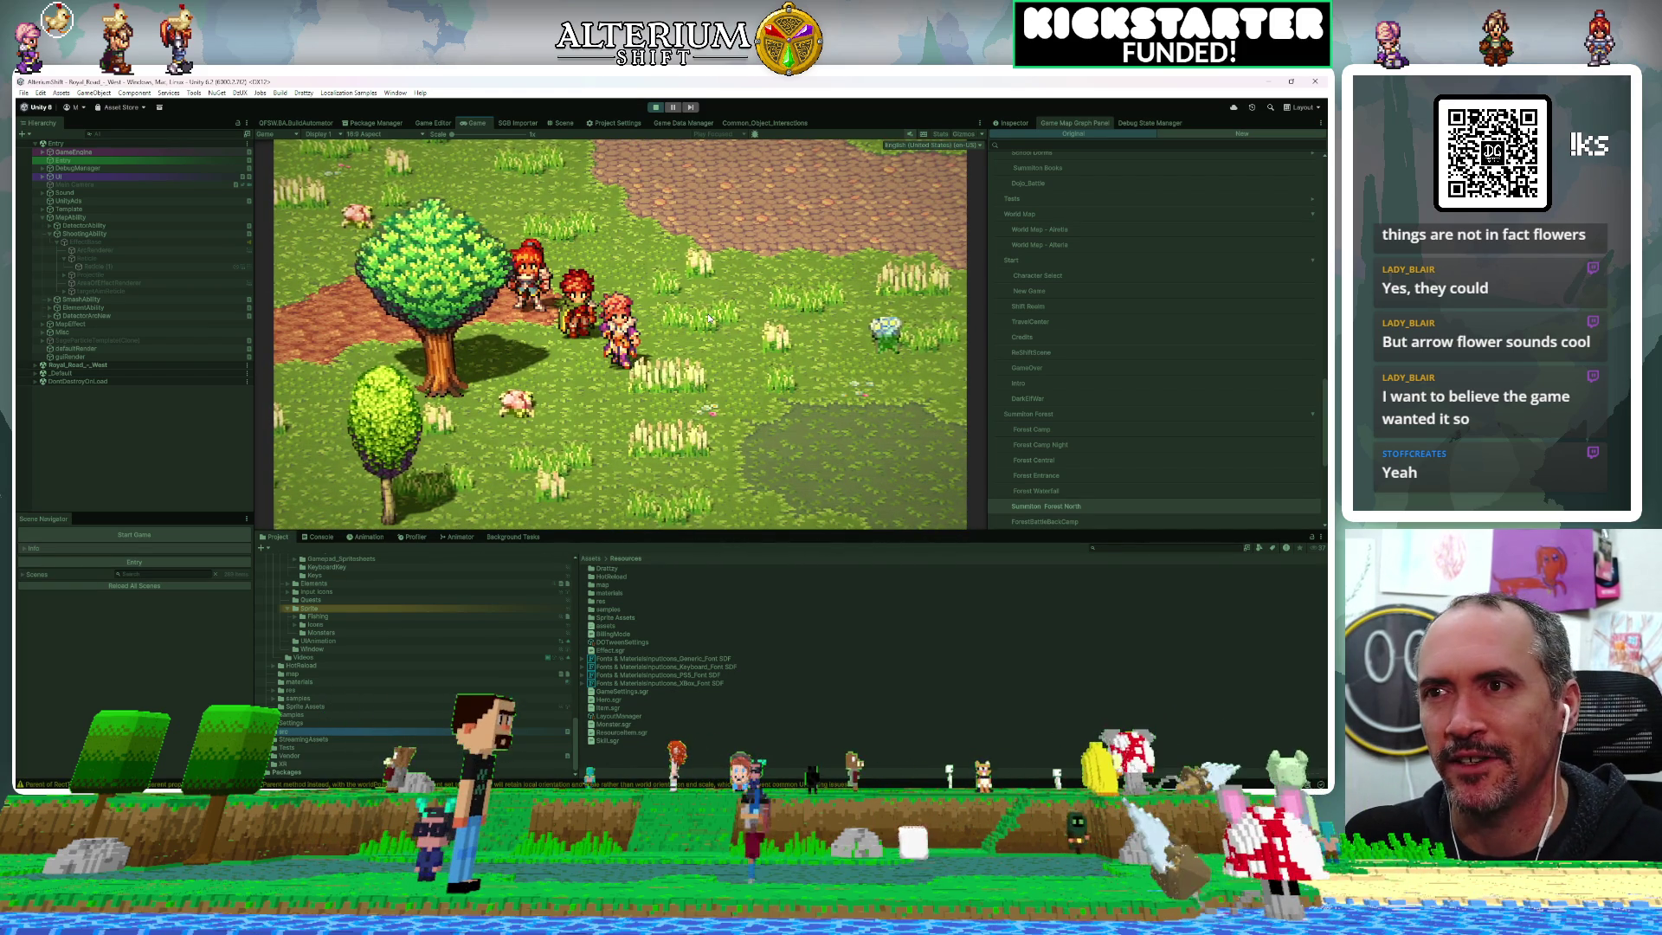
pyautogui.press('Right')
pyautogui.press('Down')
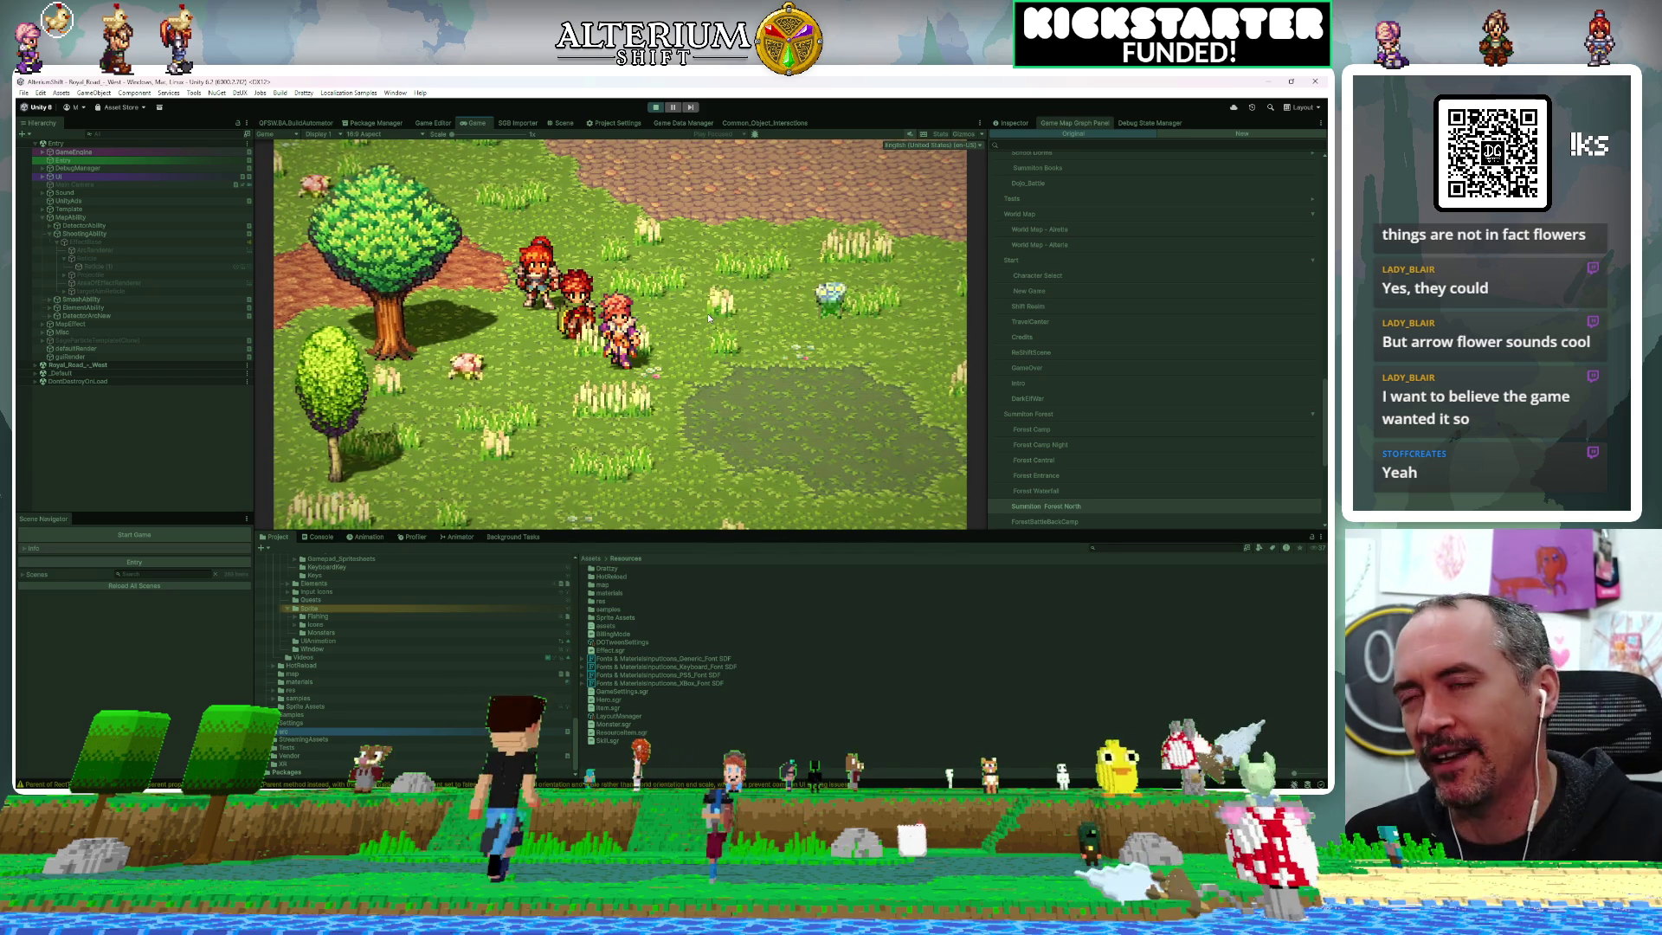
pyautogui.press('Down')
pyautogui.press('Right')
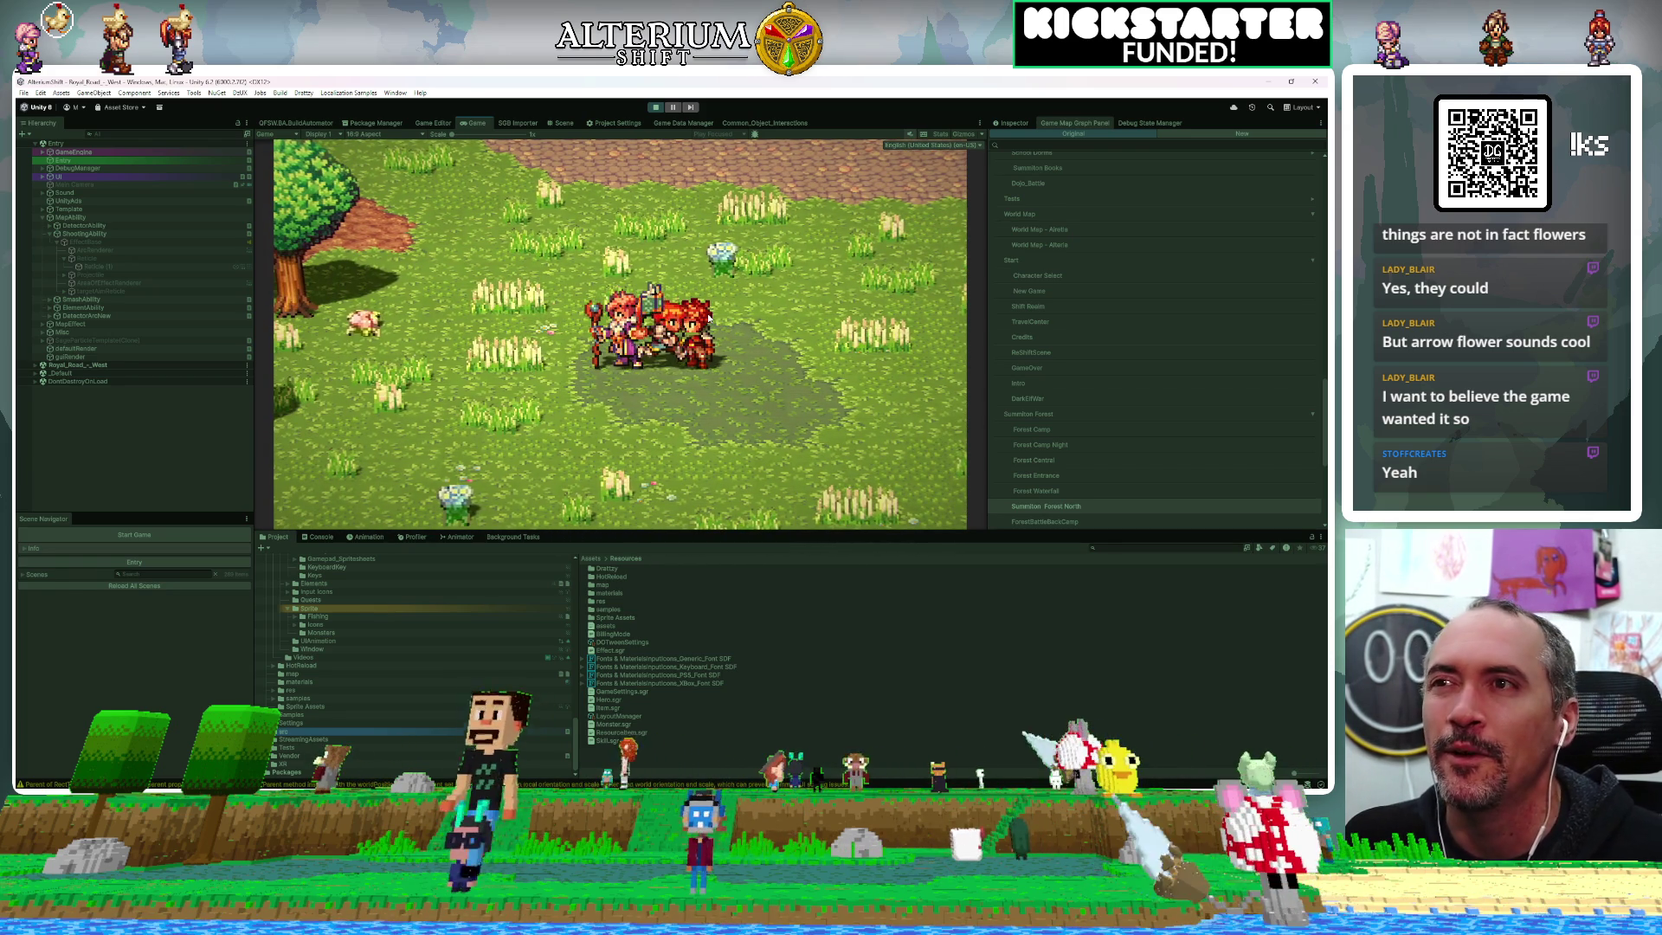
pyautogui.press('Tab')
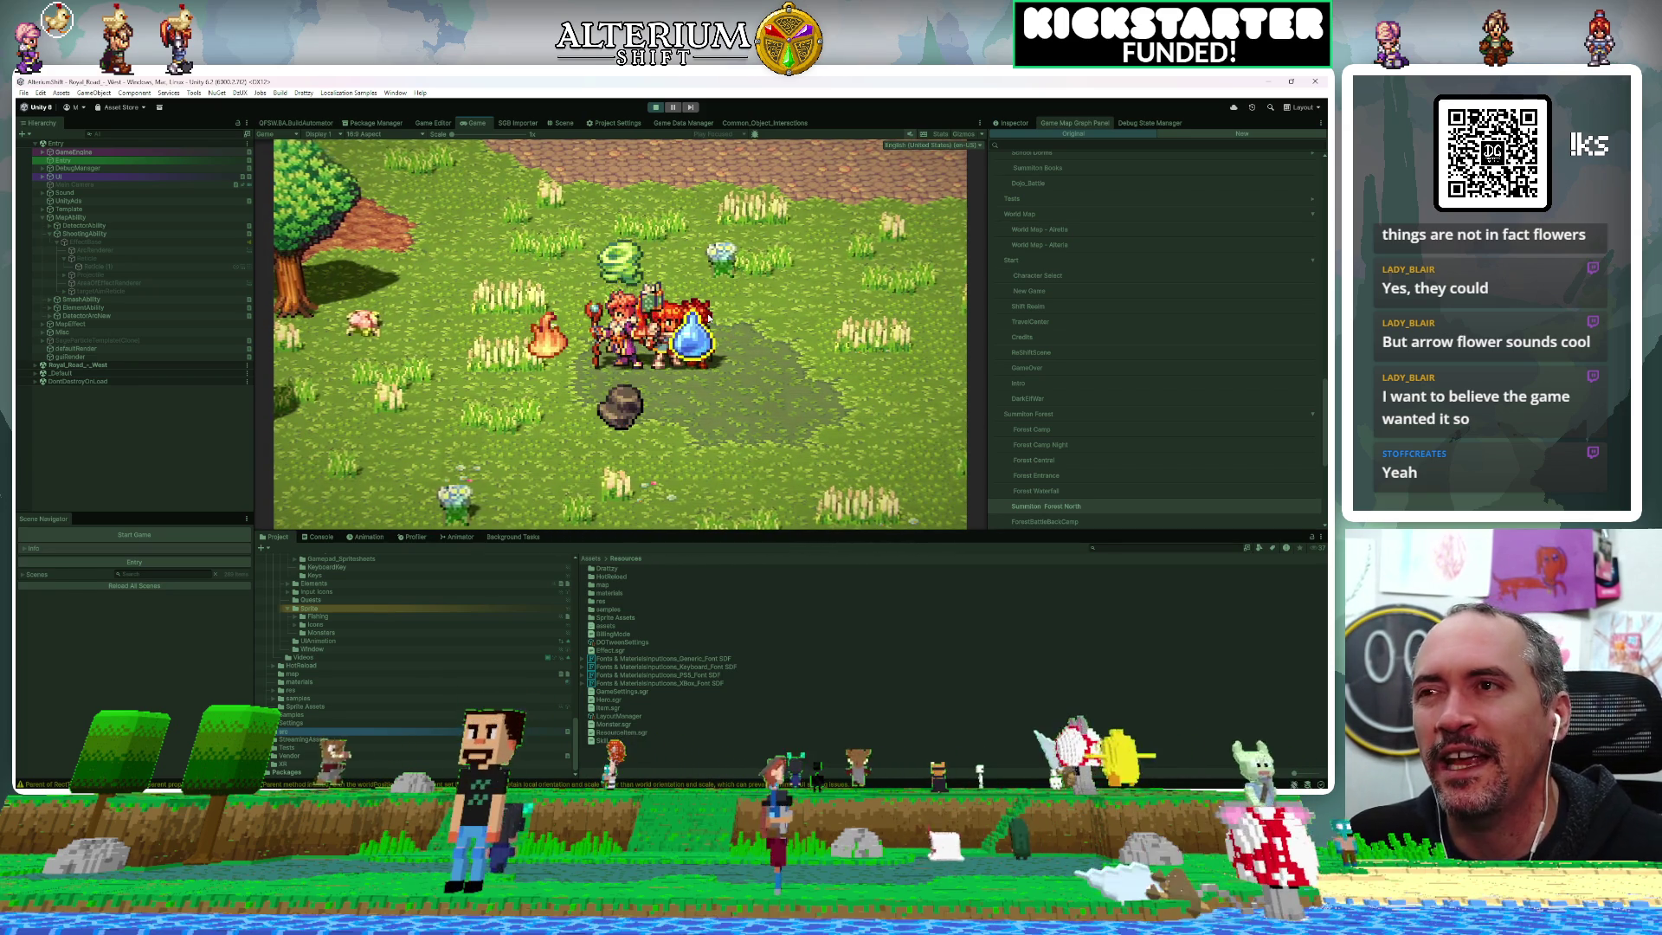
pyautogui.press('Left')
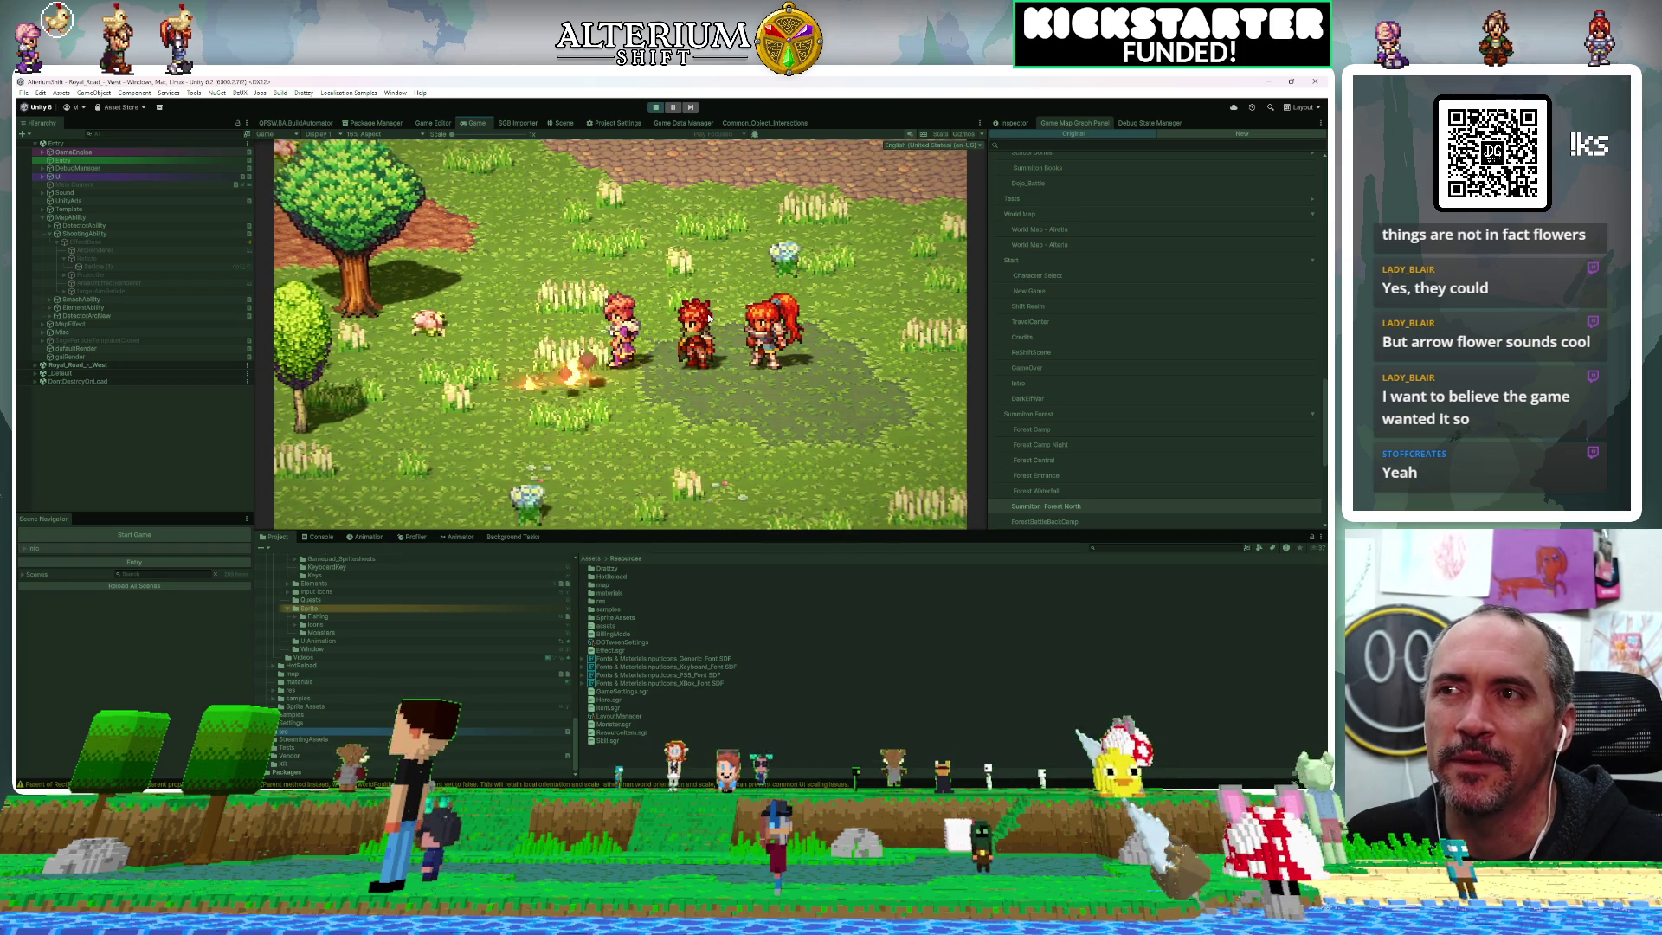
pyautogui.click(1069, 448)
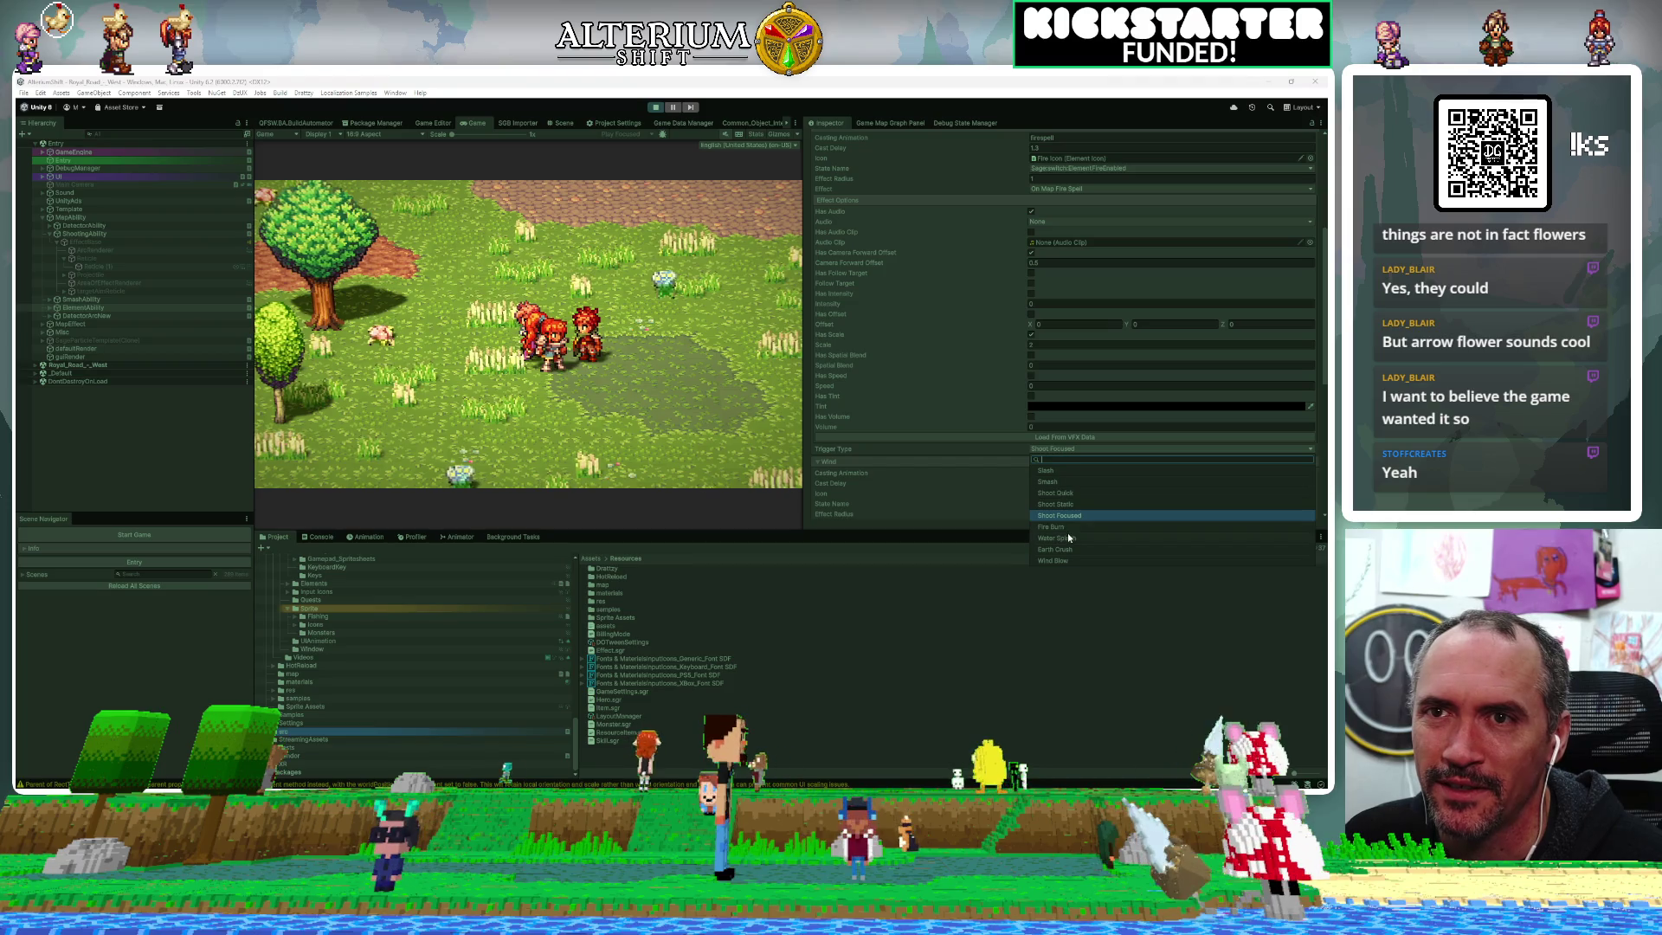
# Set the fire ability's trigger type to Fire Burn and the wind ability's to Wind Blow
pyautogui.click(1067, 527)
pyautogui.scroll(-3, 990, 452)
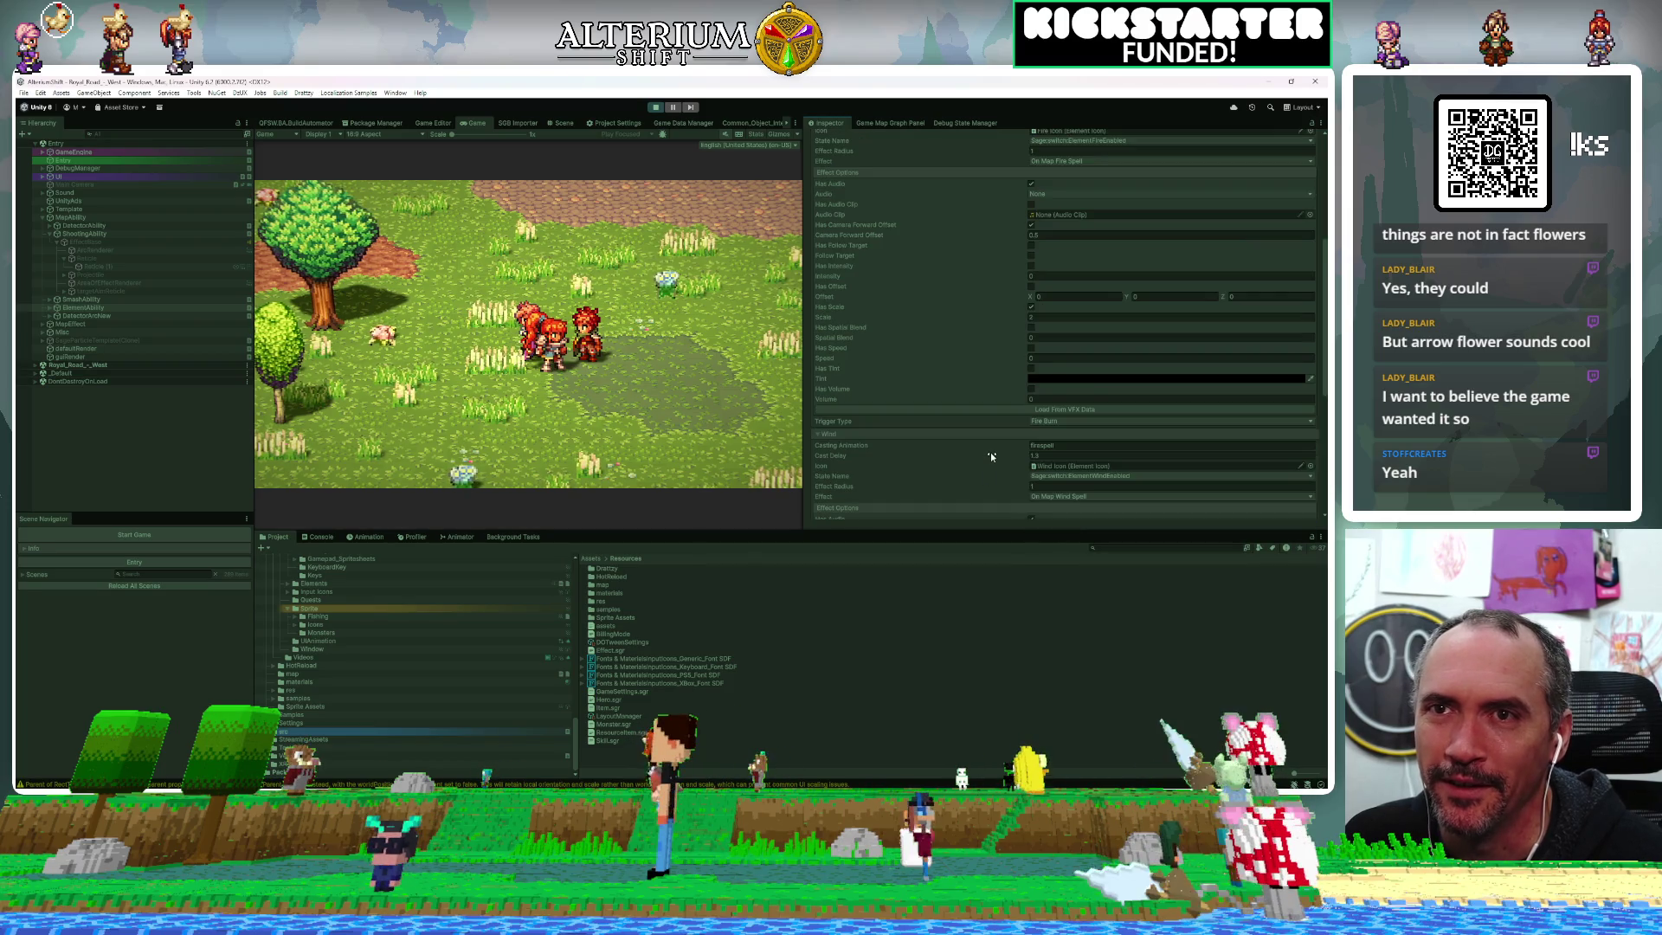
pyautogui.scroll(-3, 992, 457)
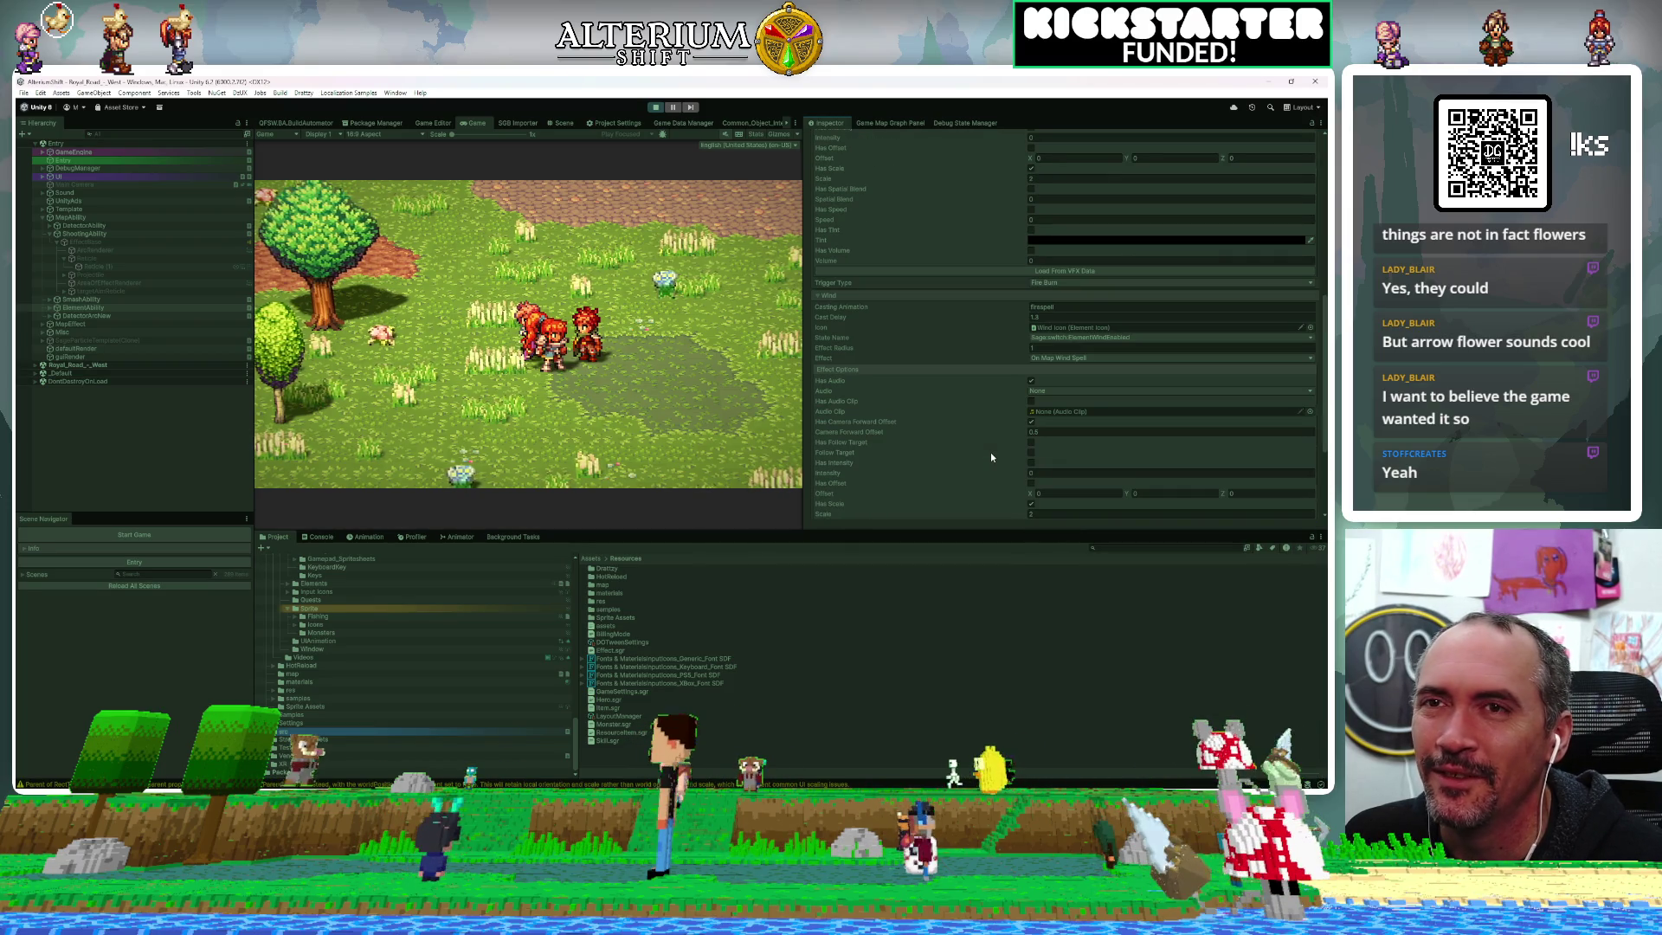
pyautogui.scroll(-2, 992, 457)
pyautogui.scroll(-3, 992, 457)
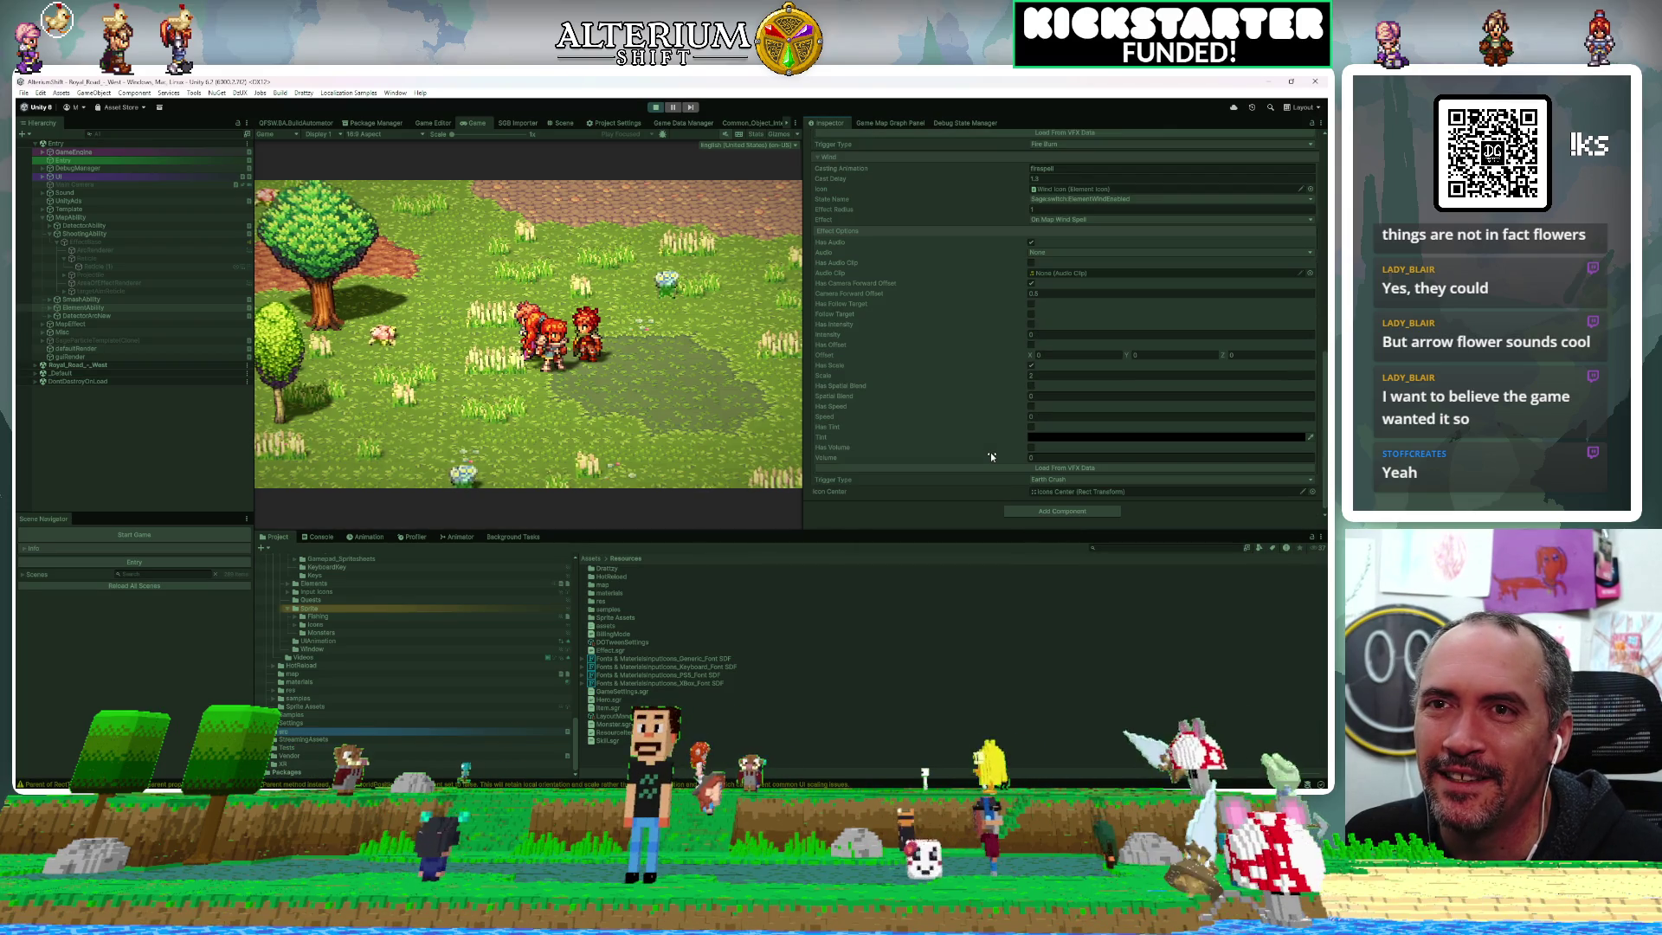
pyautogui.click(1070, 482)
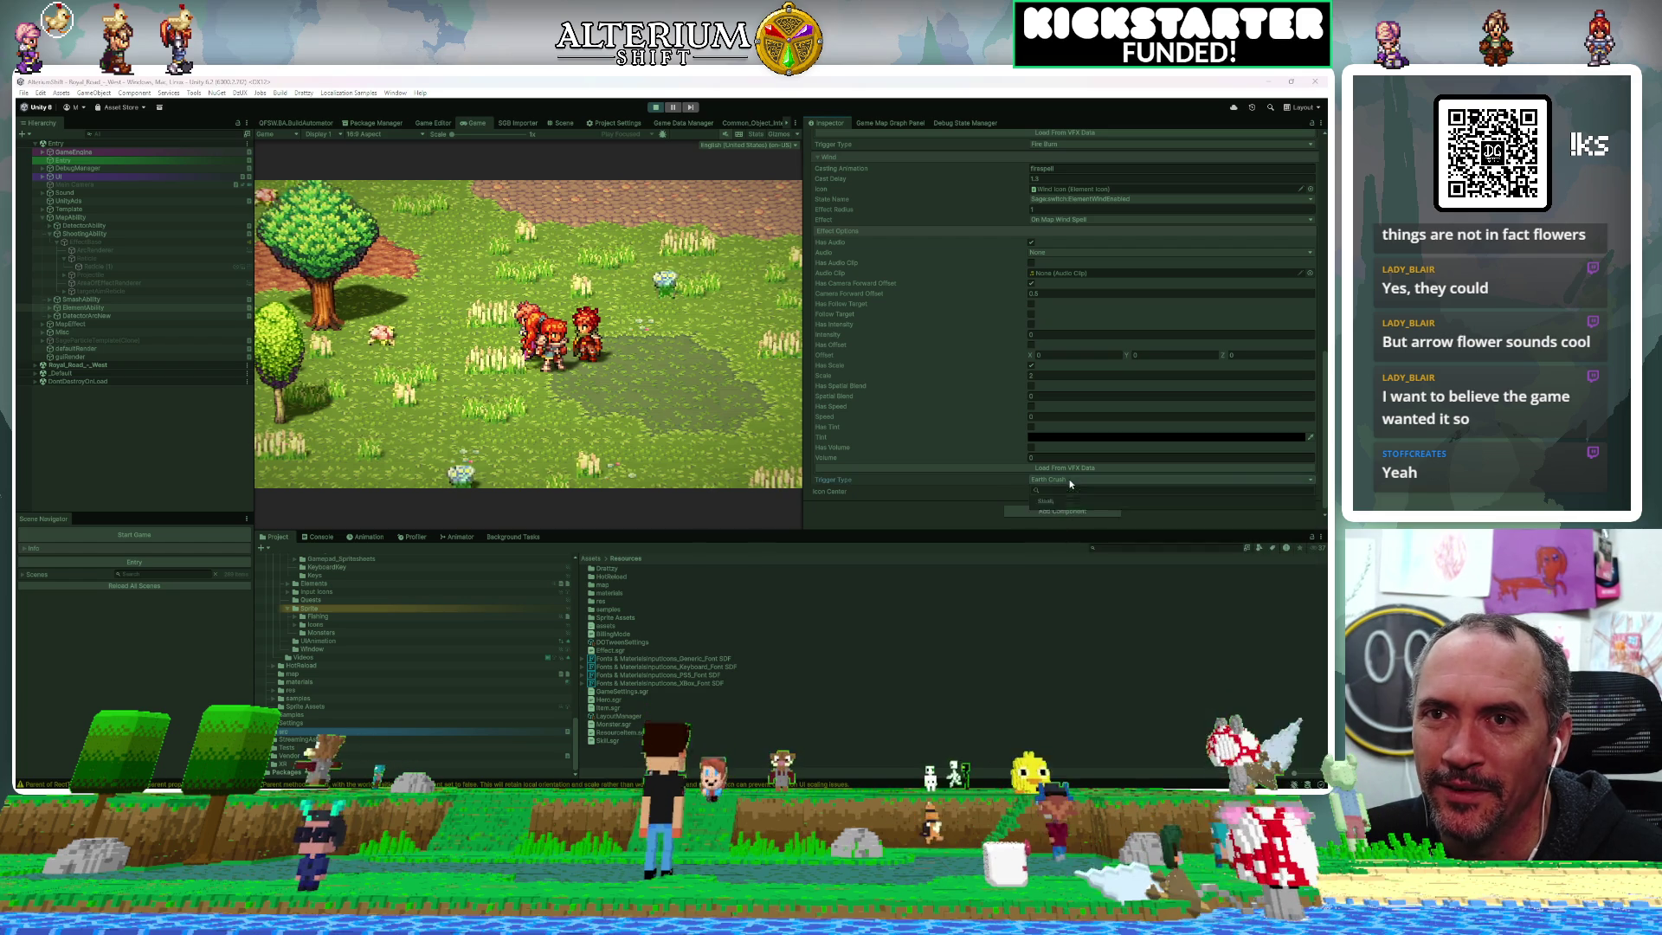
pyautogui.click(1054, 592)
# Expand the Water ability and set its trigger type to Water Splash
pyautogui.scroll(15, 995, 410)
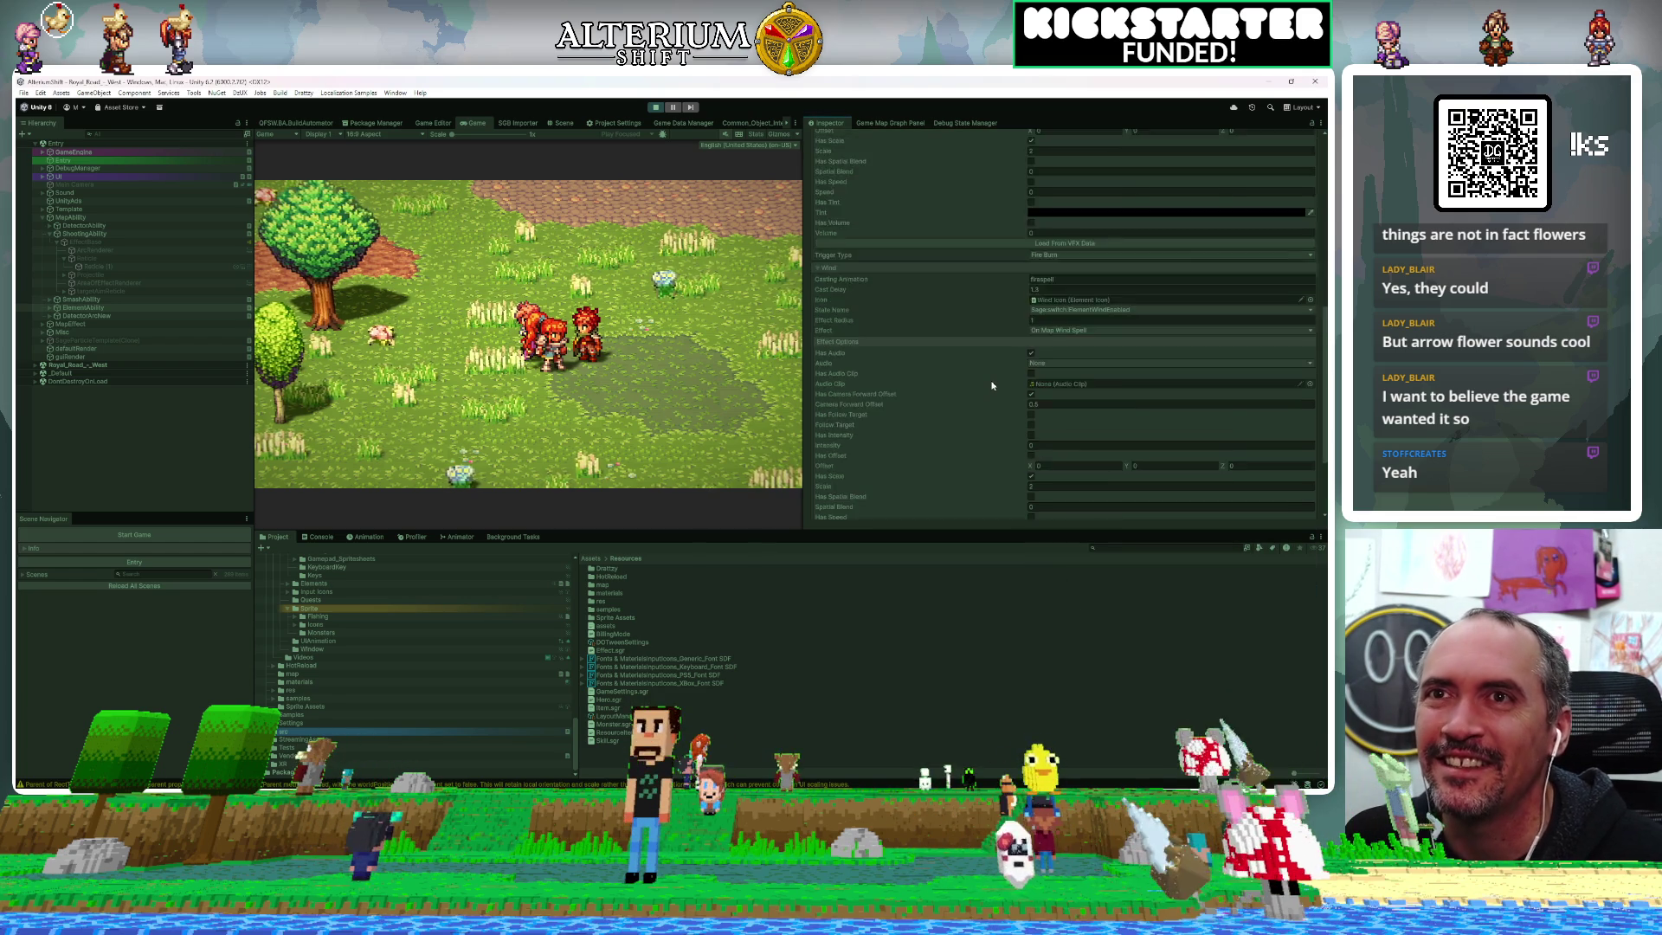
pyautogui.scroll(1, 992, 385)
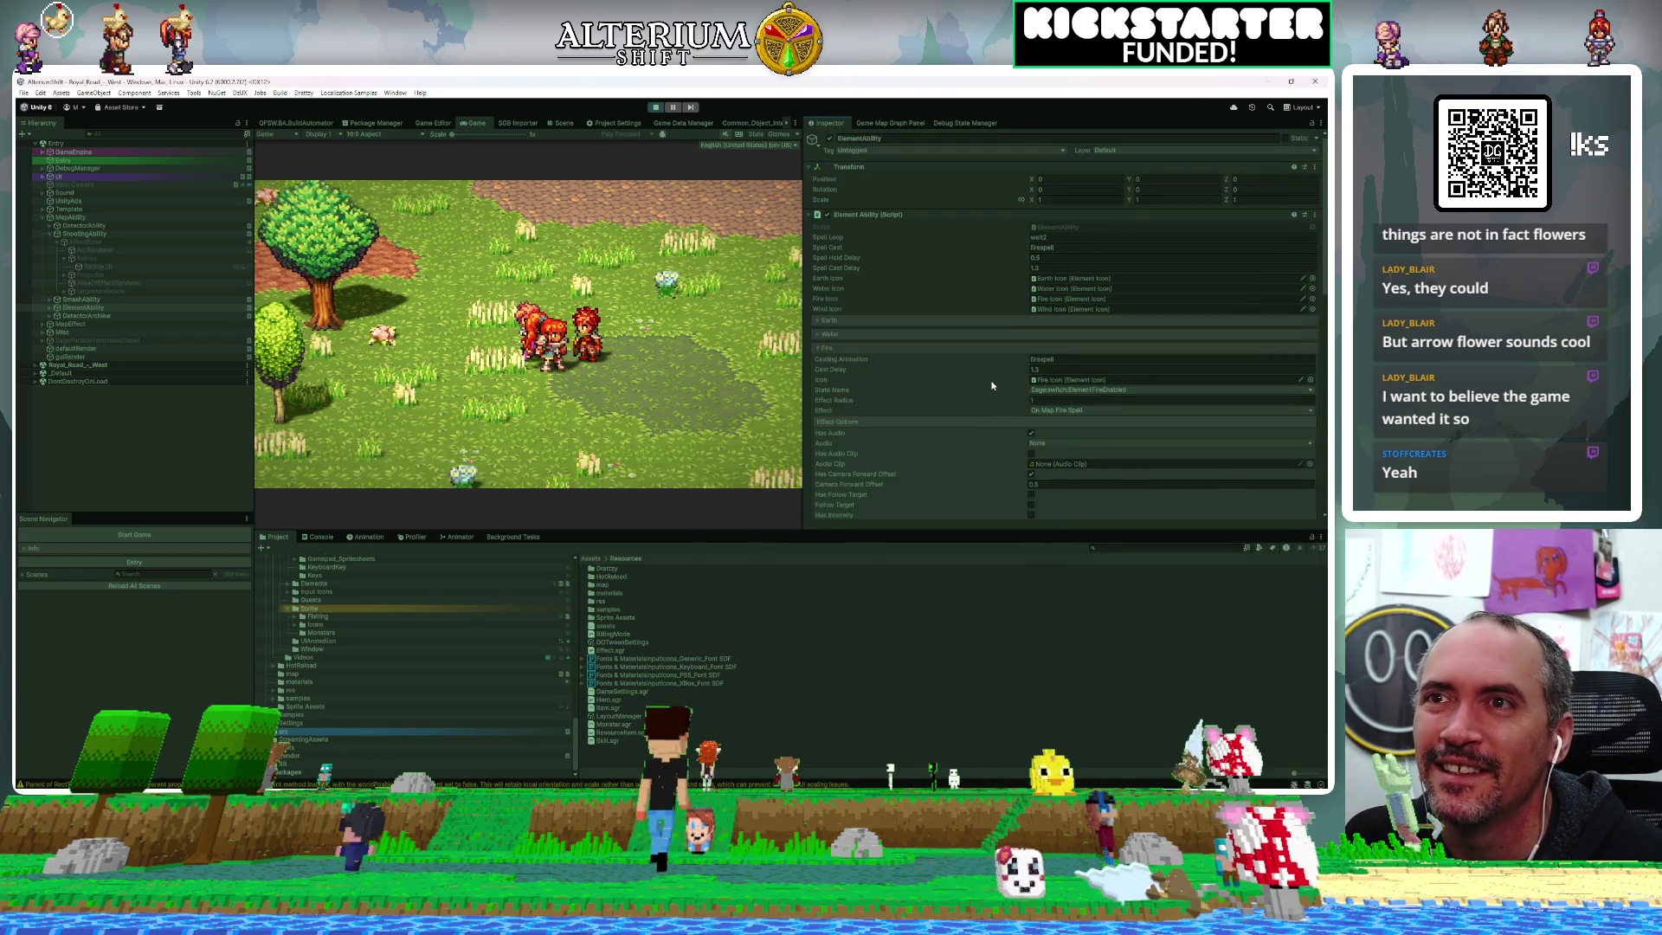
pyautogui.click(833, 335)
pyautogui.scroll(-5, 1063, 519)
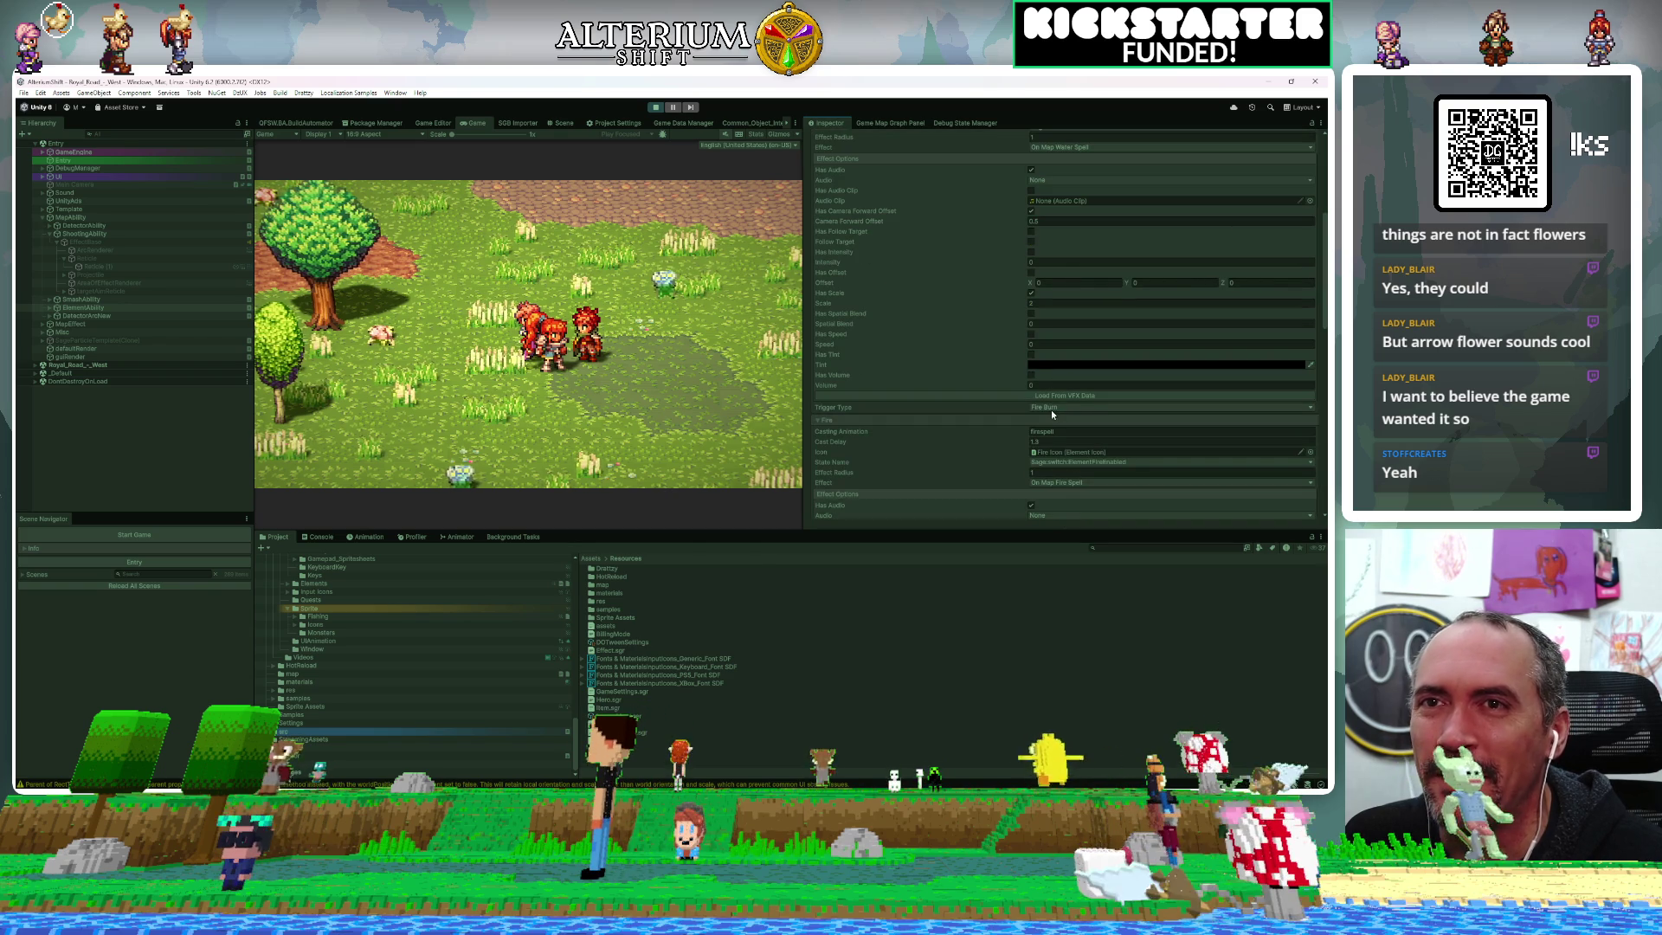
pyautogui.click(1050, 408)
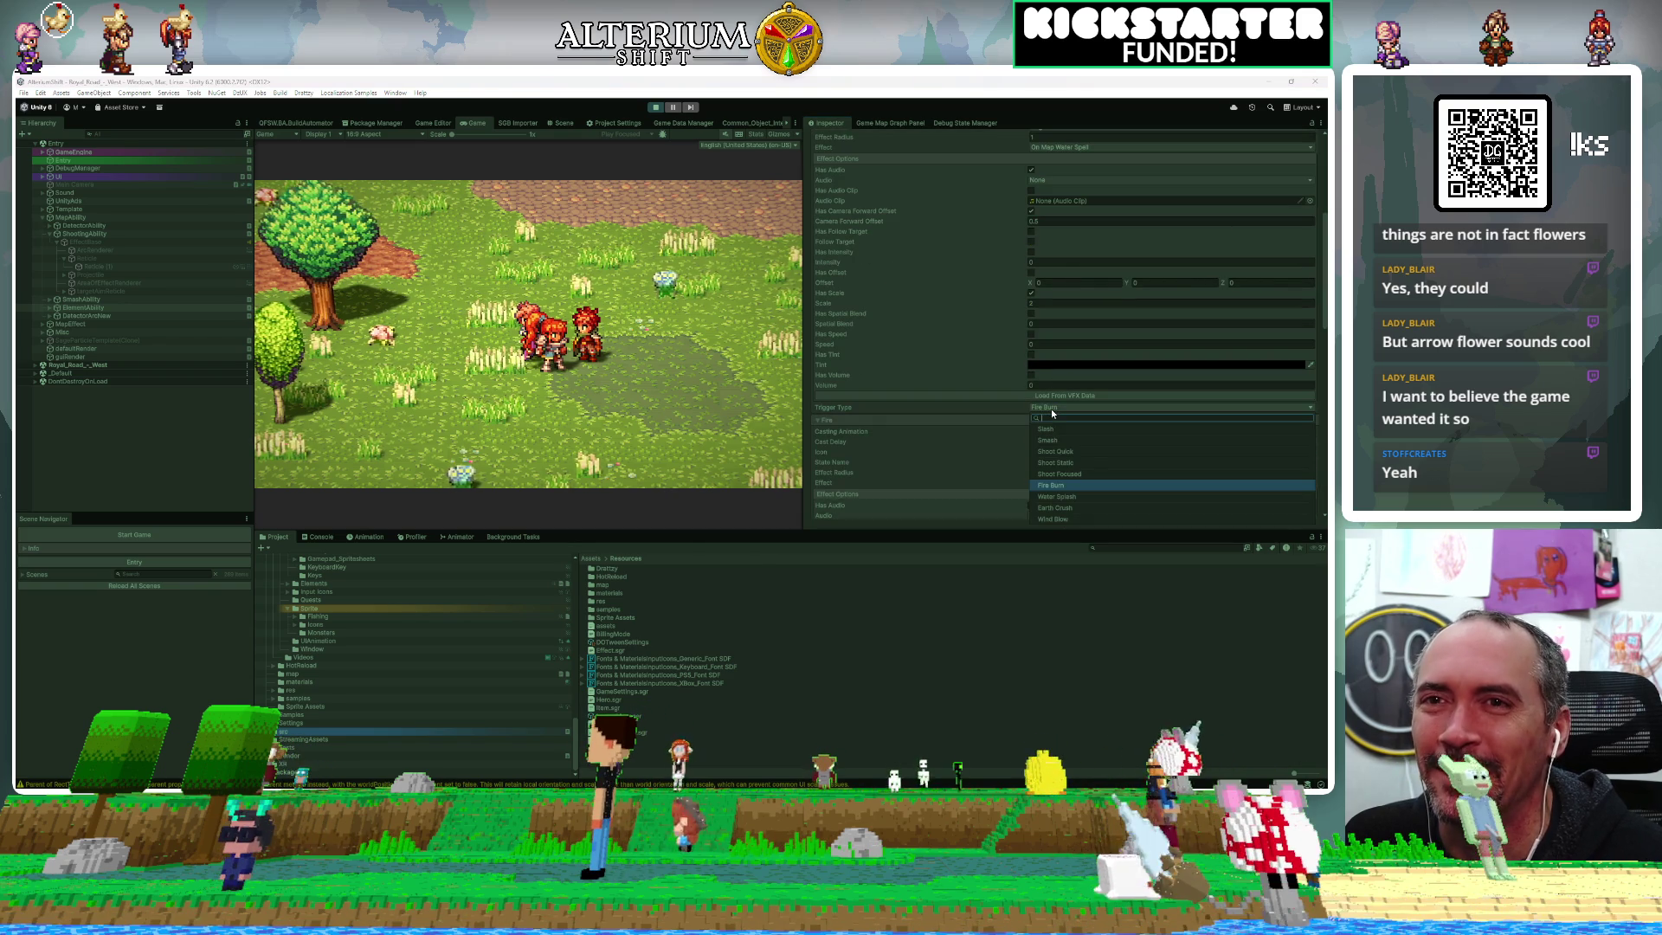
pyautogui.click(1057, 495)
# Expand the Earth ability and set its trigger type to Earth Crush
pyautogui.scroll(2, 1017, 313)
pyautogui.scroll(3, 1018, 316)
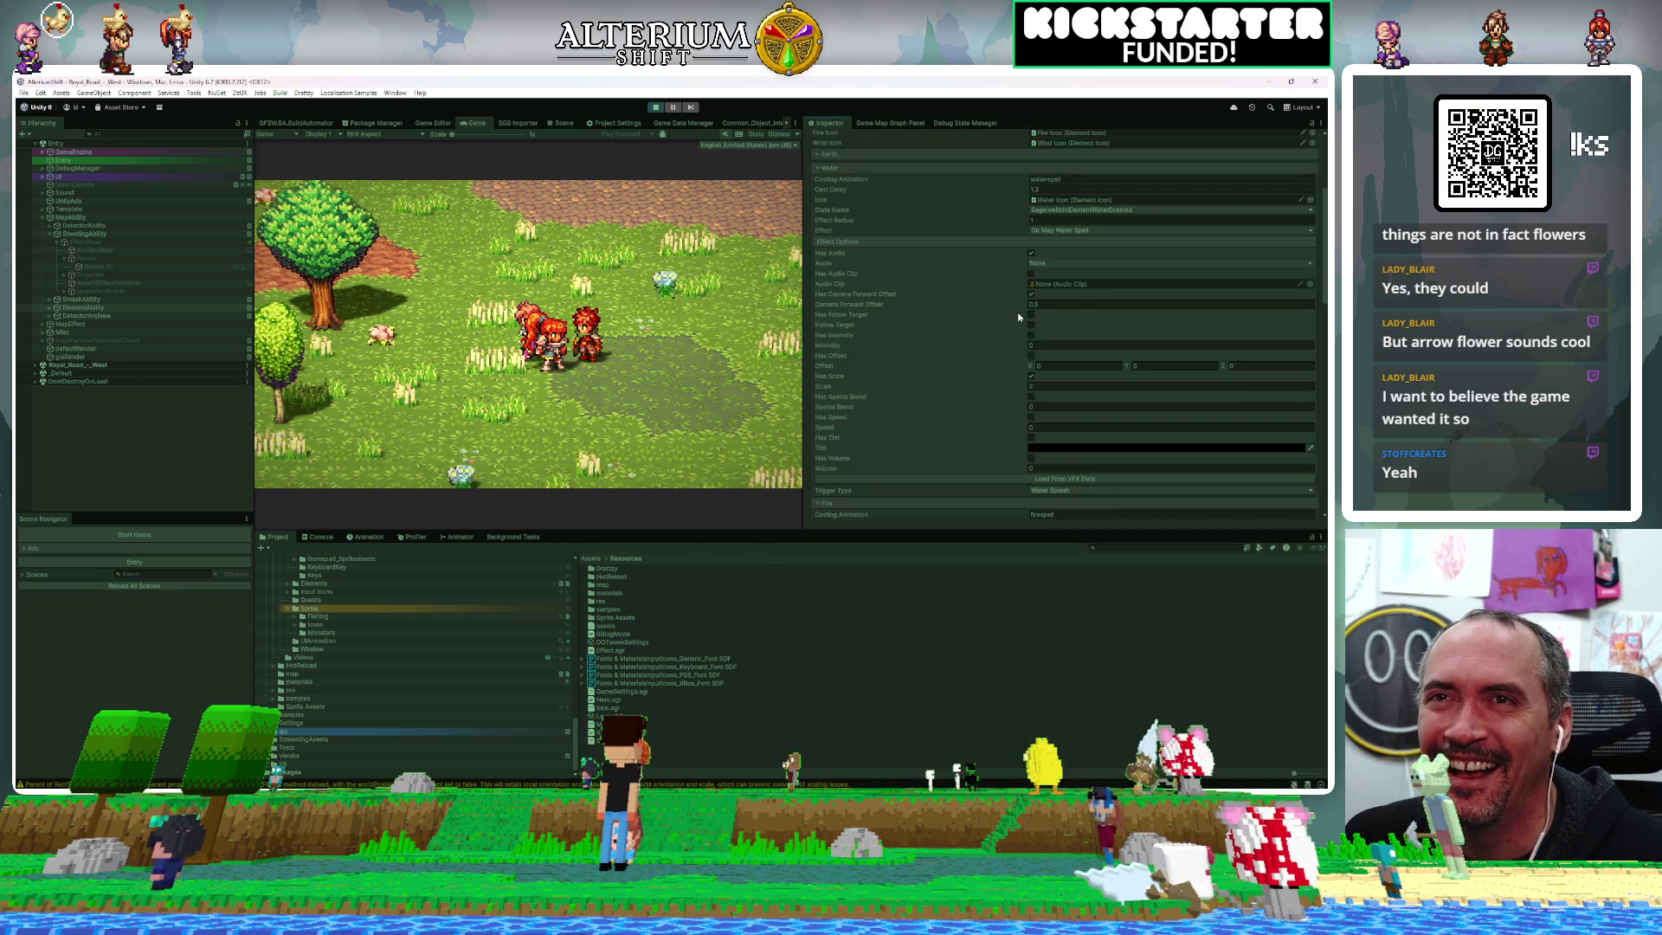
pyautogui.click(949, 211)
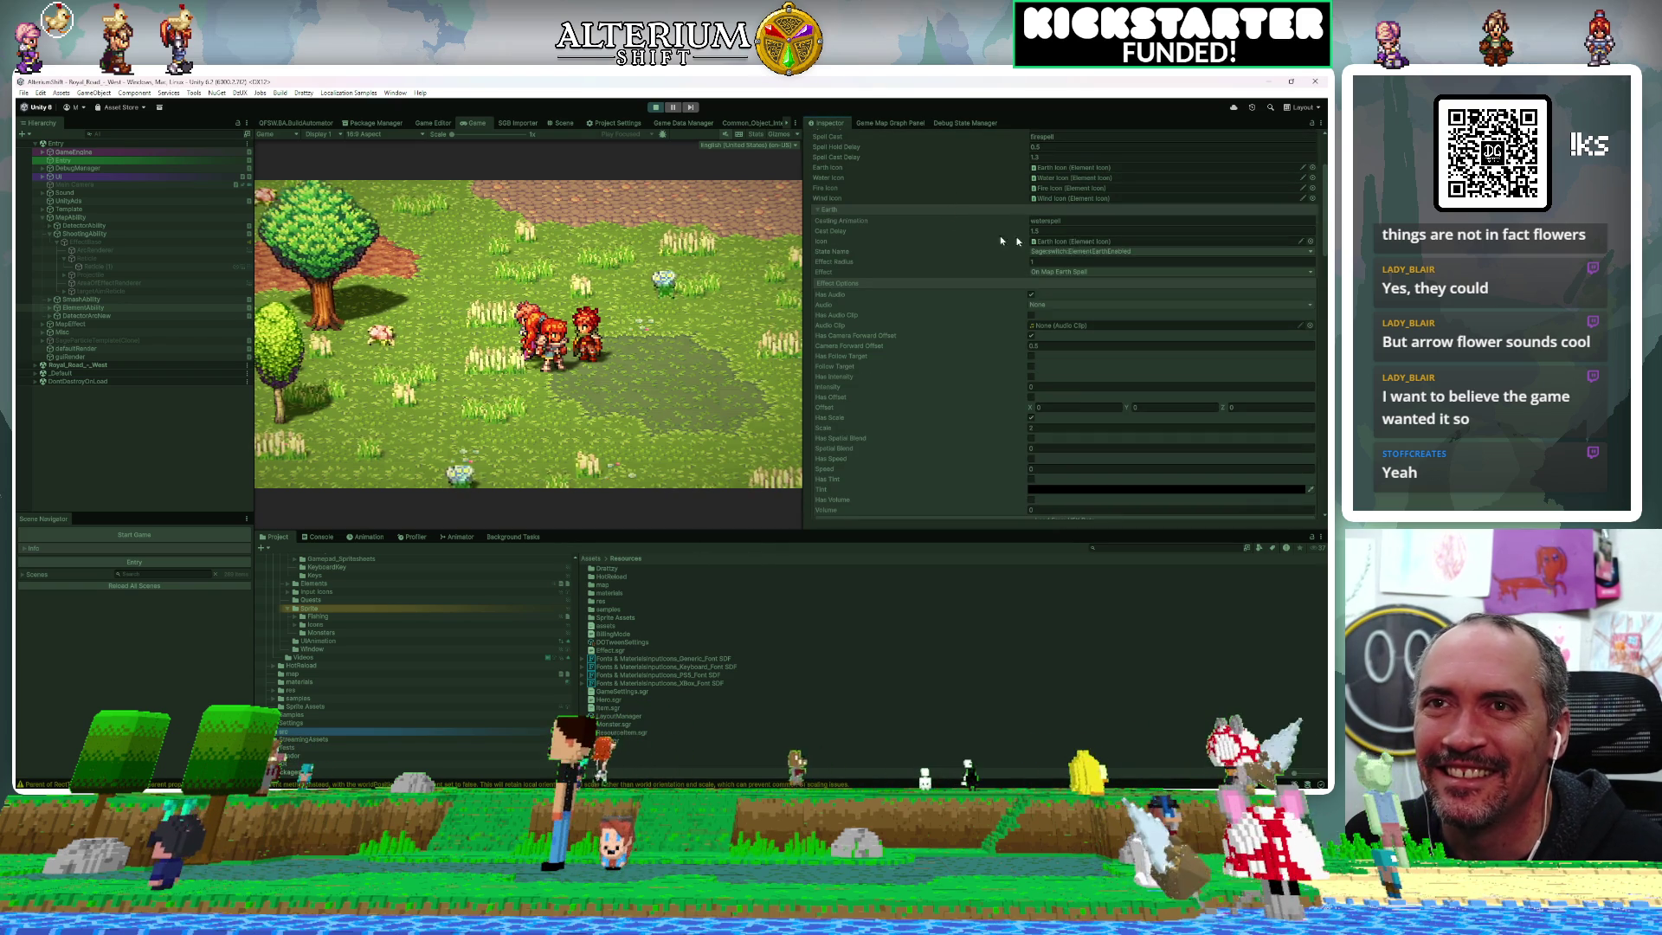
pyautogui.scroll(-8, 1094, 272)
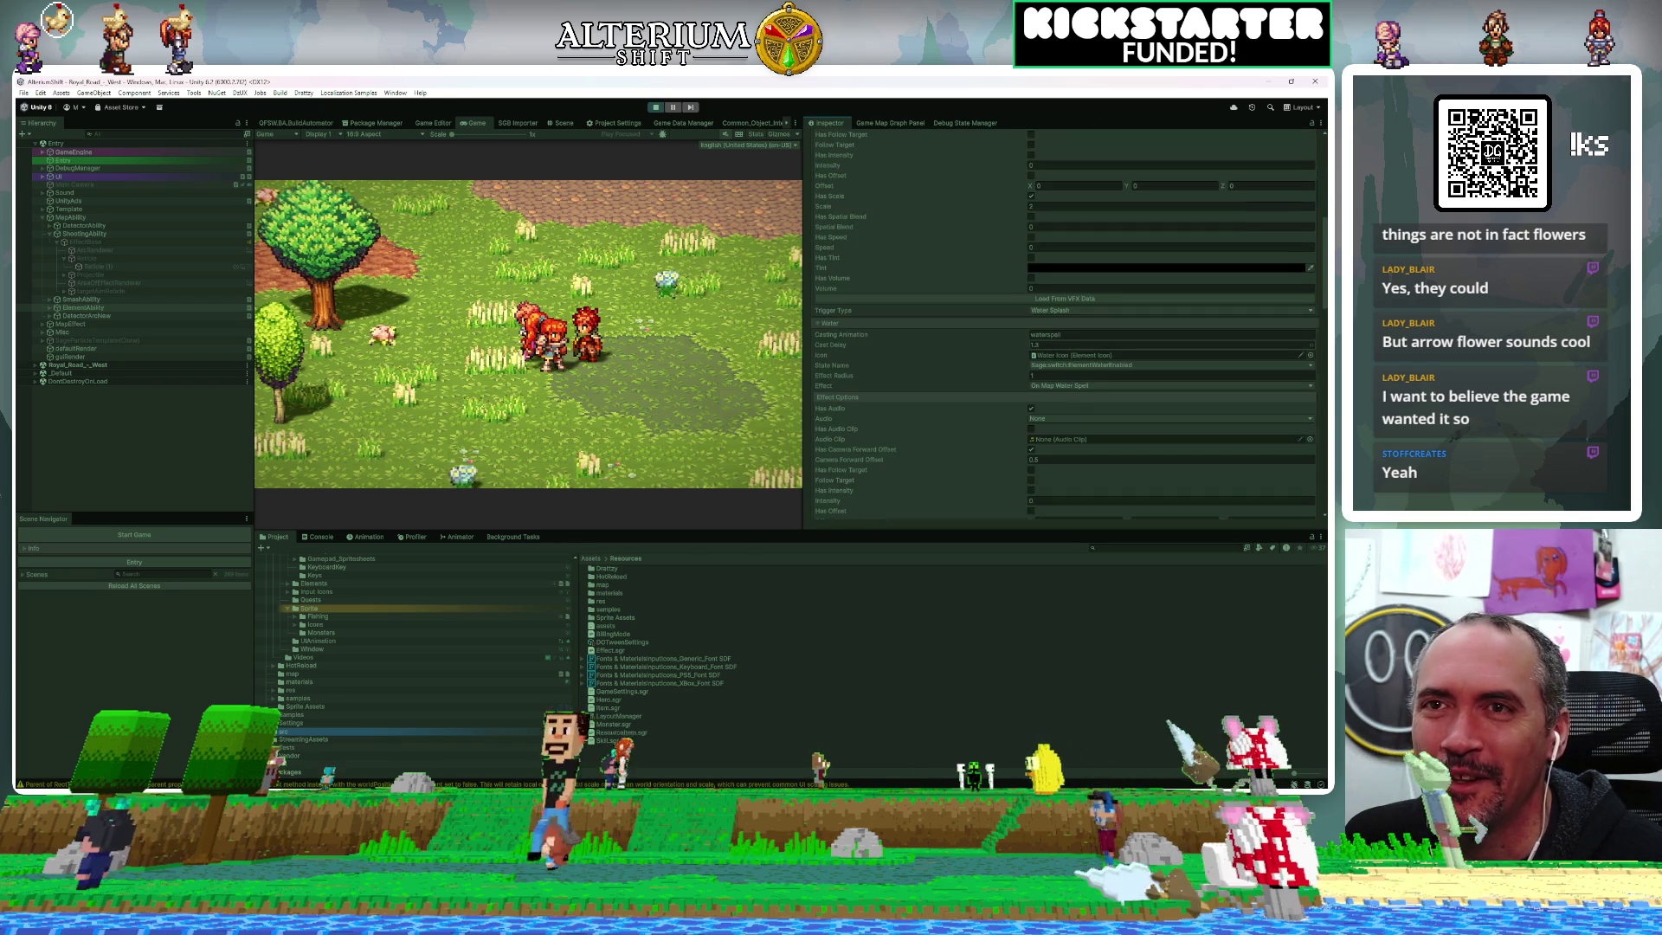
pyautogui.click(1057, 309)
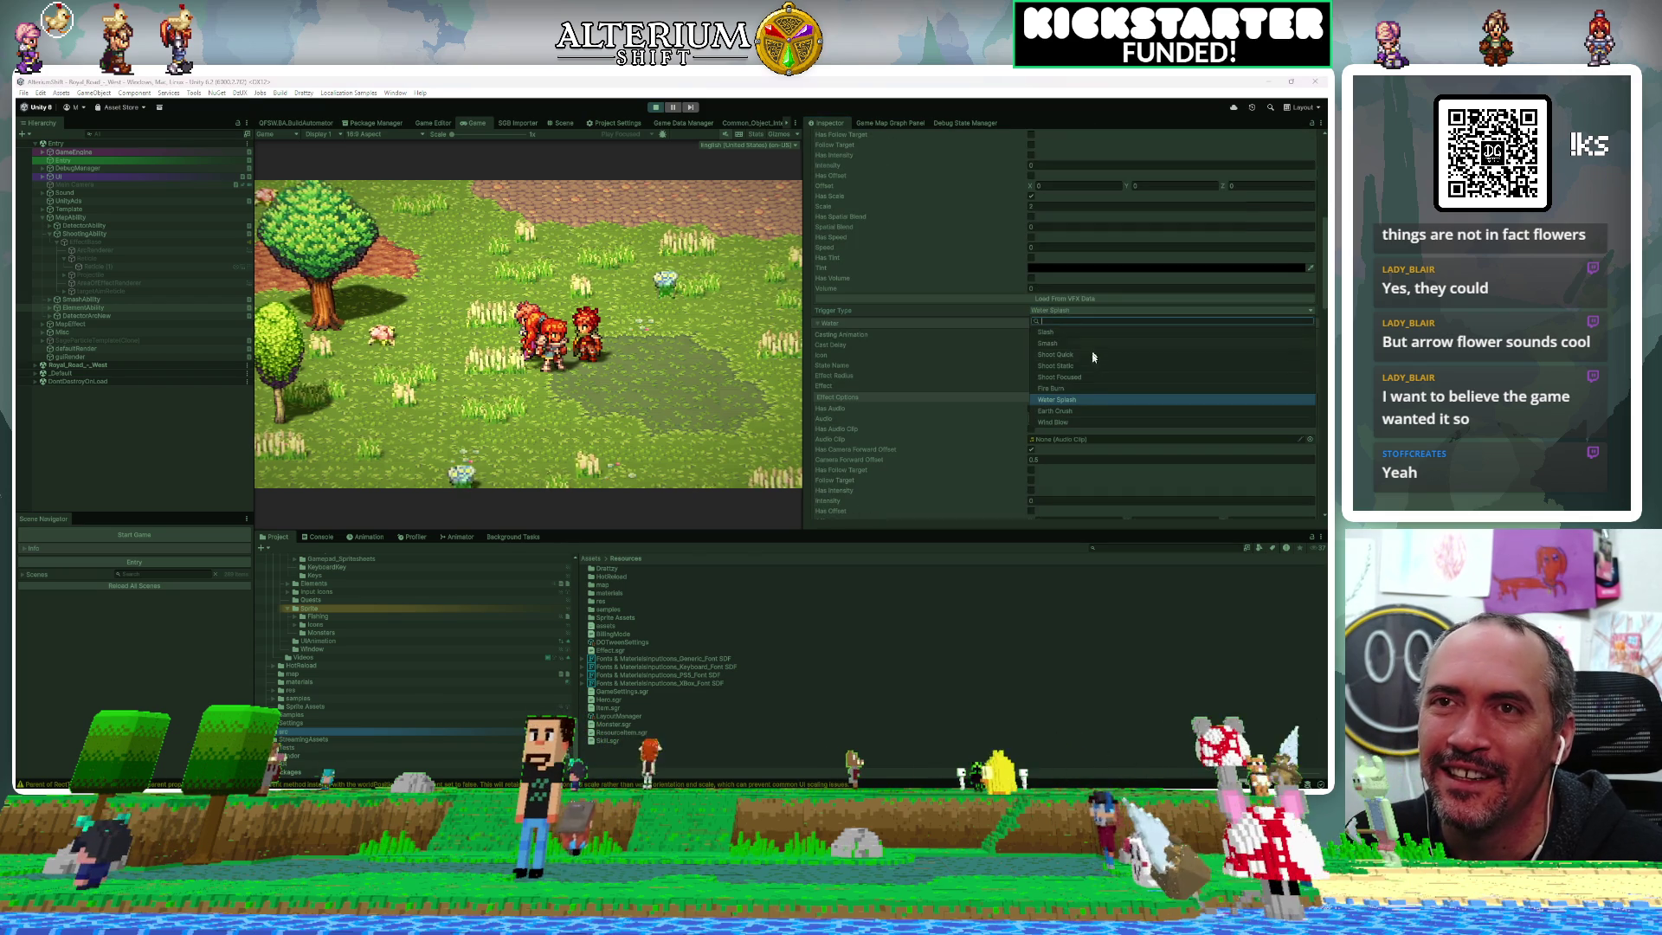
pyautogui.click(1071, 411)
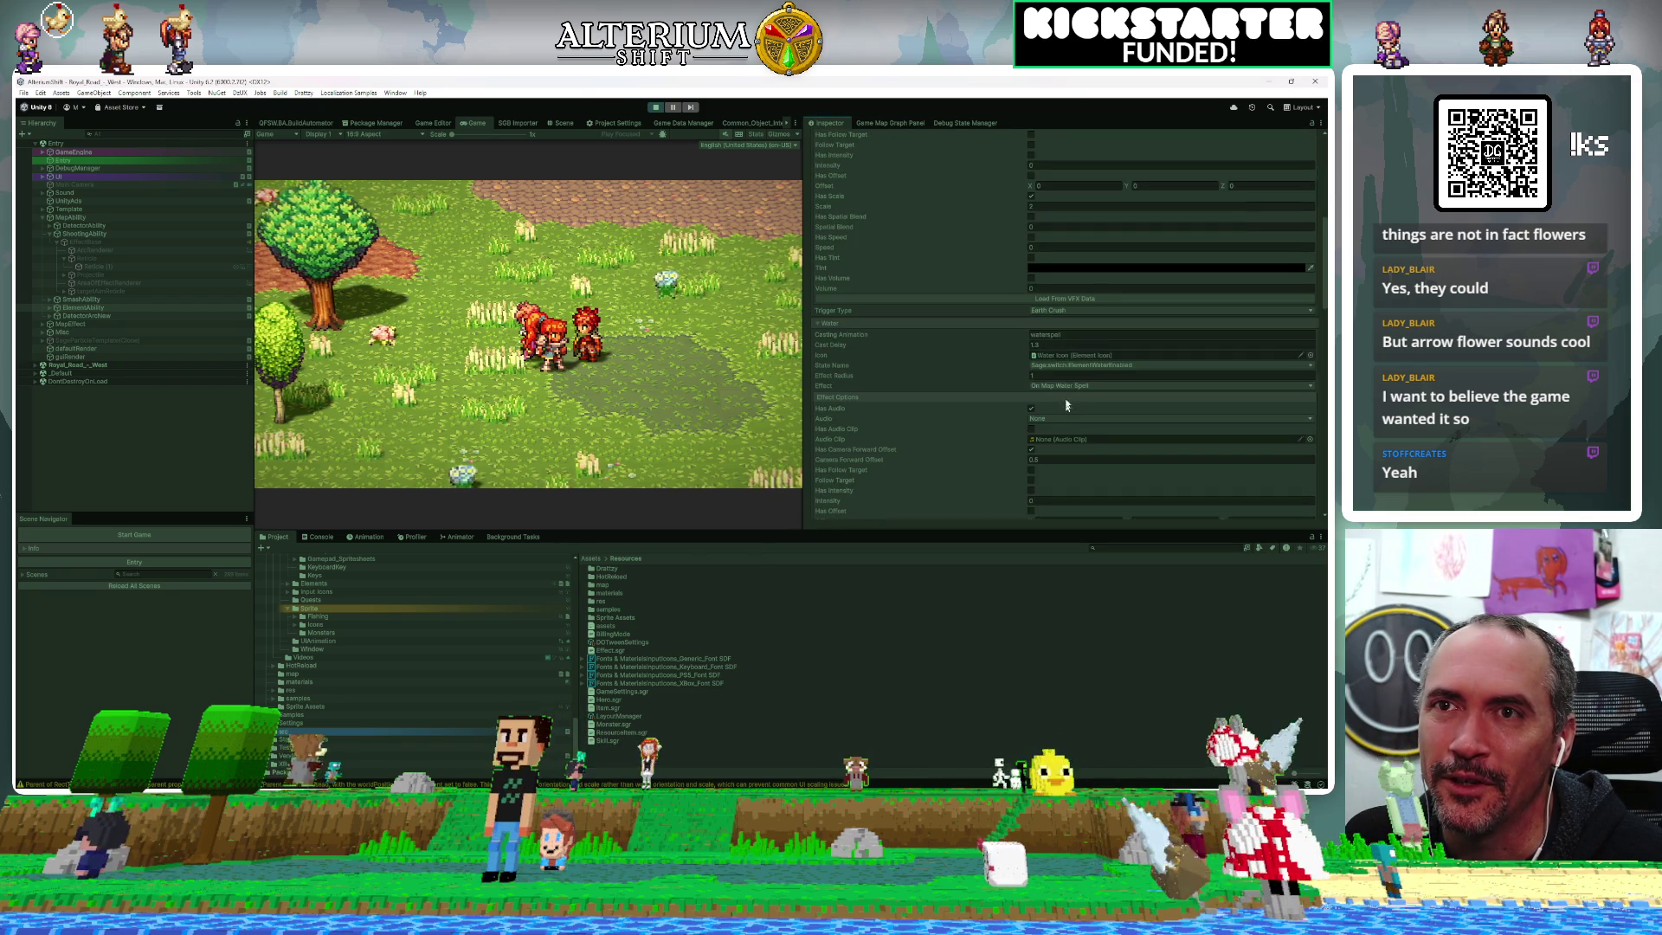
pyautogui.scroll(4, 1066, 339)
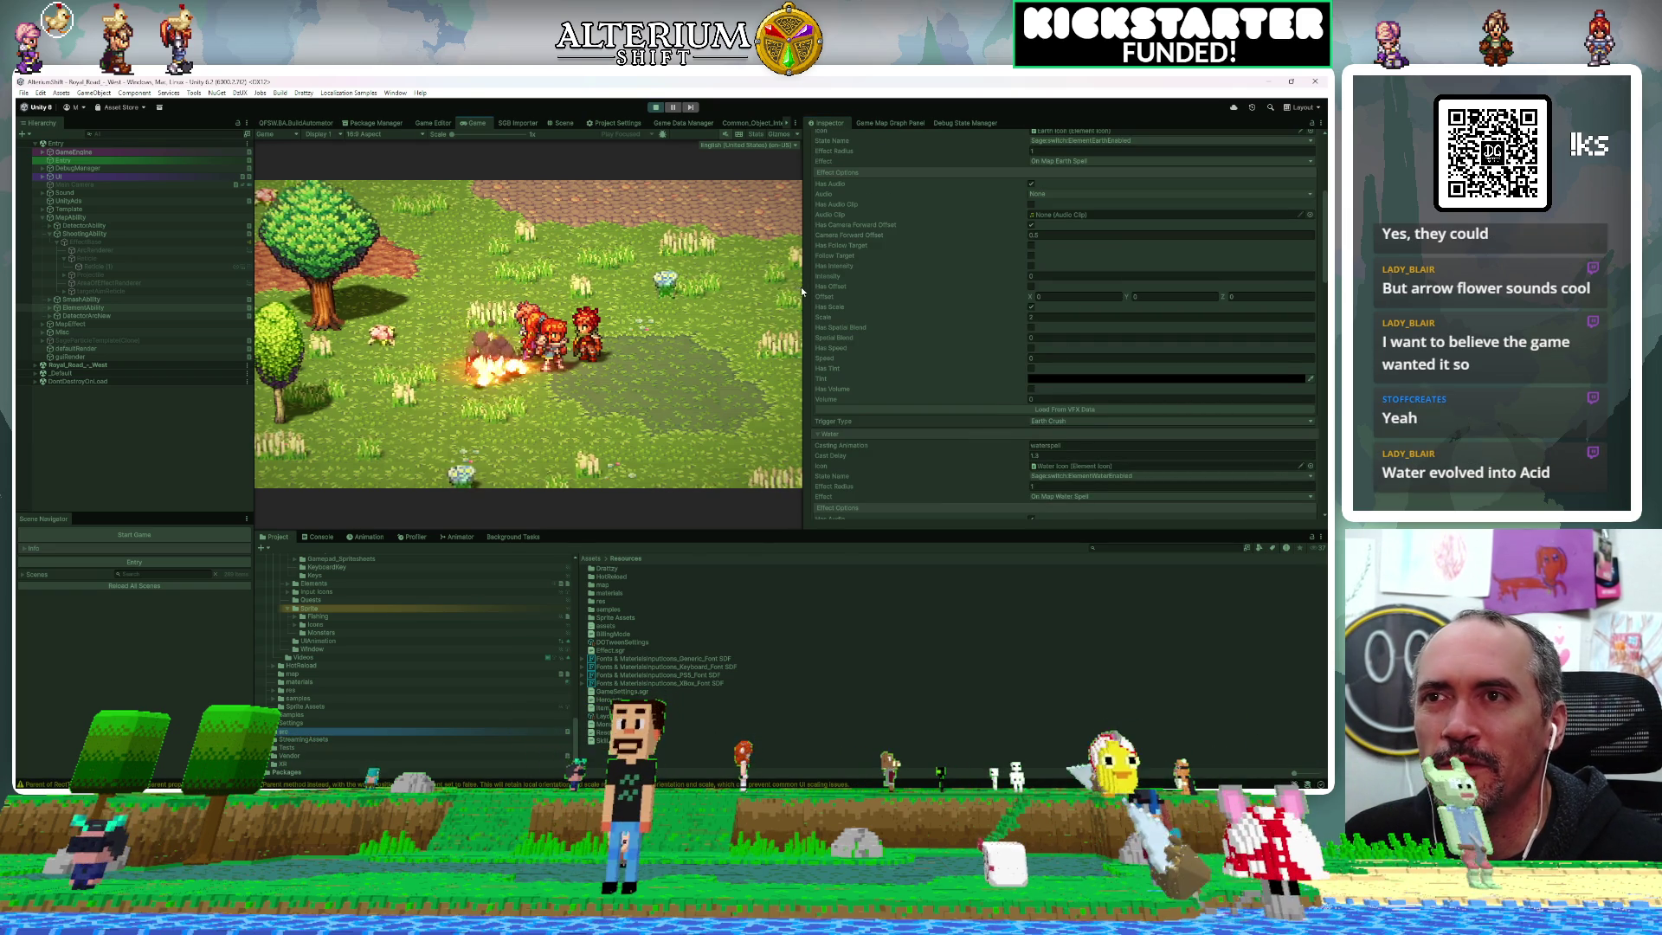
# Widen and heighten the Game view, then give the Inspector a little width back
pyautogui.moveTo(804, 290); pyautogui.dragTo(1079, 312)
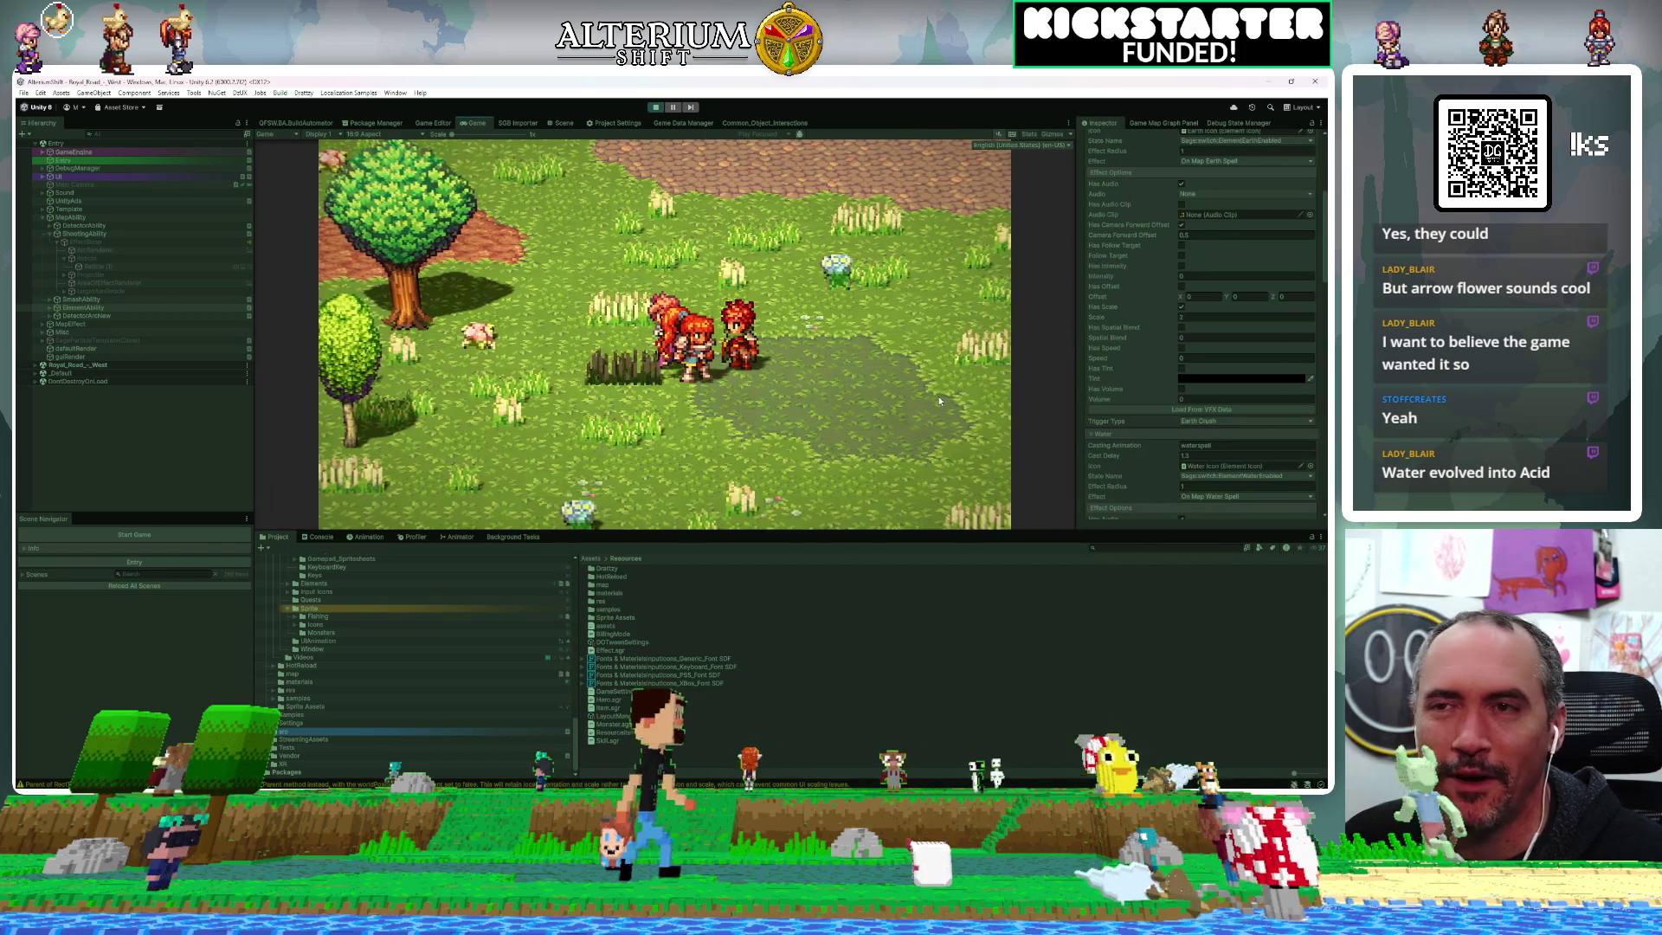
pyautogui.moveTo(807, 530); pyautogui.dragTo(818, 666)
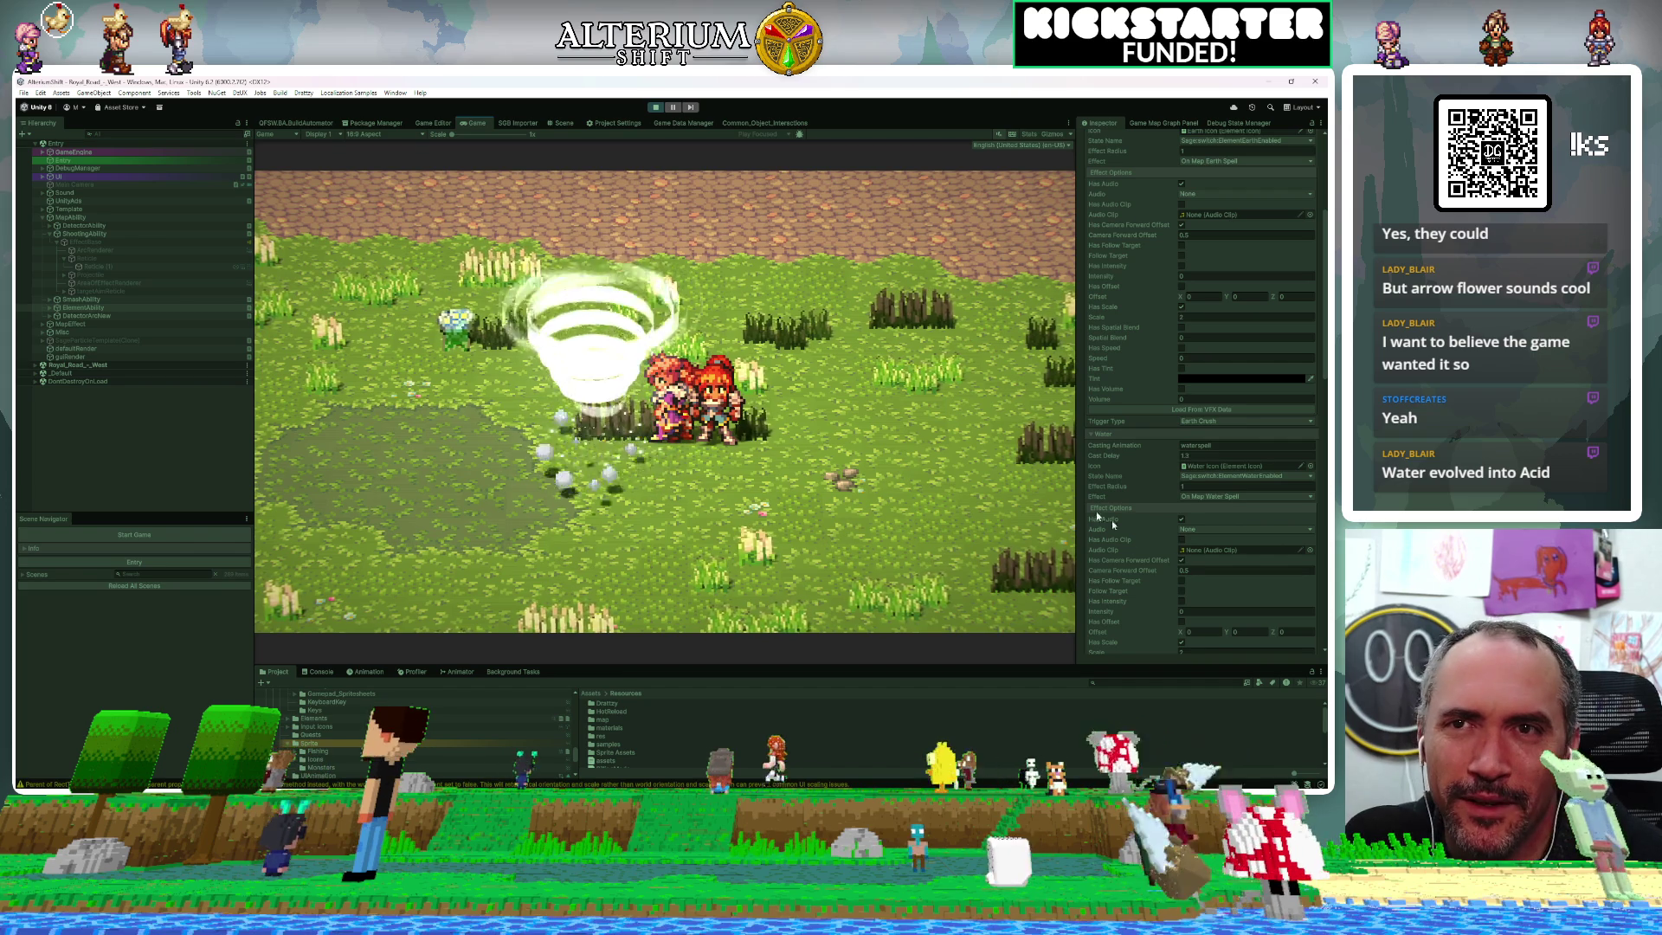
pyautogui.moveTo(1078, 480)
pyautogui.mouseDown()
pyautogui.moveTo(861, 479)
pyautogui.moveTo(950, 479)
pyautogui.mouseUp()
pyautogui.click(739, 124)
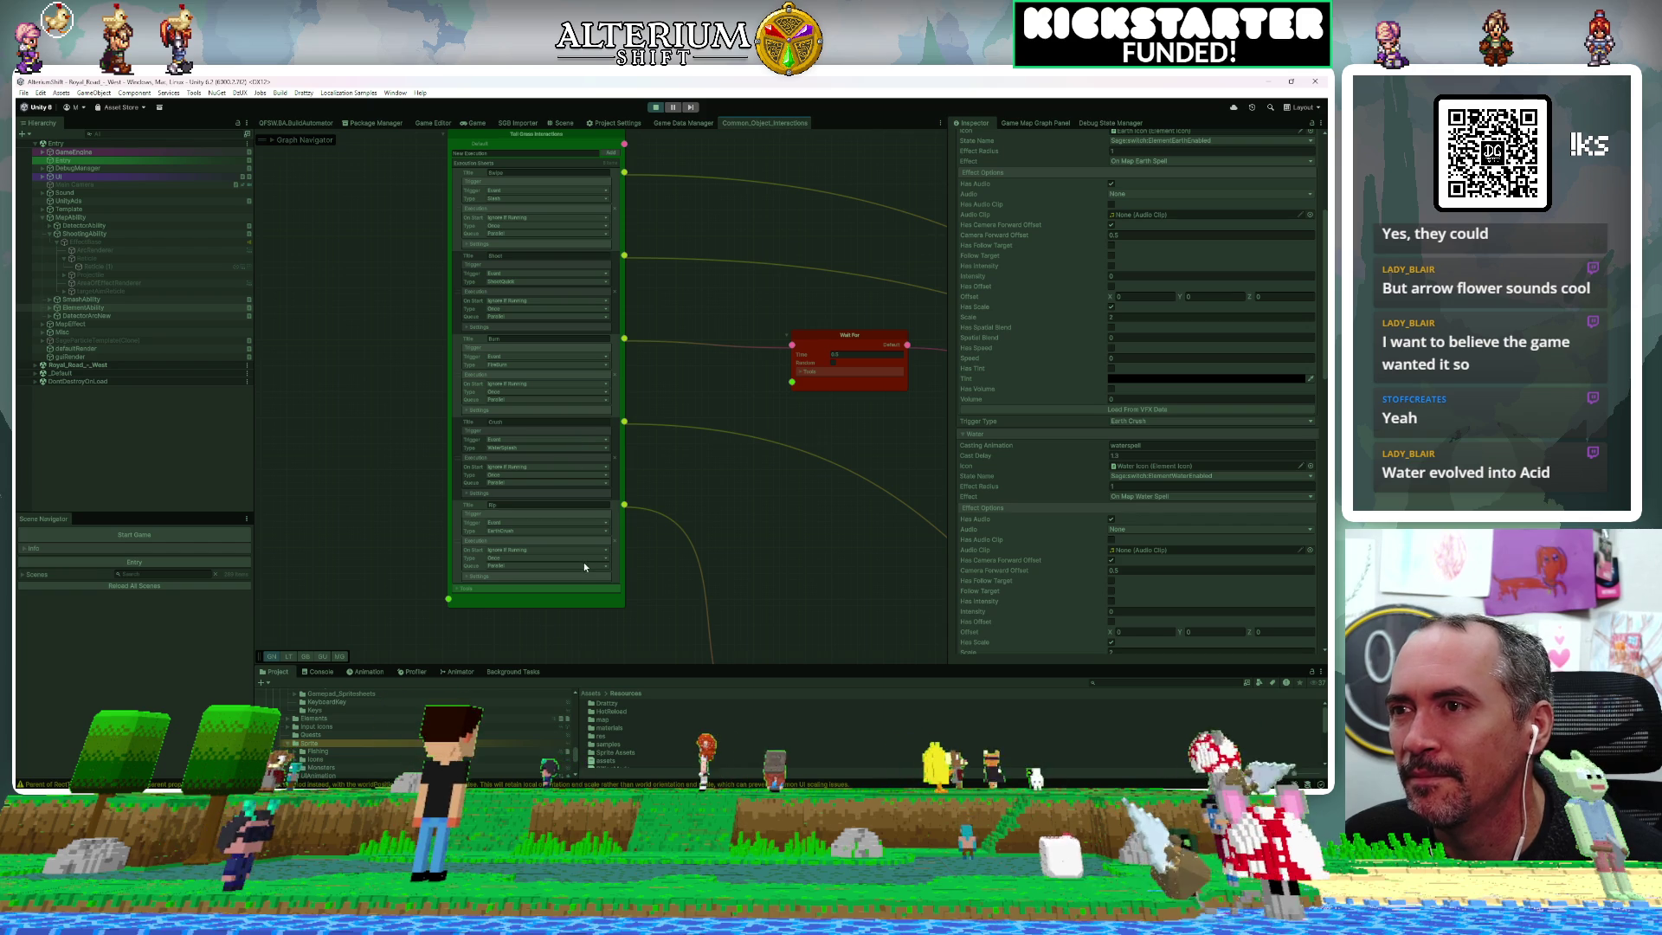
# Change the Rip entry's type to WindBlow and return to the running game
pyautogui.click(507, 531)
pyautogui.click(538, 620)
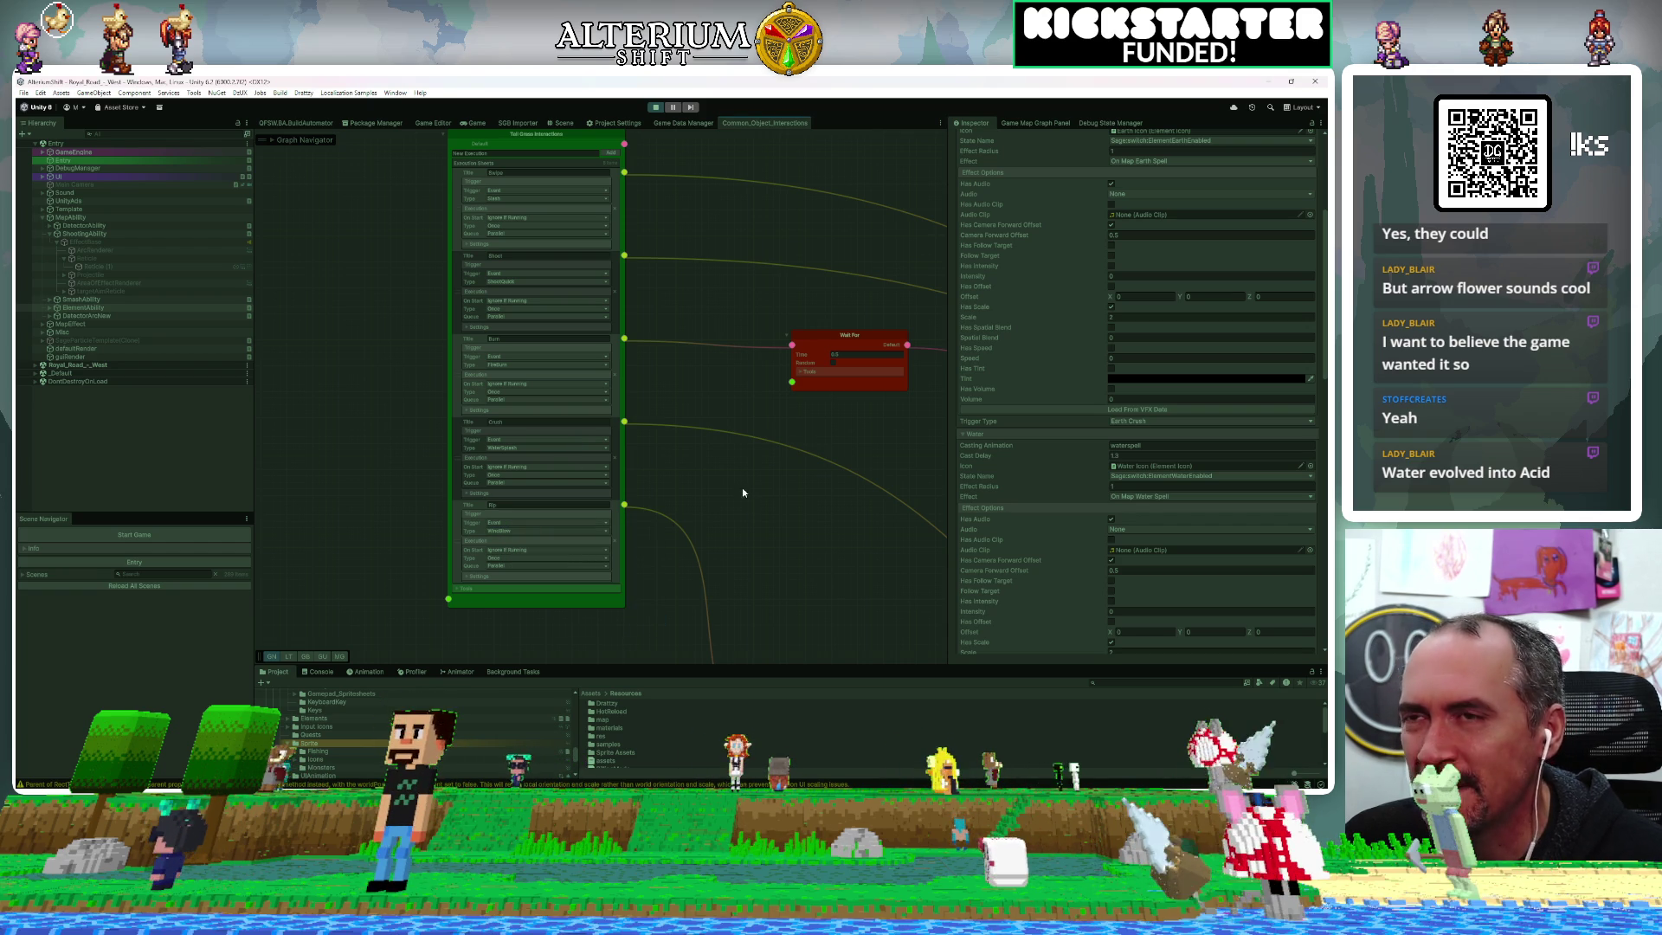
pyautogui.click(483, 124)
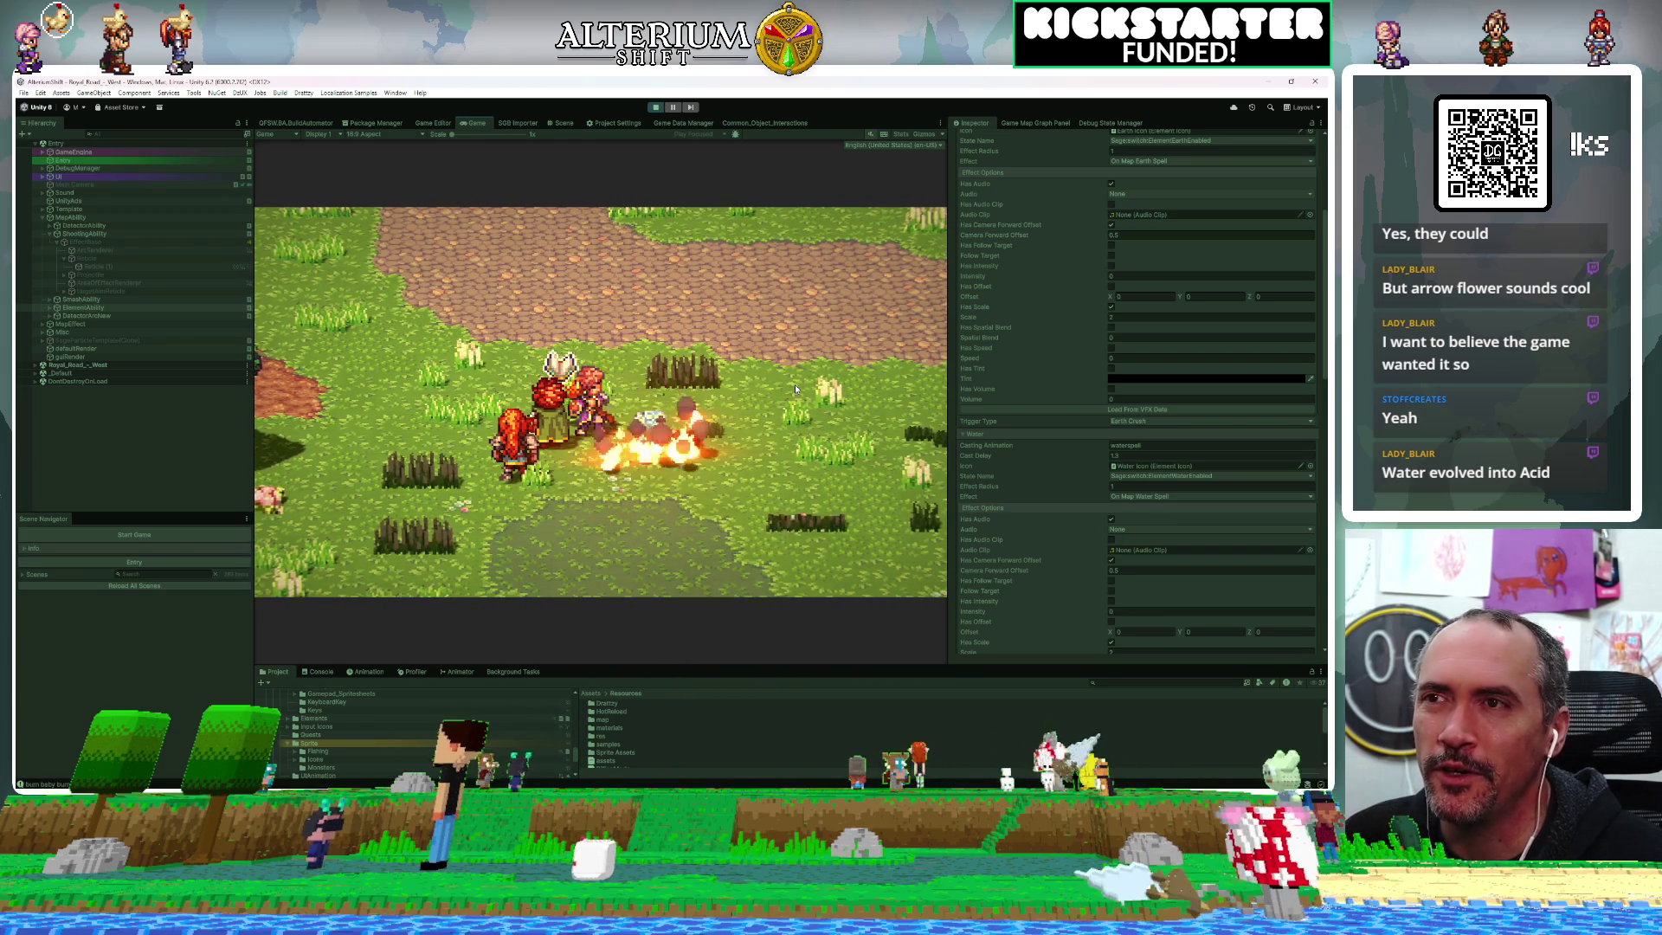
# Zoom to the Tall Flowers node in Common_Object_Interactions and set its Burn type to FireBurn
pyautogui.click(765, 123)
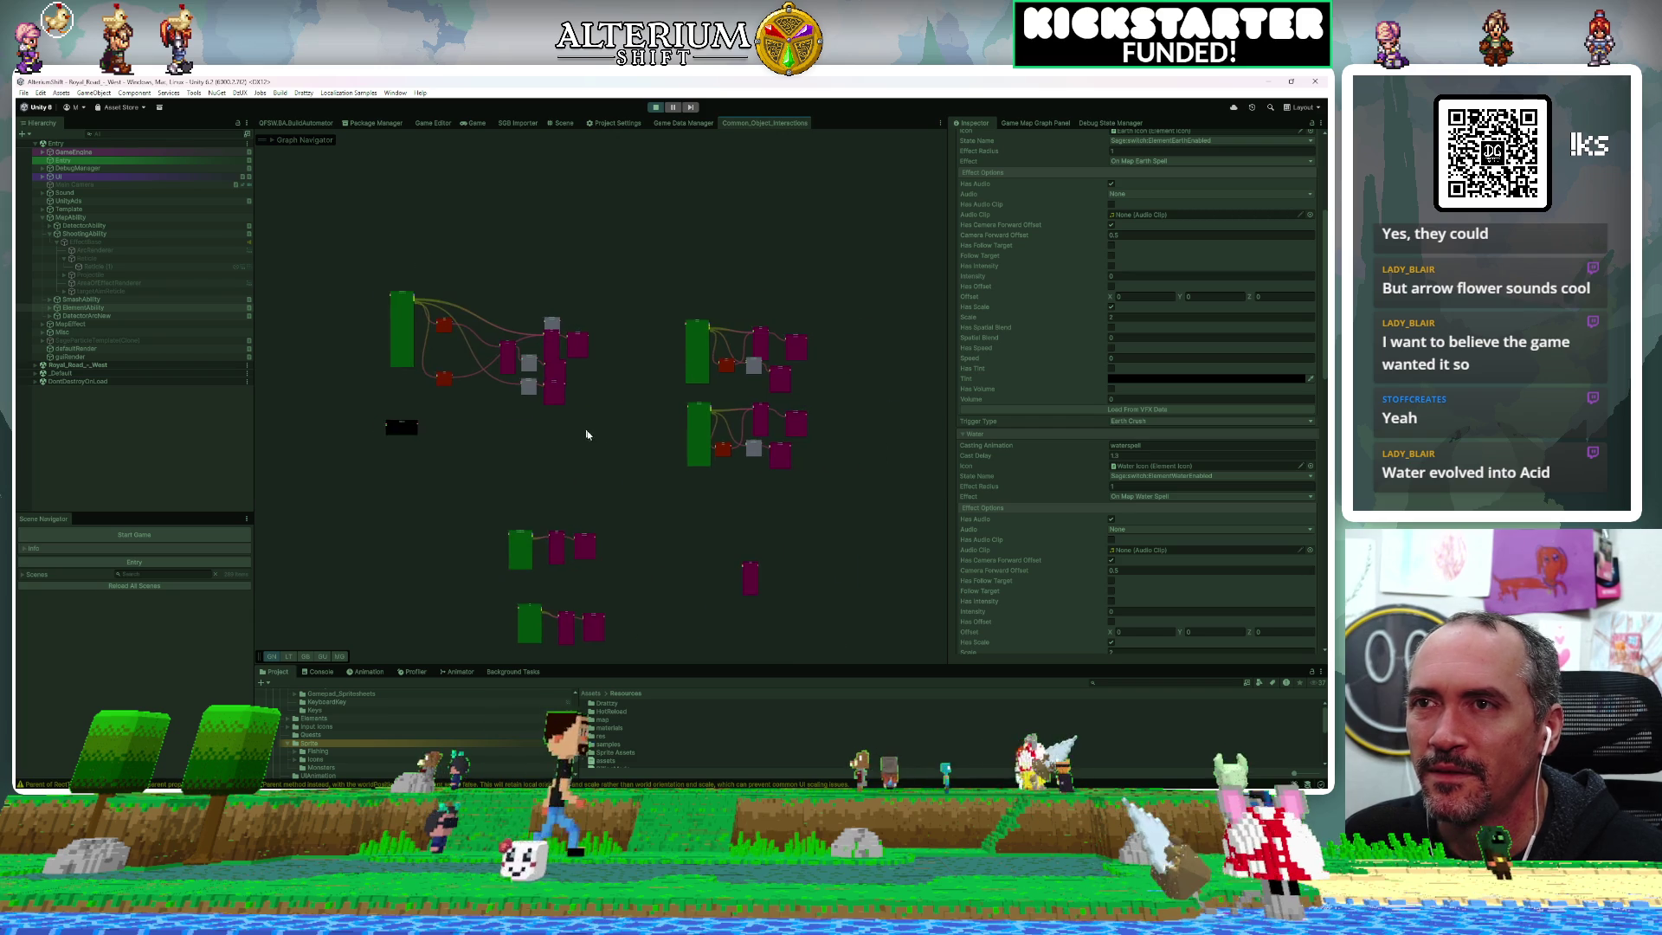
pyautogui.scroll(5, 679, 351)
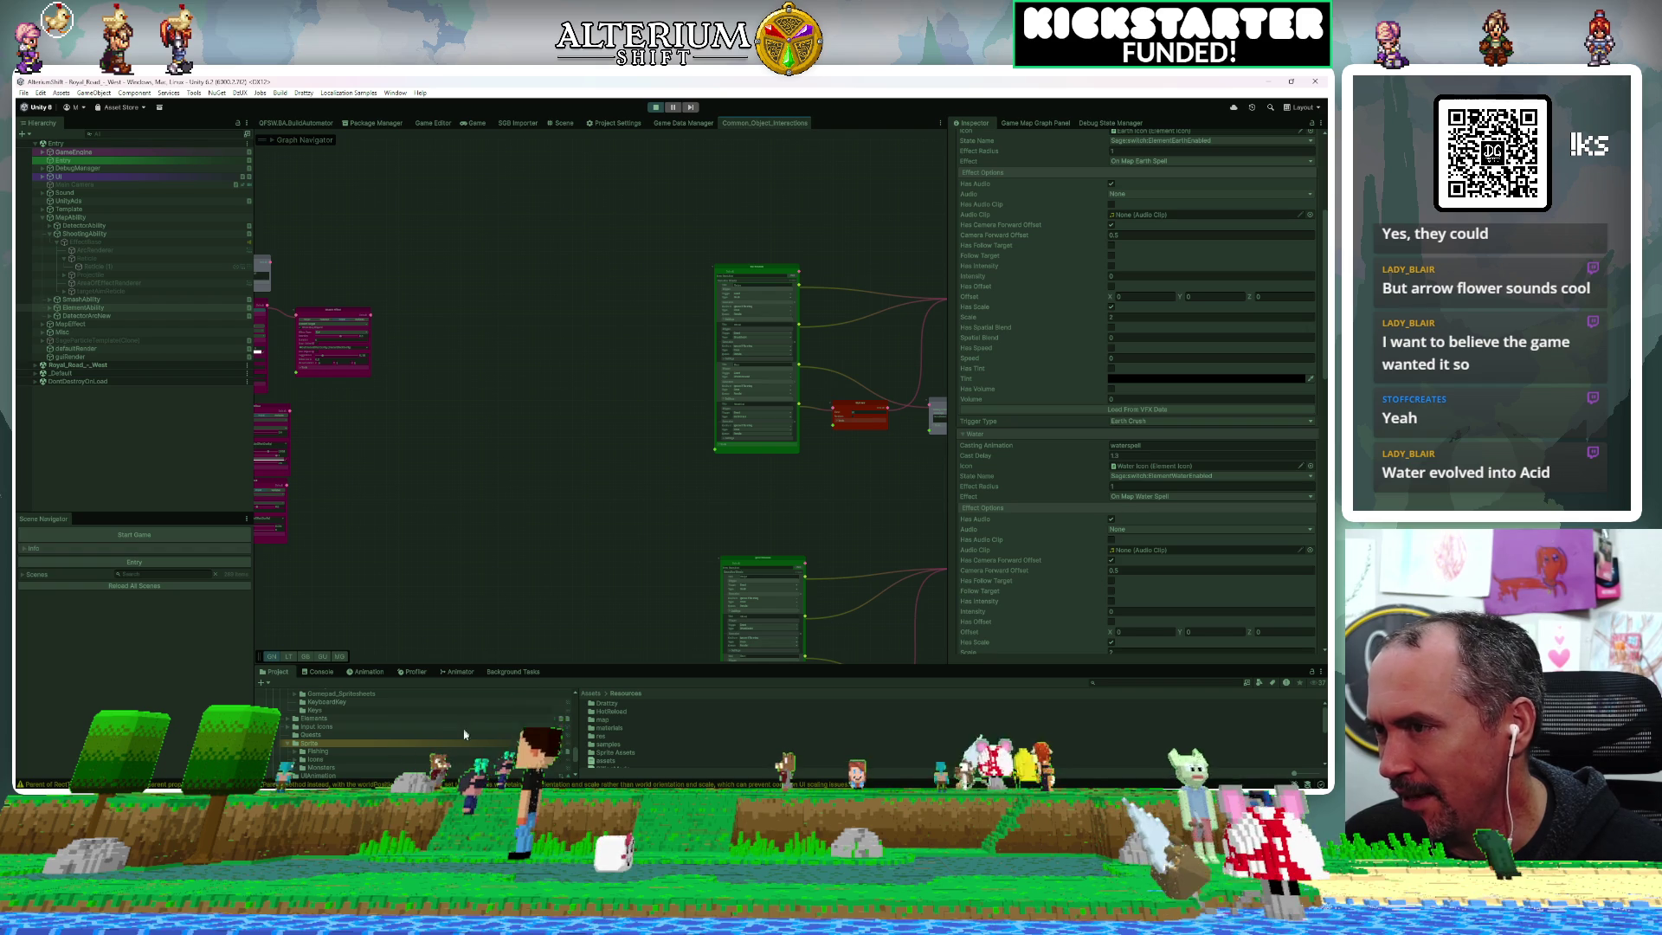
pyautogui.scroll(3, 587, 453)
pyautogui.moveTo(590, 450)
pyautogui.mouseDown()
pyautogui.moveTo(542, 456)
pyautogui.moveTo(440, 521)
pyautogui.mouseUp()
pyautogui.scroll(3, 512, 361)
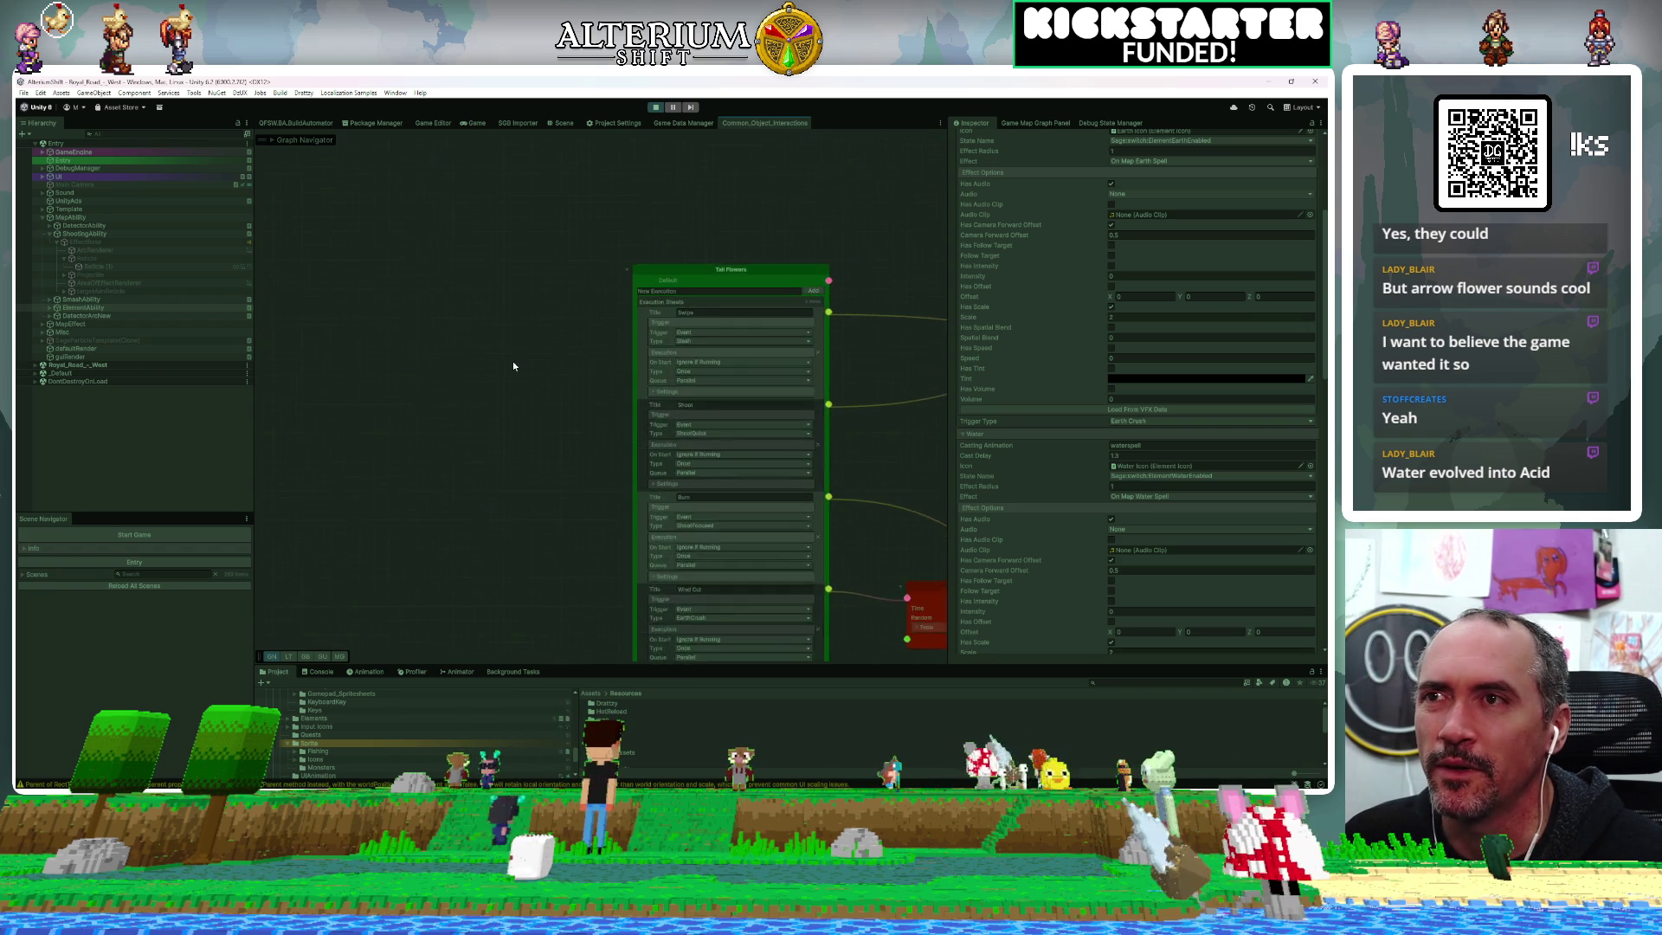
pyautogui.moveTo(508, 341); pyautogui.dragTo(375, 278)
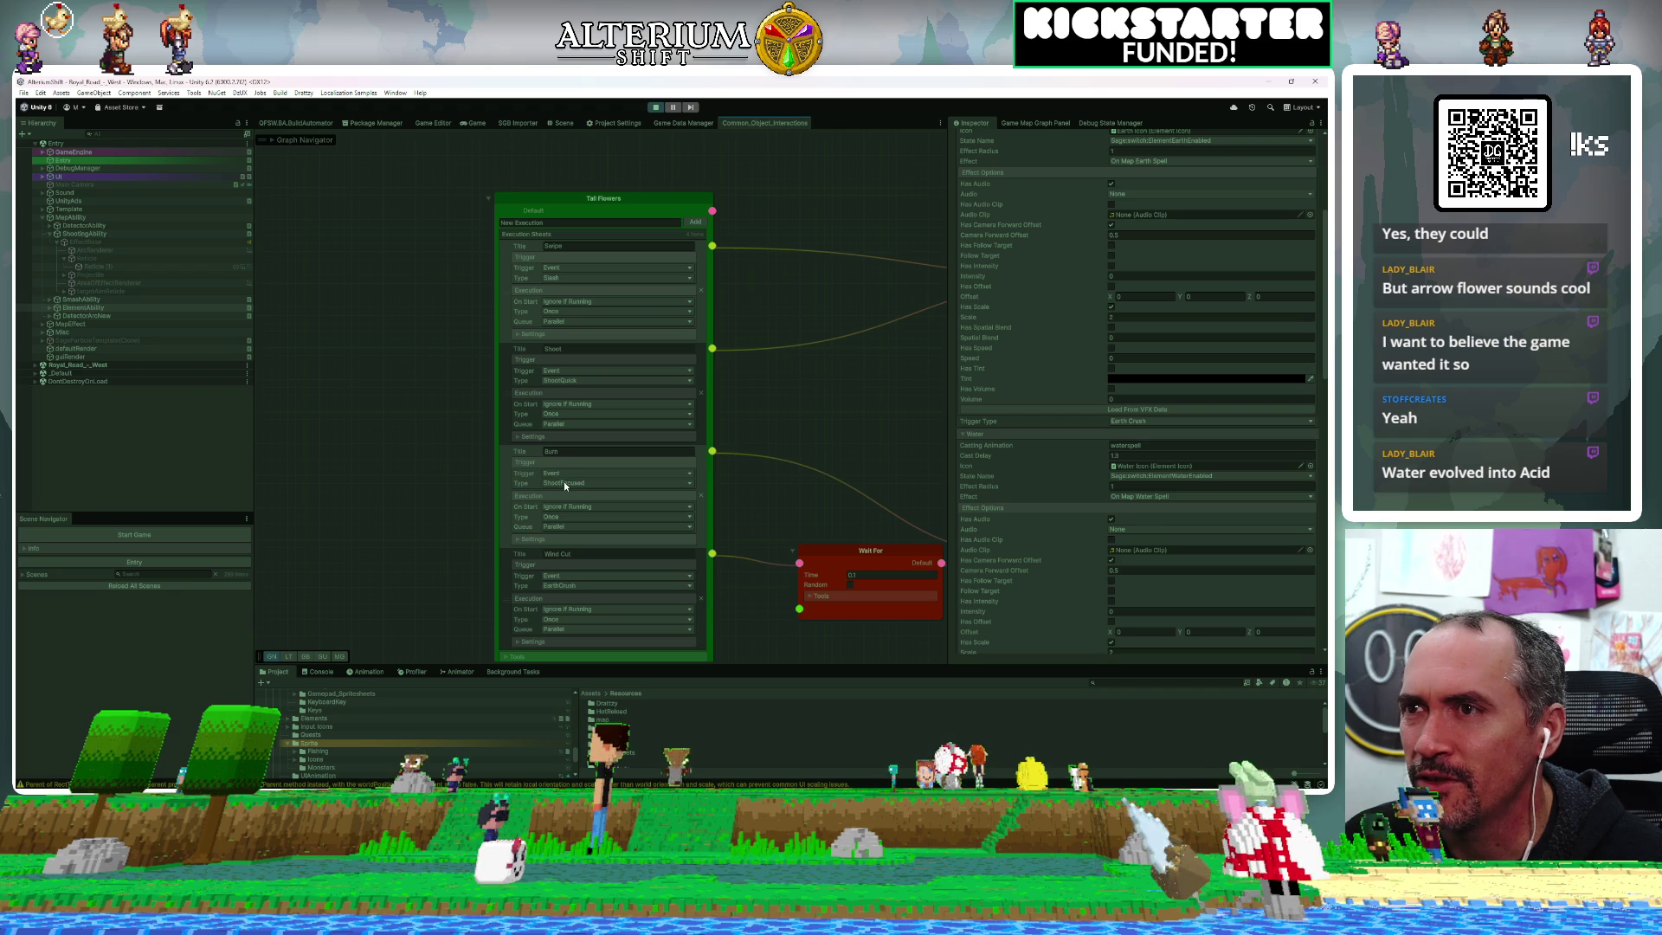
pyautogui.scroll(1, 445, 459)
pyautogui.moveTo(445, 464)
pyautogui.mouseDown()
pyautogui.moveTo(379, 399)
pyautogui.moveTo(350, 314)
pyautogui.mouseUp()
pyautogui.click(484, 333)
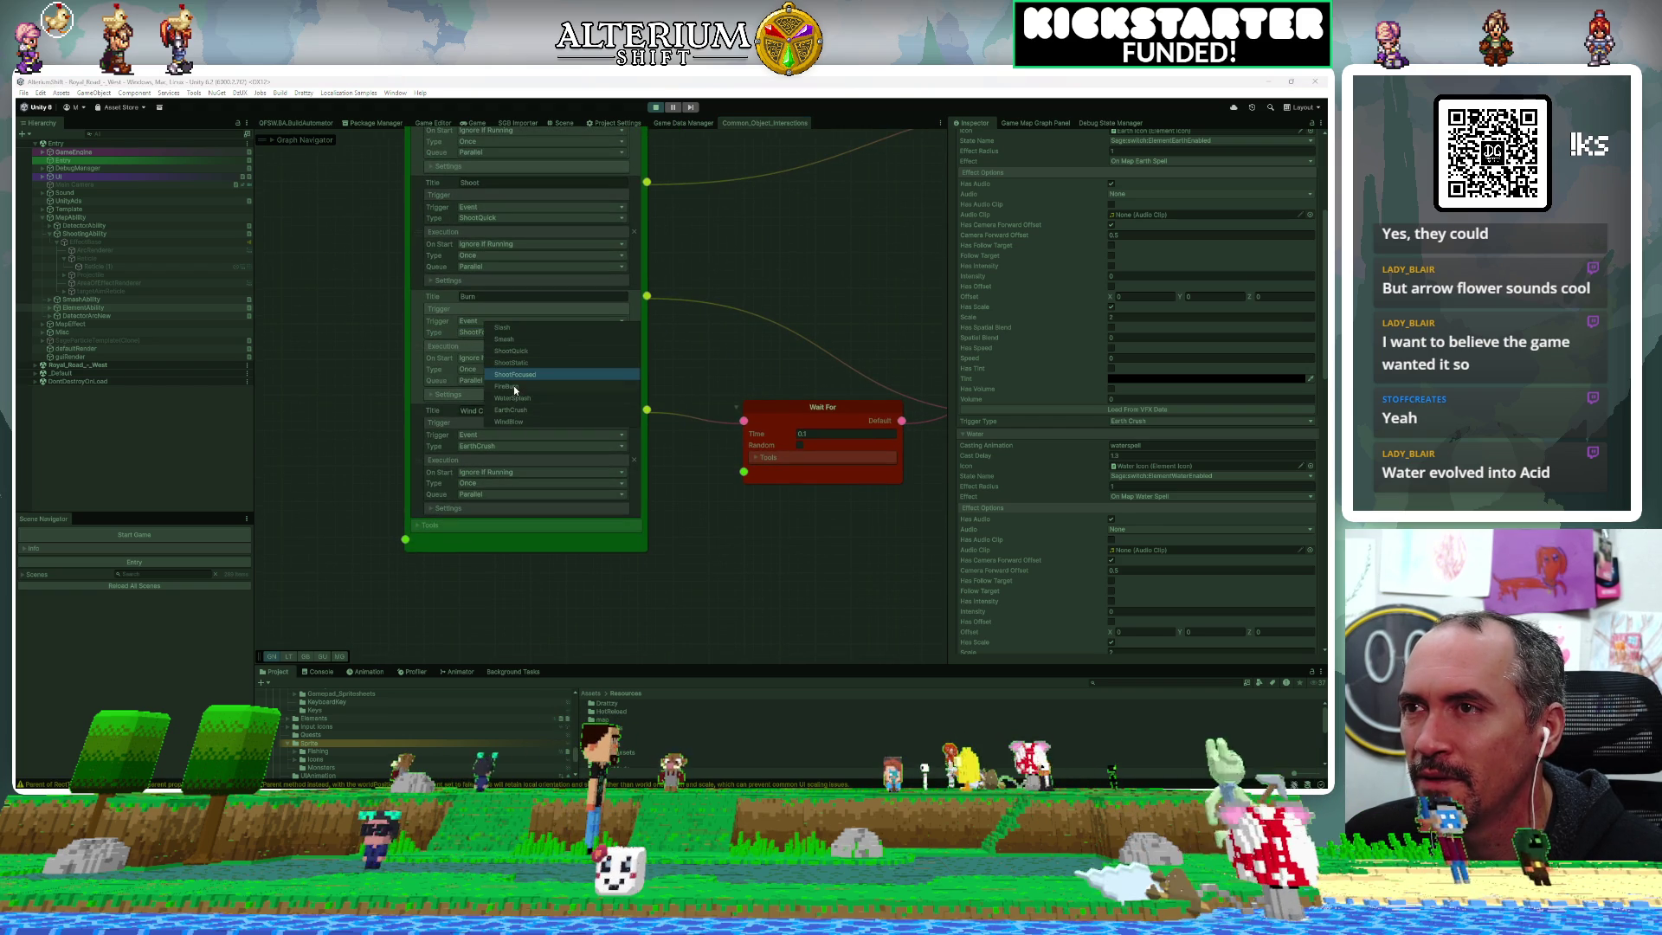
pyautogui.click(512, 386)
# Set the Tall Flowers Wind Cut entry's type to WindBlow
pyautogui.moveTo(469, 421); pyautogui.dragTo(382, 393)
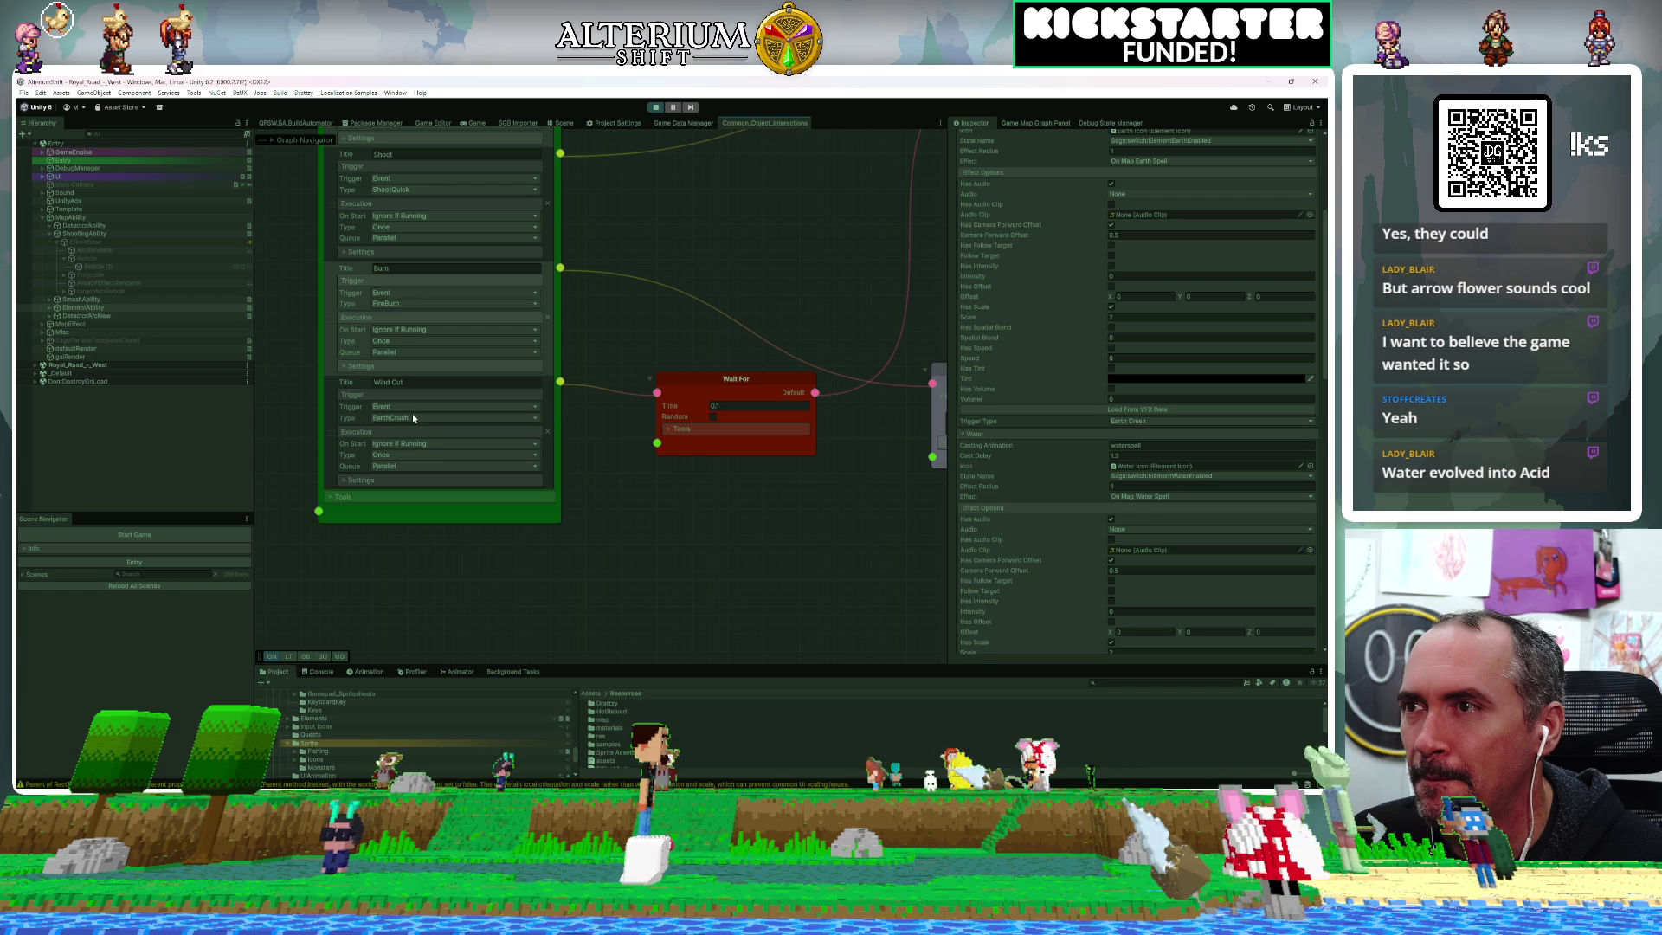
pyautogui.click(413, 418)
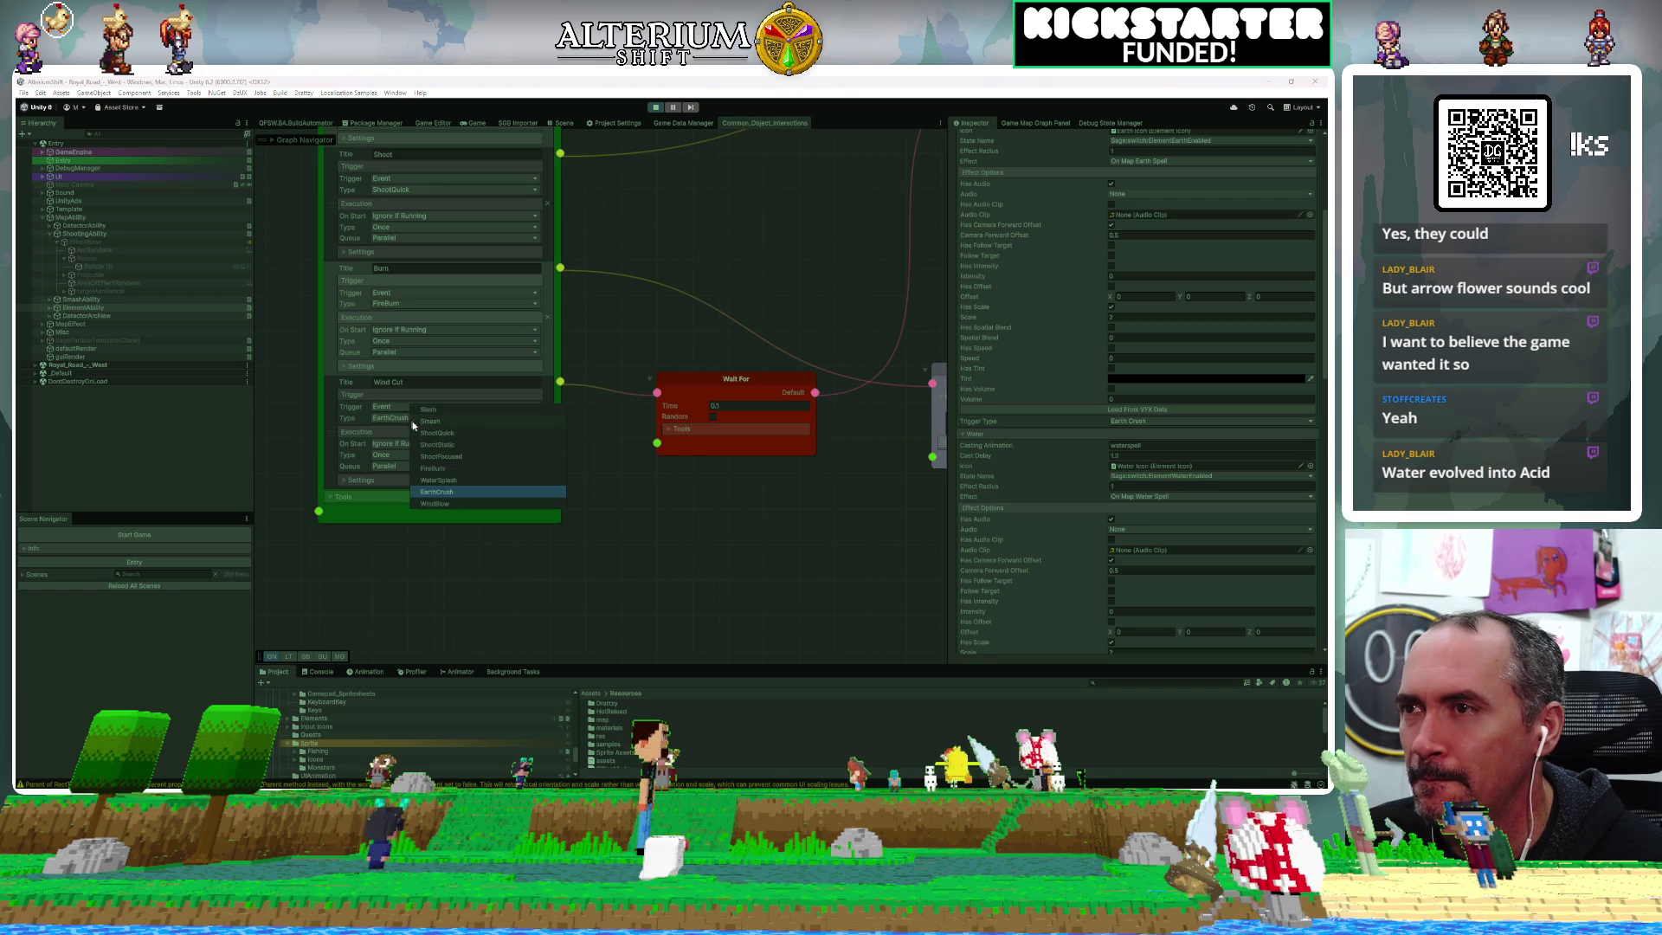
pyautogui.click(441, 504)
pyautogui.scroll(-4, 705, 525)
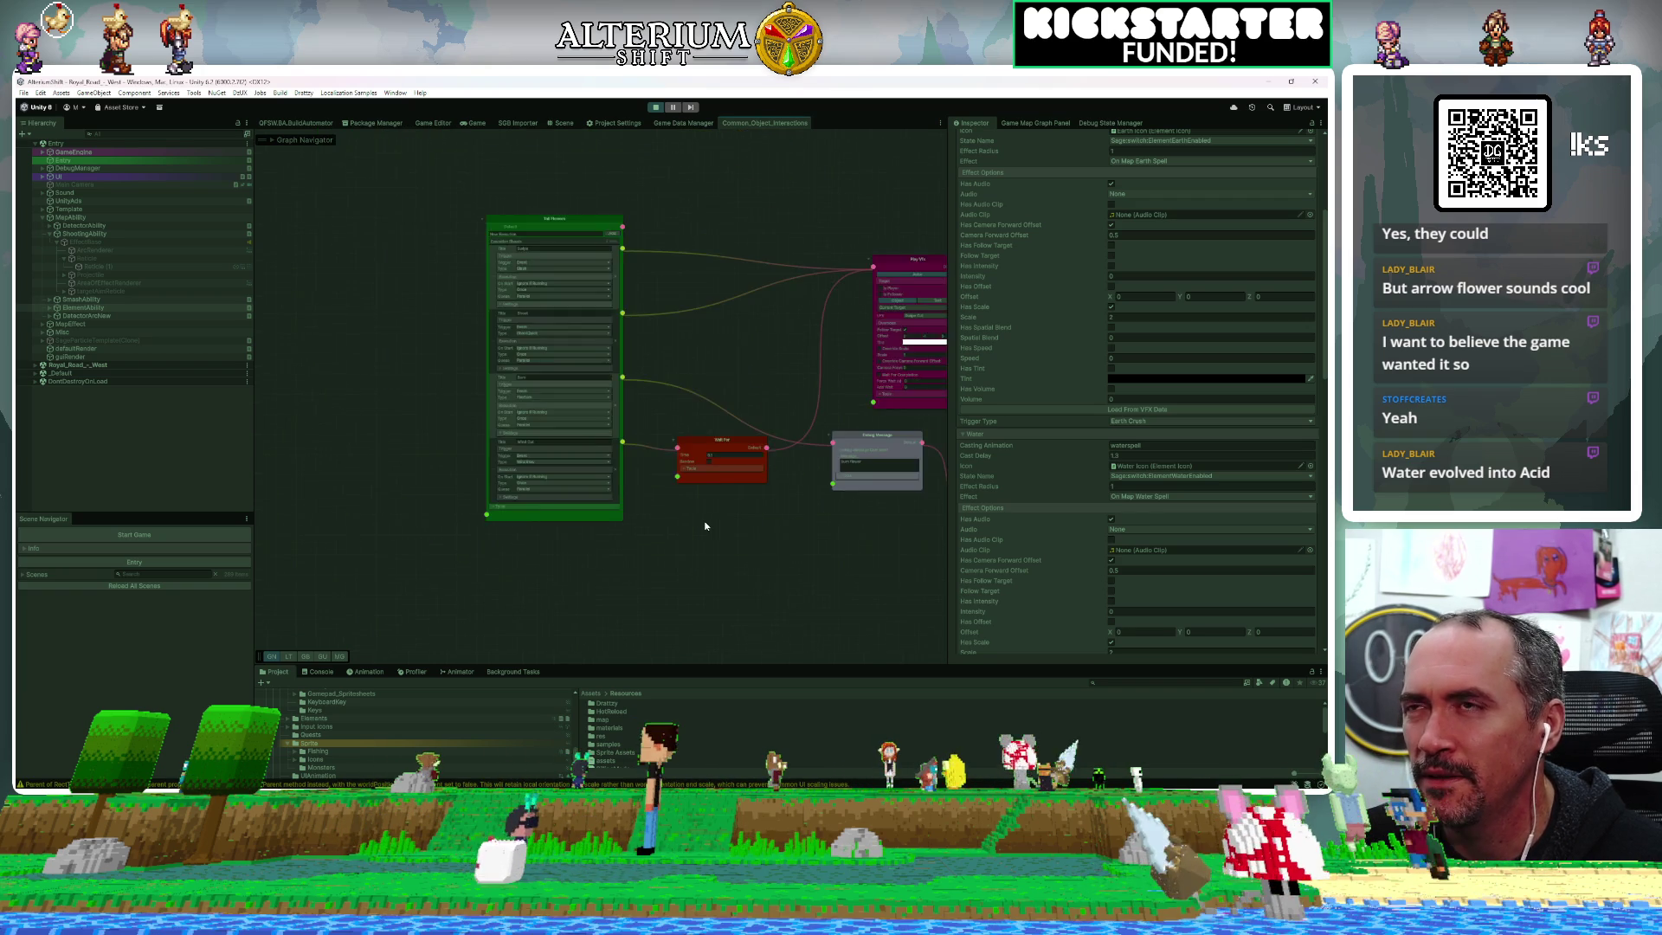
pyautogui.moveTo(451, 382); pyautogui.dragTo(471, 338)
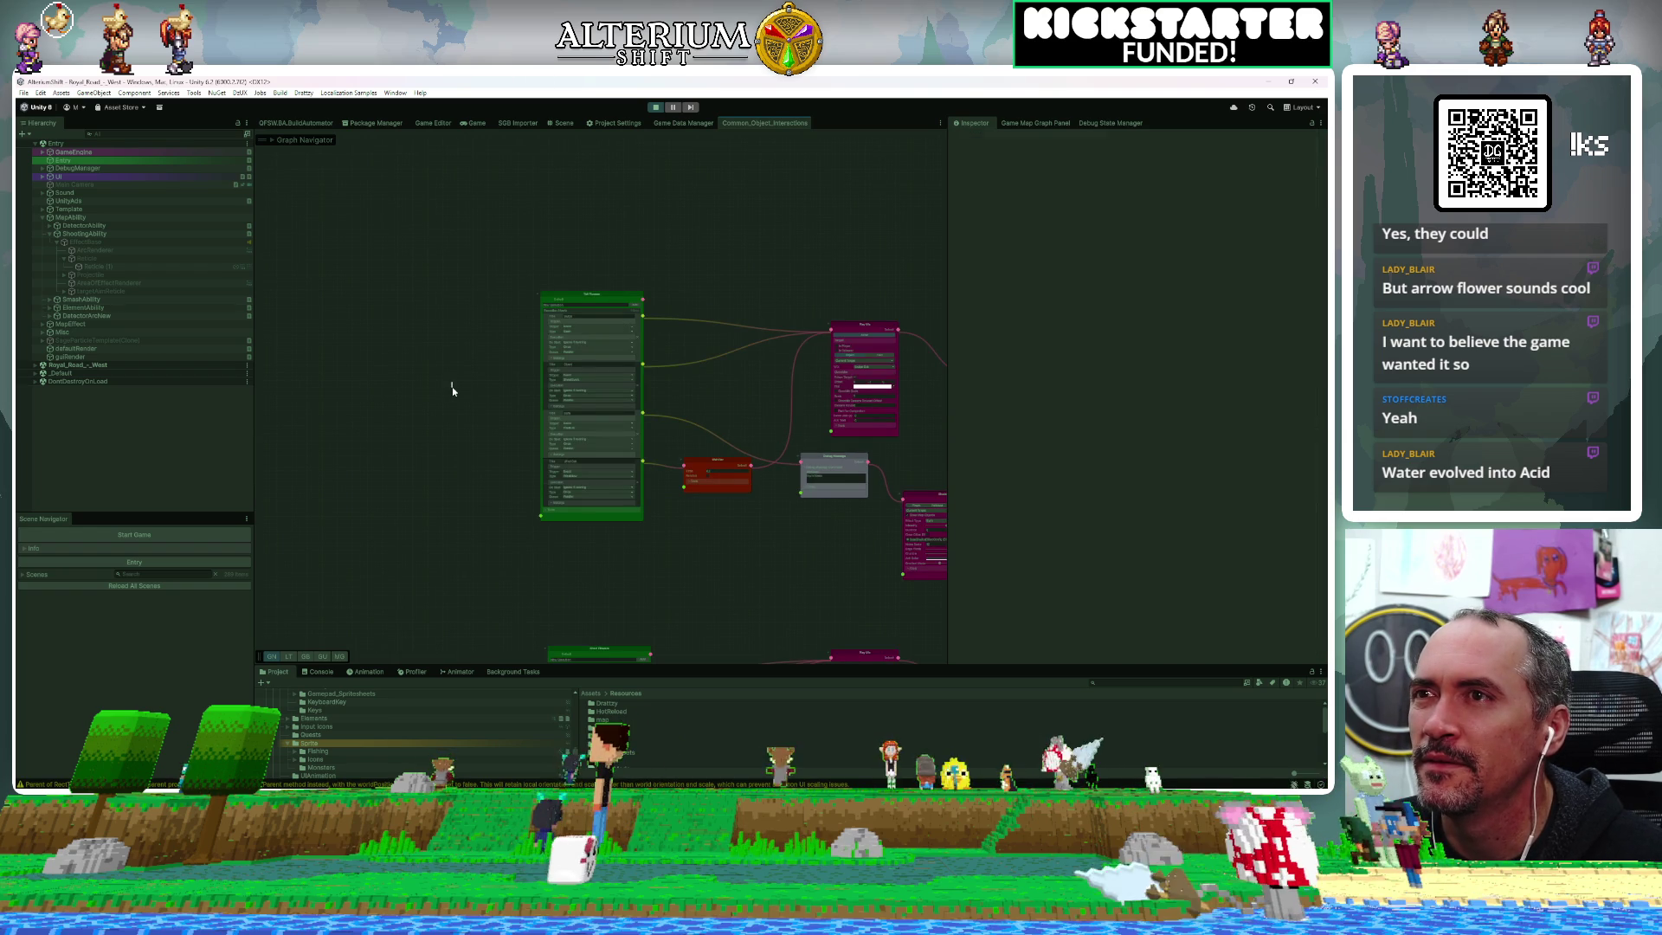
pyautogui.scroll(2, 547, 260)
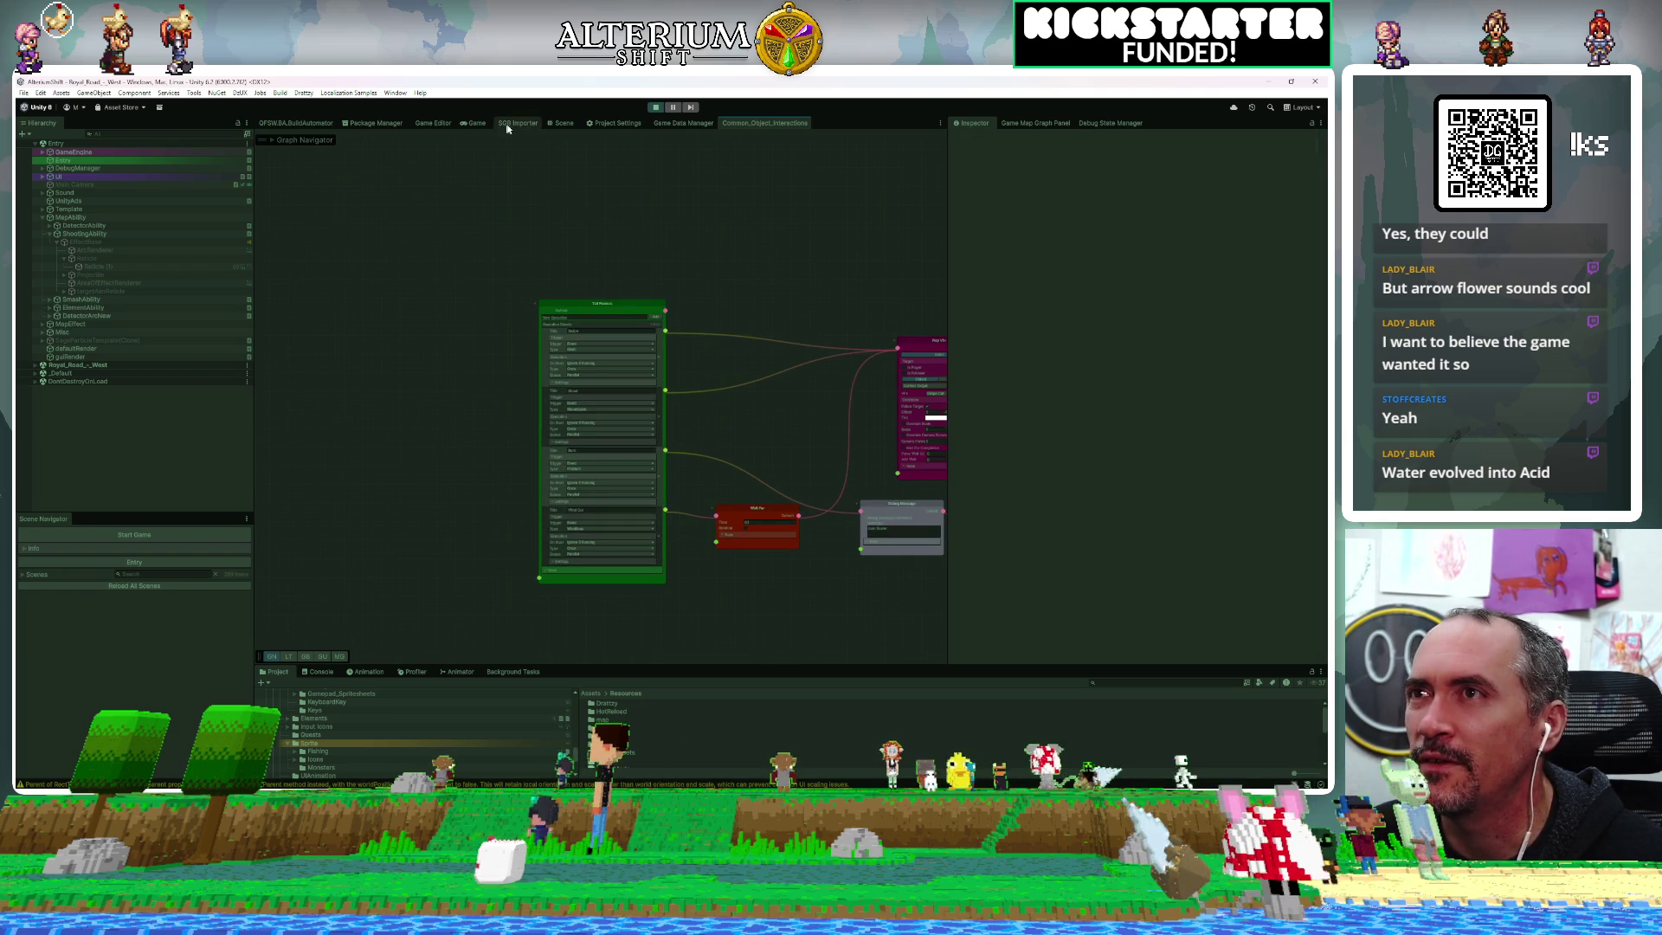
# Resume the running game and show, then hide, the Controls overlay with P
pyautogui.click(476, 124)
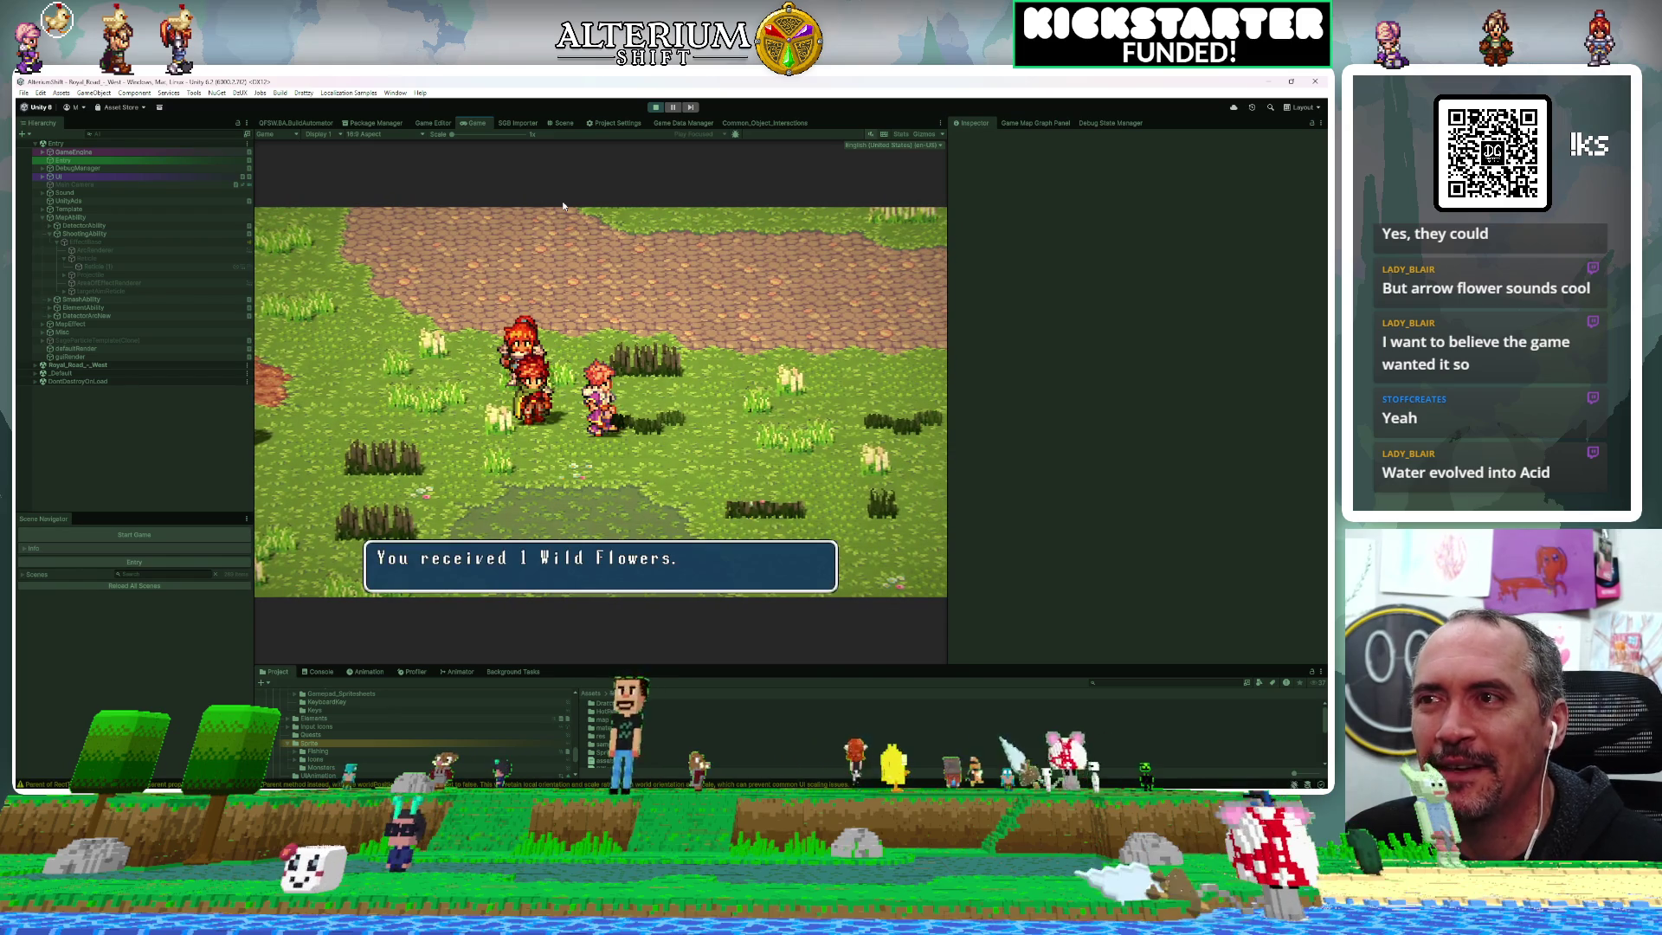
pyautogui.press('p')
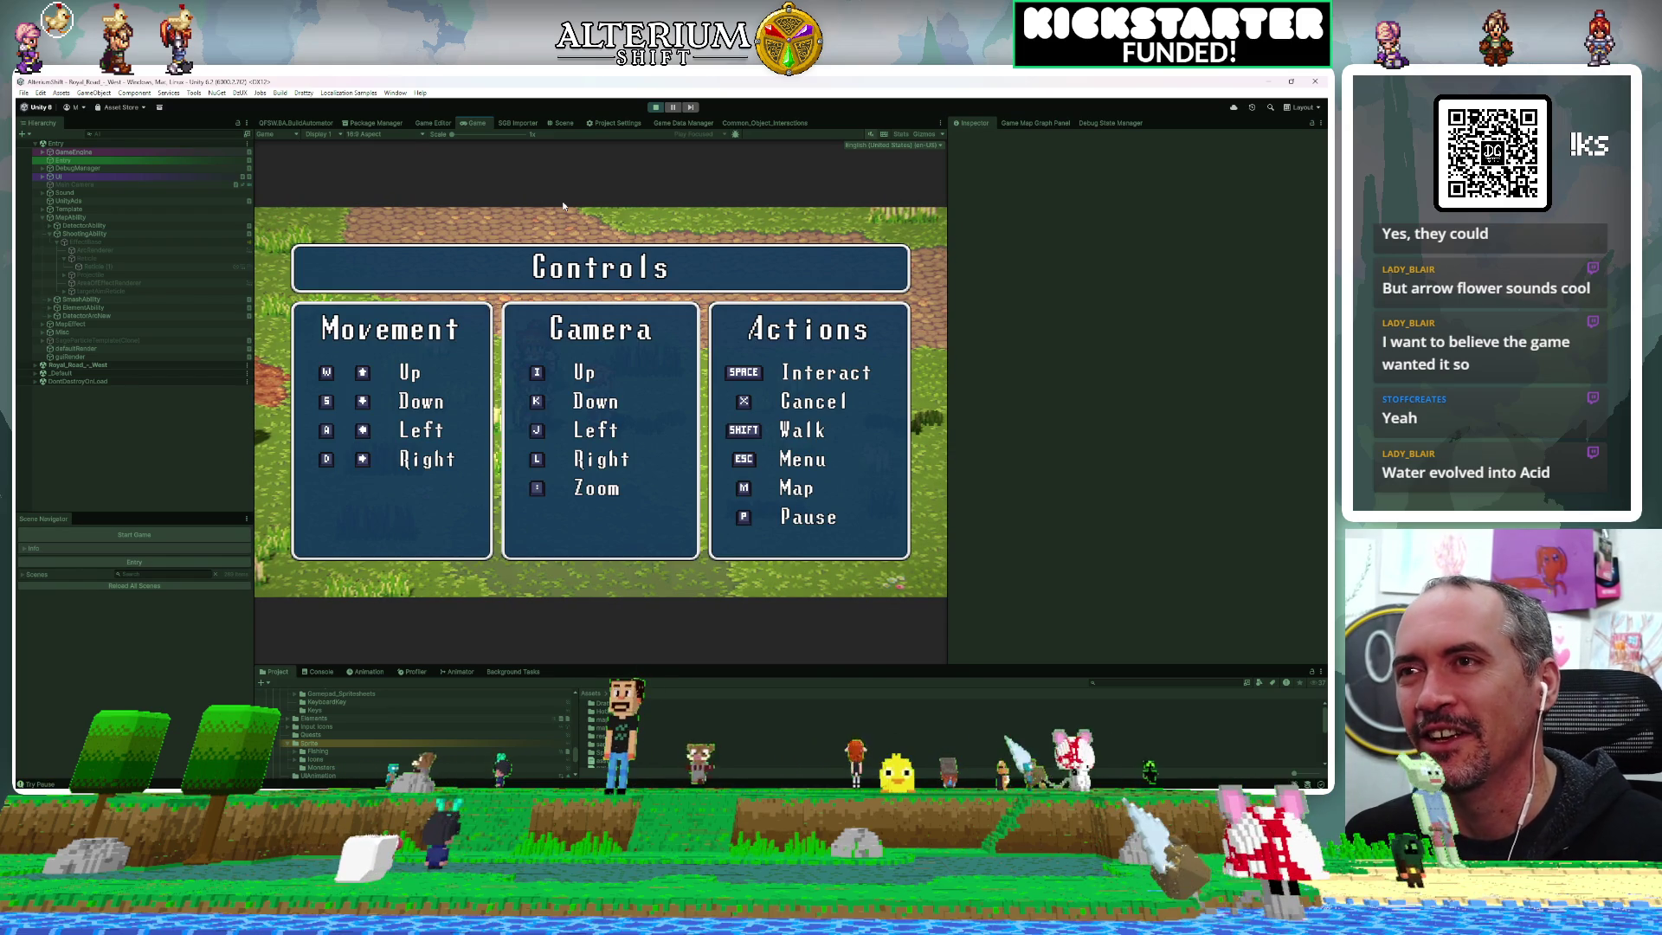
pyautogui.press('p')
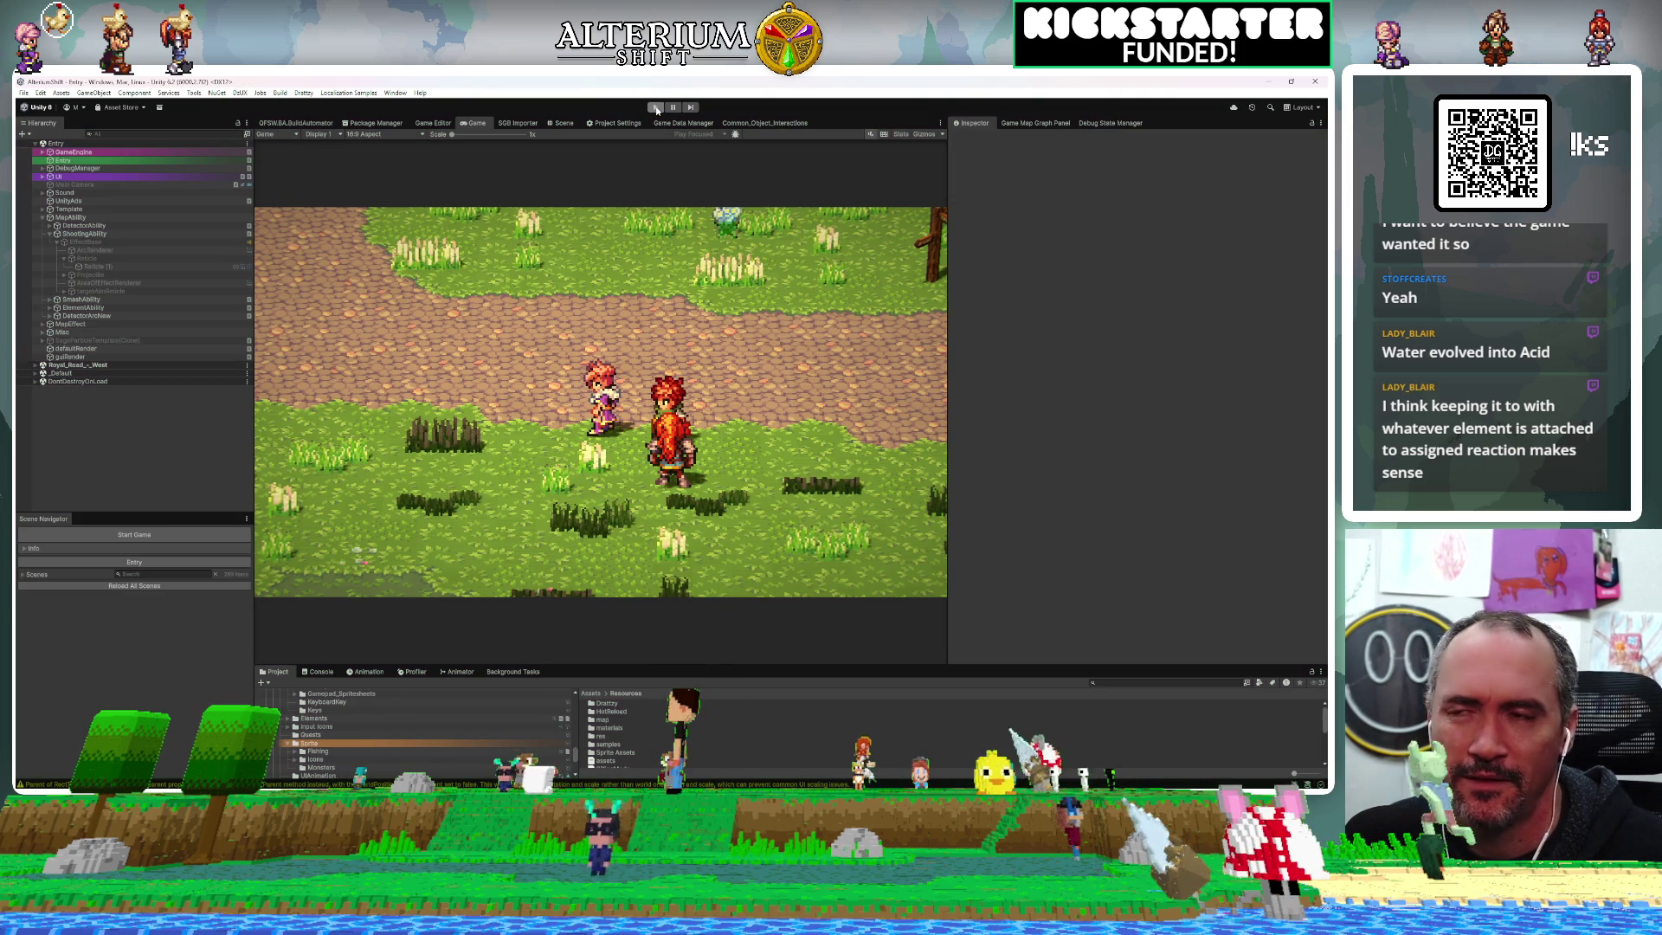
# Exit play mode with the toolbar Play button
pyautogui.click(656, 108)
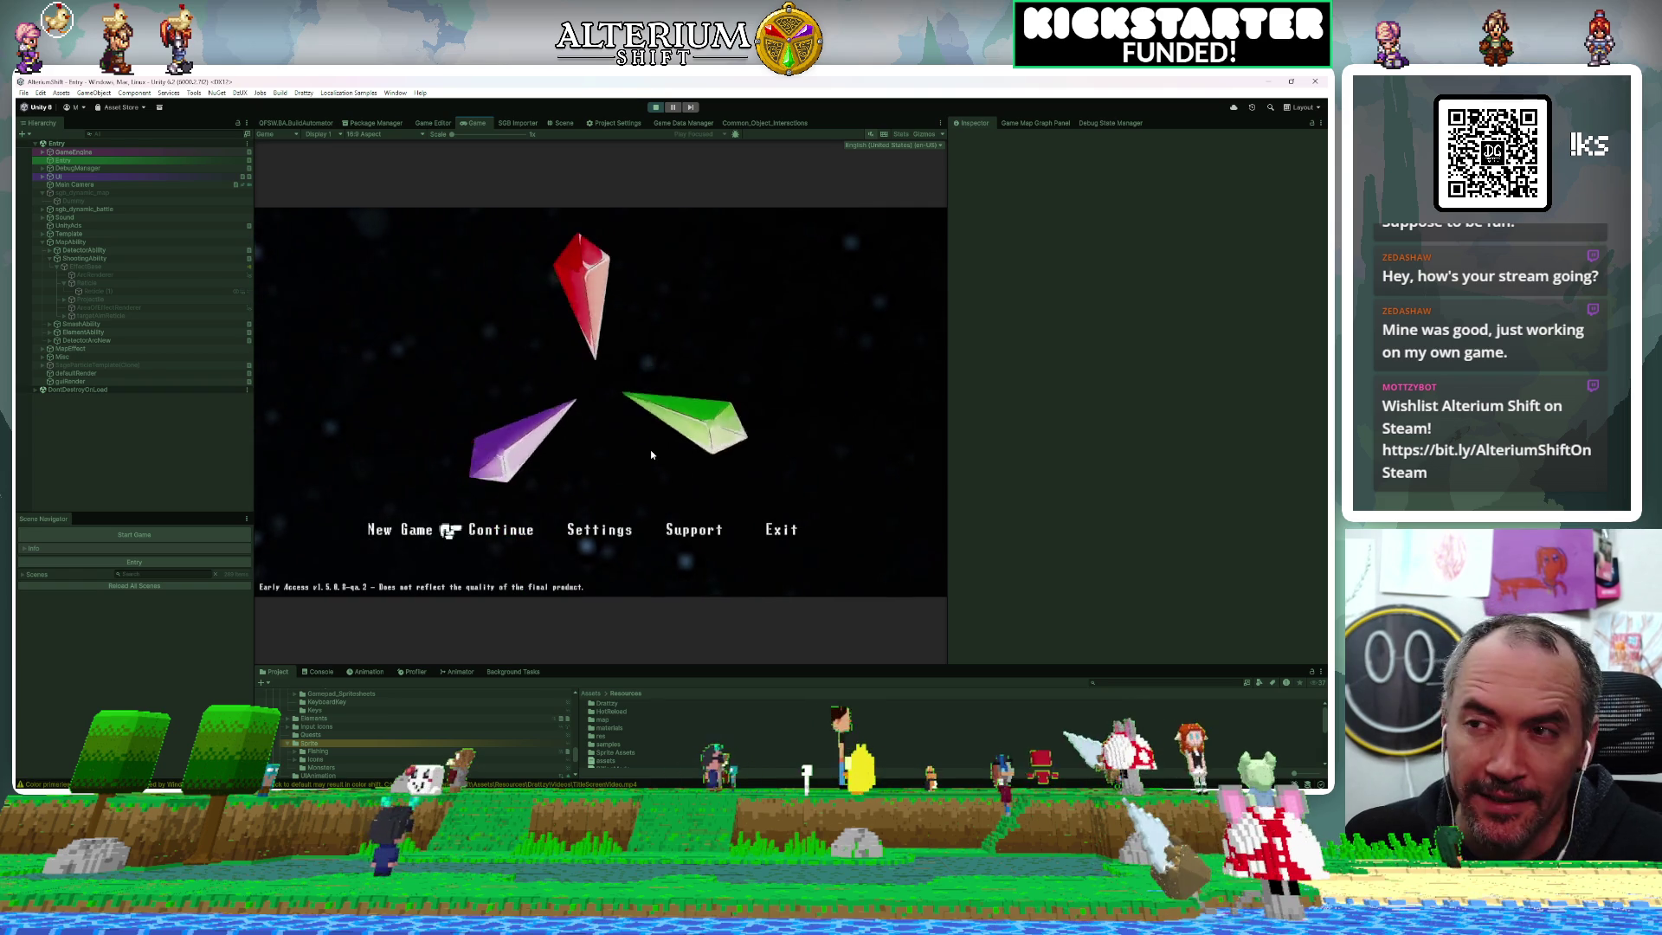
# Open the save list, move to an older save slot and load it into the grassy field
pyautogui.press('Return')
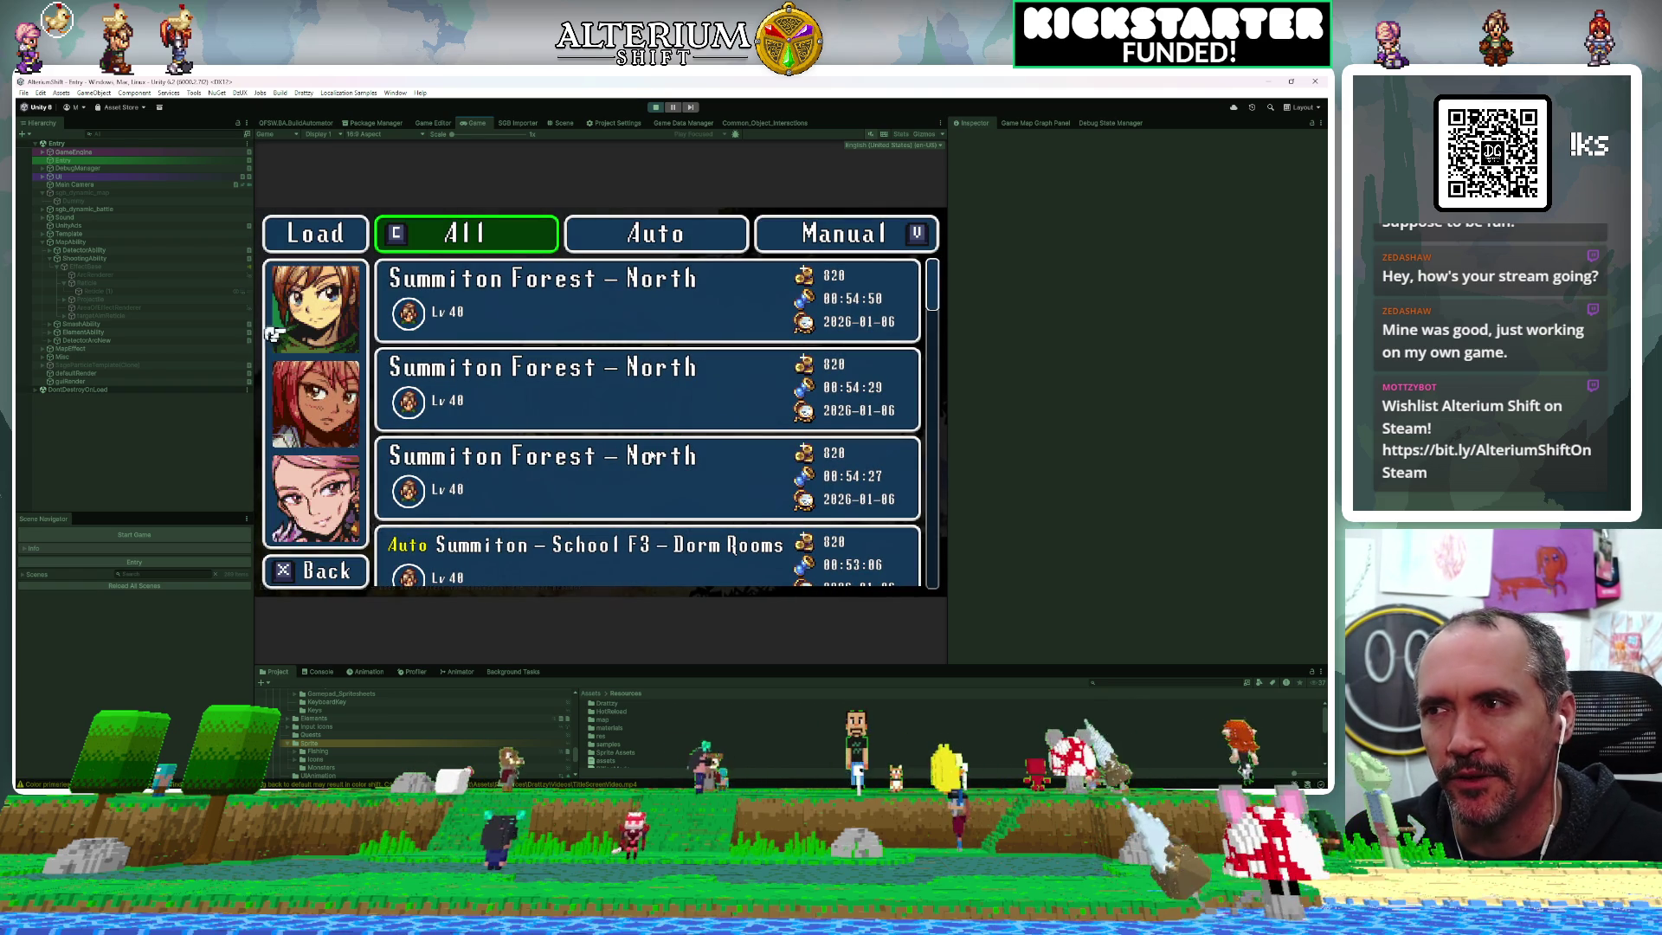
pyautogui.press('Down')
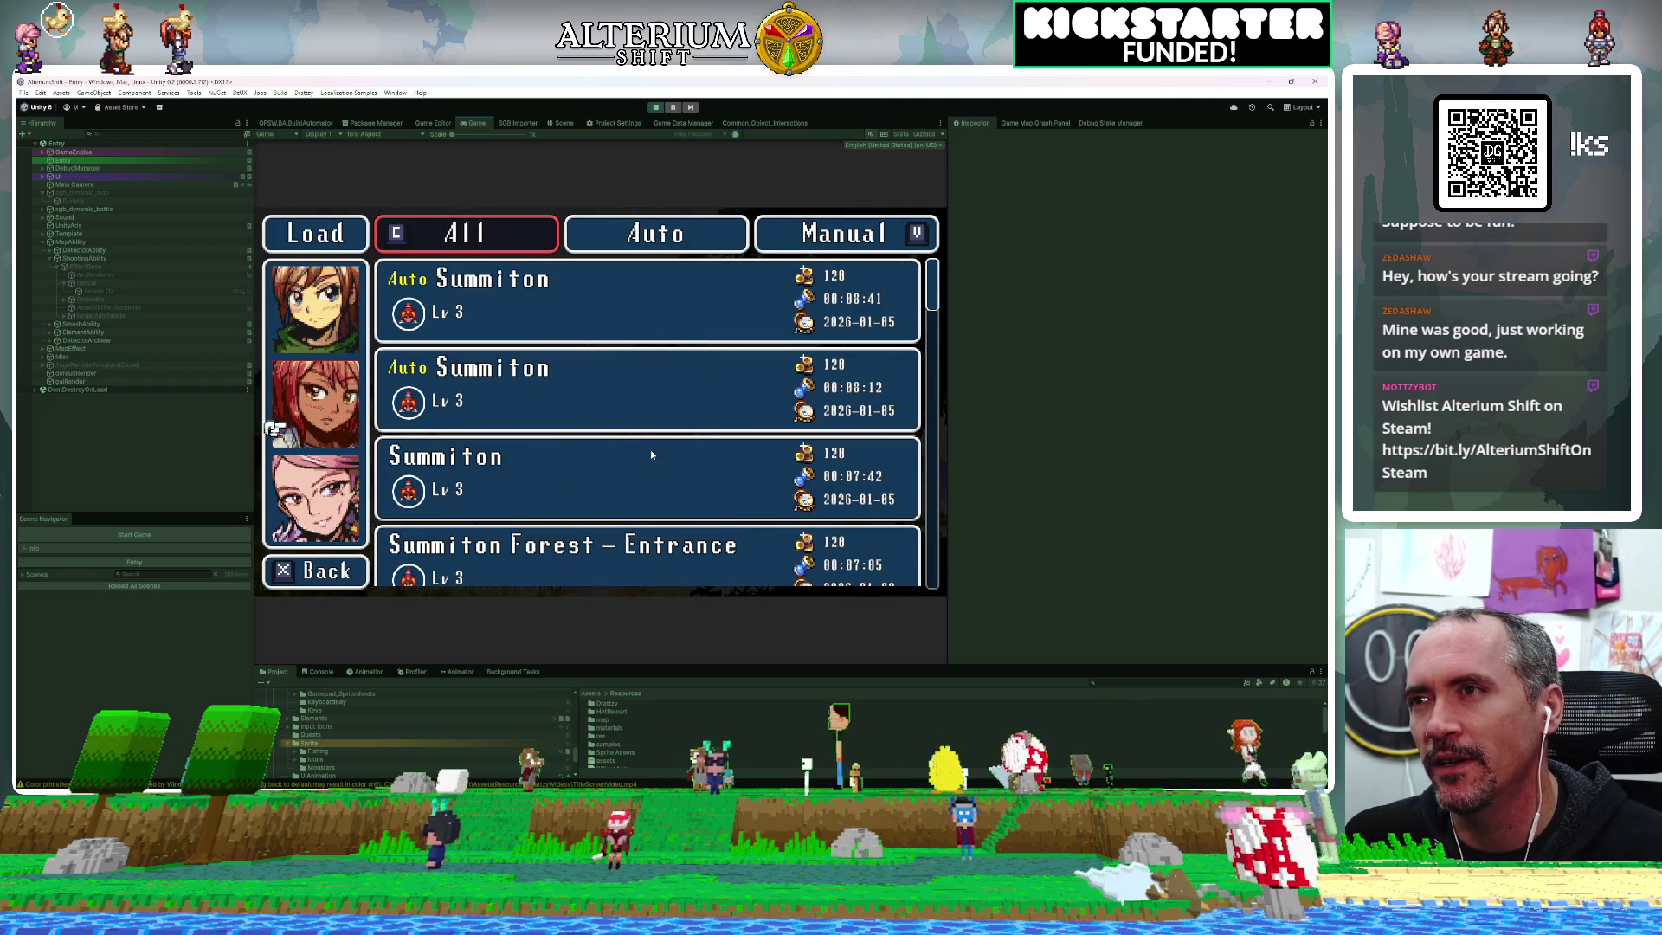
pyautogui.press('Down')
pyautogui.press('Down')
pyautogui.press('Down')
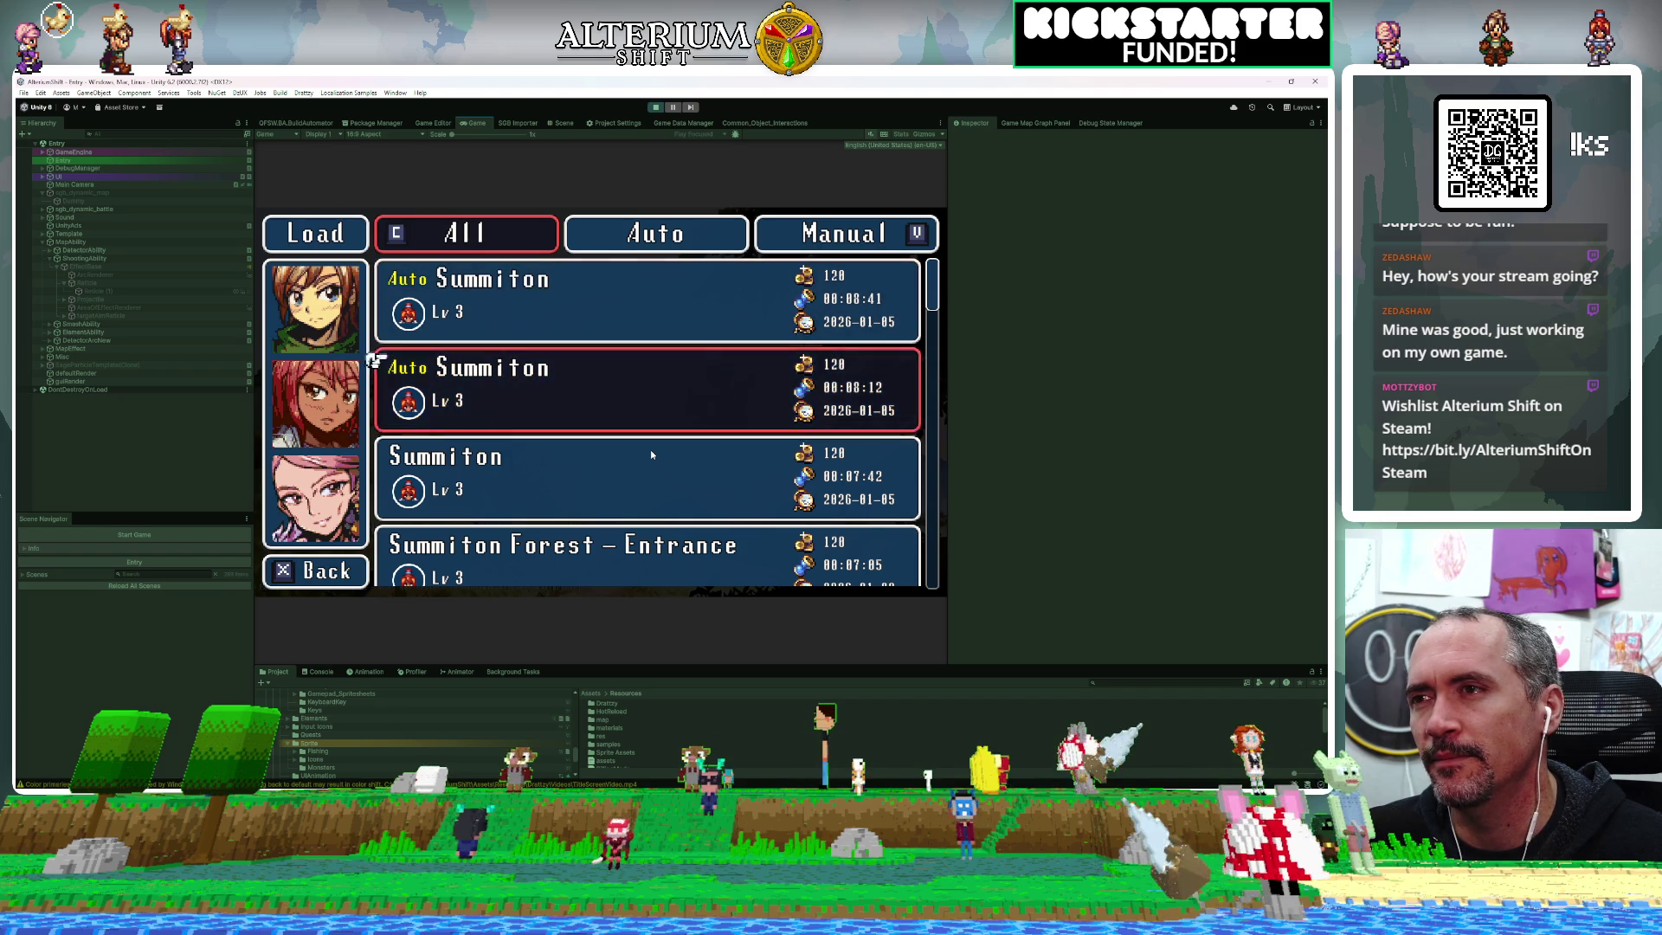
pyautogui.press('Down')
pyautogui.press('Down')
pyautogui.press('Down')
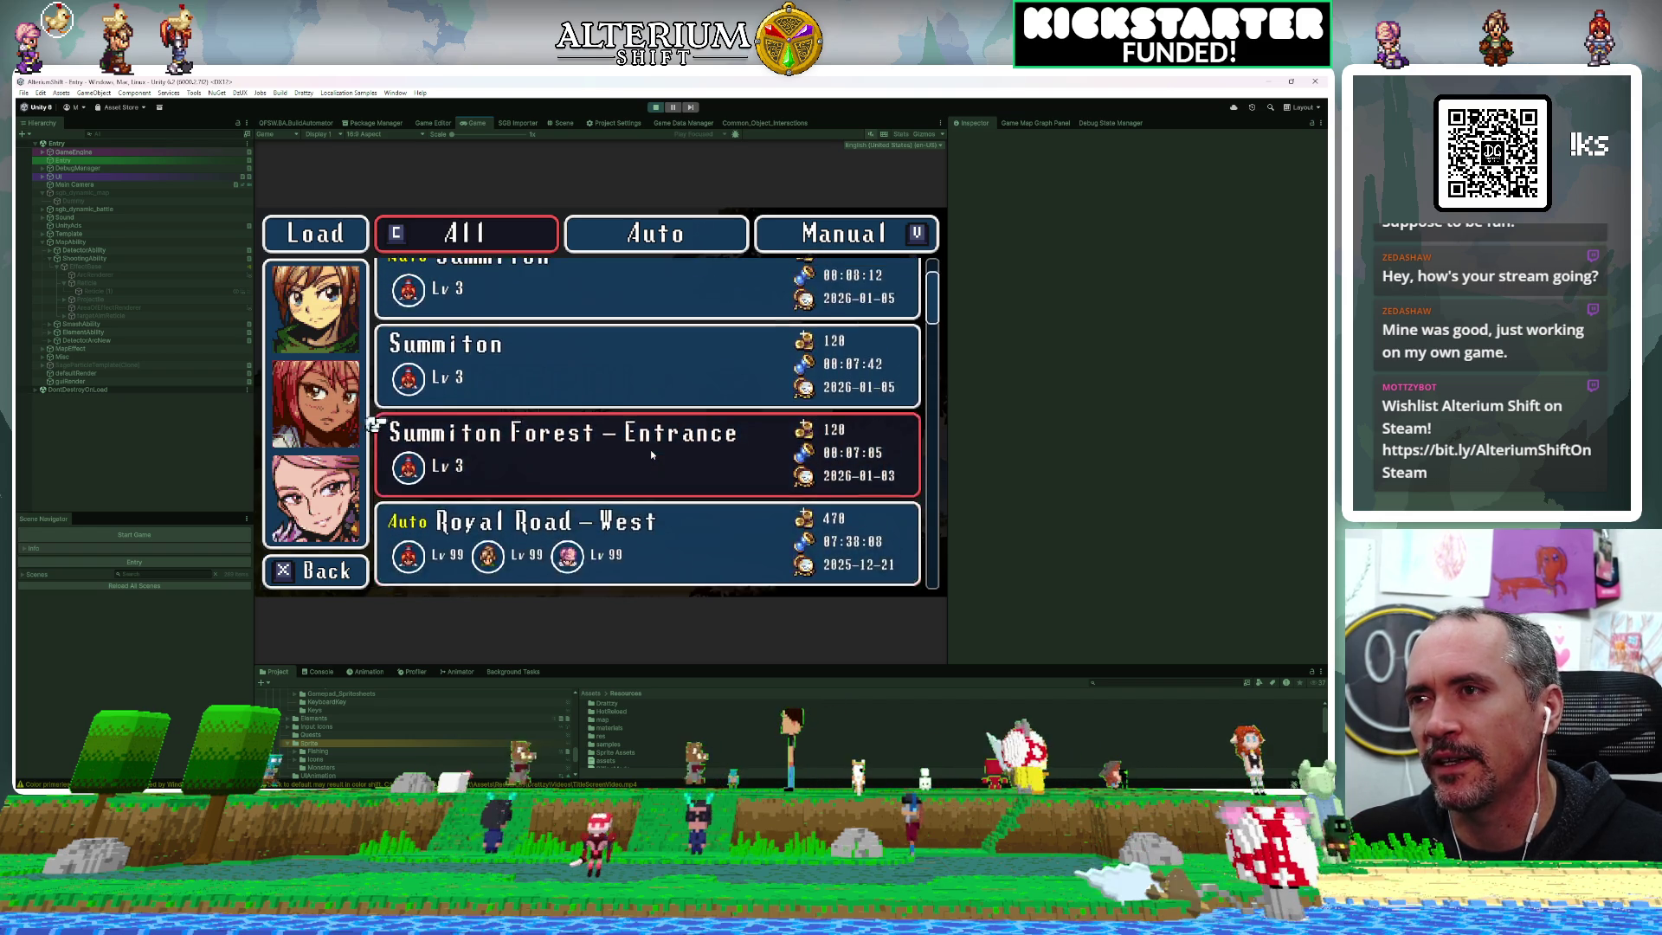
pyautogui.press('Up')
pyautogui.press('Return')
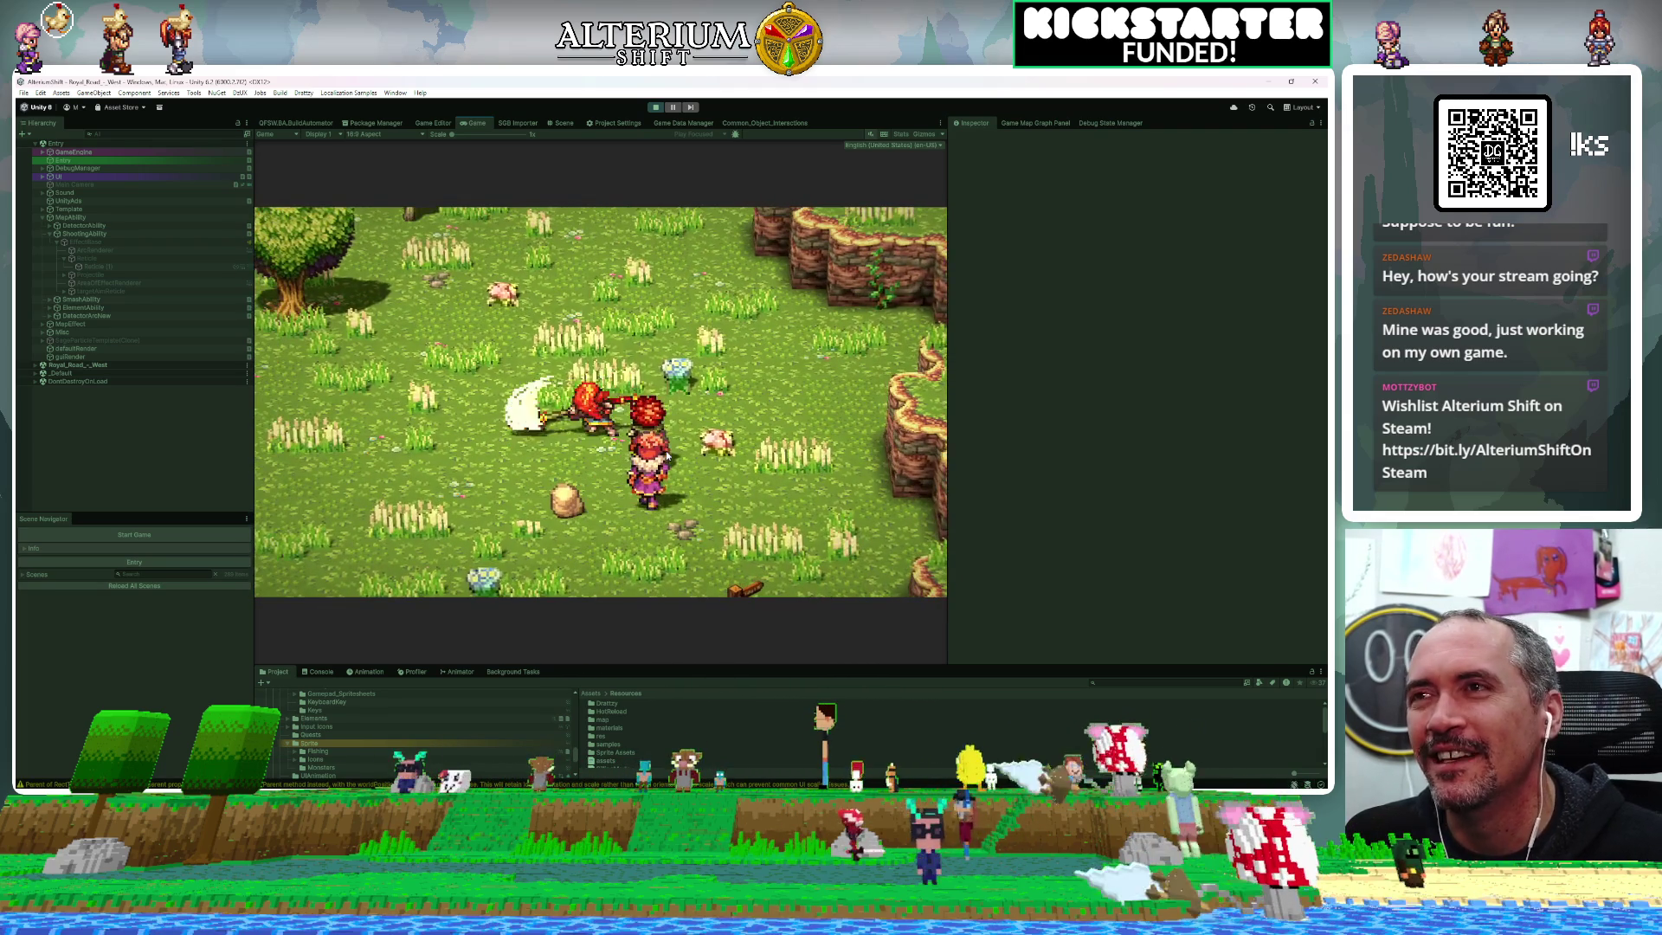
# Bring up the pause menu, then restart play mode to reach the Alterium Shift title screen
pyautogui.press('Escape')
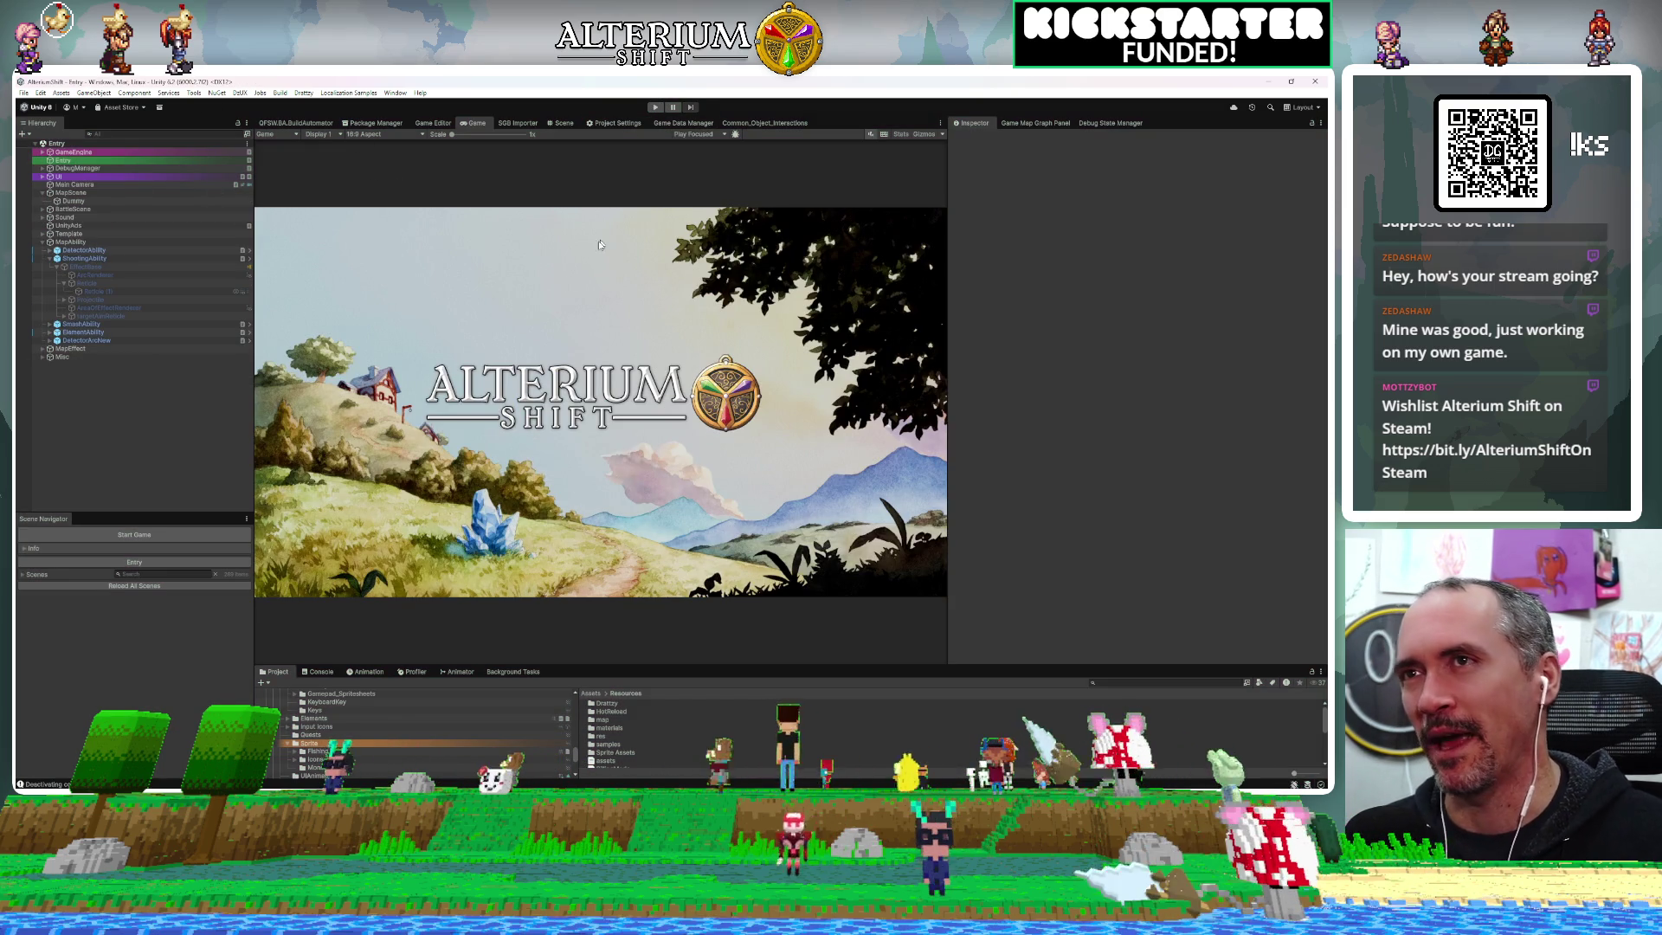
pyautogui.click(657, 111)
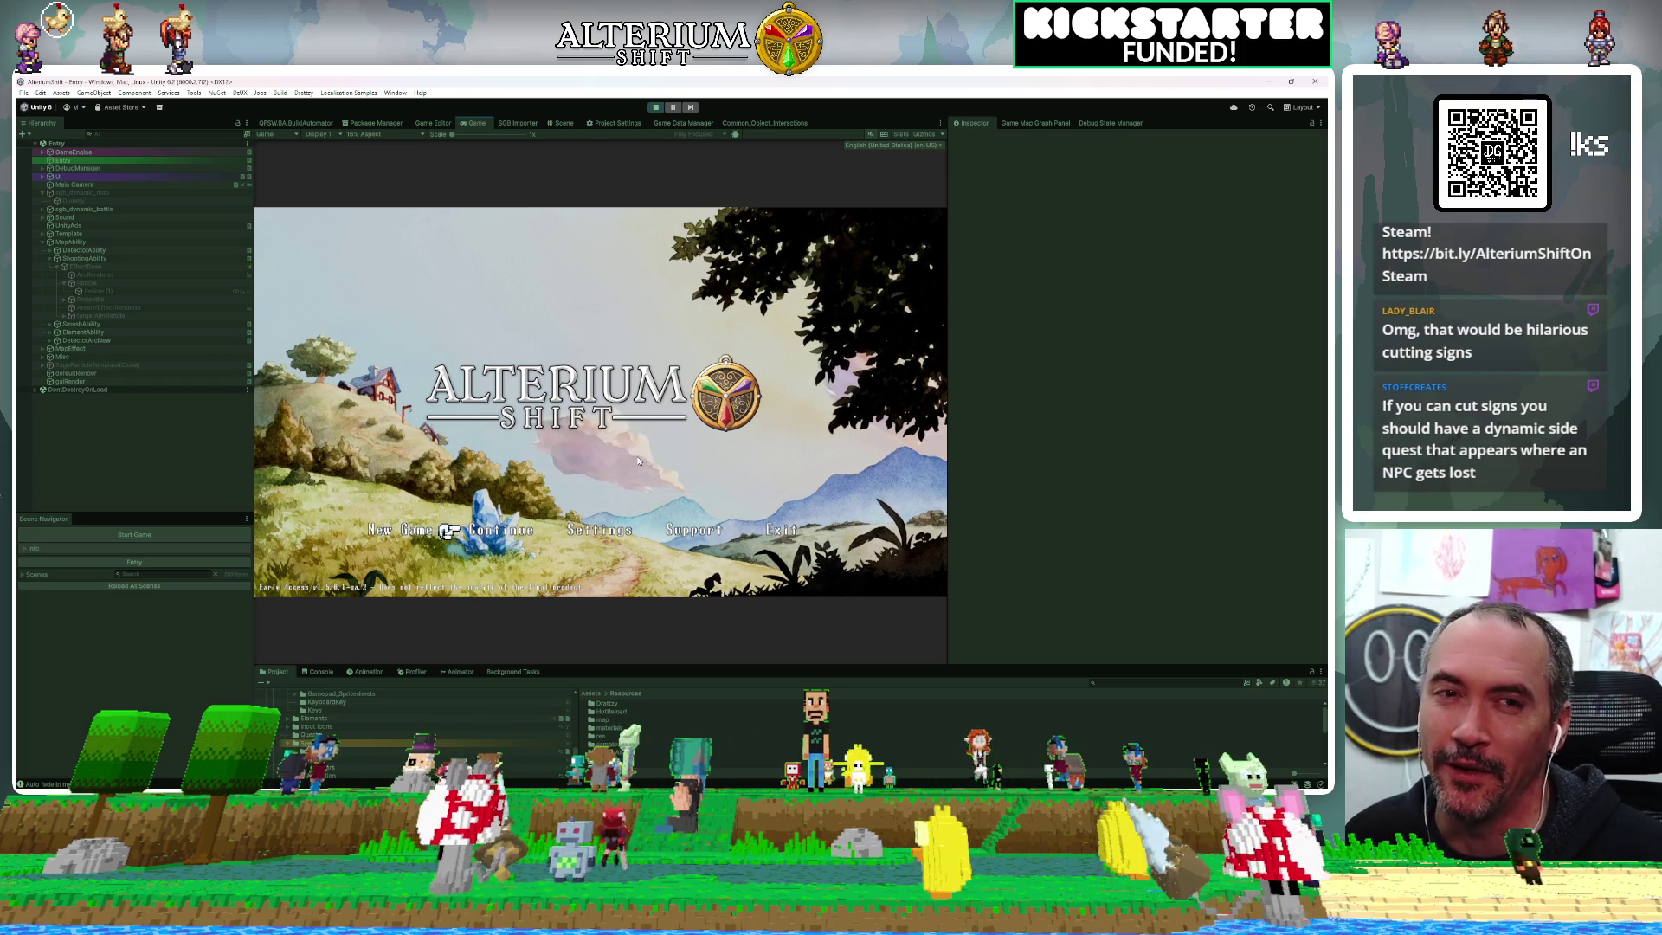
# Continue into the Royal Road – West save, test the fire spell, then stop play mode
pyautogui.press('Return')
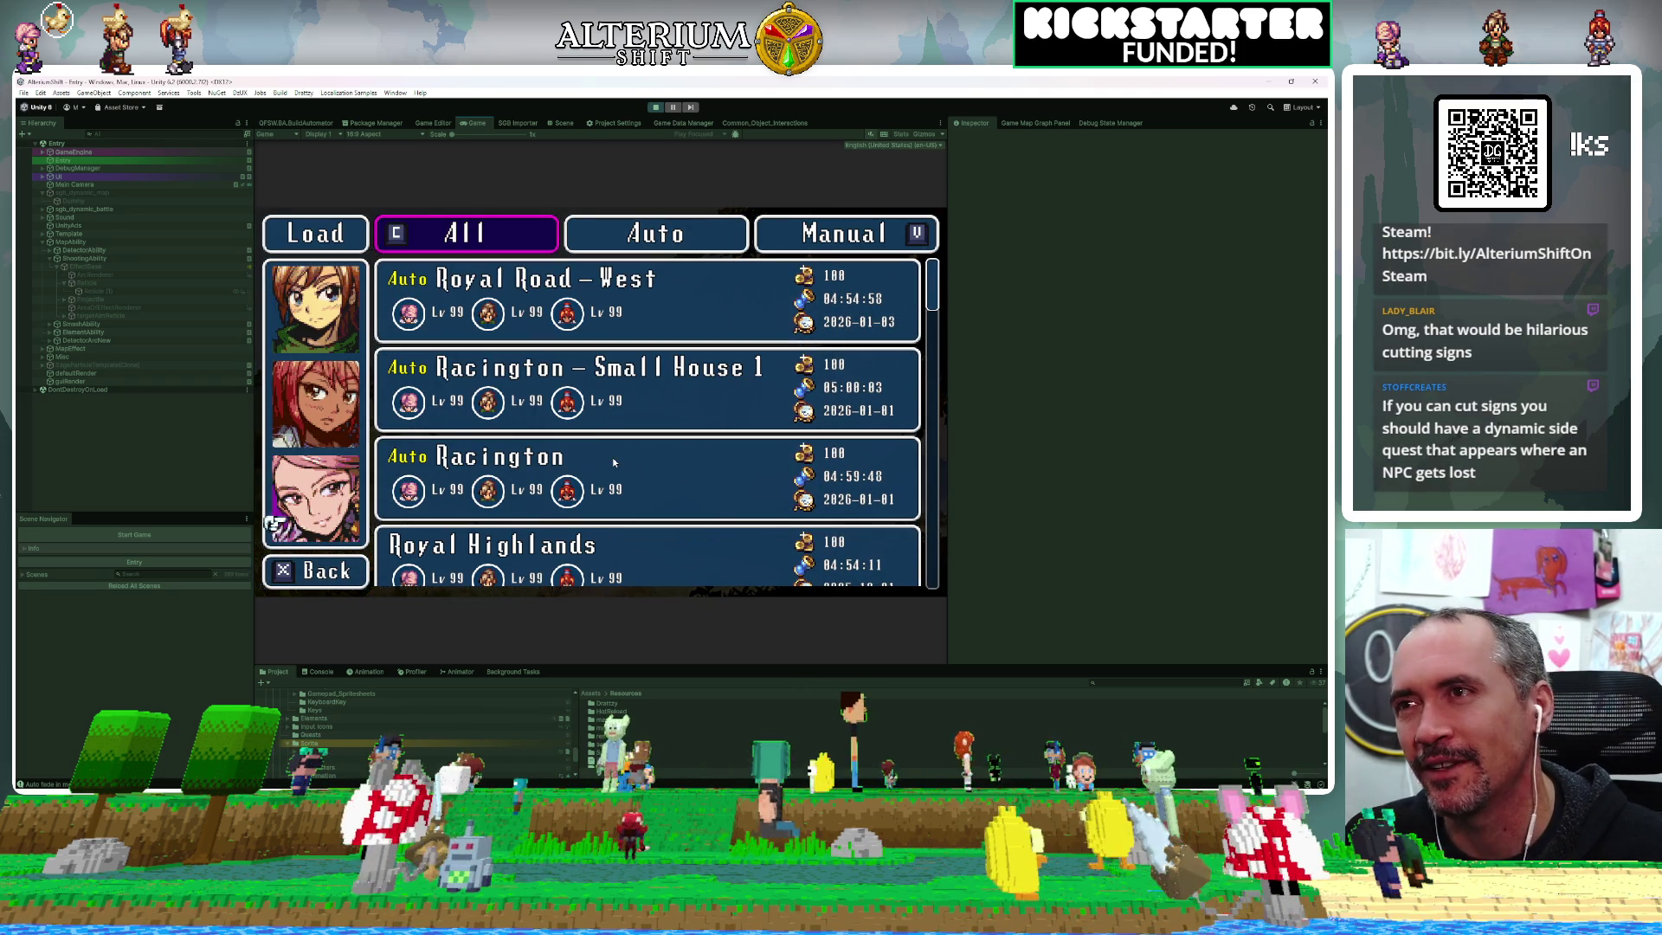
pyautogui.press('Return')
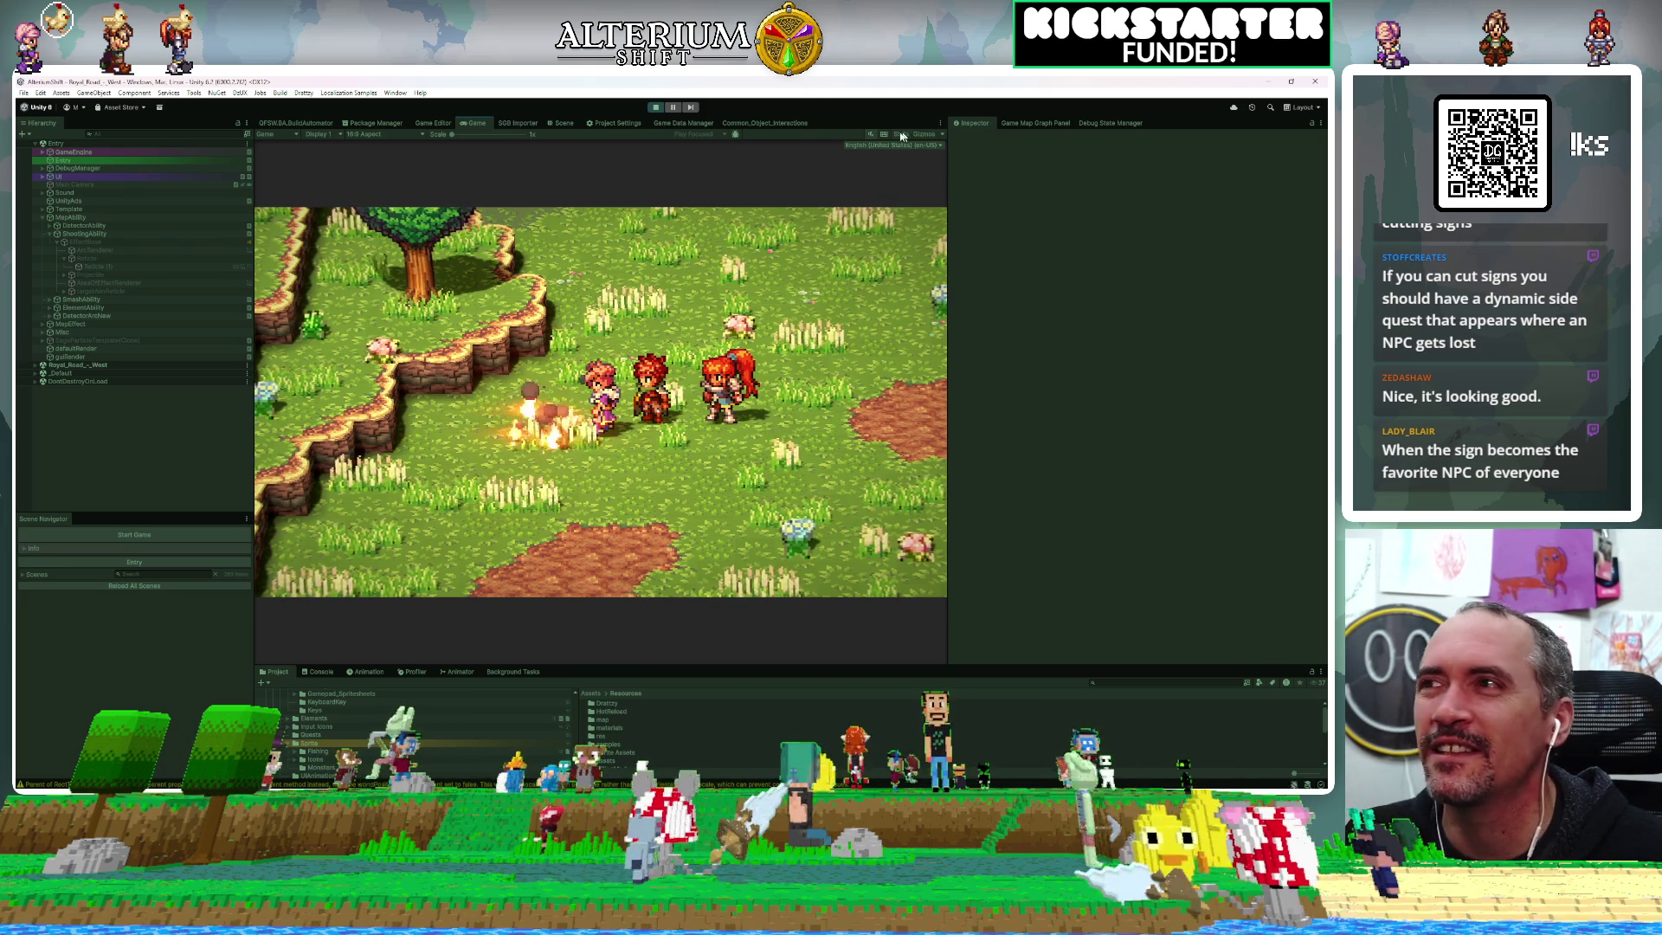
pyautogui.click(657, 107)
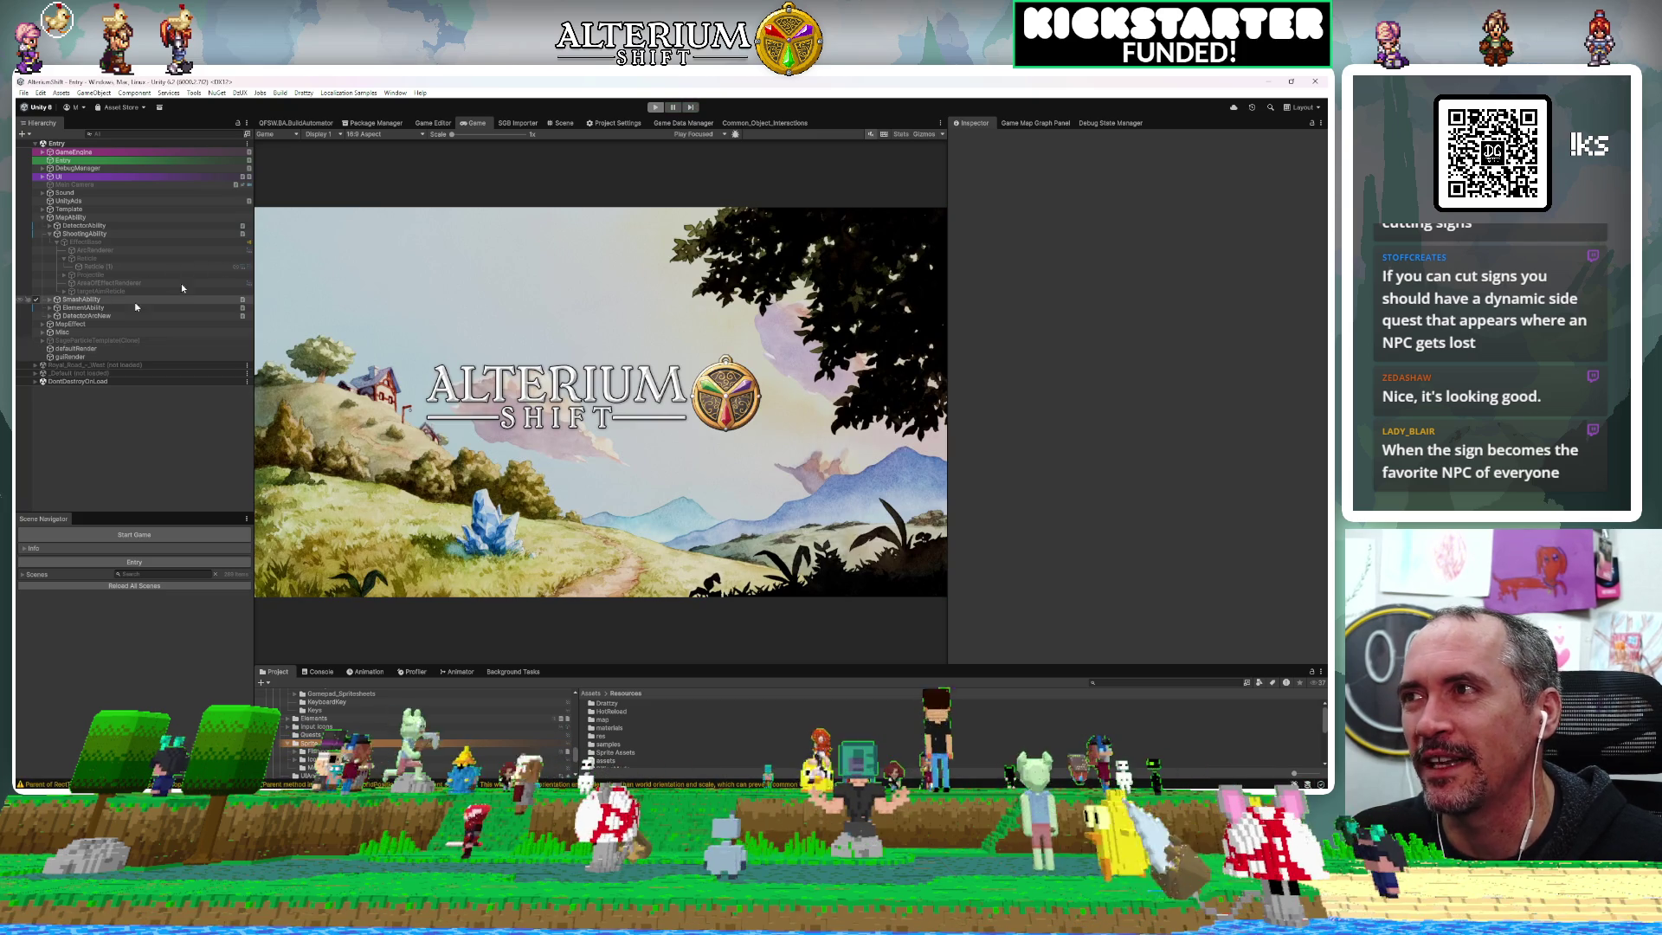
# Toggle play mode on and off, then select ElementAbility in the Hierarchy to inspect it
pyautogui.hotkey('ctrl', 'p')
pyautogui.click(105, 307)
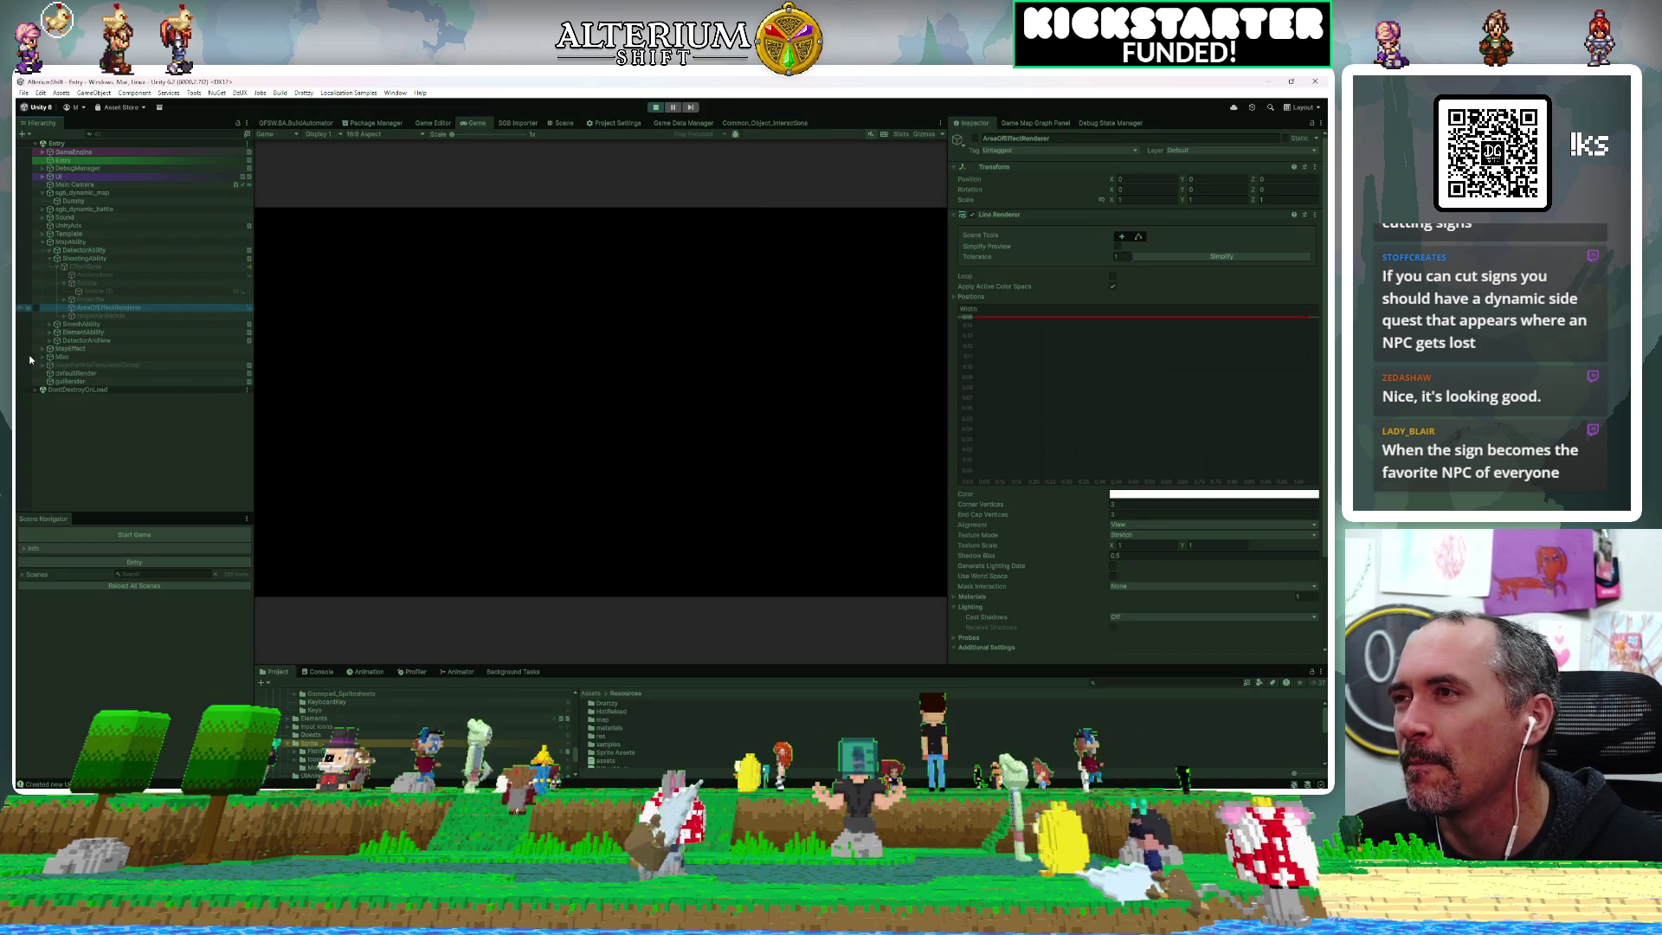
pyautogui.hotkey('ctrl', 'p')
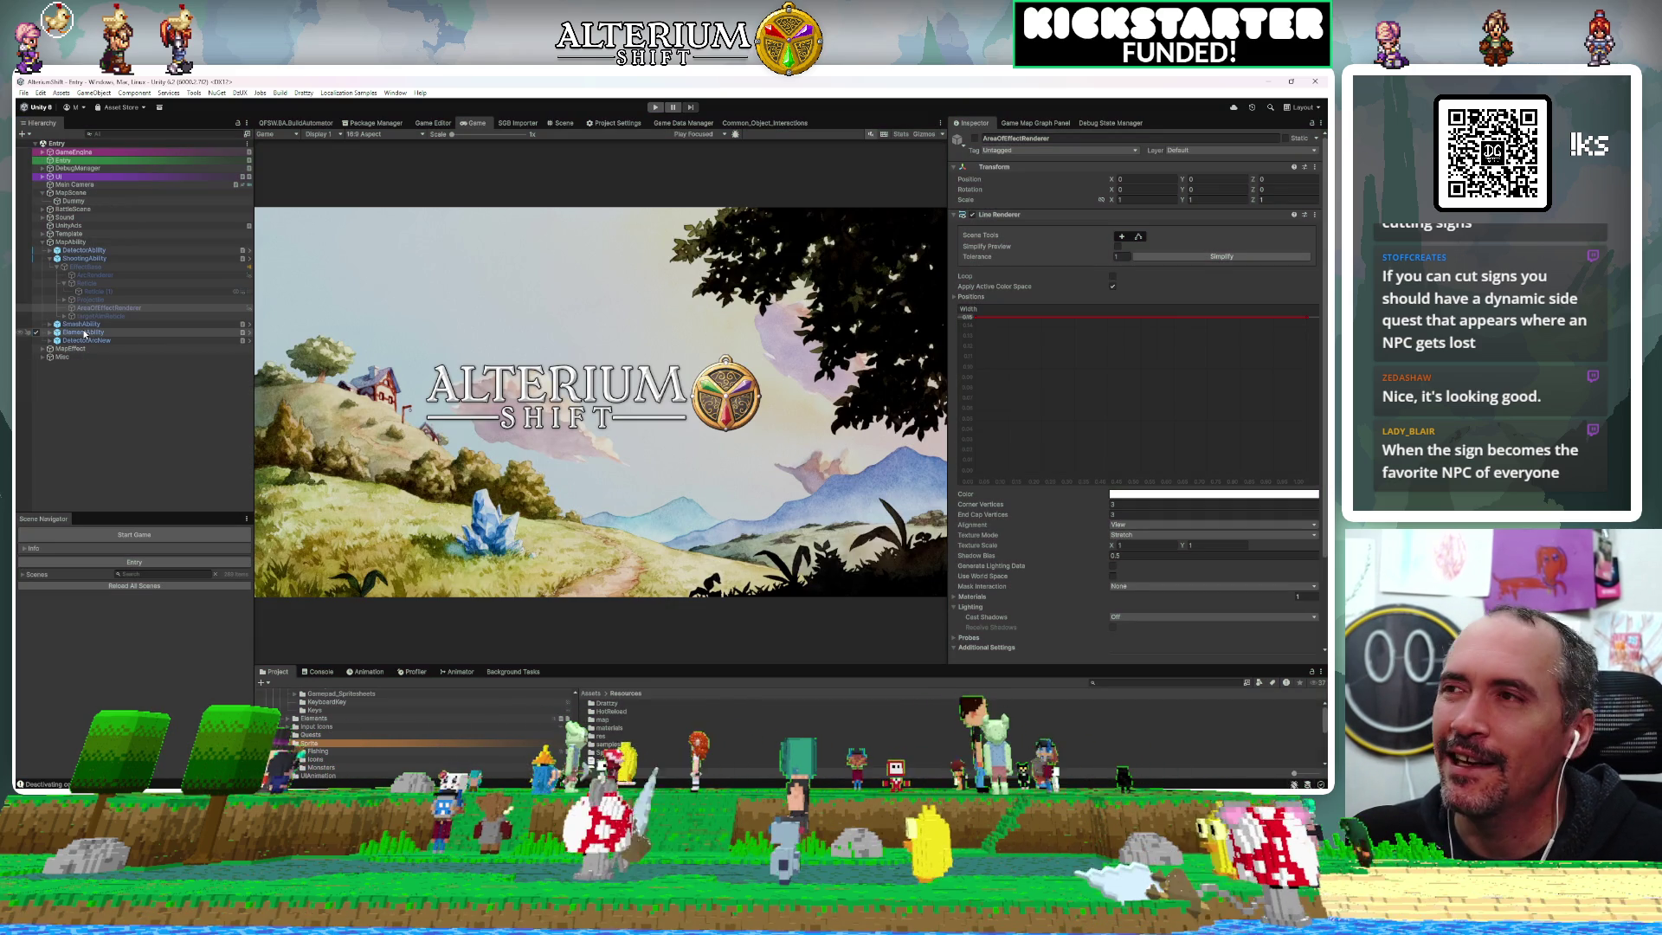
pyautogui.click(83, 332)
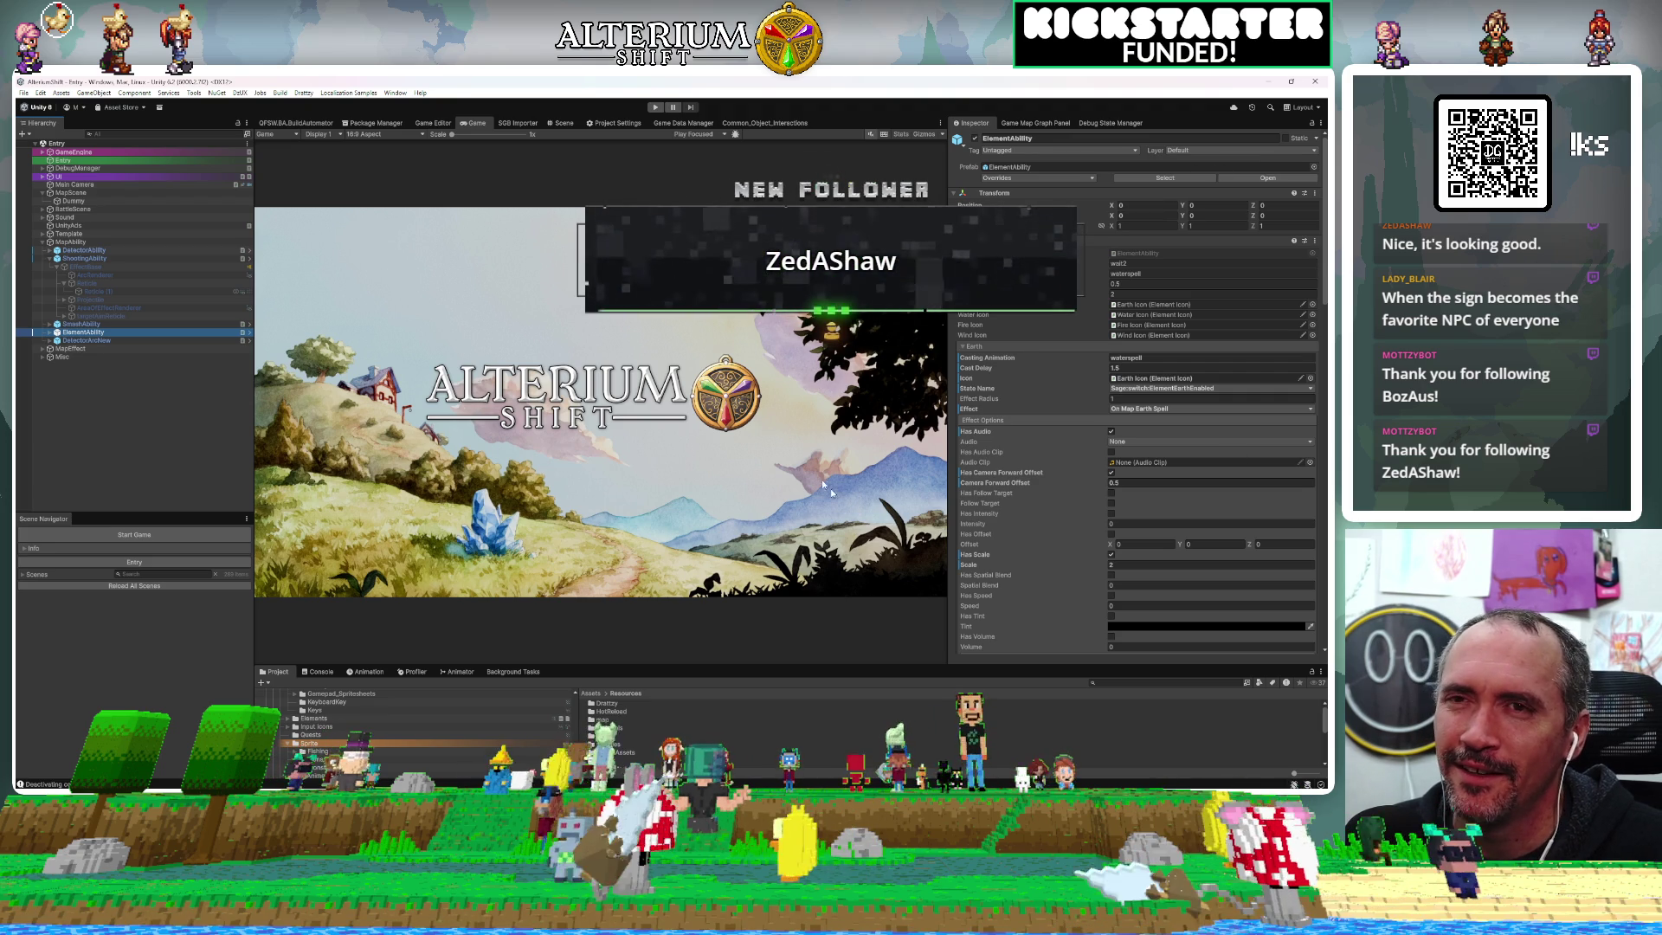
# Widen the Inspector and set the Earth section's Trigger Type to Earth Crush
pyautogui.click(946, 391)
pyautogui.moveTo(947, 391); pyautogui.dragTo(867, 394)
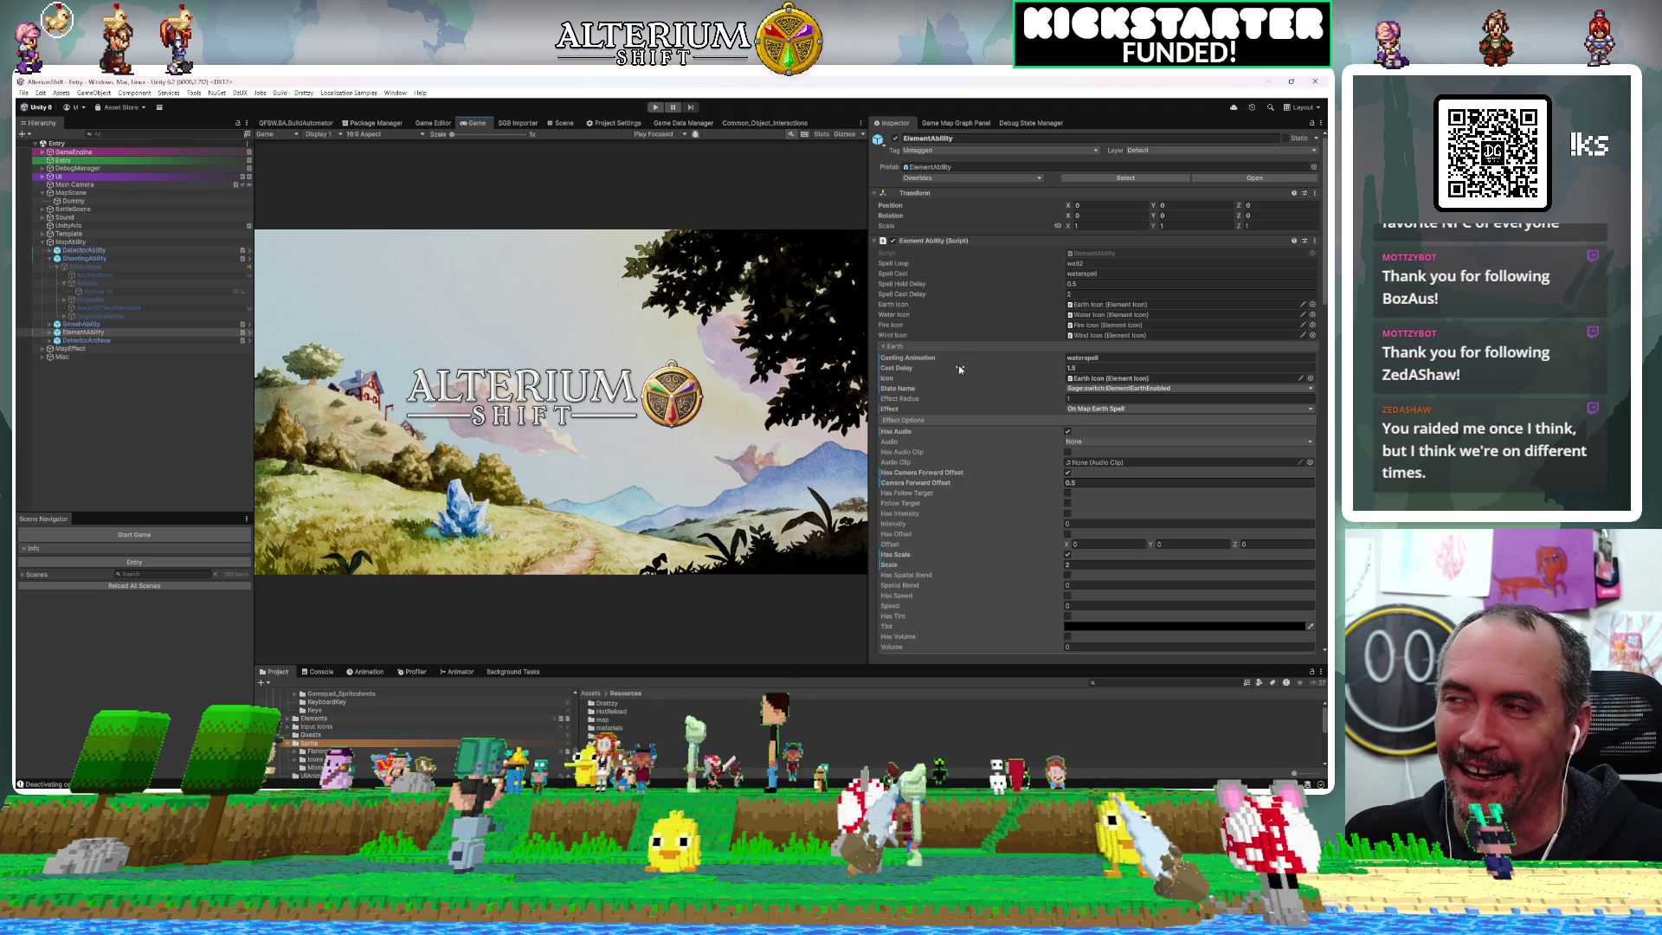
pyautogui.scroll(-1, 959, 368)
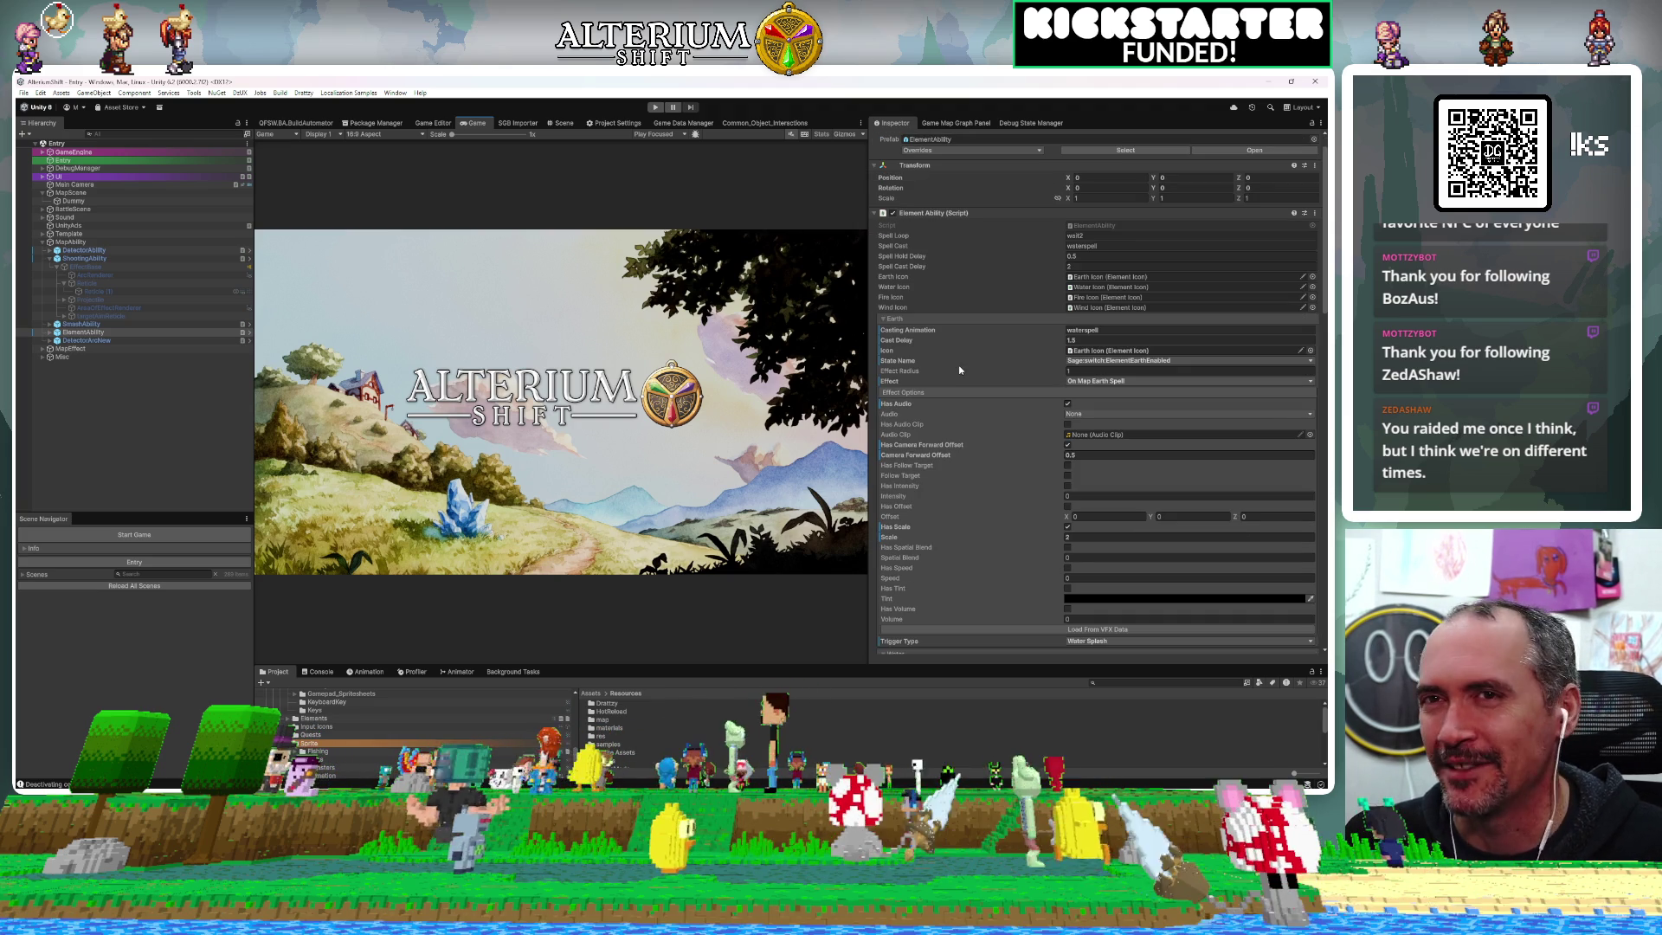
pyautogui.scroll(-3, 934, 331)
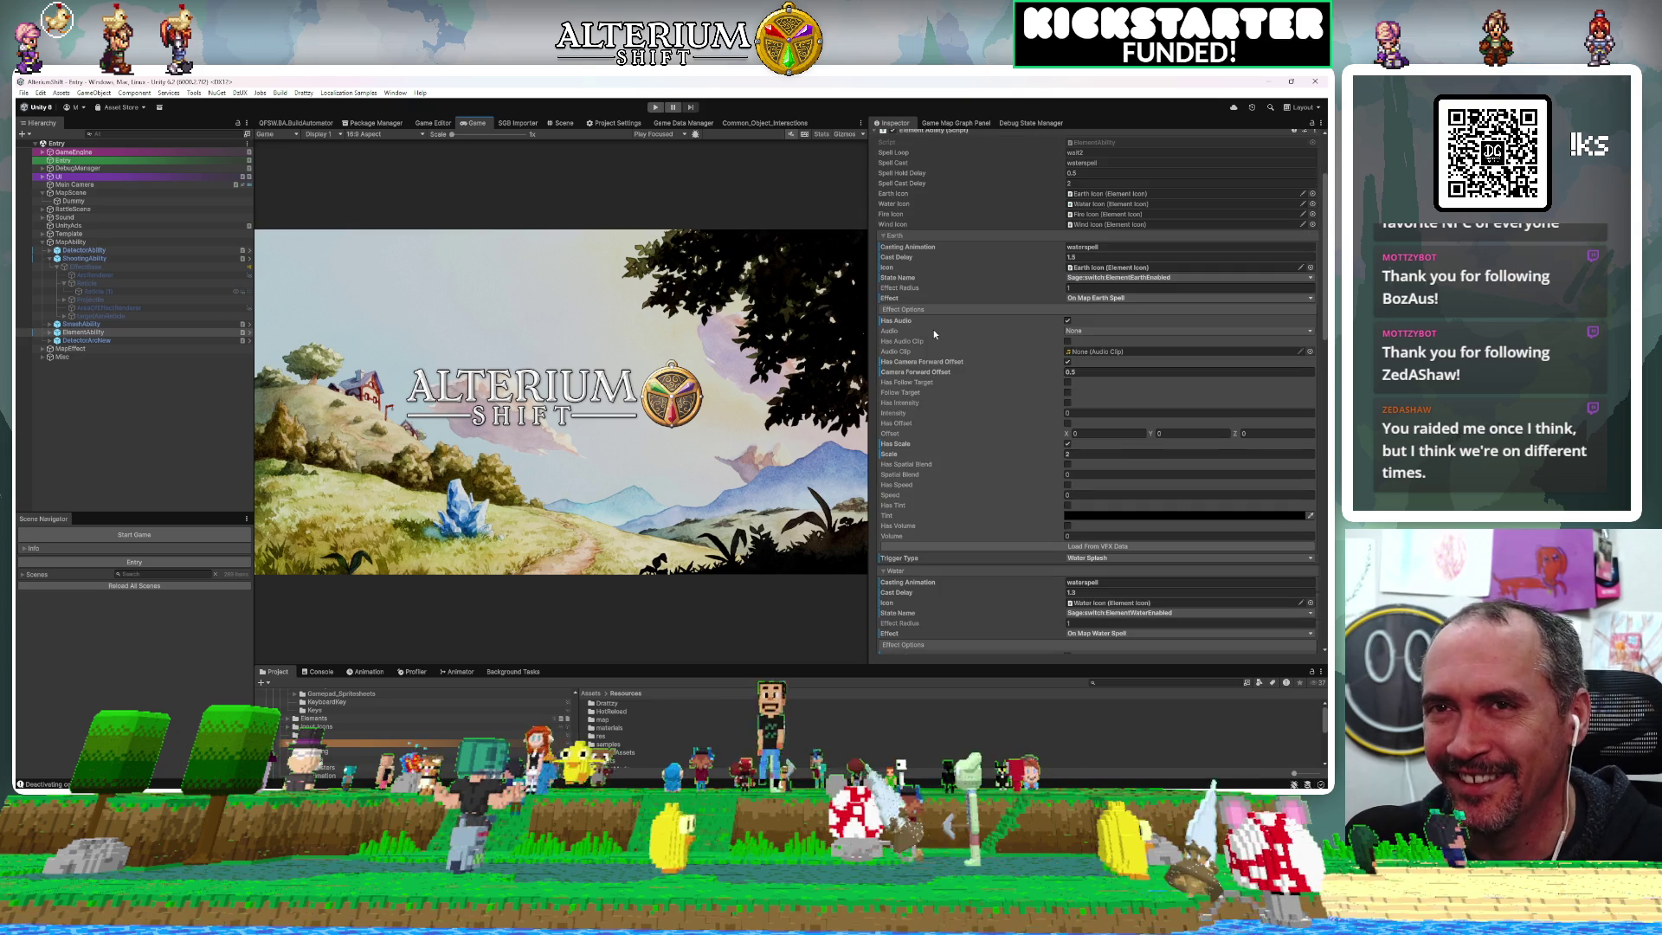
pyautogui.scroll(-1, 933, 334)
pyautogui.scroll(1, 933, 334)
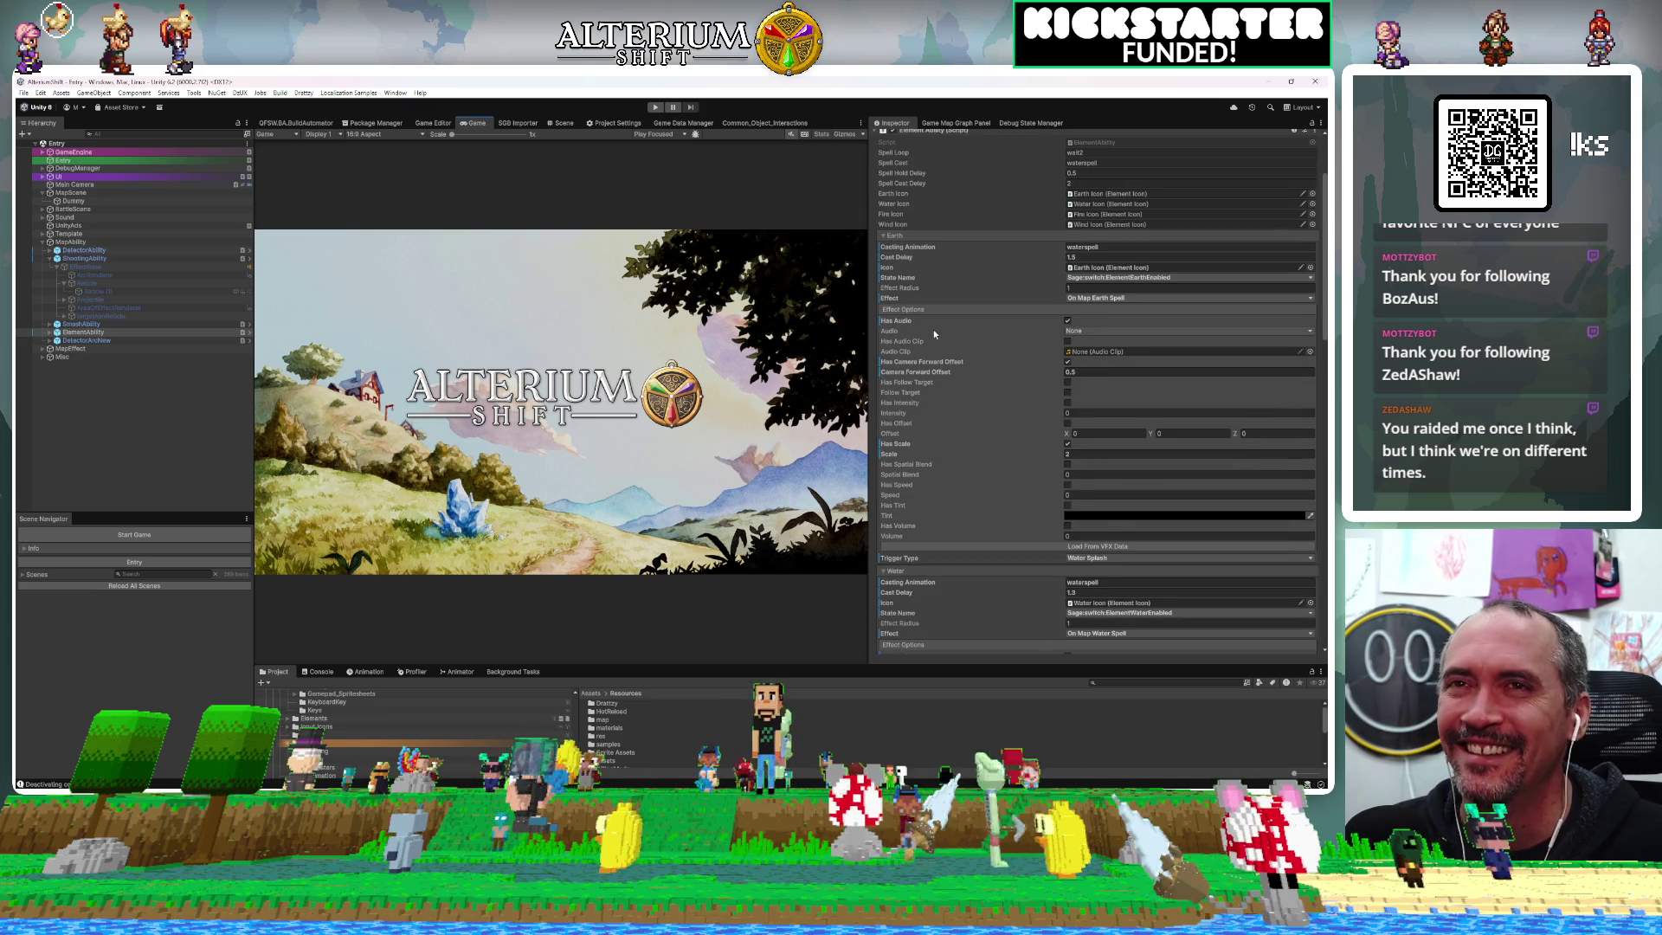
pyautogui.scroll(-2, 925, 295)
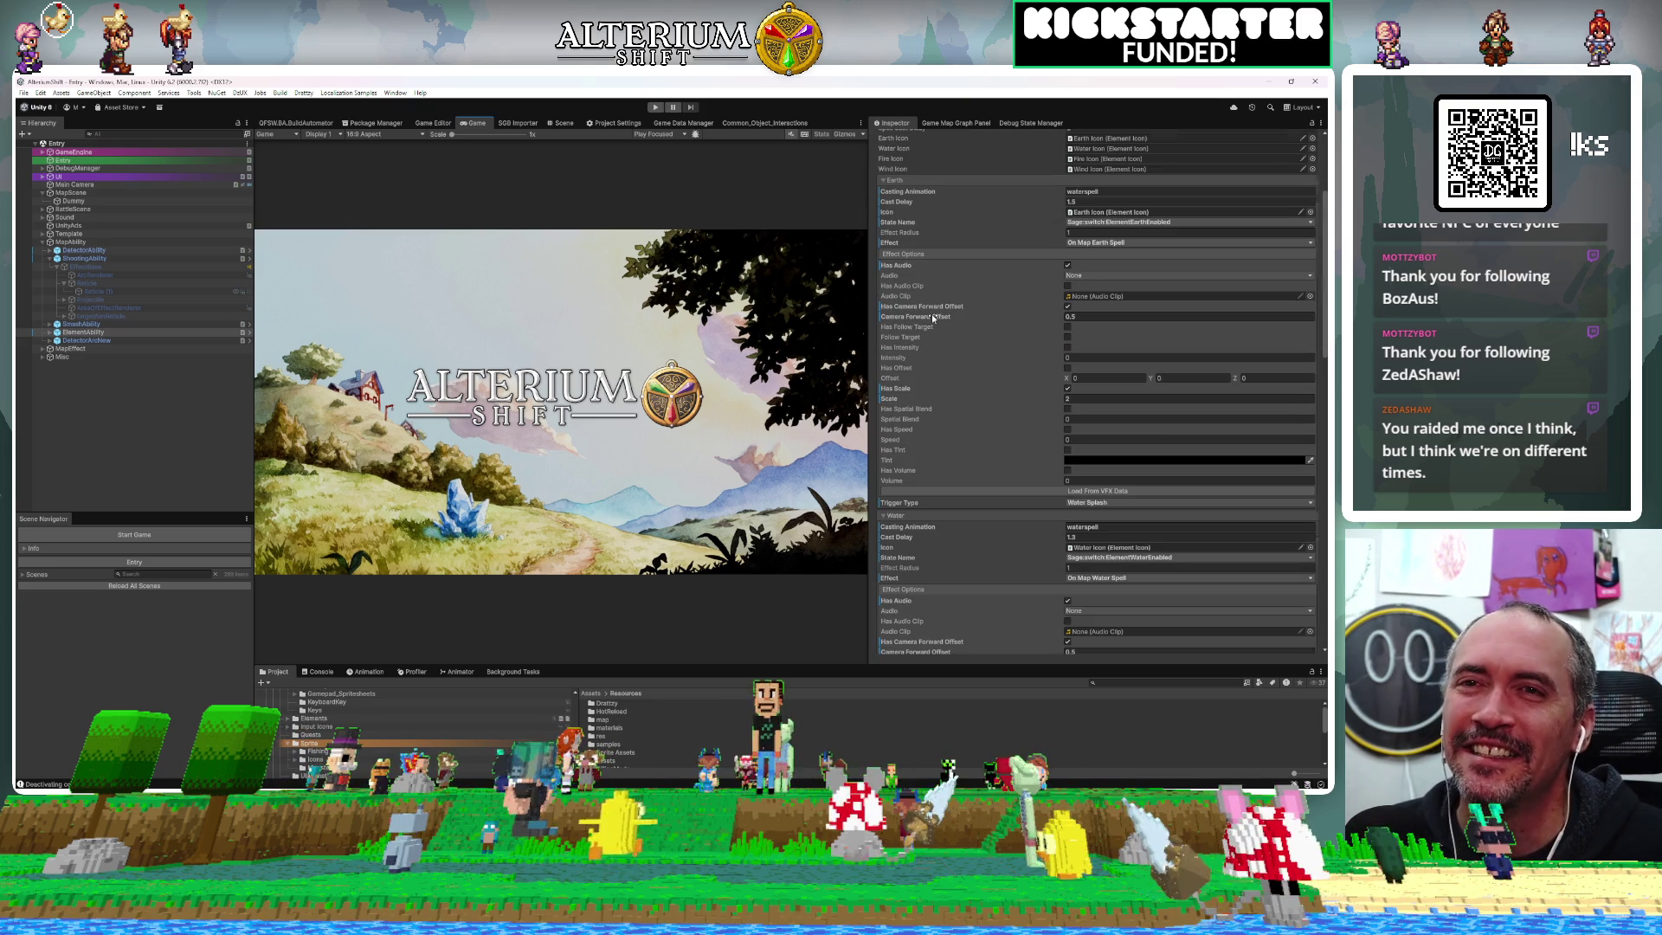
pyautogui.click(1093, 503)
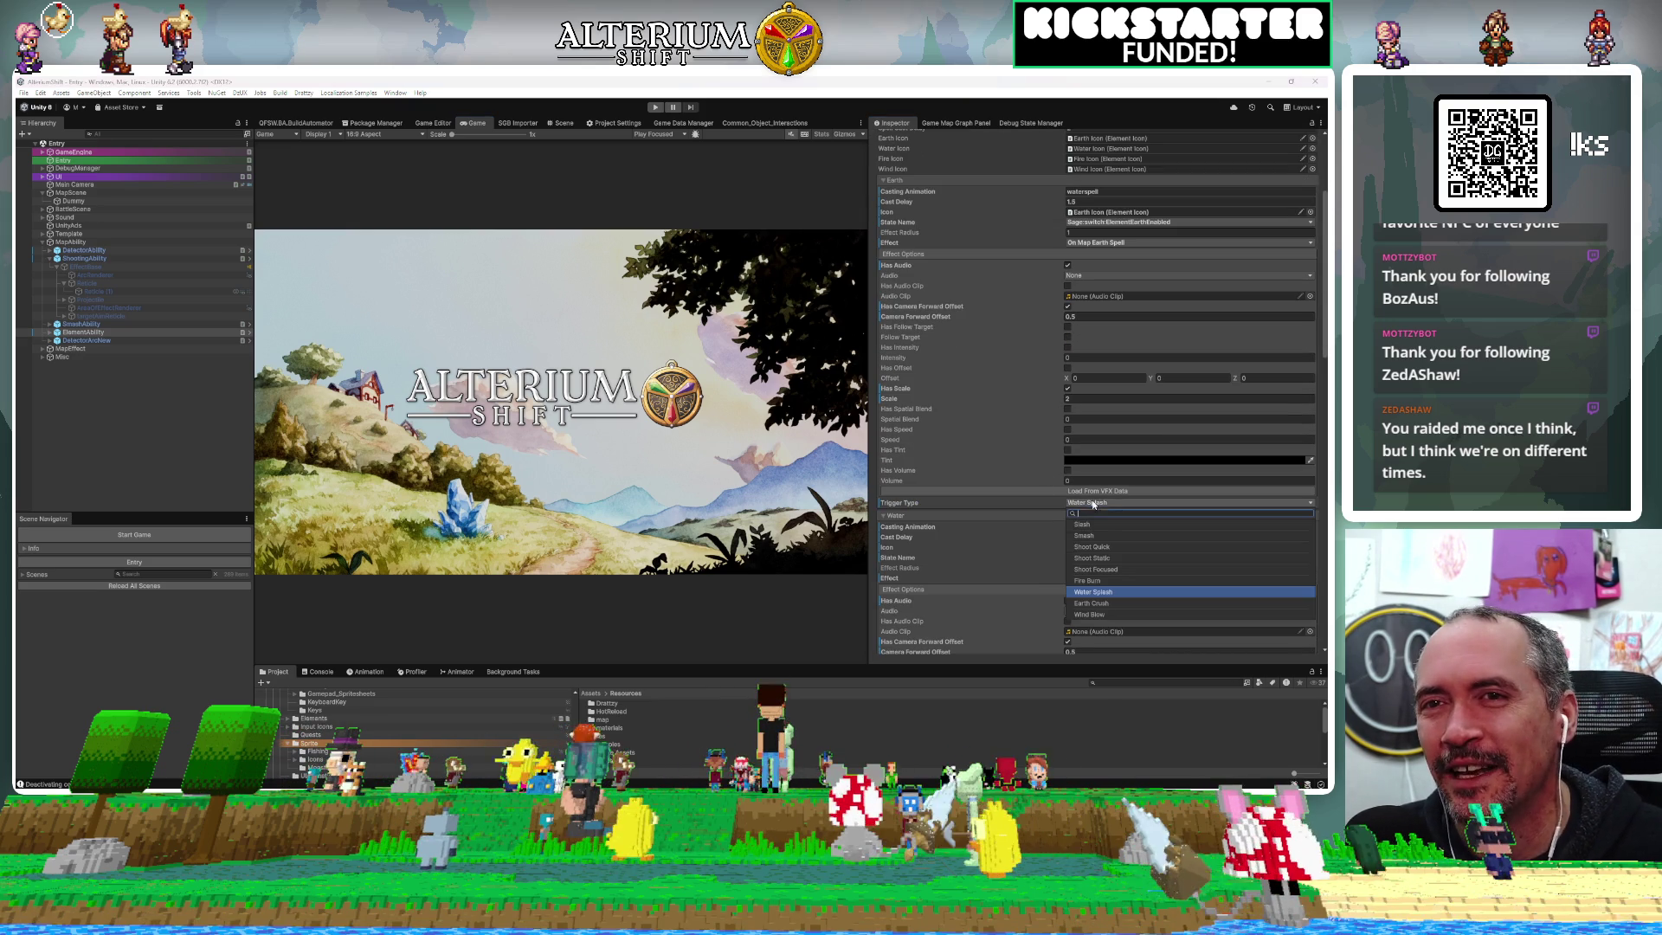
pyautogui.click(1097, 603)
# Set the Water trigger type to Water Splash and the Fire trigger type to Fire Burn
pyautogui.scroll(-8, 1065, 554)
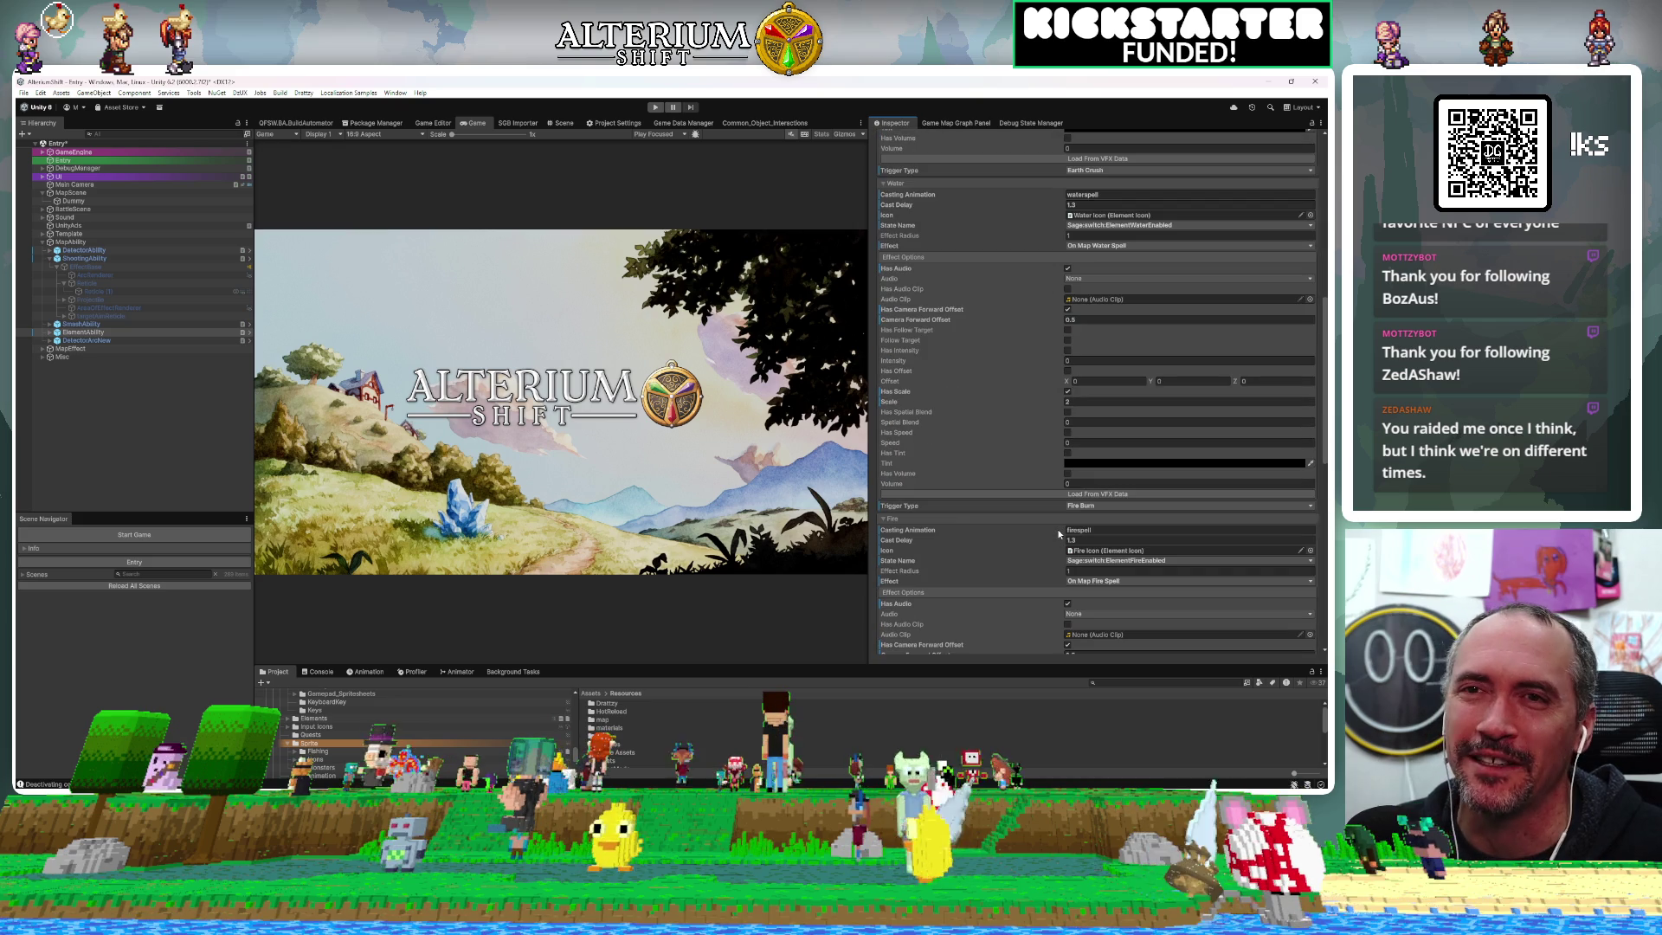
pyautogui.click(1083, 506)
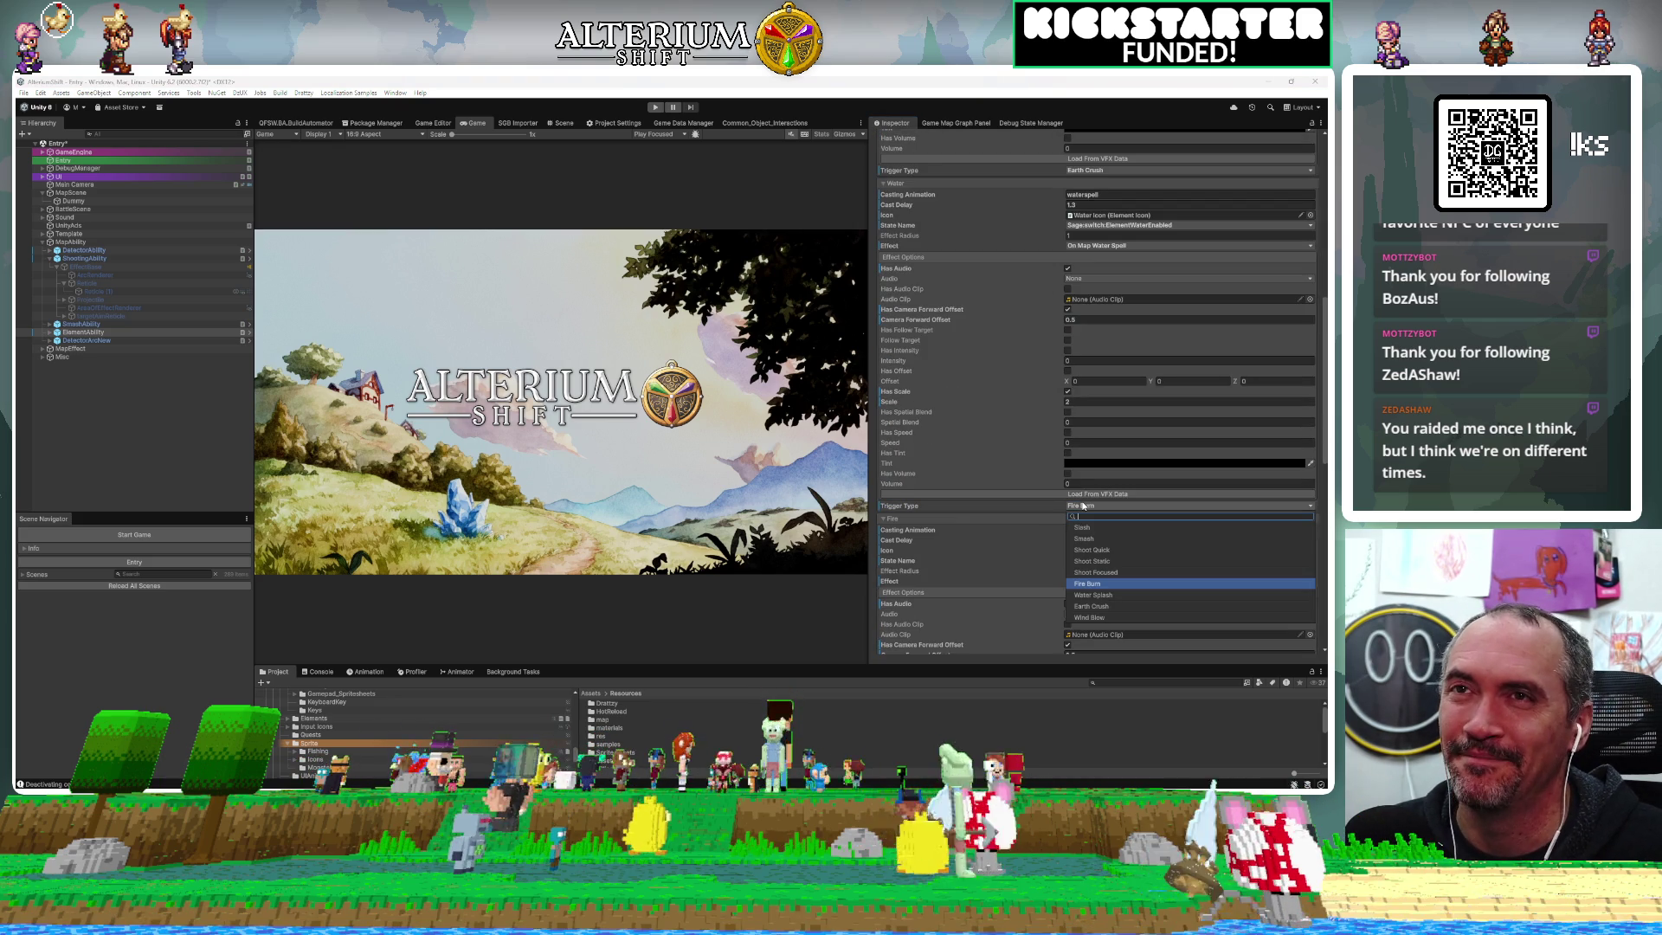
pyautogui.click(1101, 596)
pyautogui.click(1101, 596)
pyautogui.scroll(-7, 1036, 500)
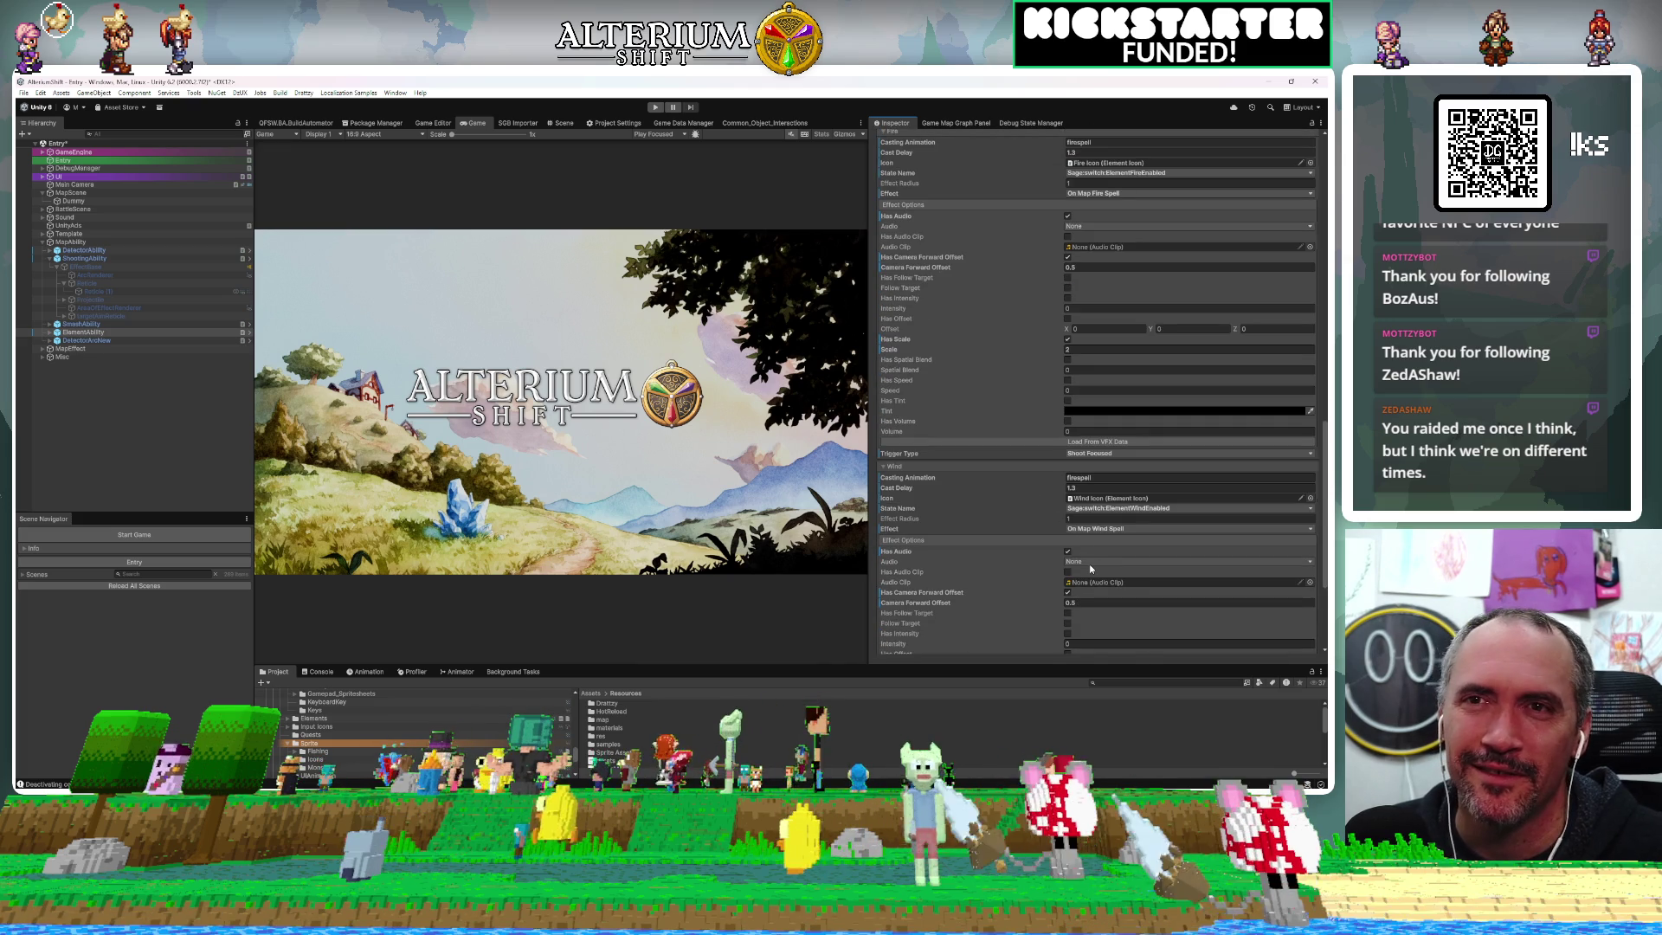
pyautogui.click(1093, 455)
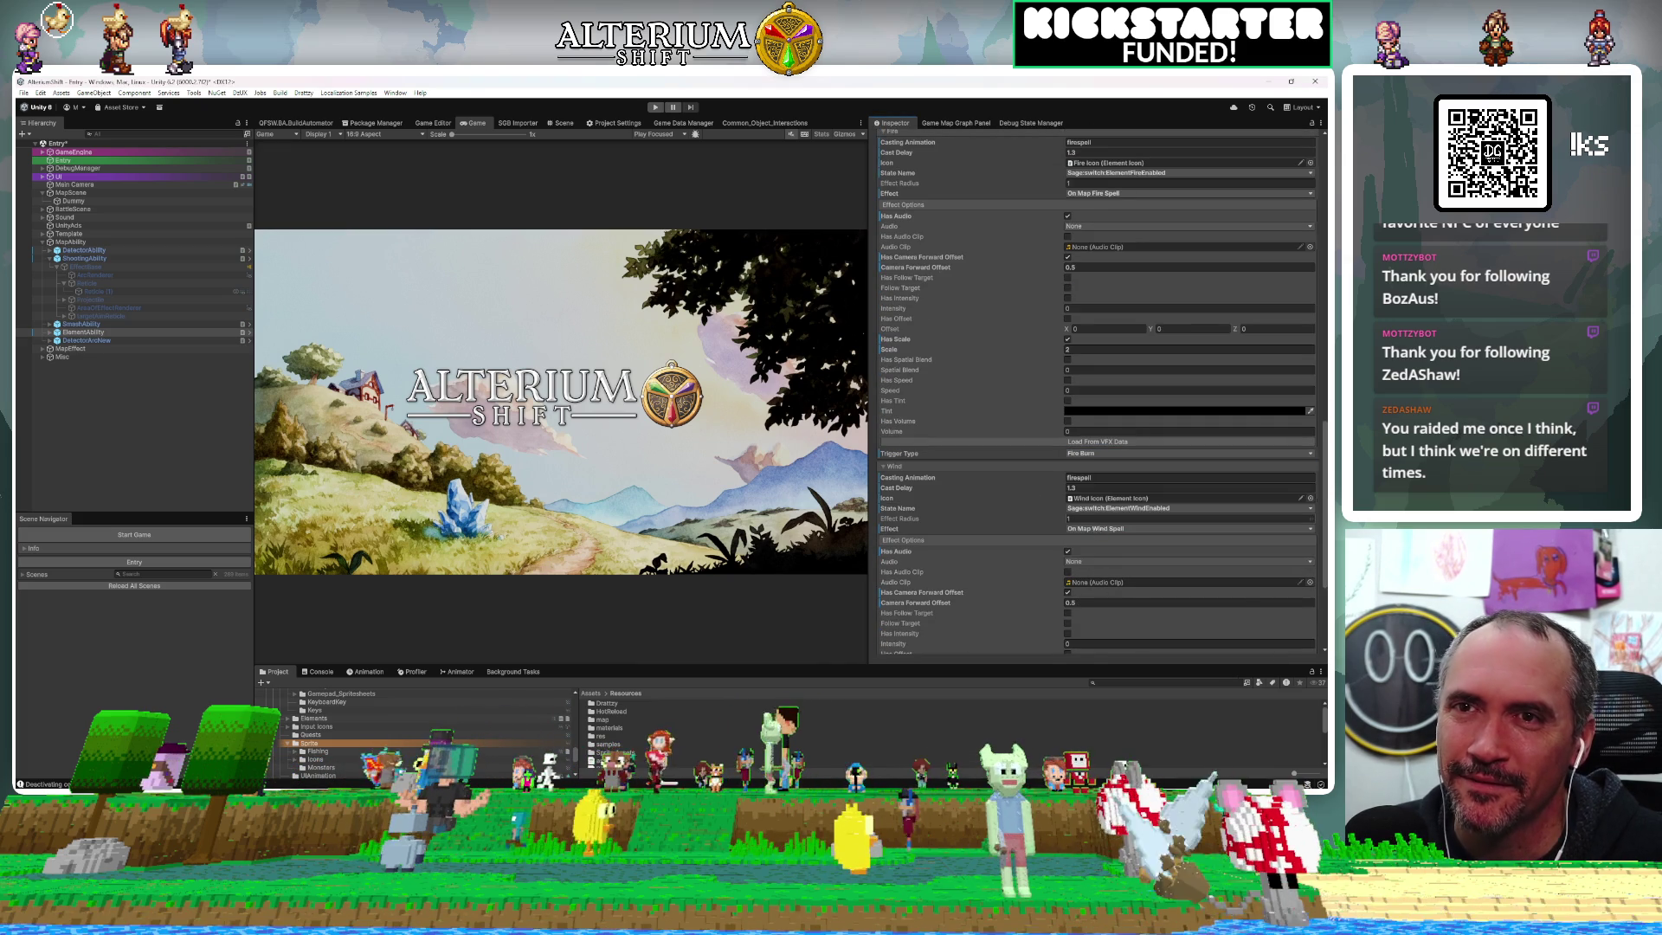
pyautogui.click(1087, 530)
# Set the Wind trigger type to Wind Blow and start play mode to test
pyautogui.scroll(-2, 1087, 531)
pyautogui.scroll(-2, 1099, 389)
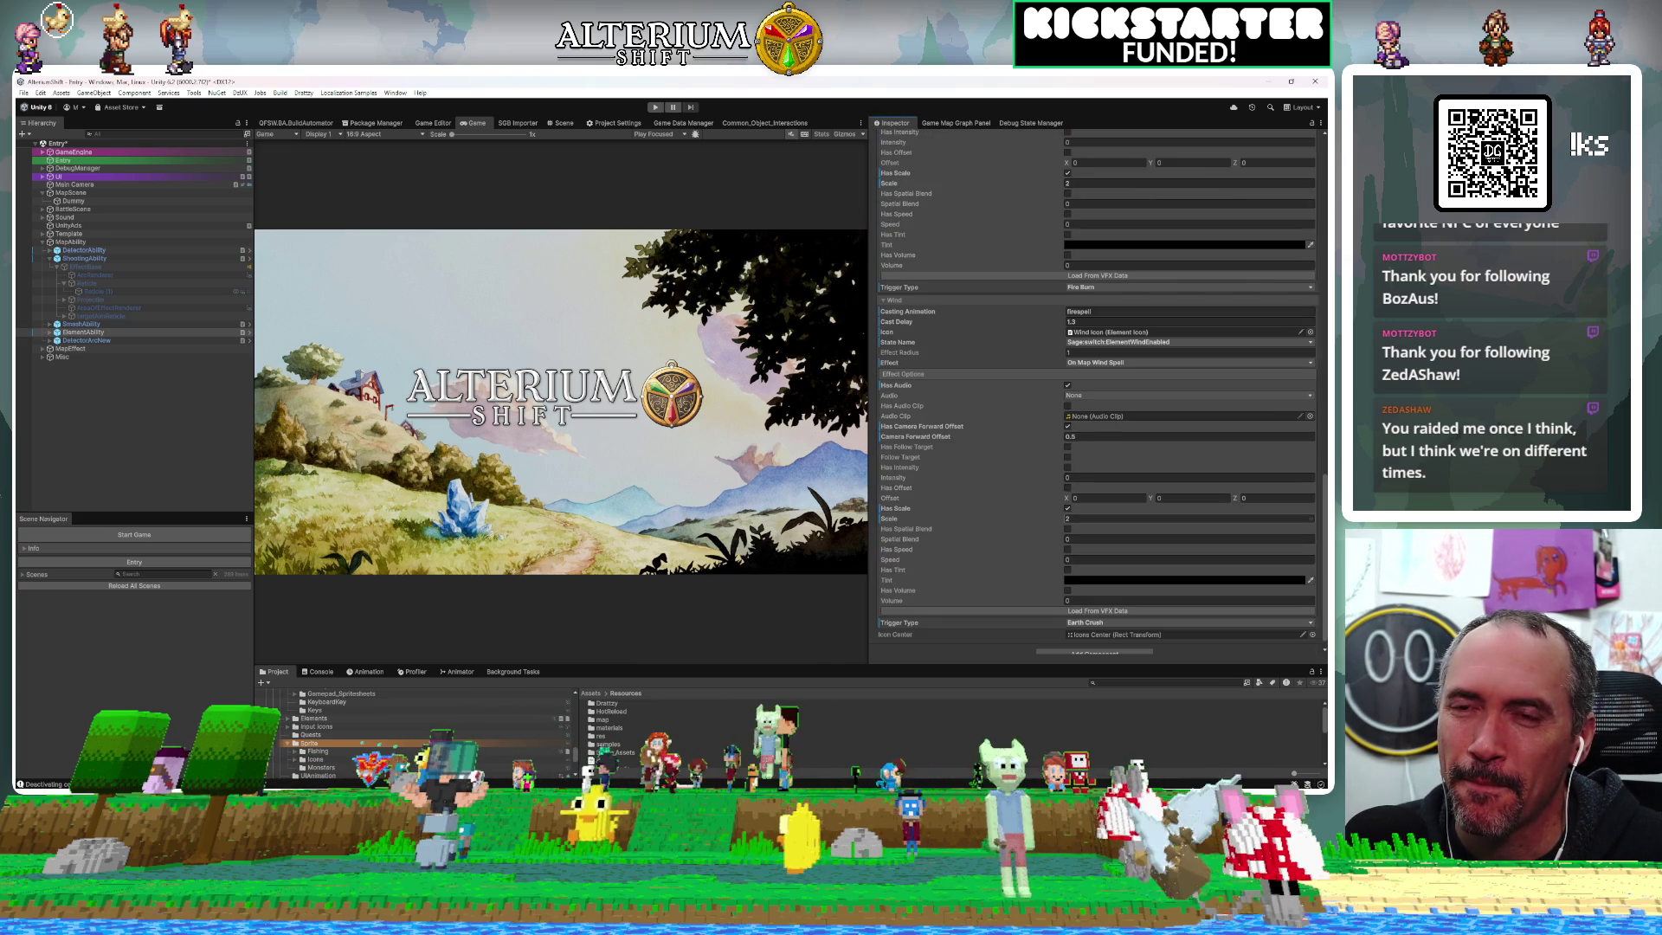
pyautogui.click(1101, 622)
pyautogui.click(1114, 732)
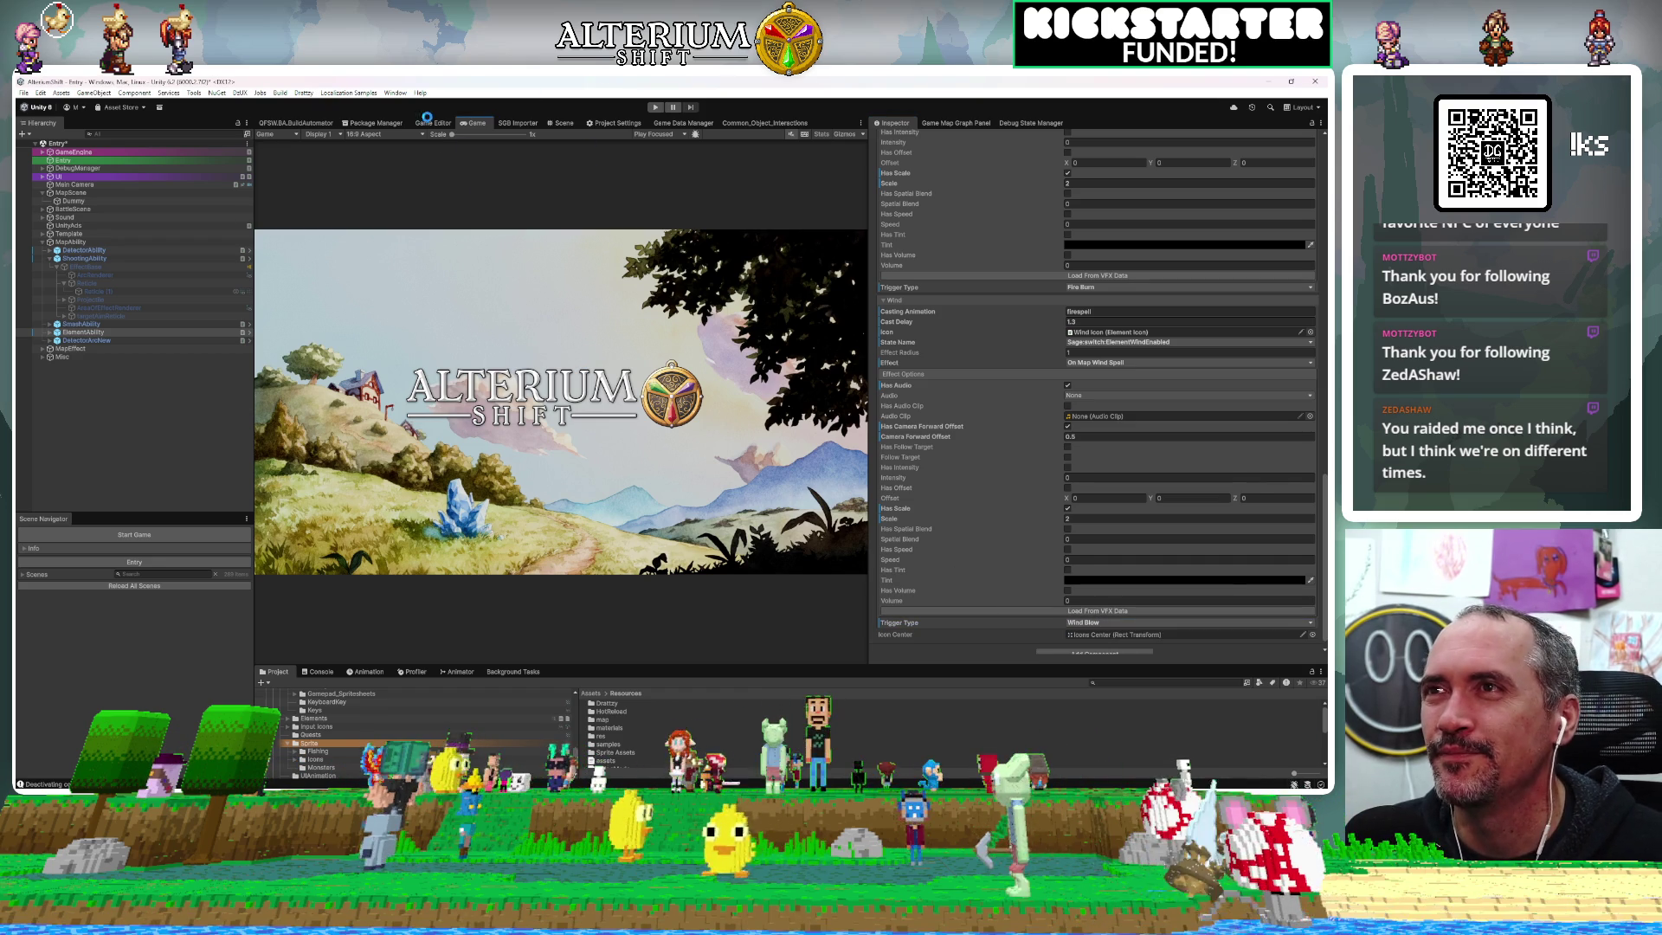
pyautogui.click(649, 108)
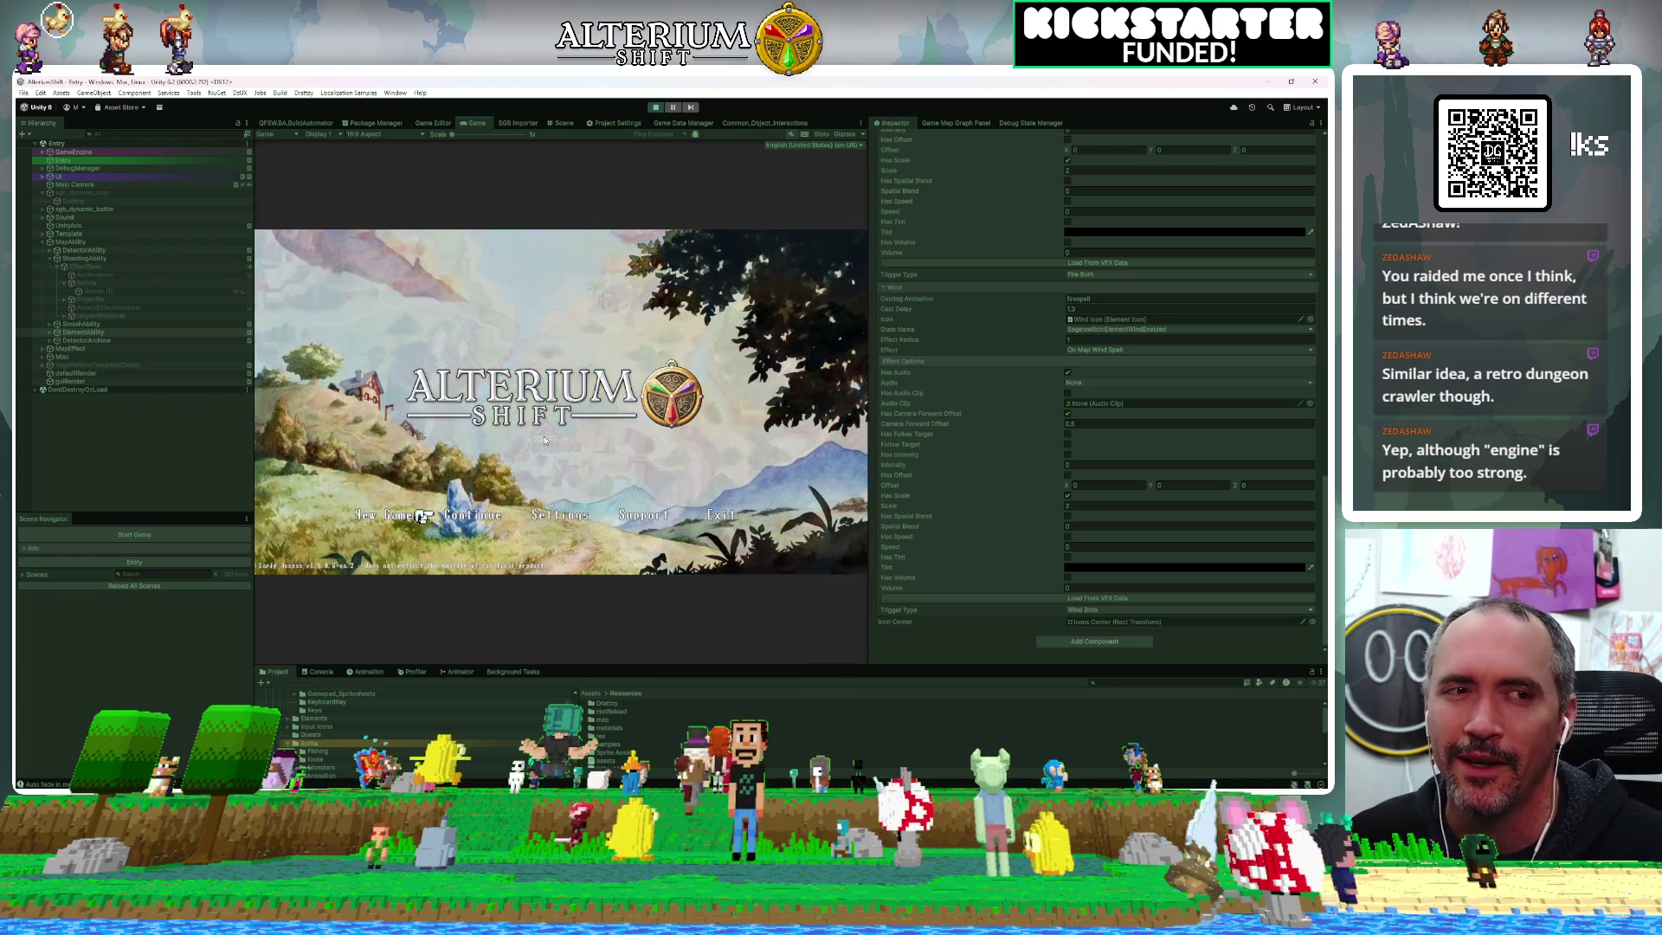
# Once the title menu appears, choose Continue to show the save-slot list
pyautogui.press('z')
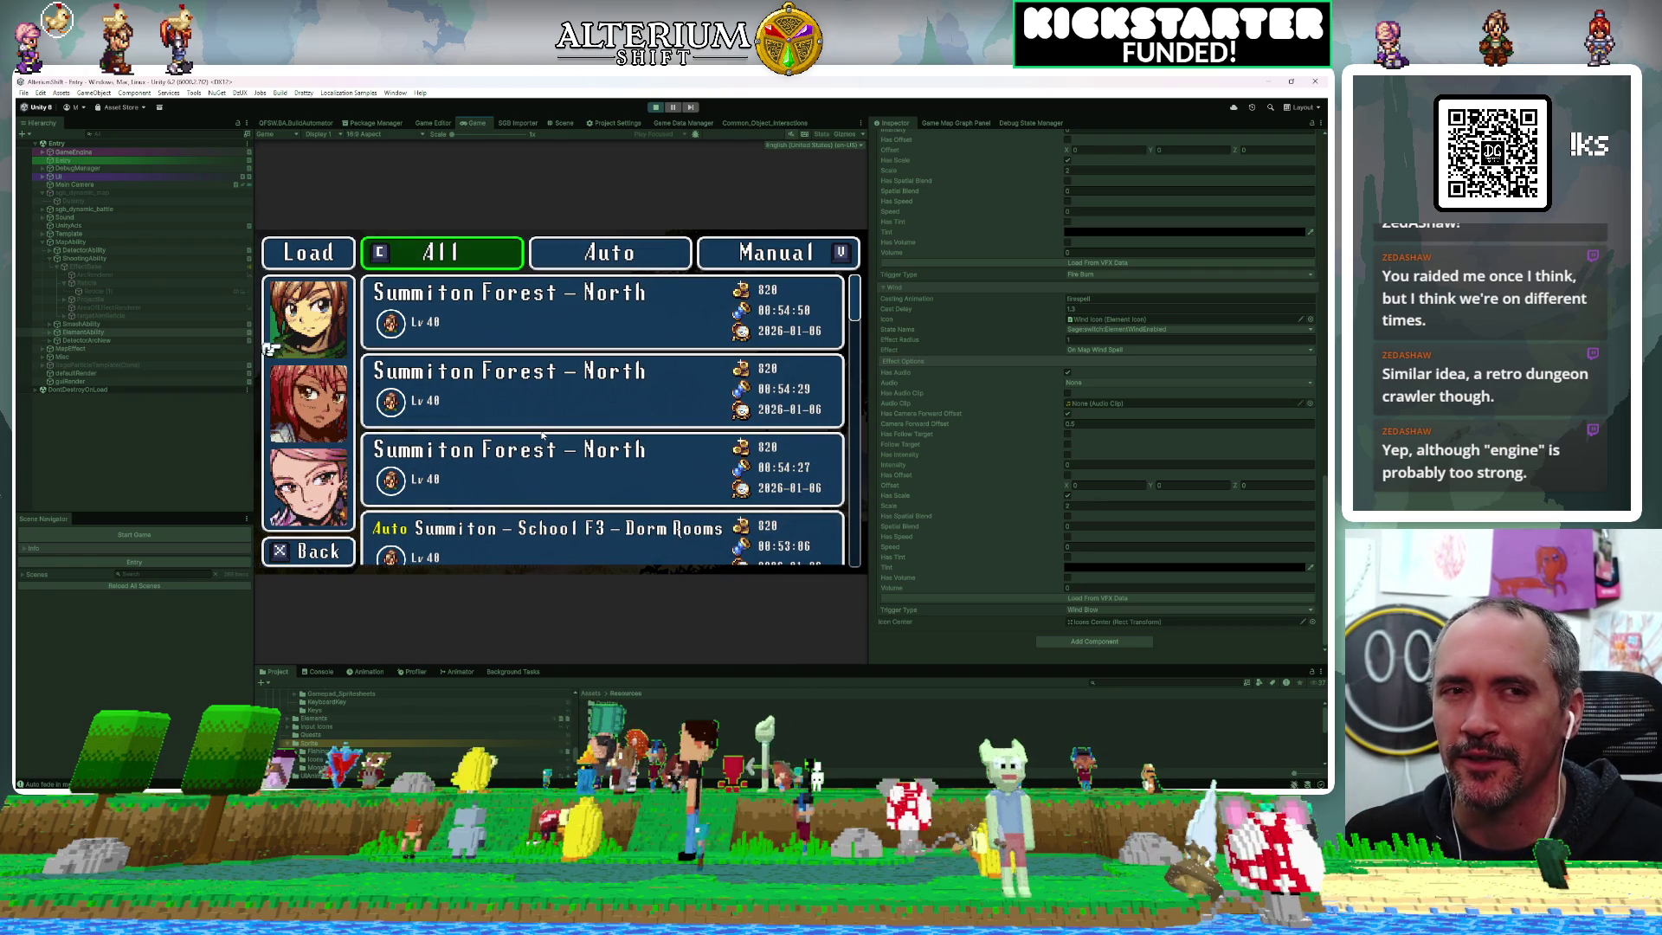
# Load the first save slot and drag the Game/Inspector divider right to widen the Game view
pyautogui.scroll(-6, 543, 435)
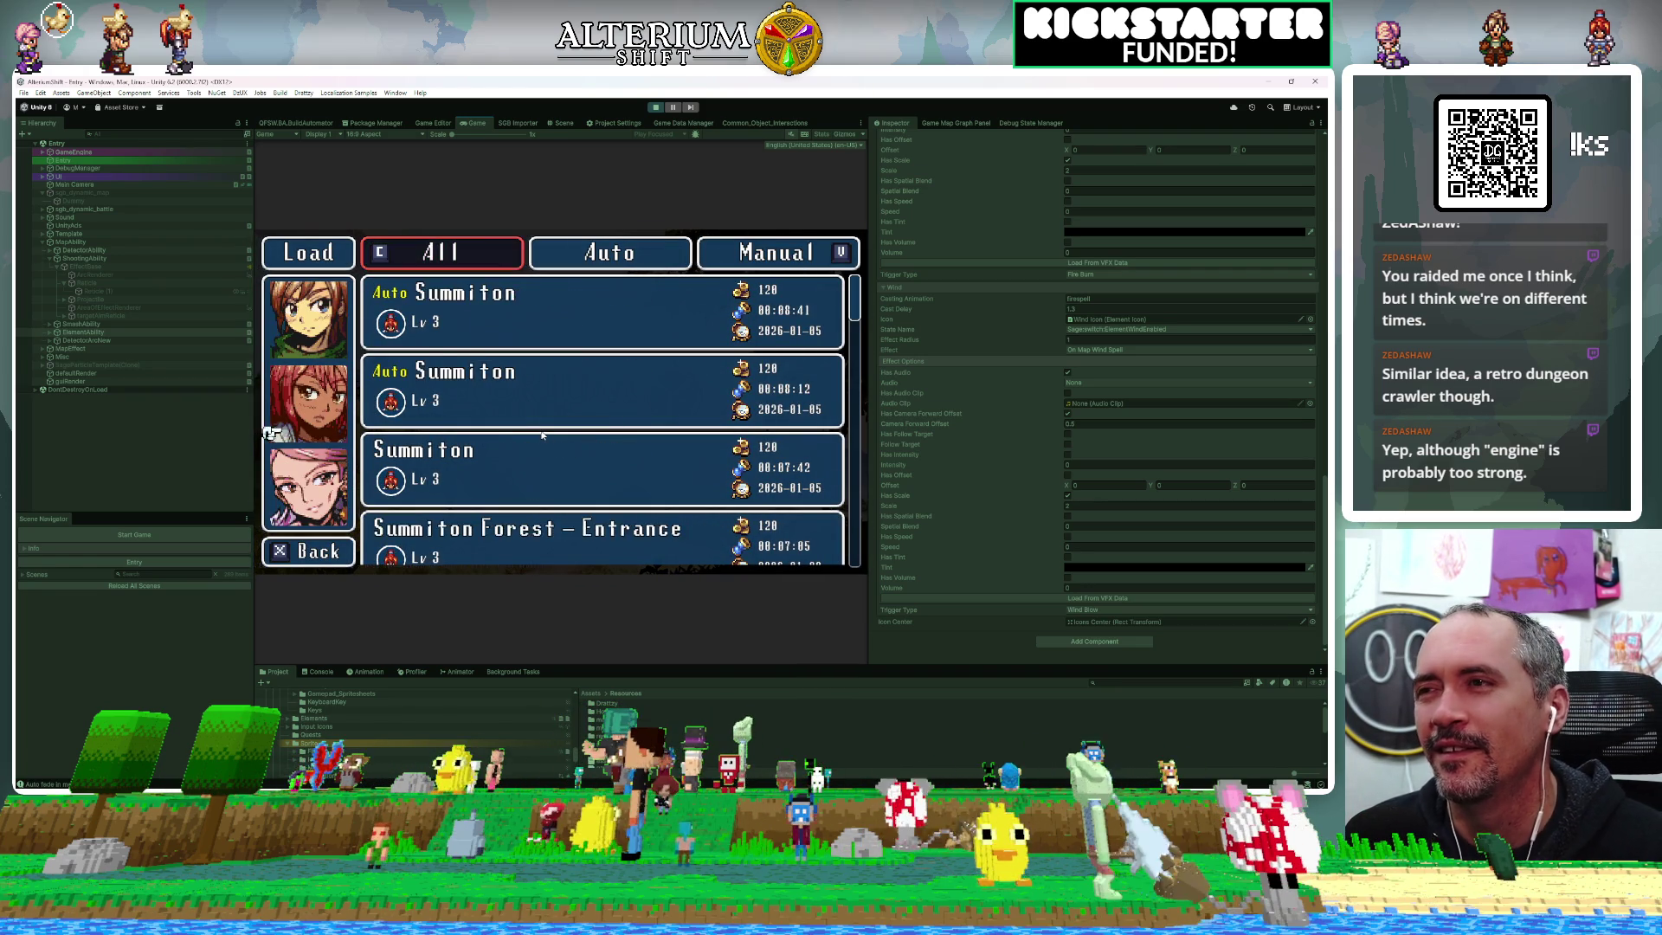
pyautogui.press('z')
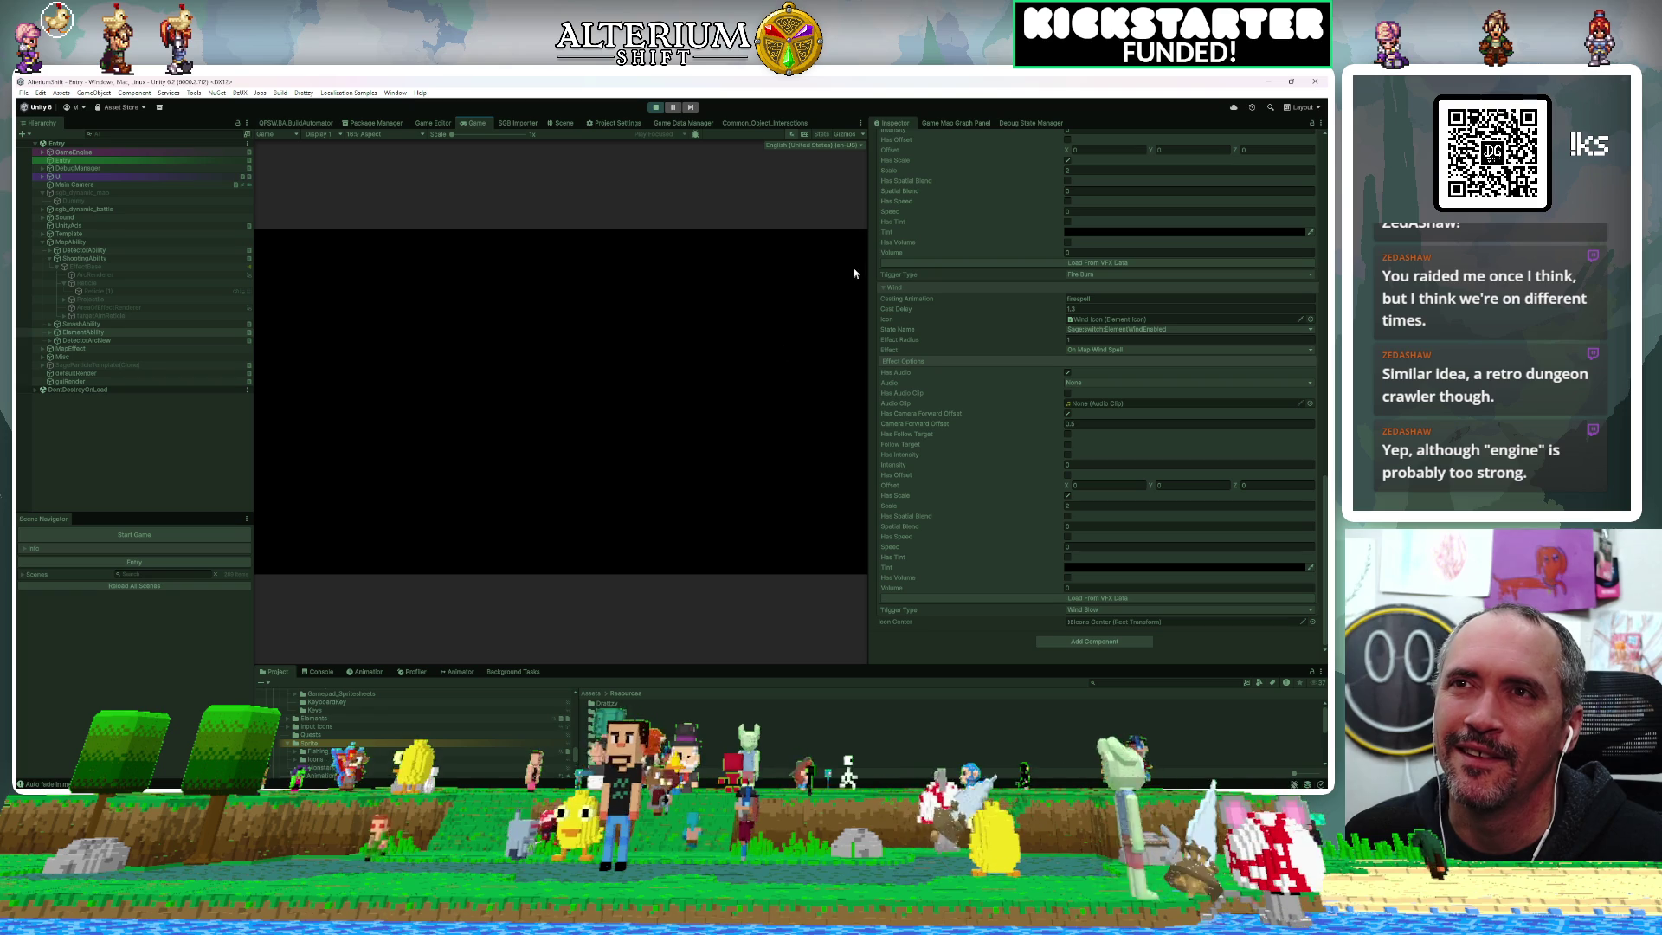
pyautogui.moveTo(867, 251); pyautogui.dragTo(1082, 258)
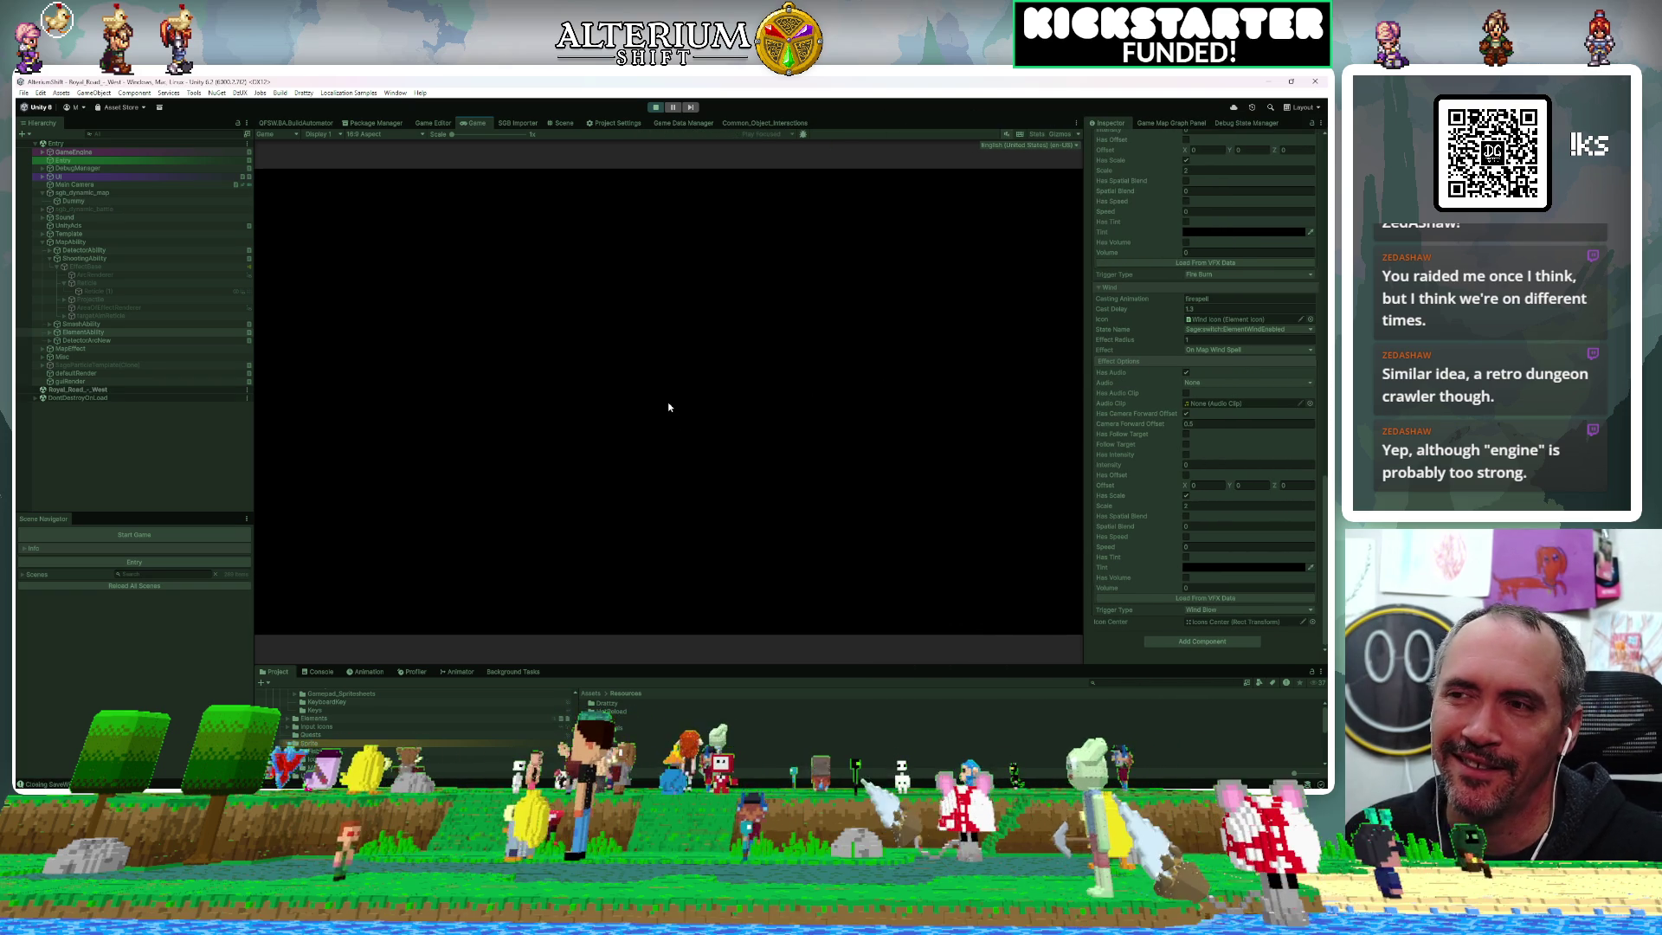
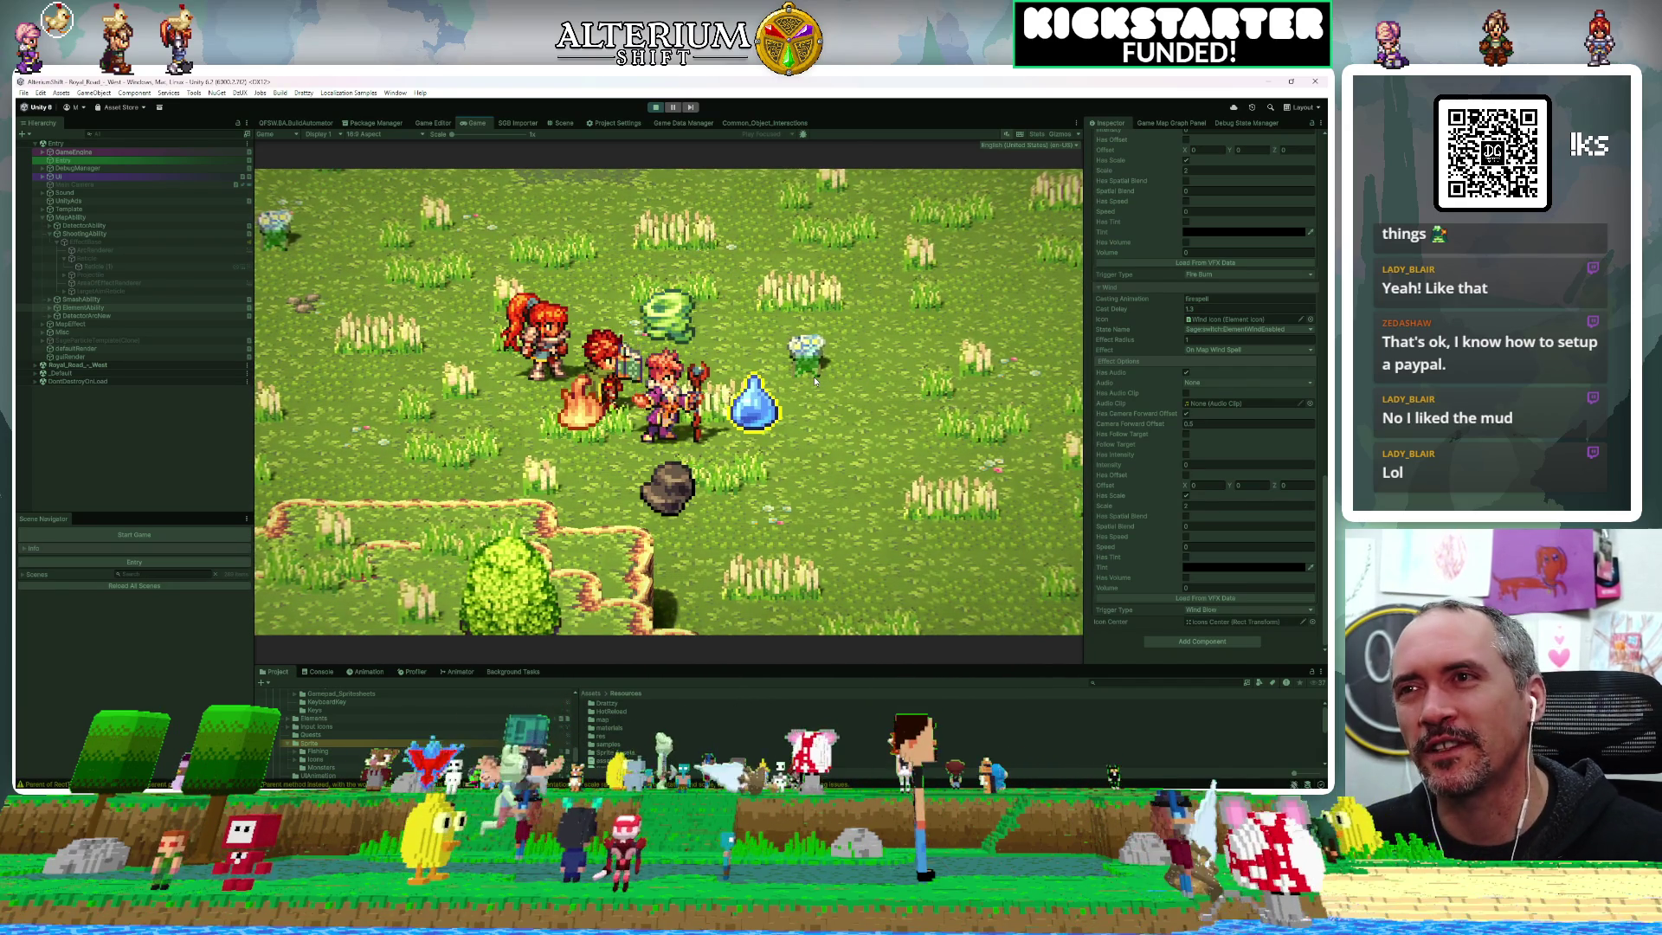
# Walk the party across the grass casting the wind spell, then stop the play-test
pyautogui.press('Escape')
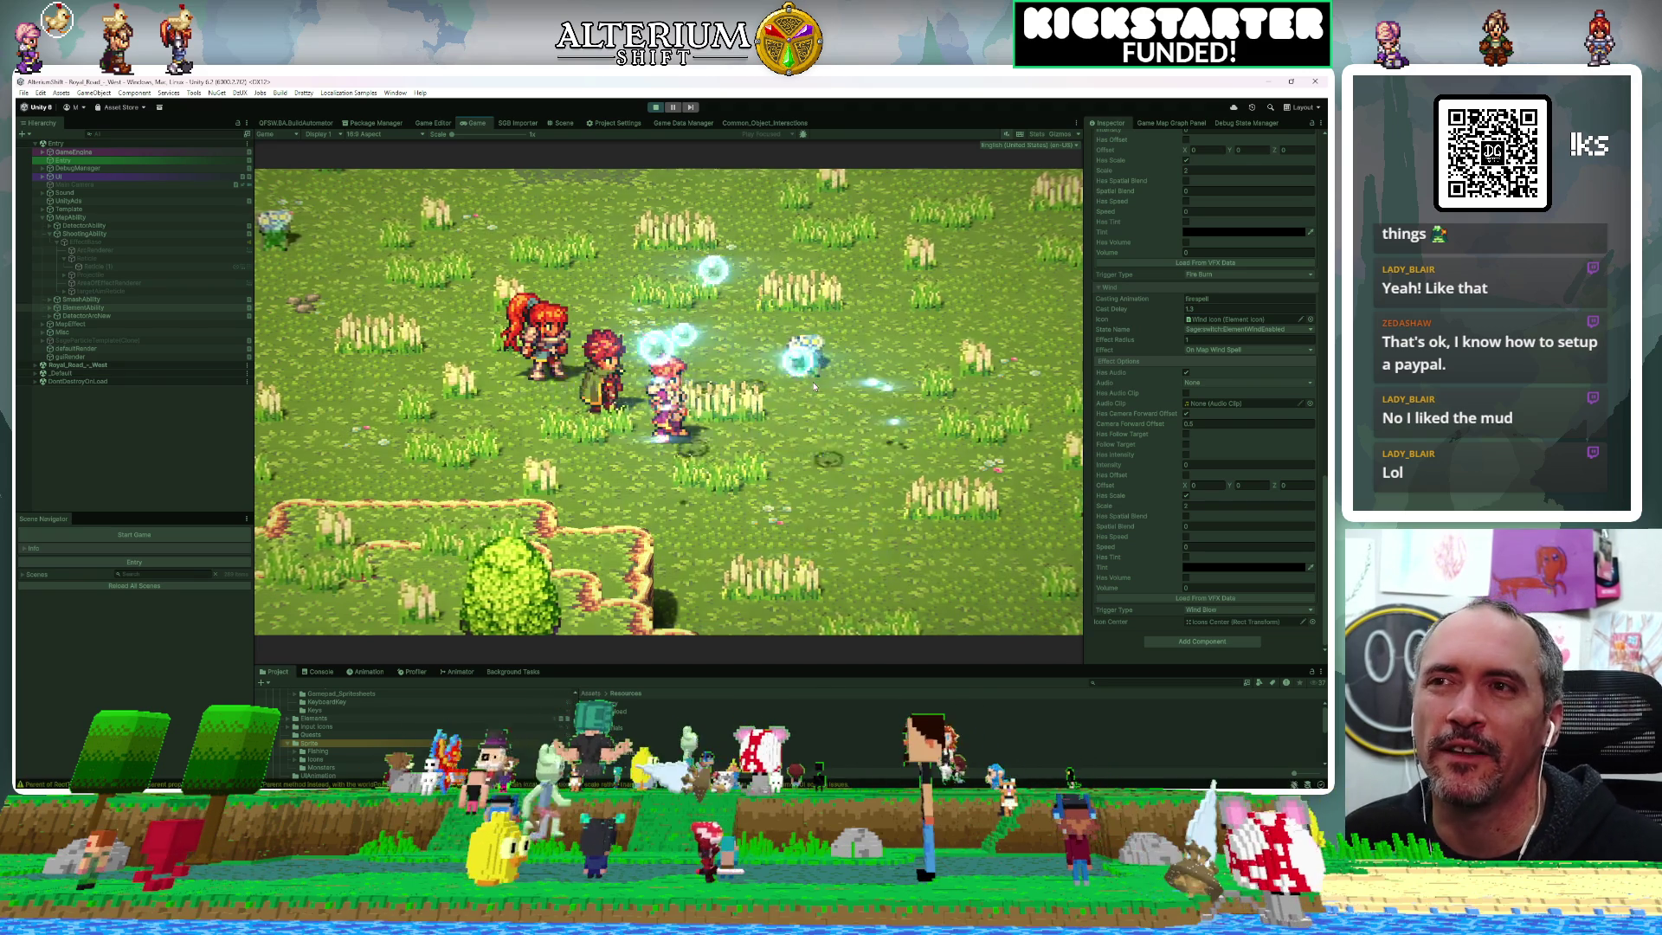
pyautogui.press('Right')
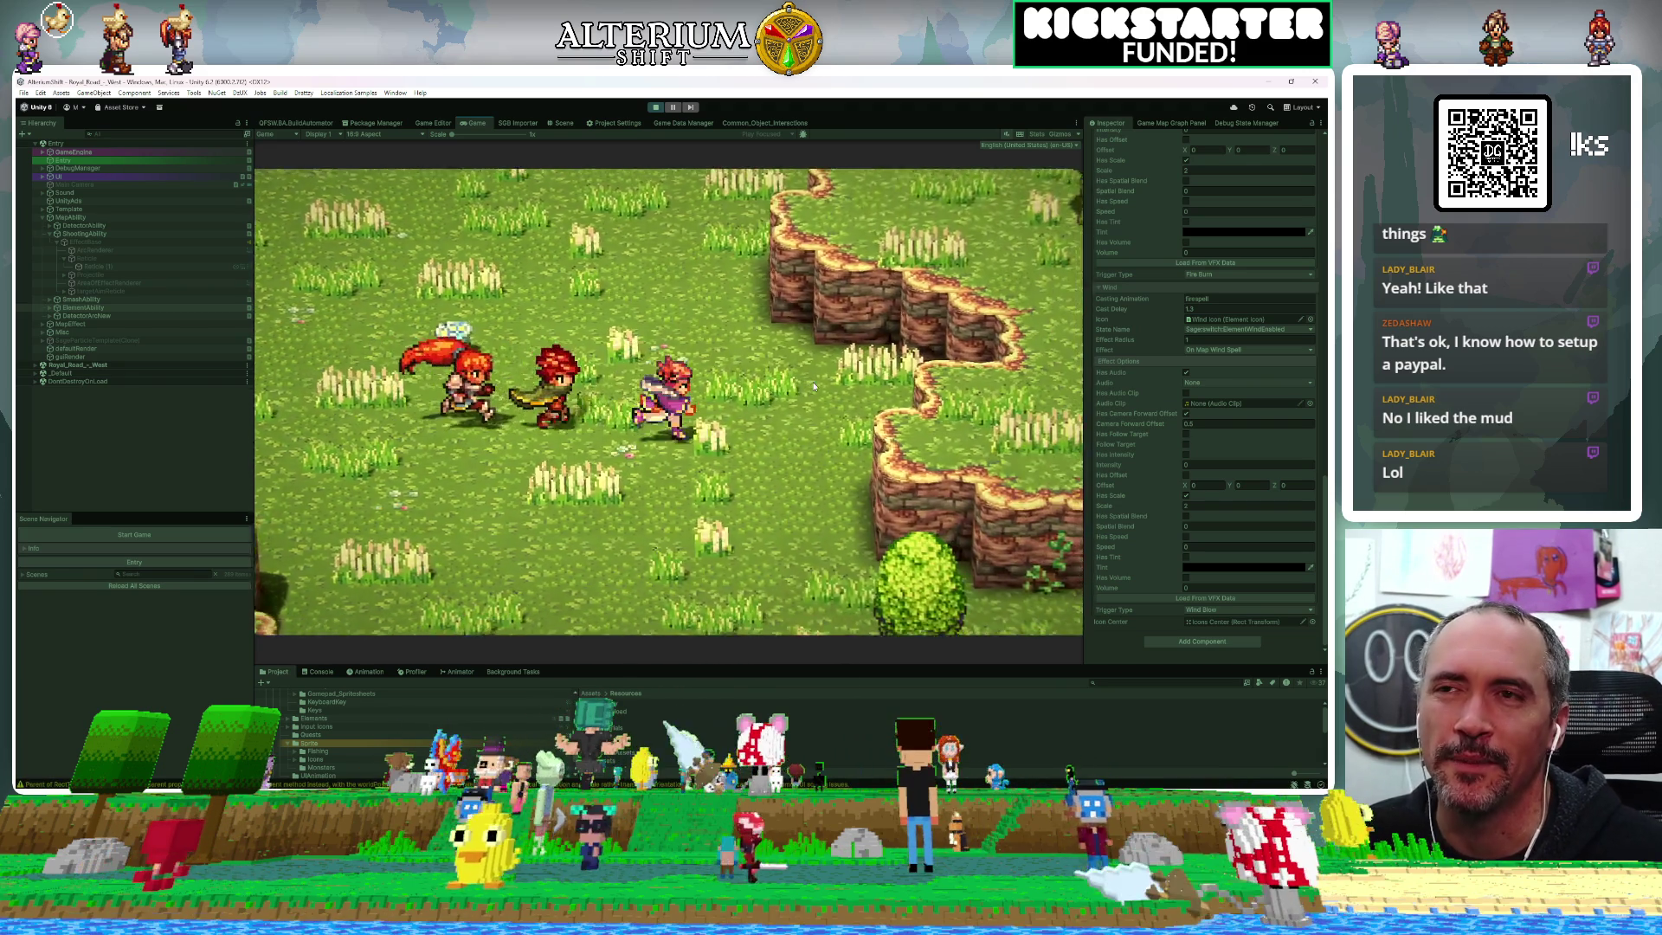
pyautogui.press('Right')
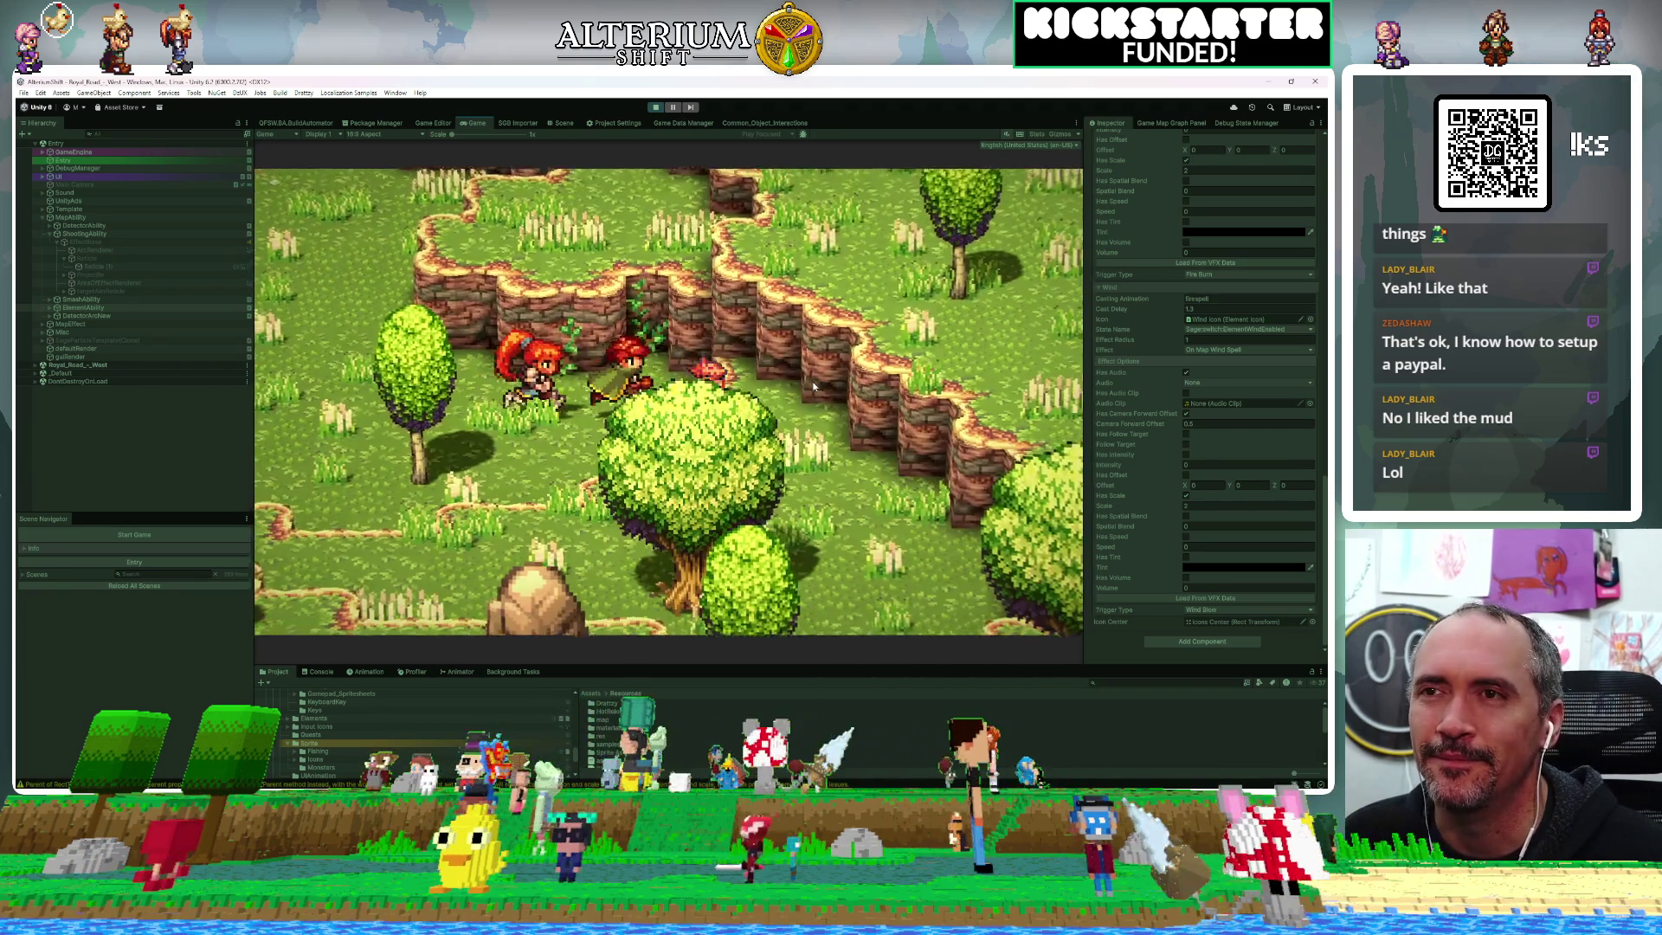
pyautogui.press('Down')
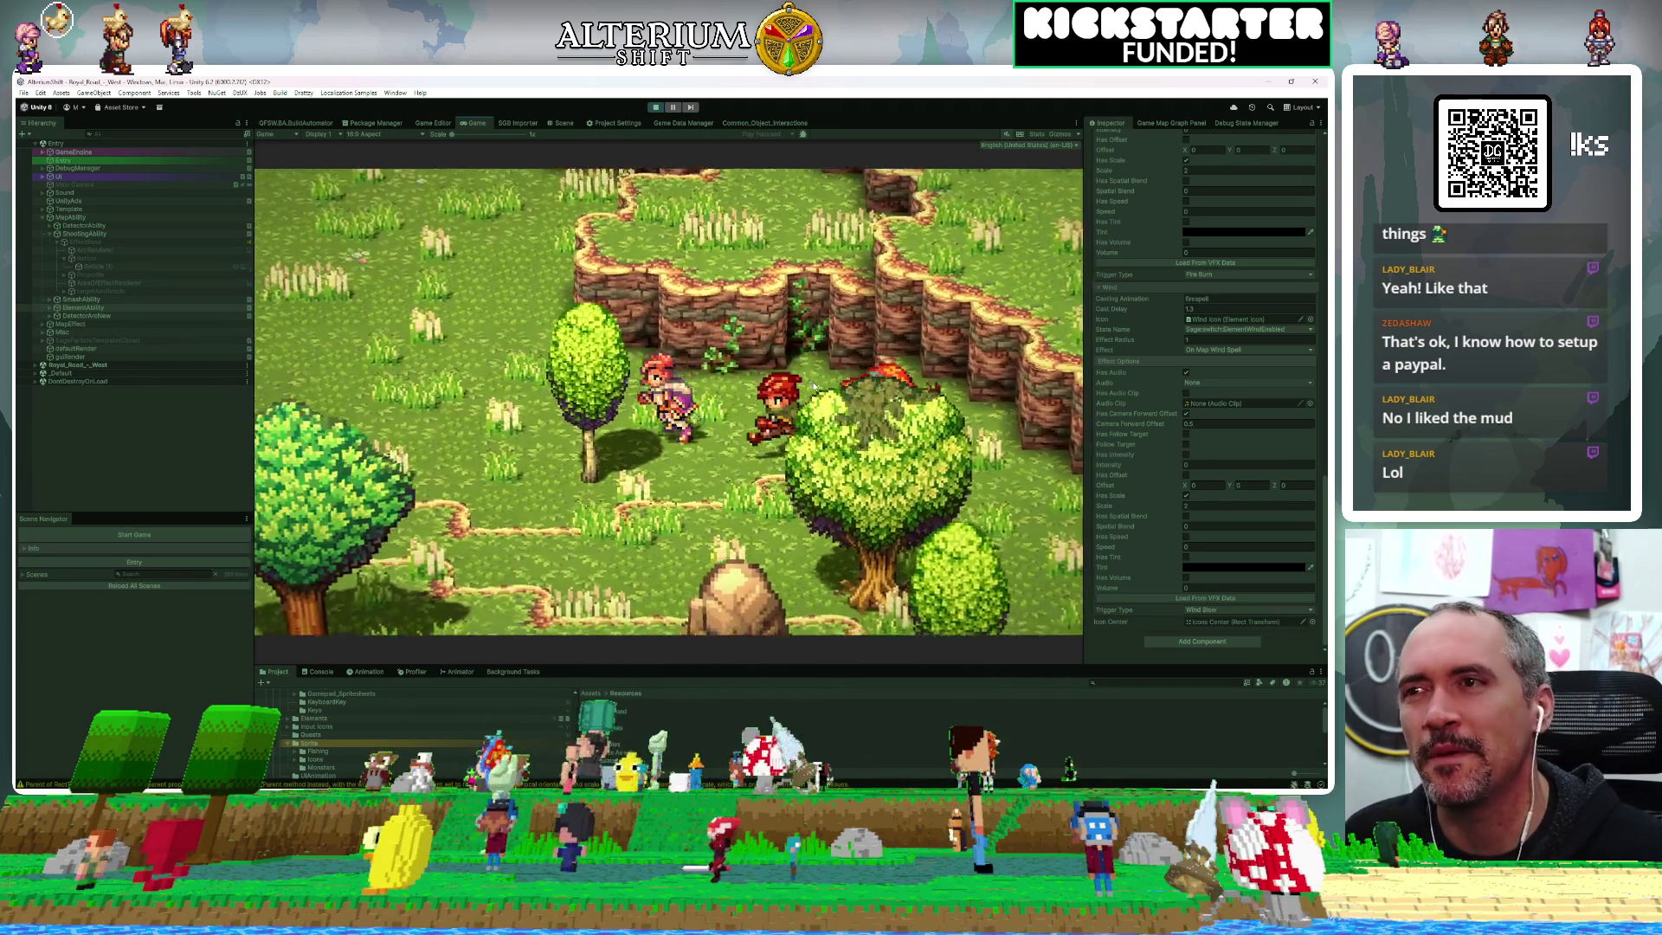
pyautogui.press('Left')
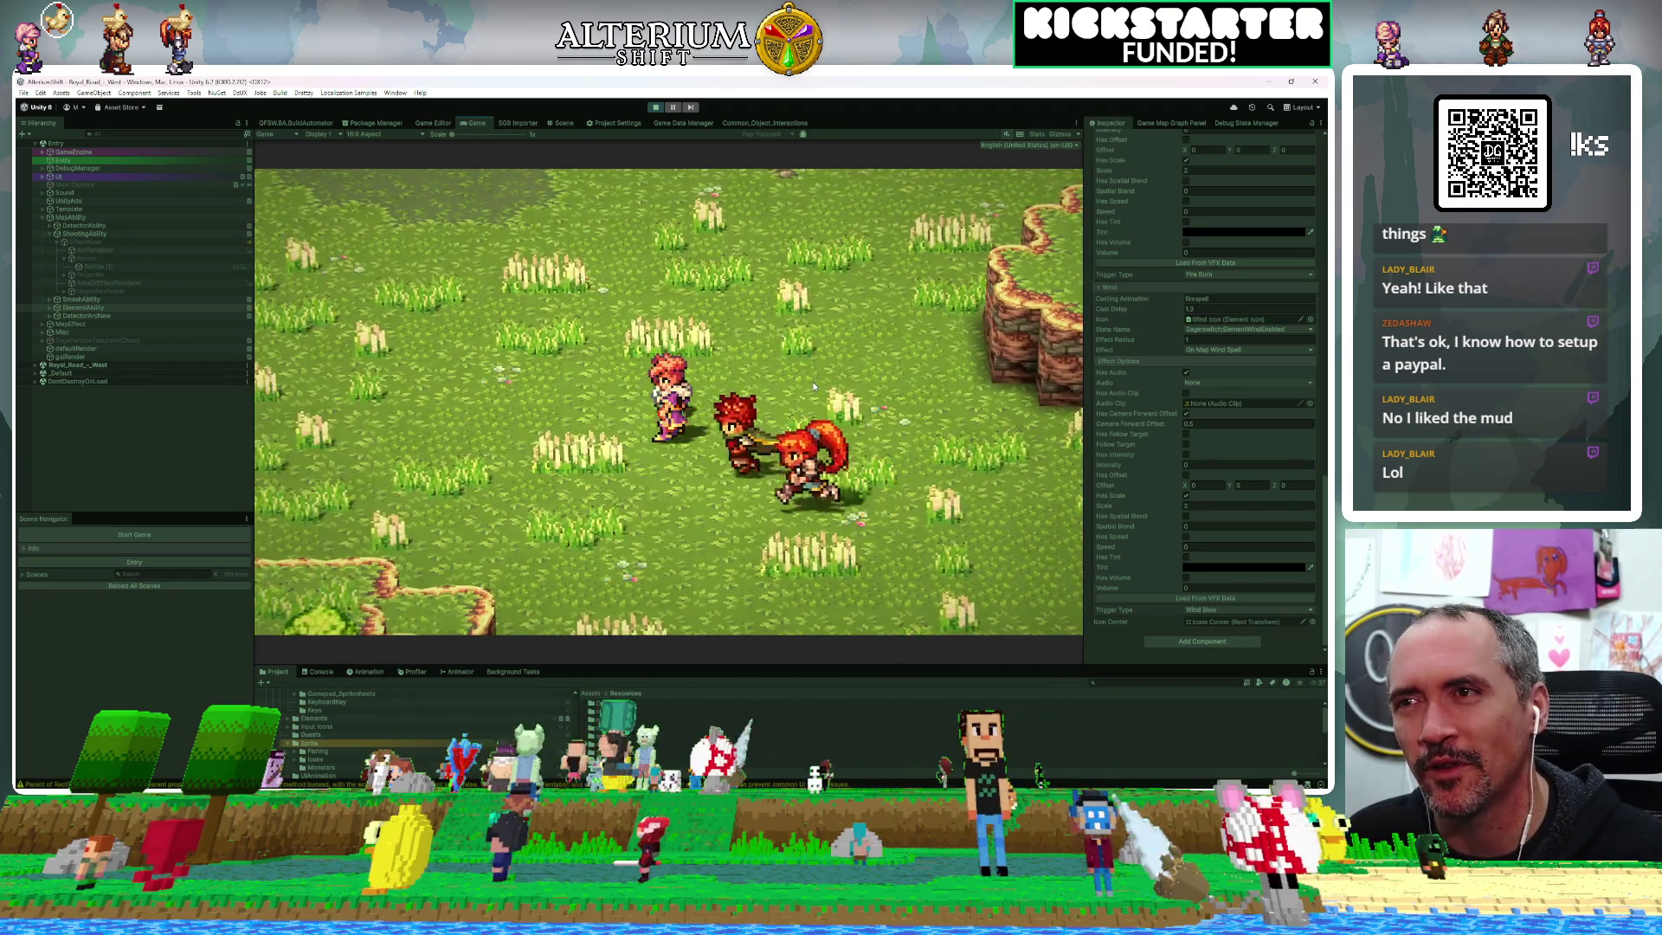
pyautogui.press('Left')
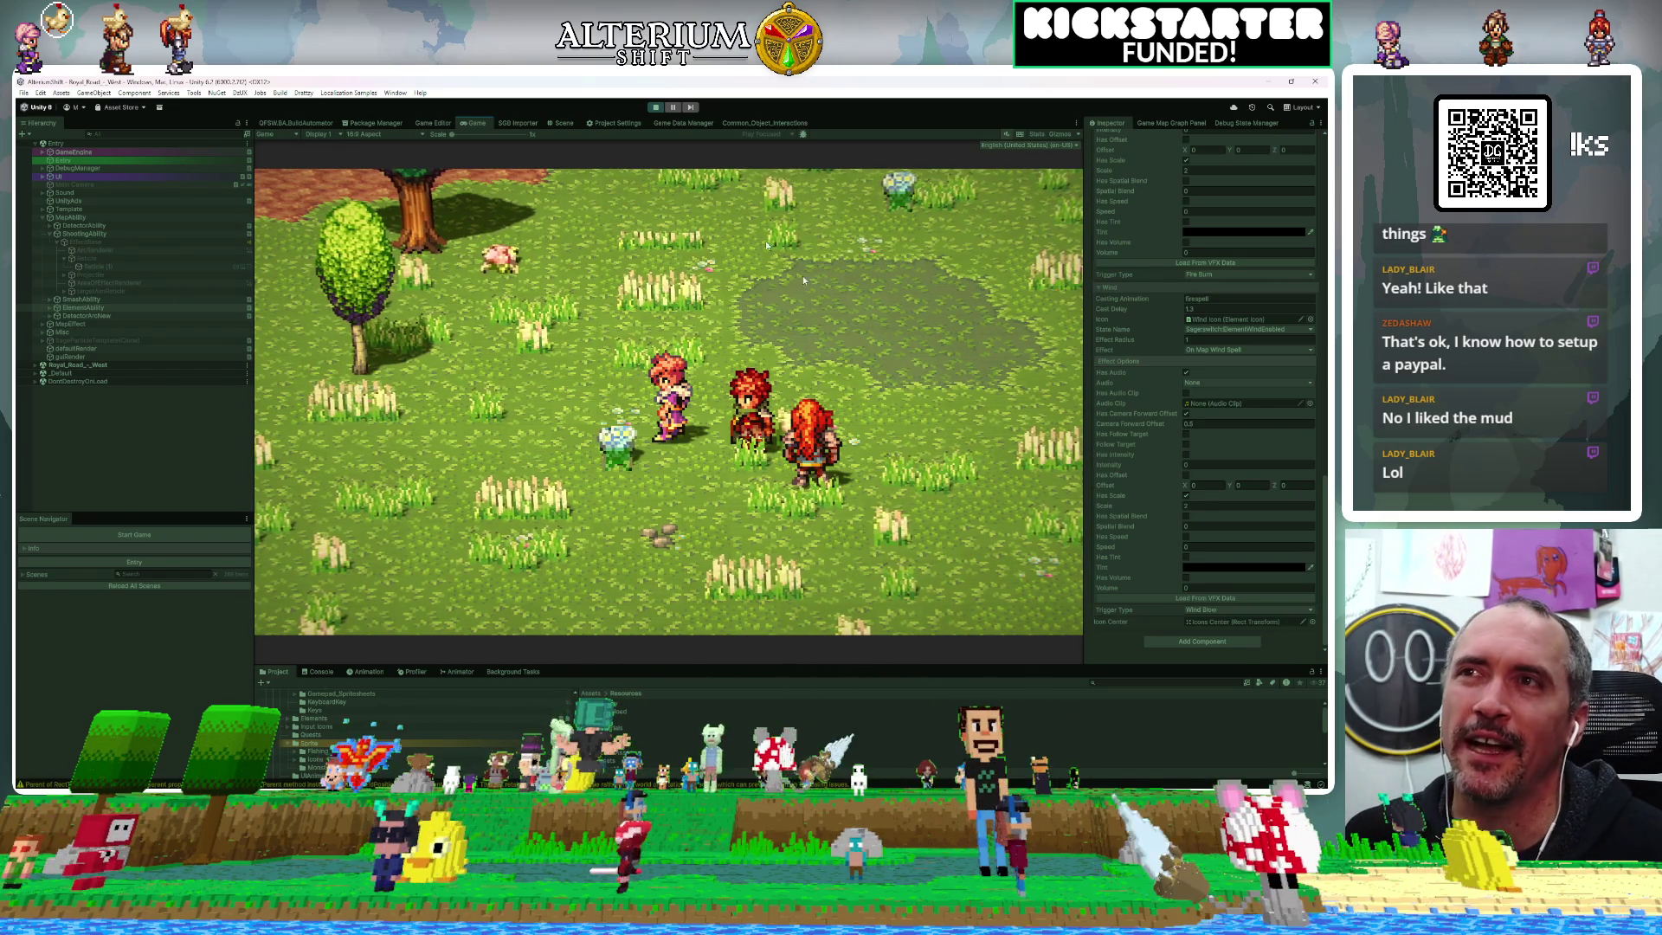
pyautogui.click(656, 108)
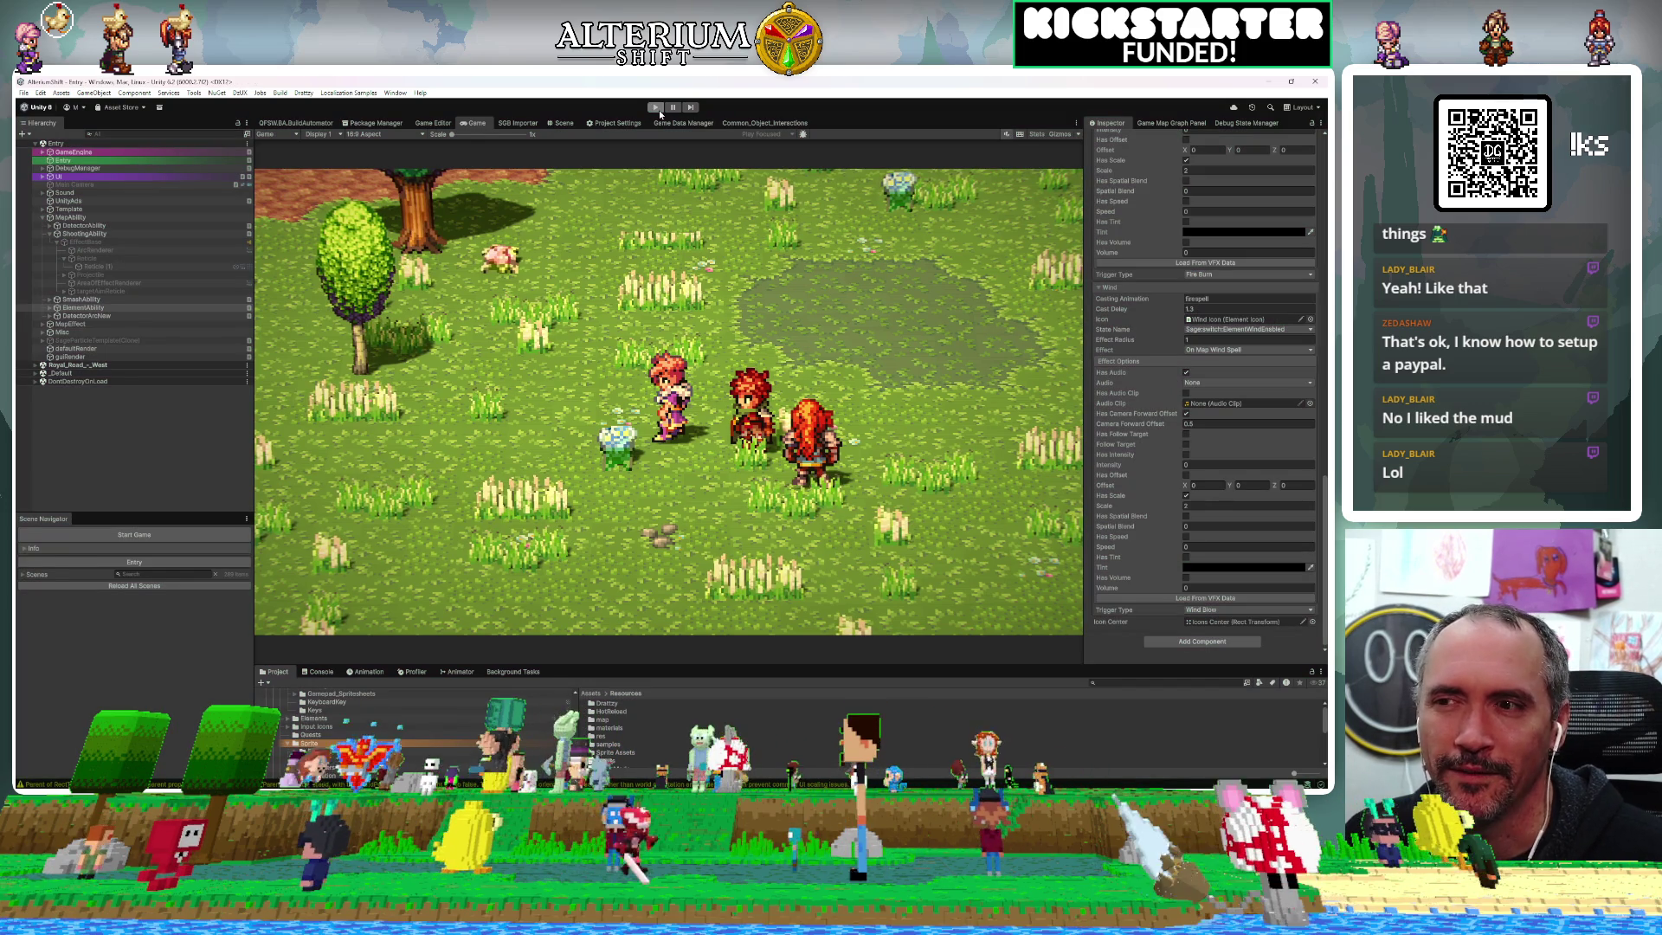
# Re-enter play mode and load the first Summiton Forest – North save slot from the title screen
pyautogui.click(656, 108)
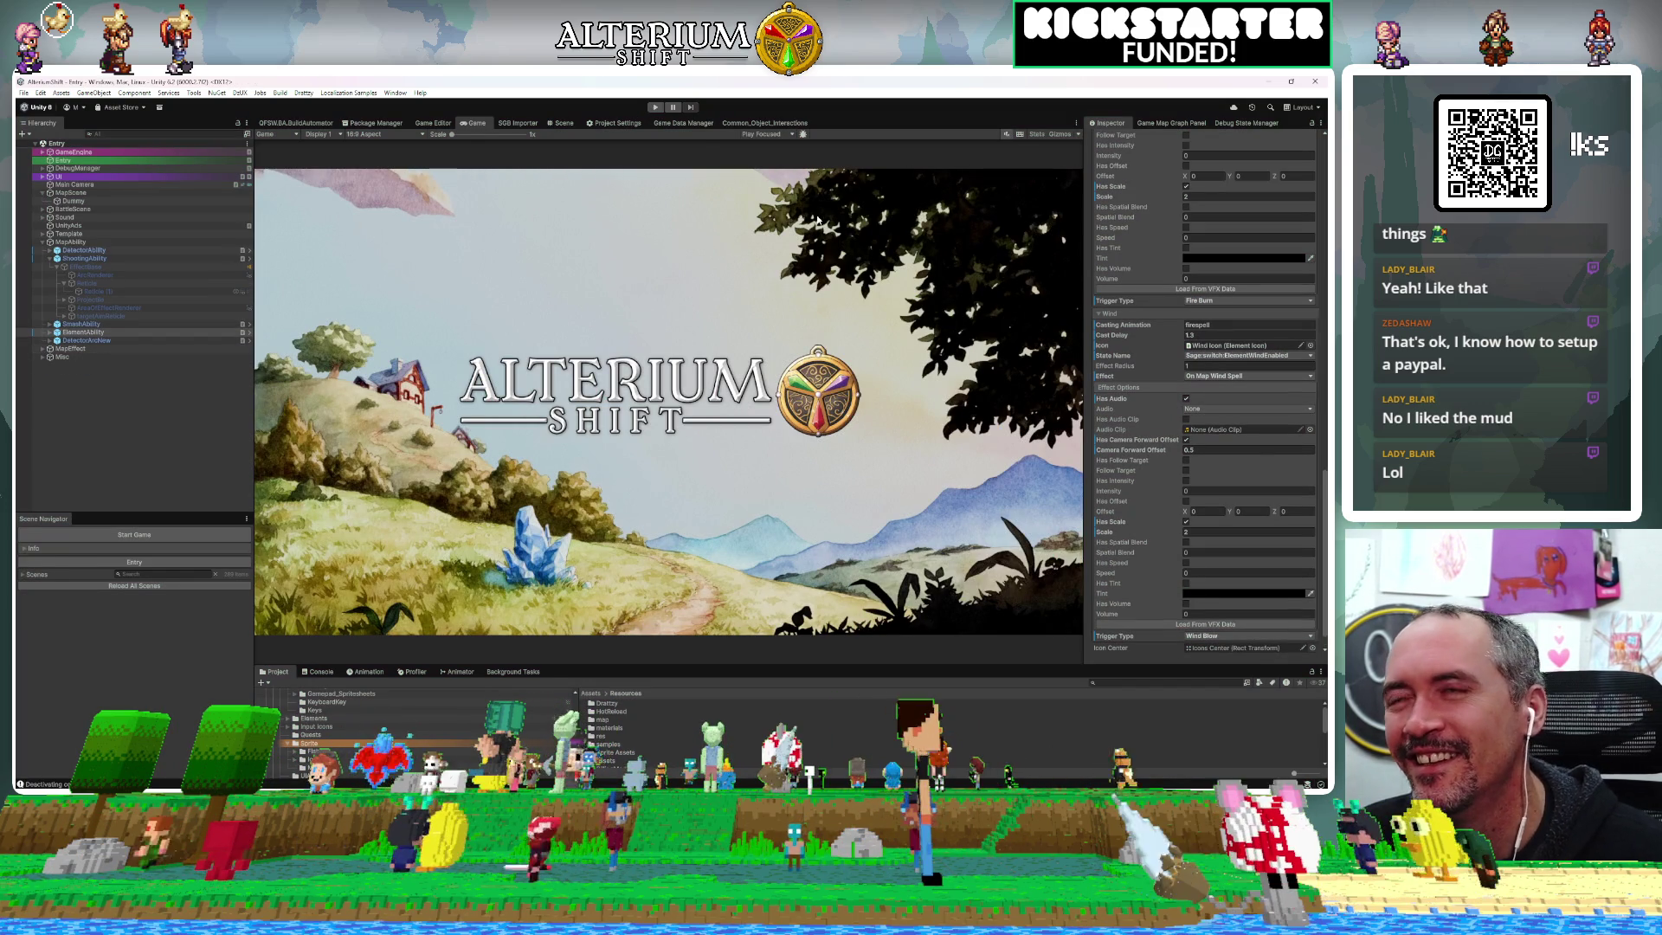
pyautogui.click(656, 108)
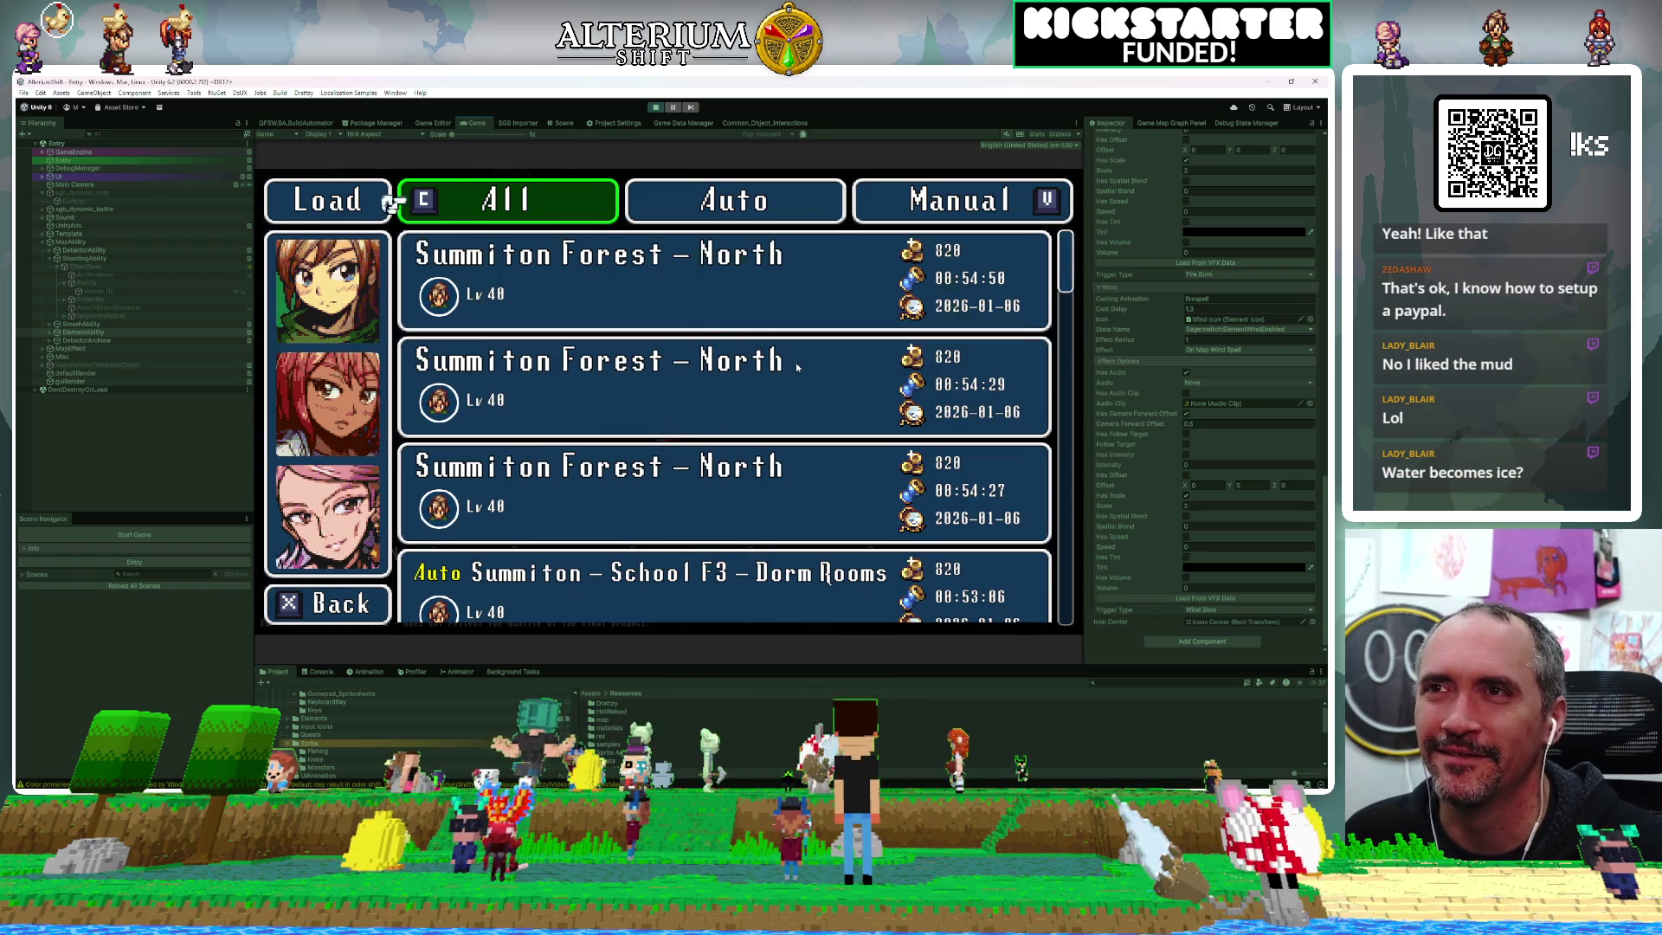
pyautogui.press('Down')
pyautogui.press('Return')
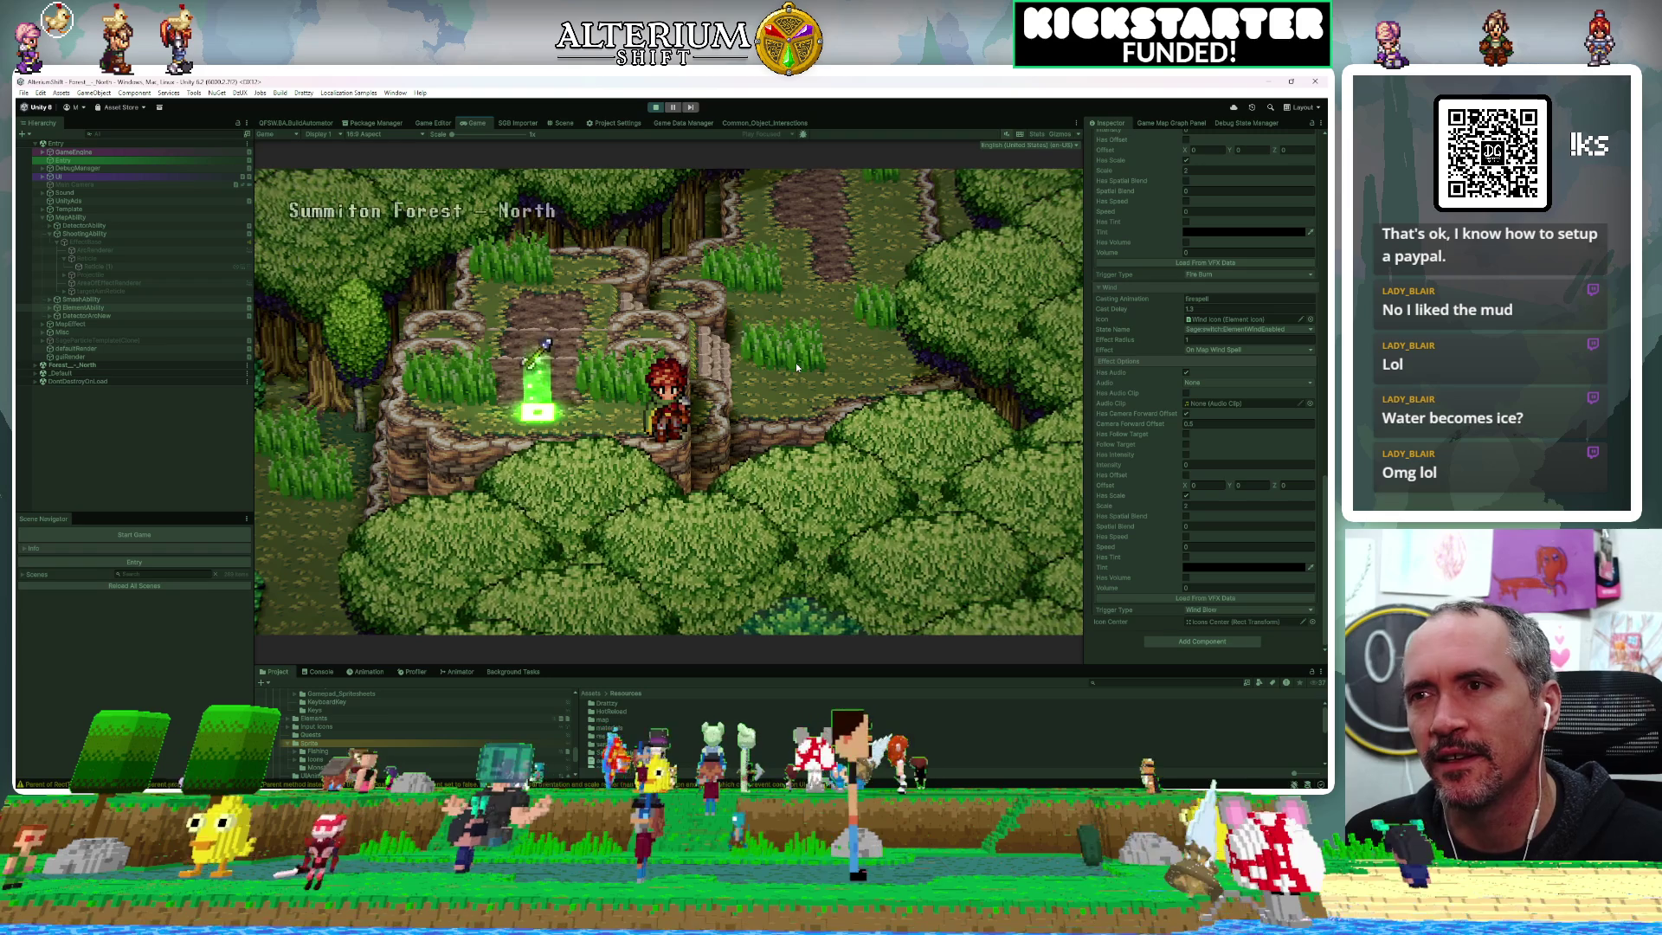
# Walk the hero onto the save crystal, fire a wind shot, and steer the reticle toward the log trap
pyautogui.press('Left')
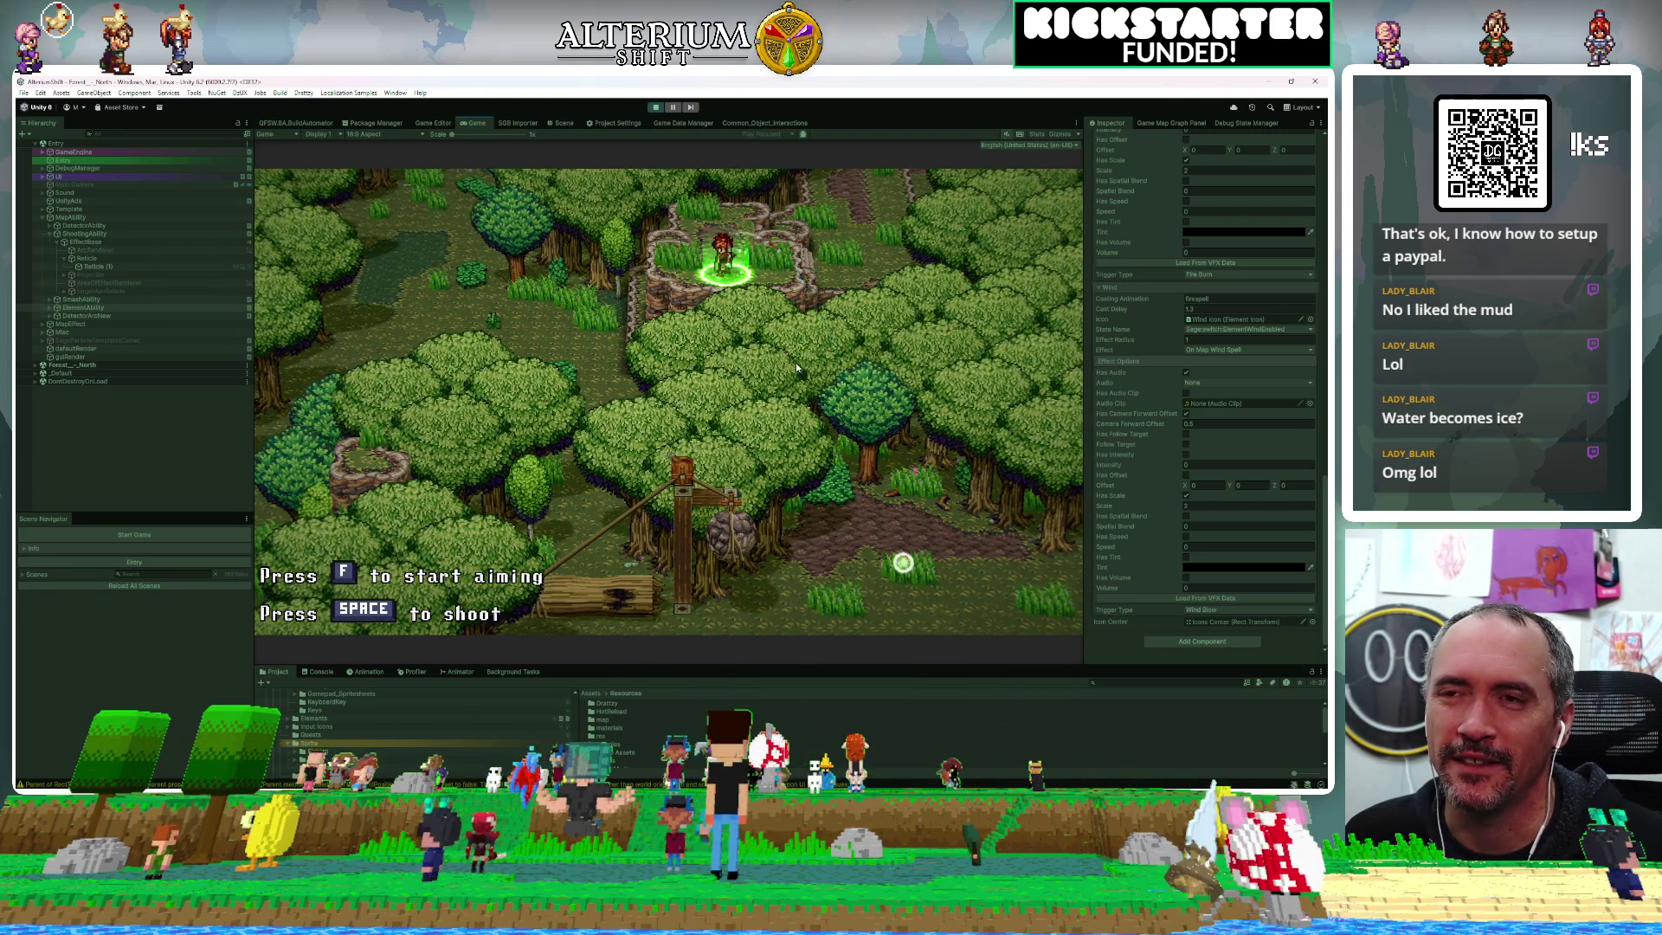
pyautogui.press('space')
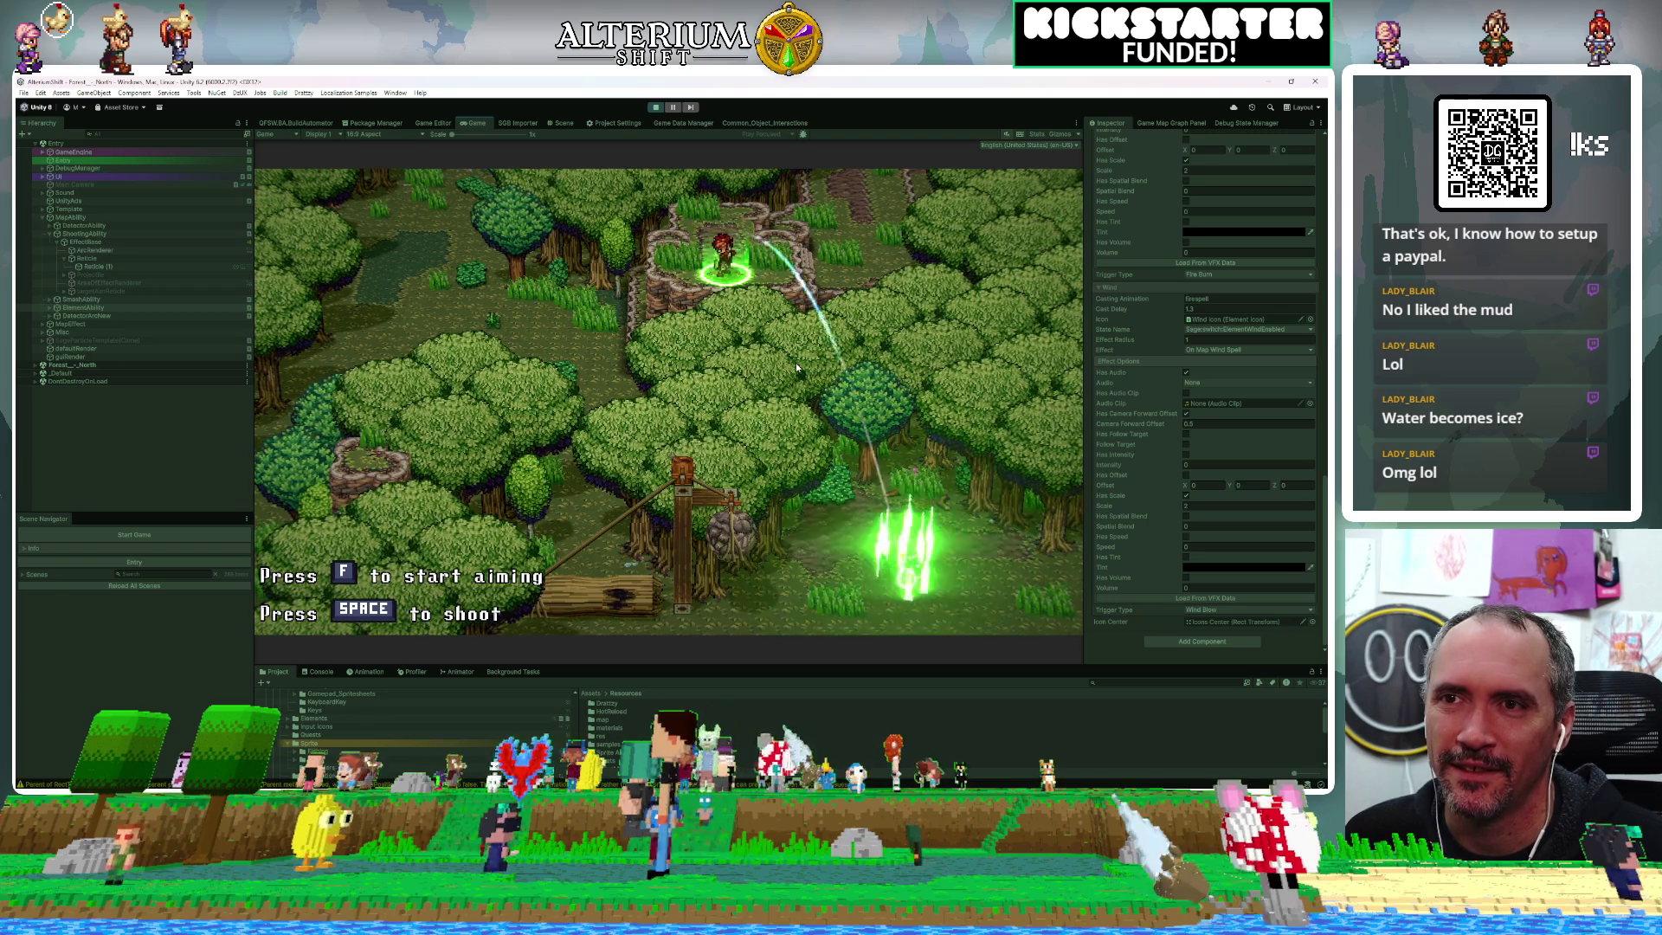
pyautogui.press('Left')
pyautogui.press('Up')
pyautogui.press('Left')
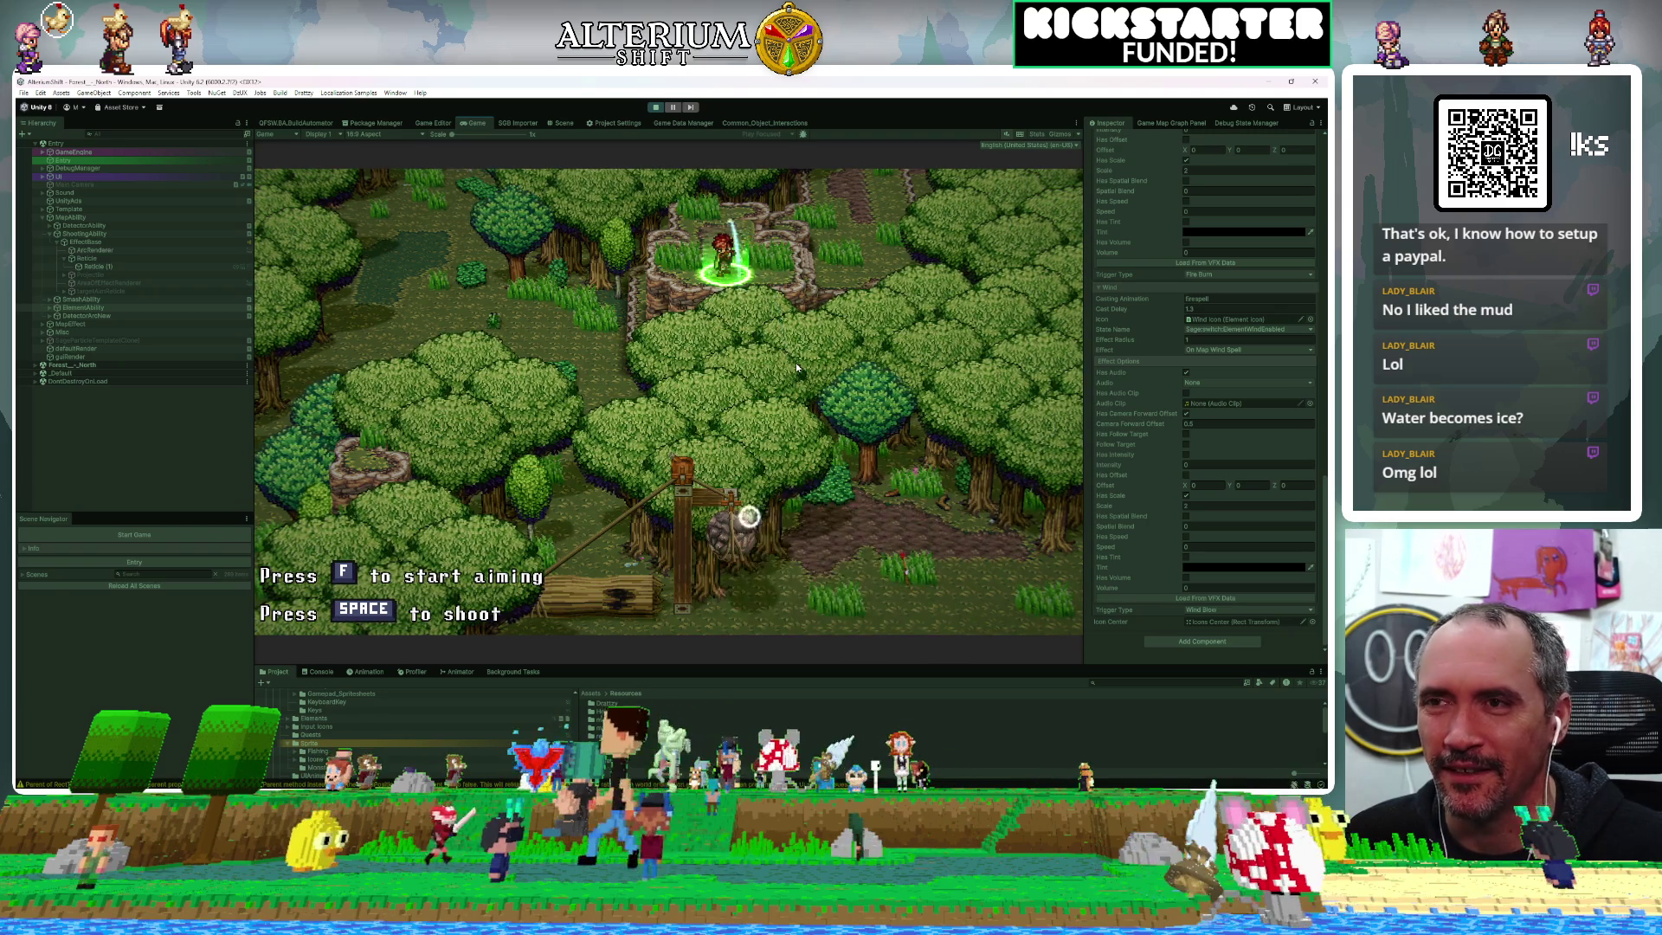
pyautogui.press('Up')
pyautogui.press('Left')
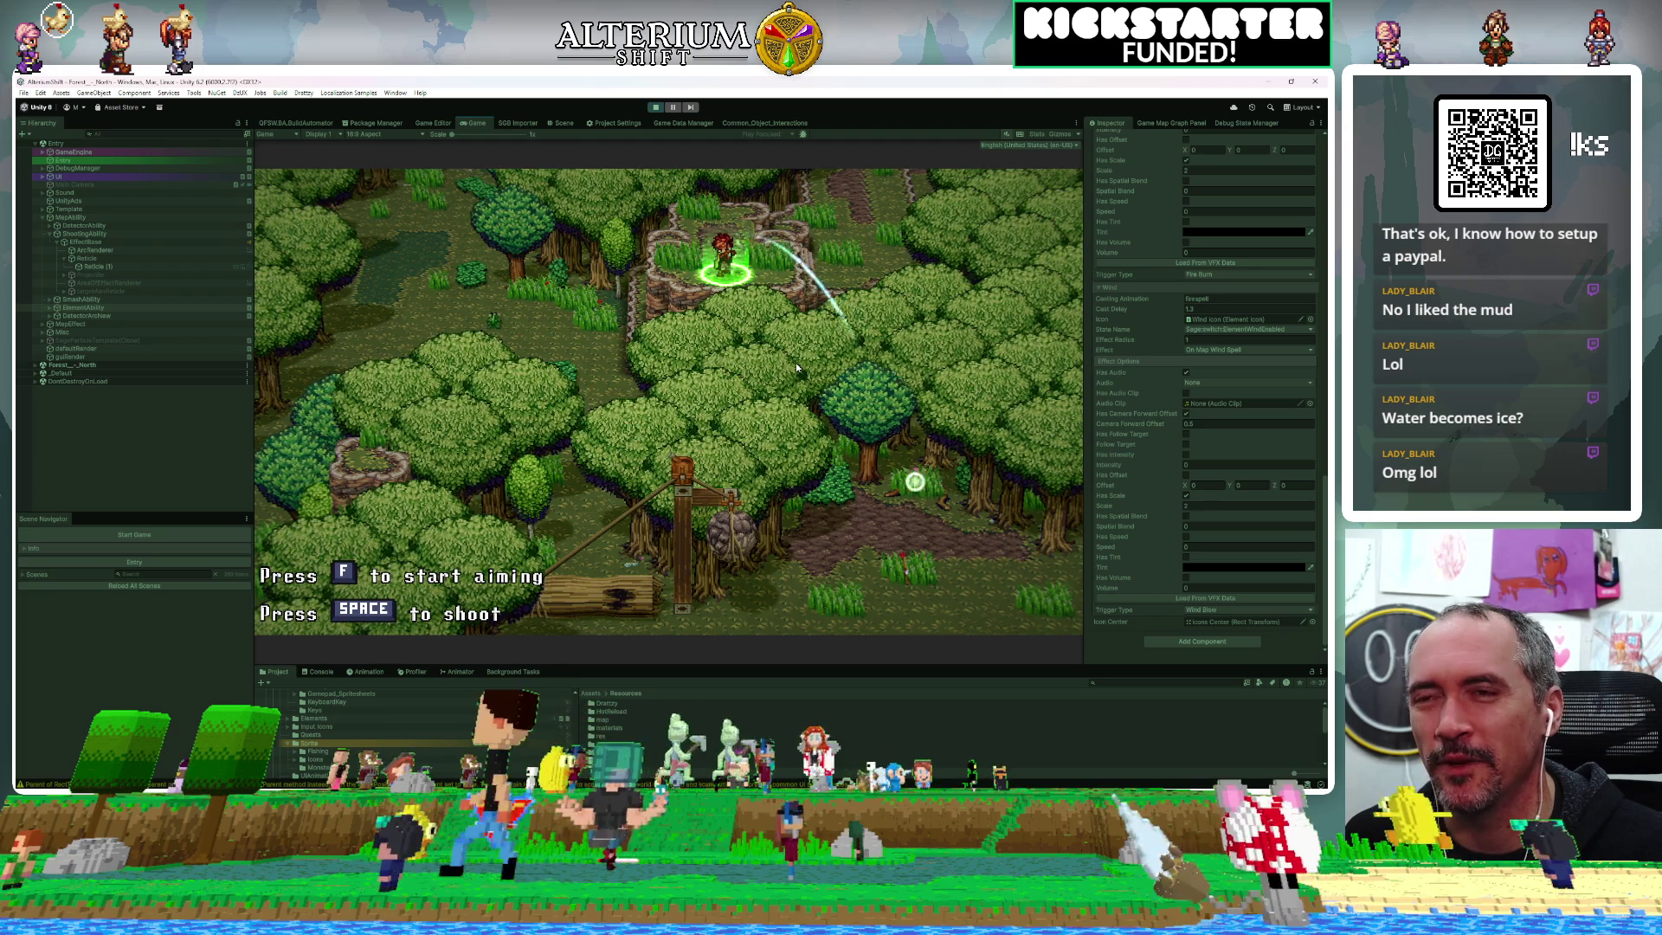
pyautogui.press('Down')
# Fire wind blasts while re-aiming the reticle up and left
pyautogui.press('Left')
pyautogui.press('space')
pyautogui.press('Up')
pyautogui.press('Left')
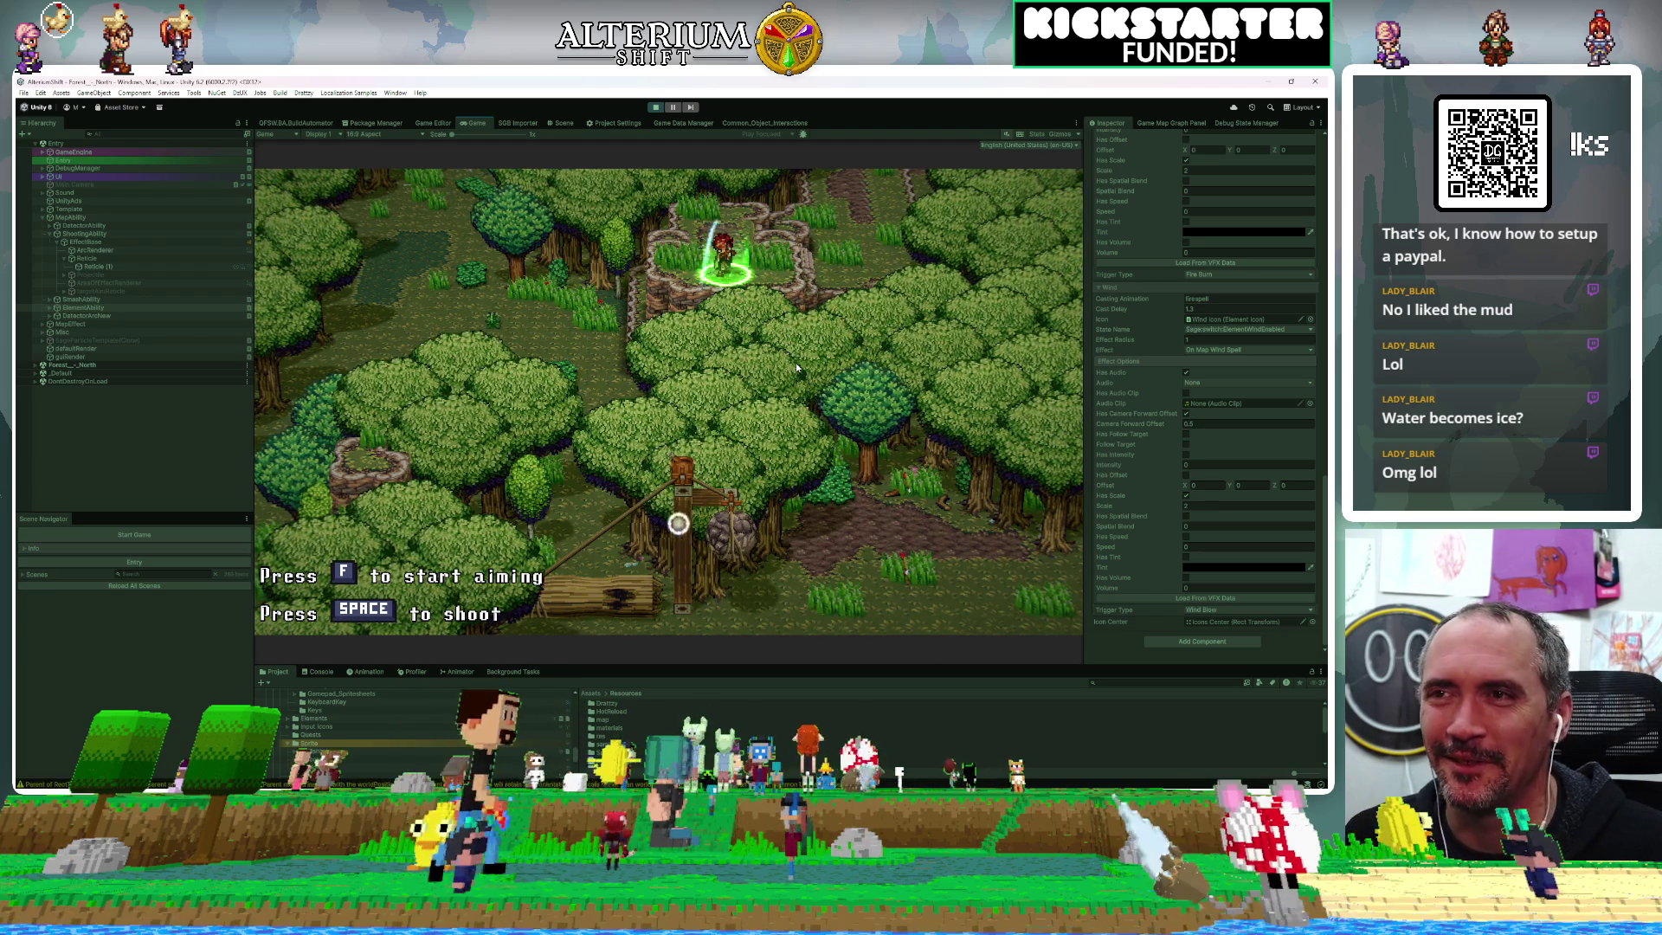
pyautogui.press('Up')
pyautogui.press('Left')
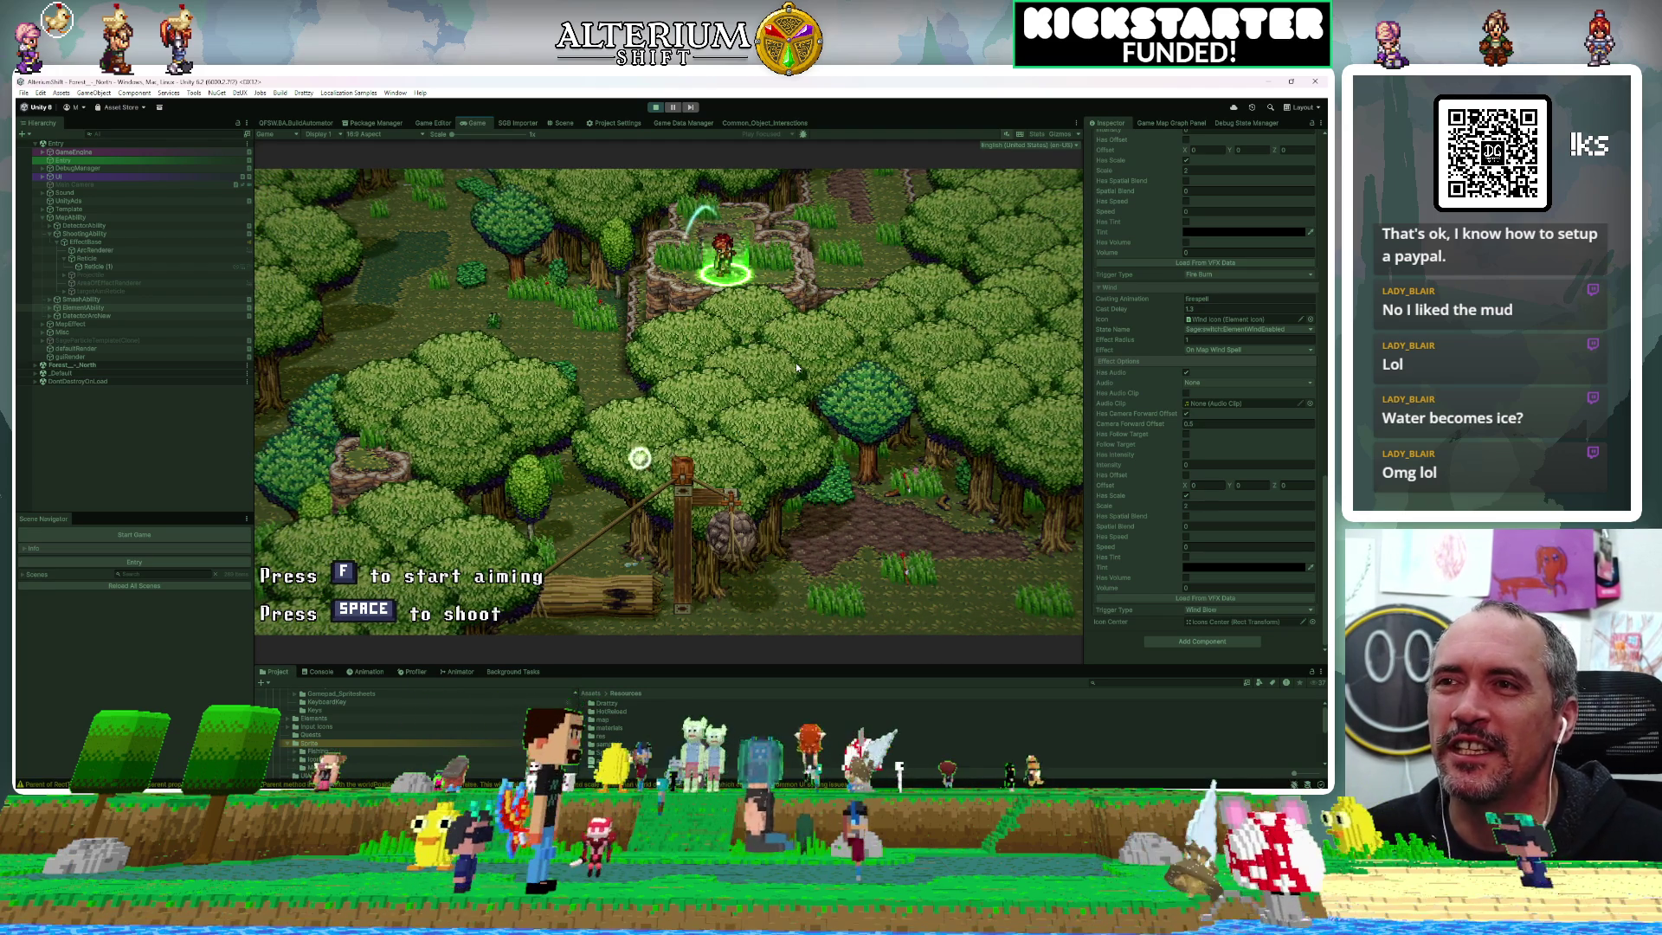
pyautogui.press('space')
pyautogui.press('Down')
pyautogui.press('Left')
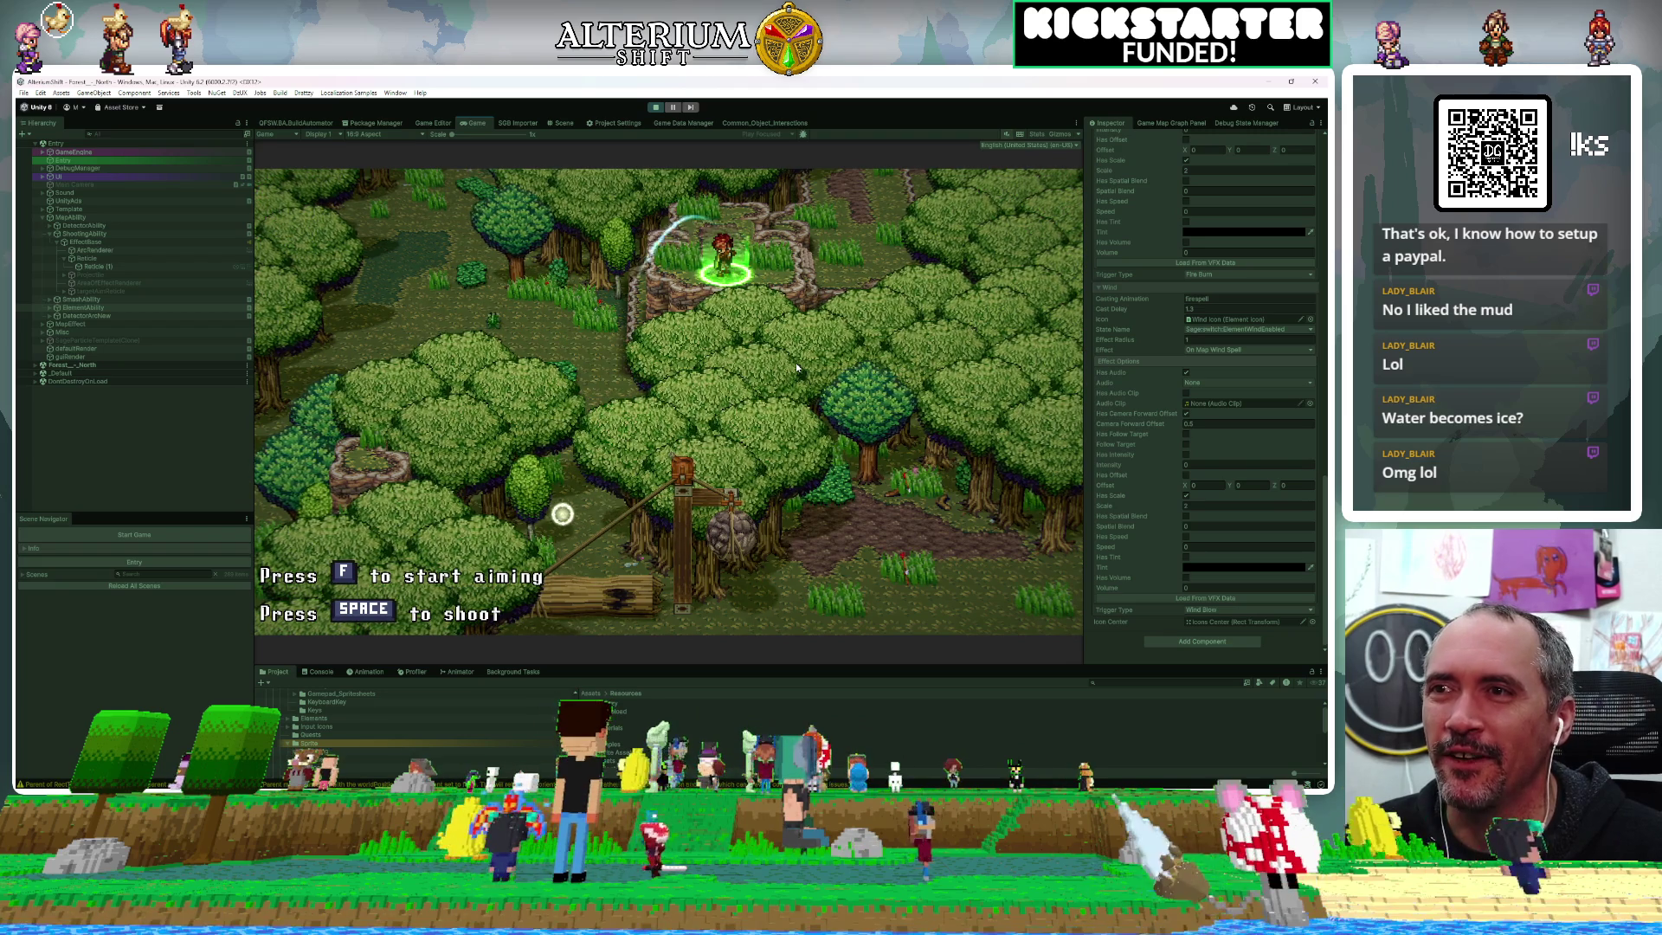
# Nudge the aim right and up onto the log trap and fire a shot
pyautogui.press('Right')
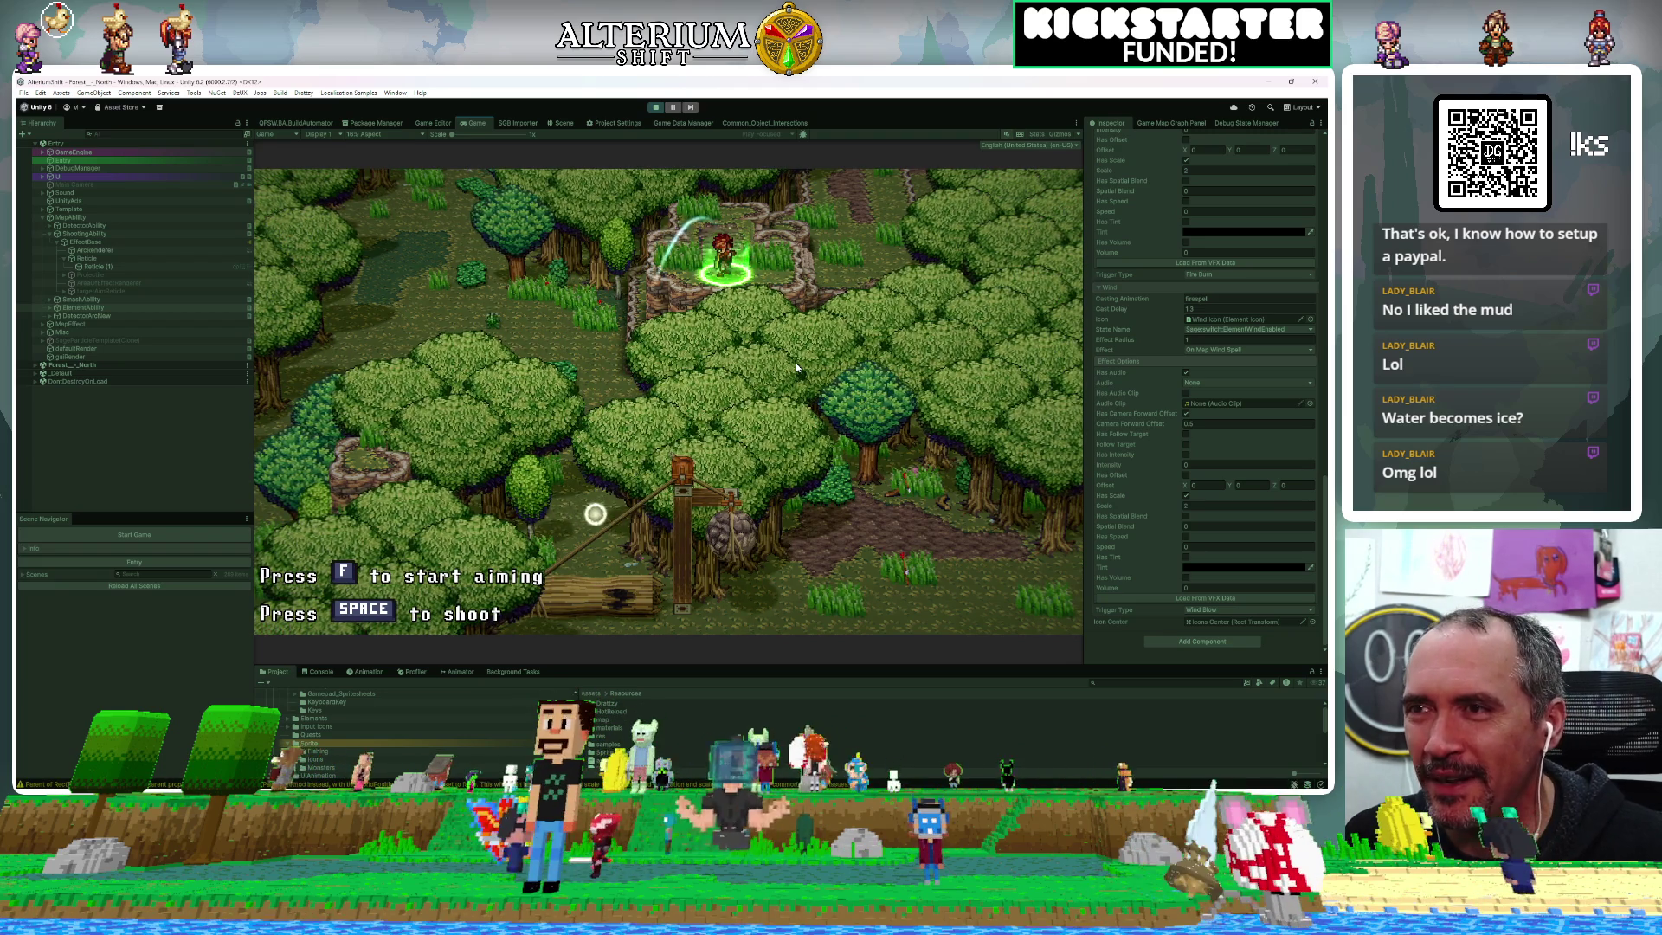
pyautogui.press('Right')
pyautogui.press('space')
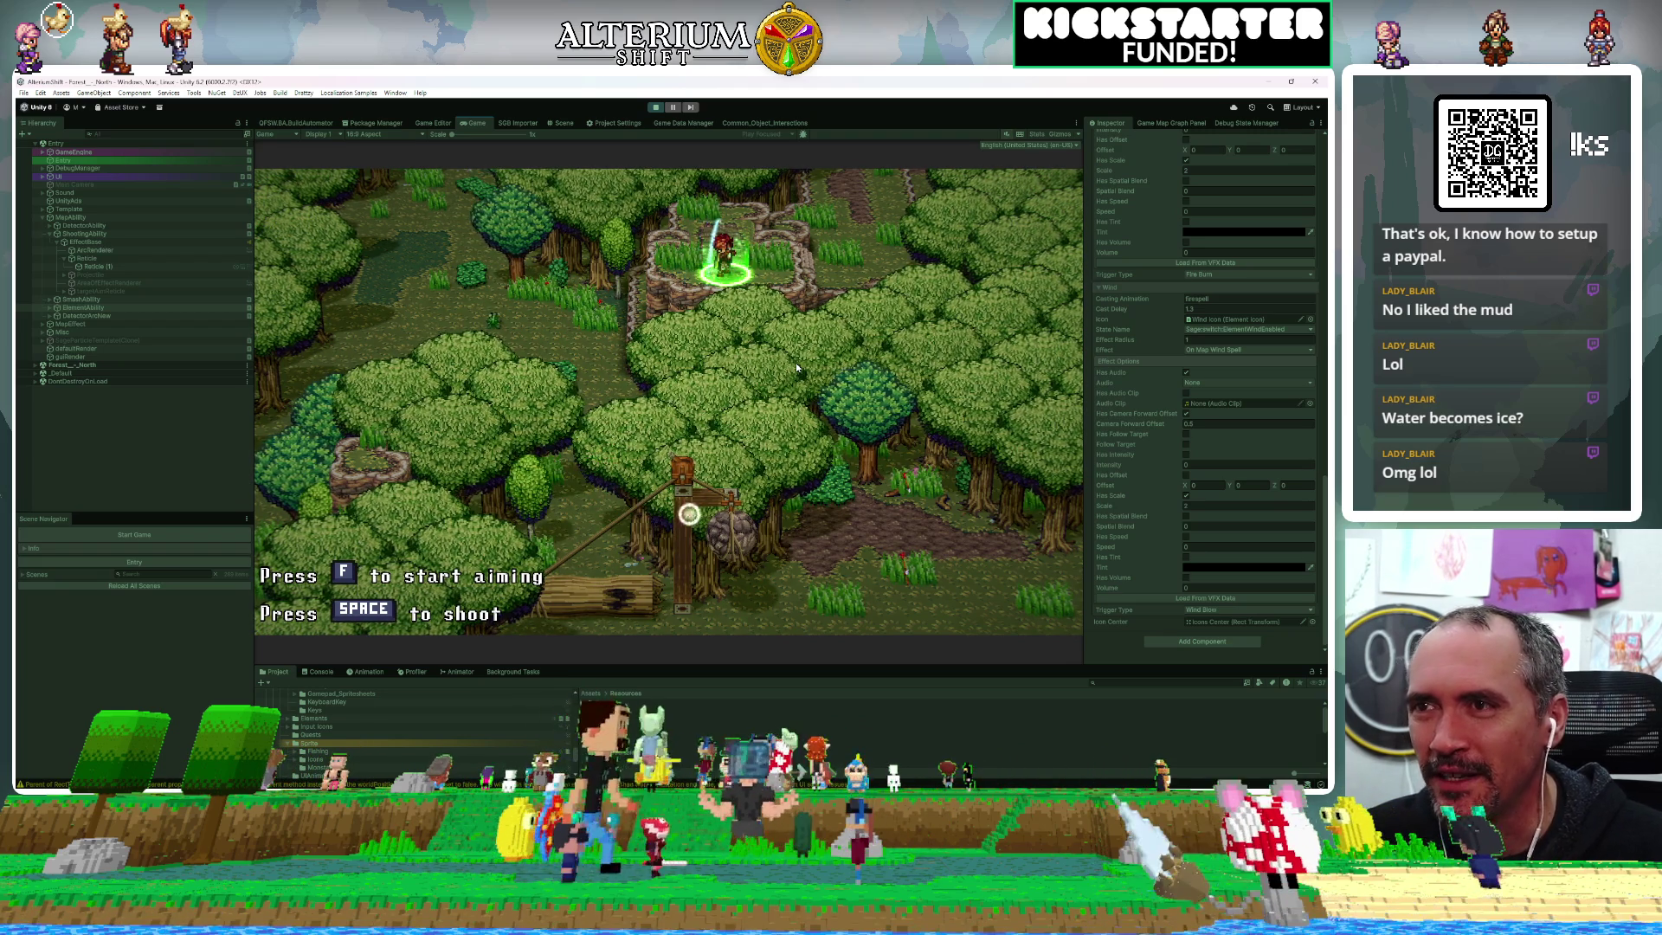
pyautogui.press('Up')
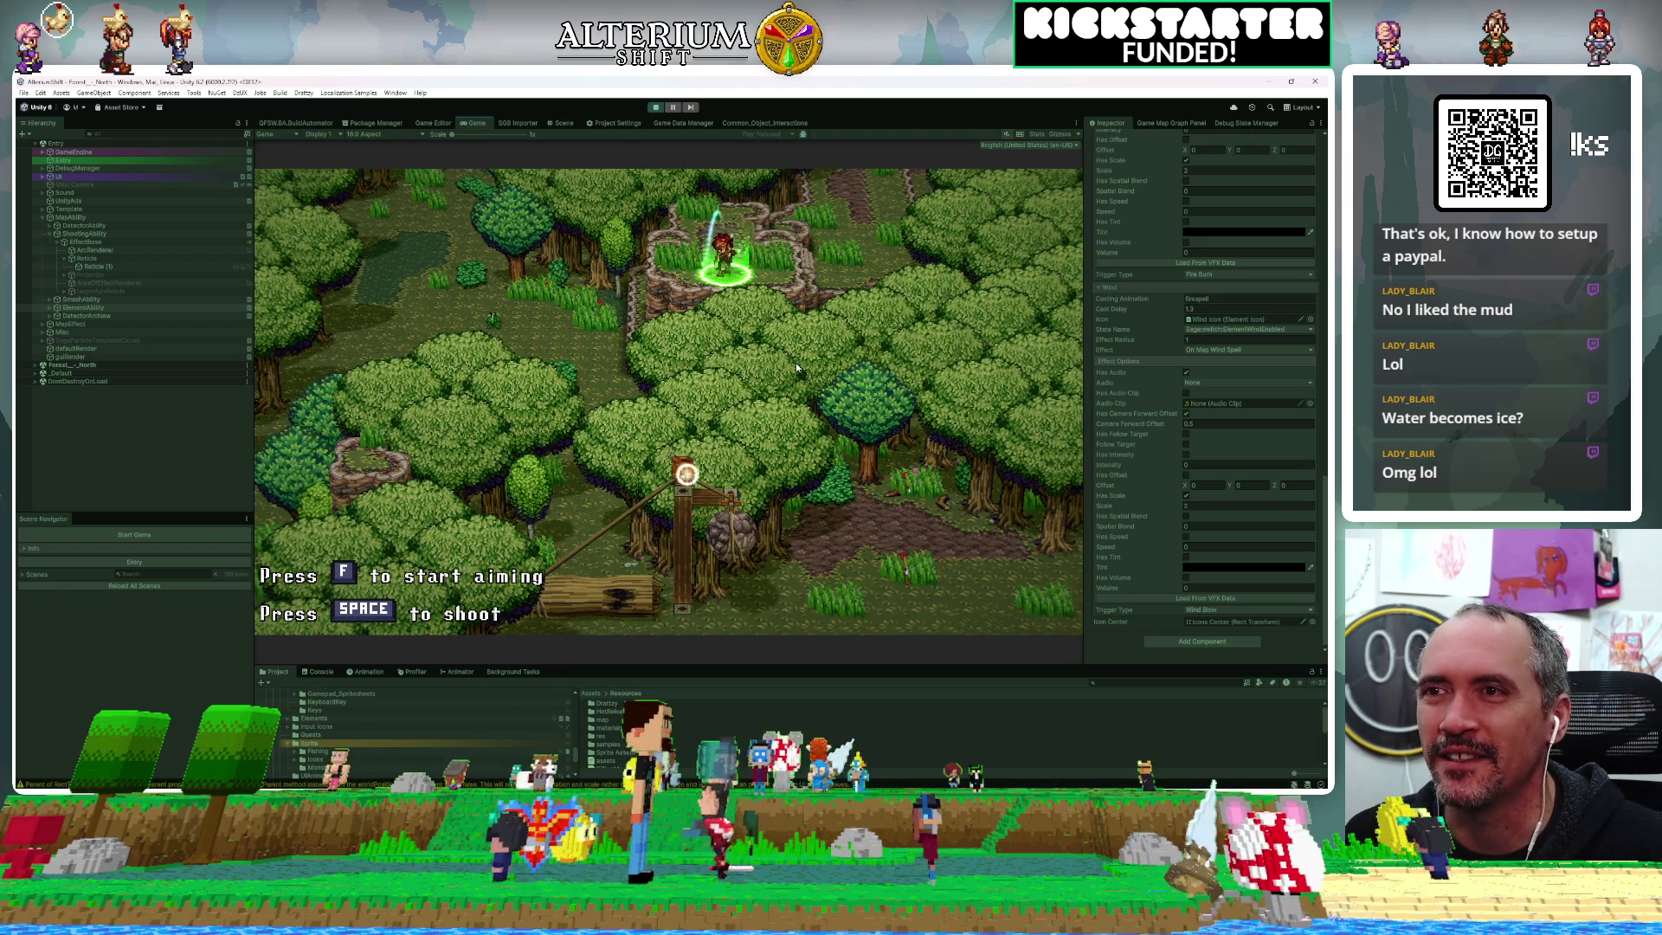
pyautogui.press('Up')
pyautogui.press('space')
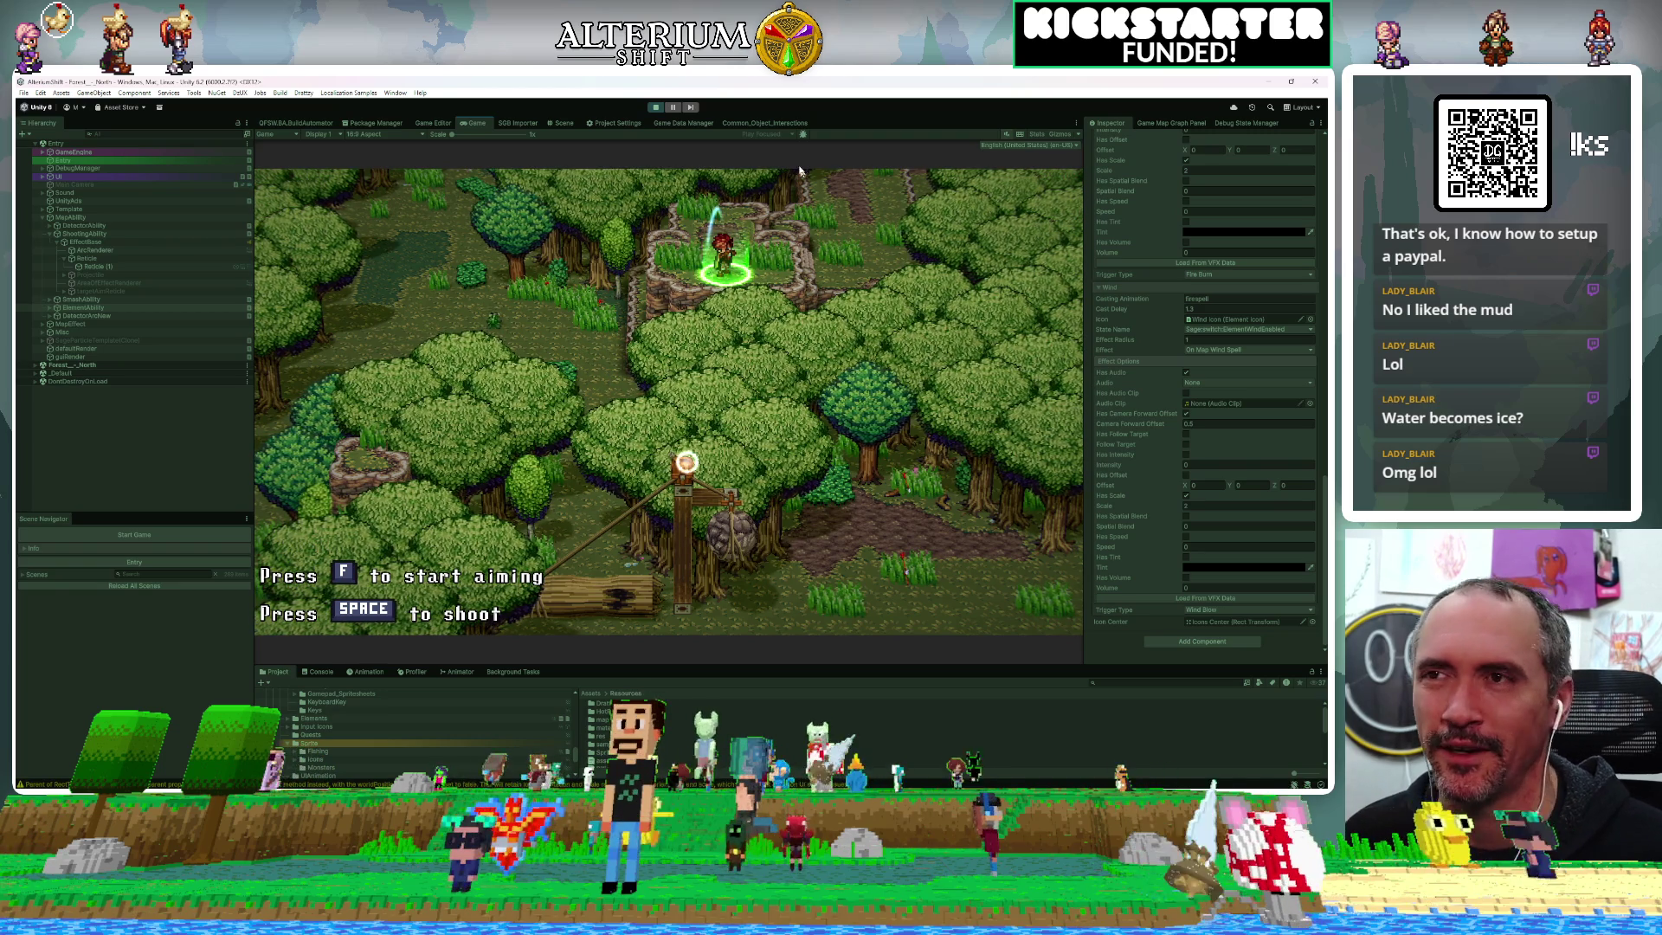
# Swing the aim away and back, then fire five wind blasts at the log trap
pyautogui.press('Right')
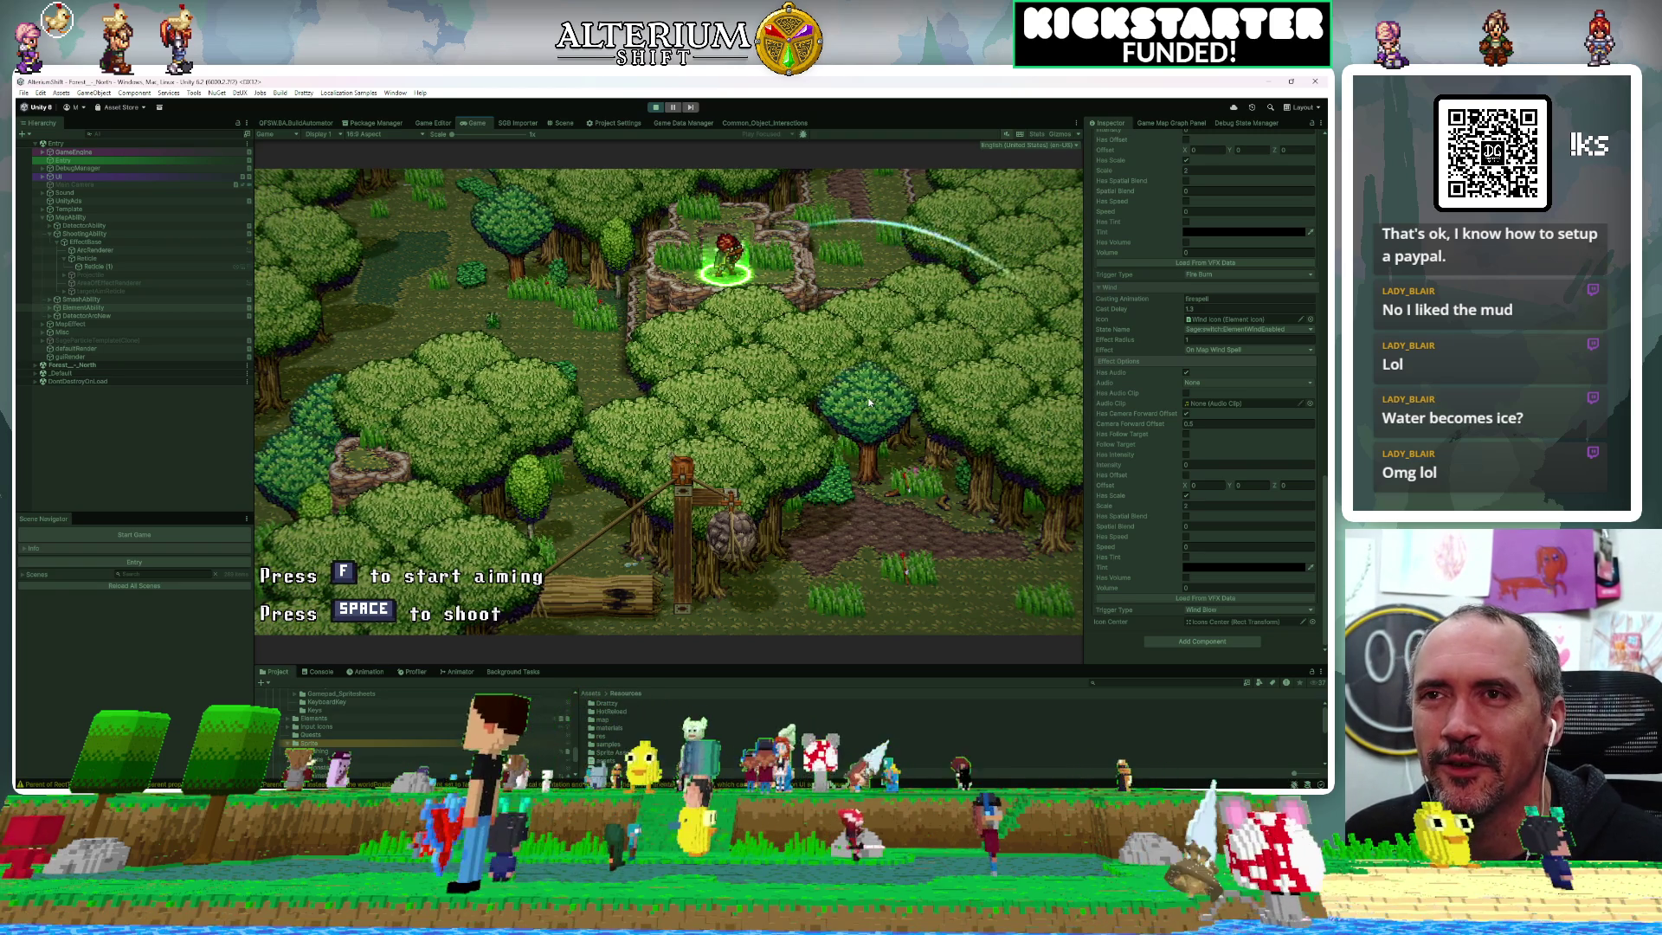
pyautogui.press('Left')
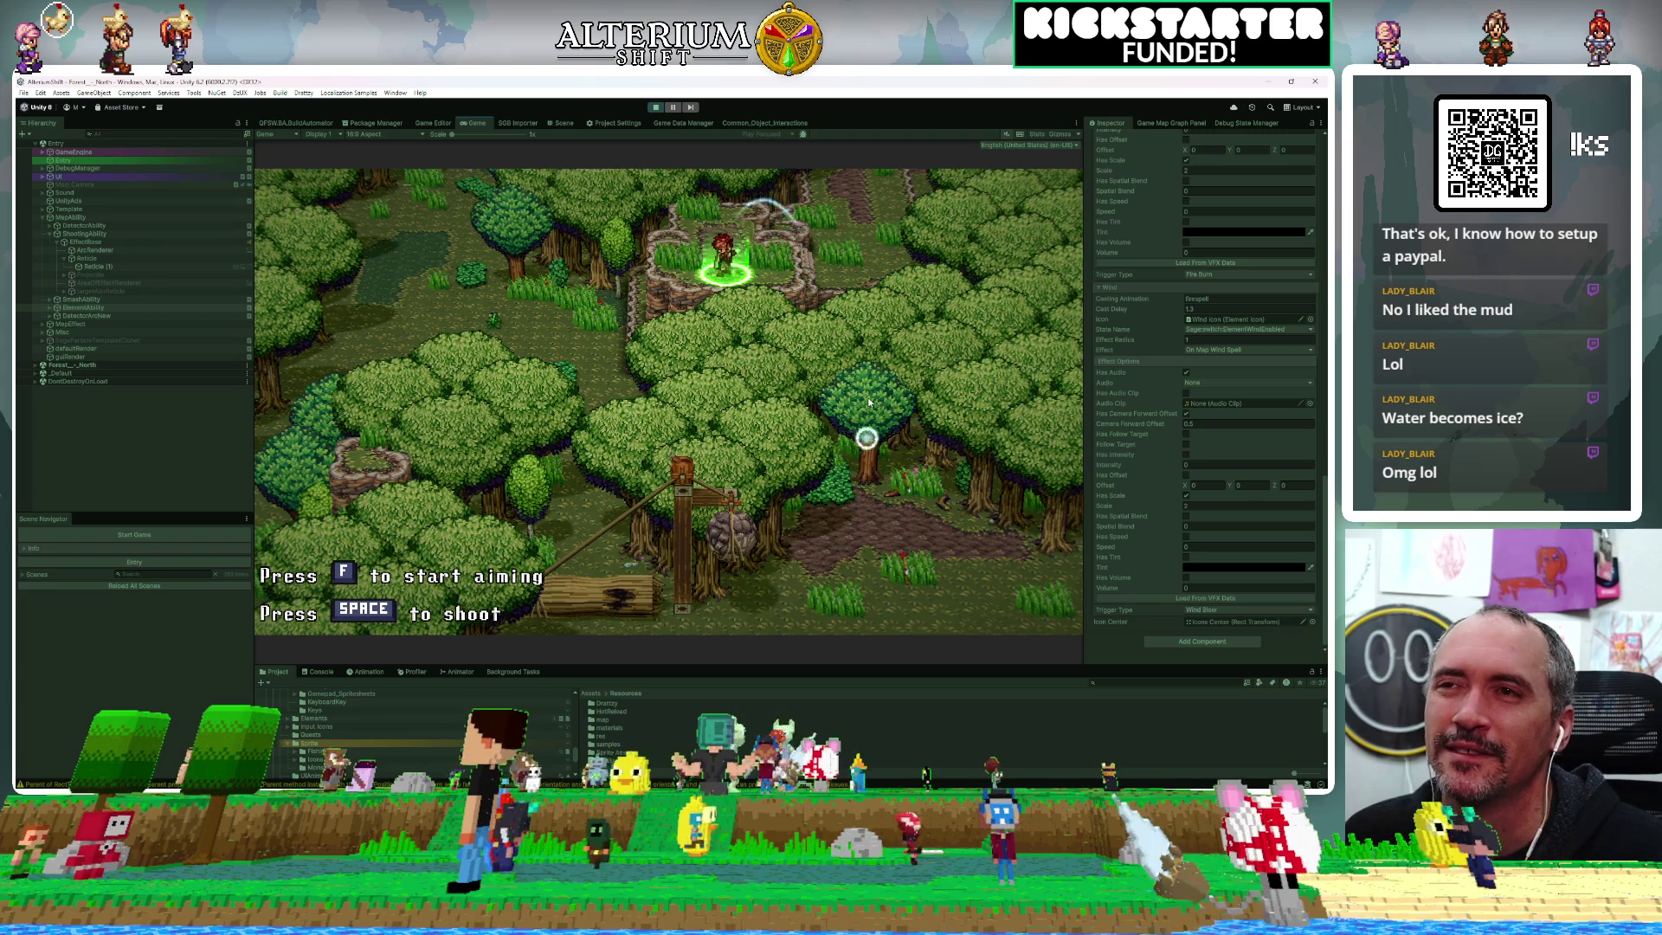
pyautogui.press('space')
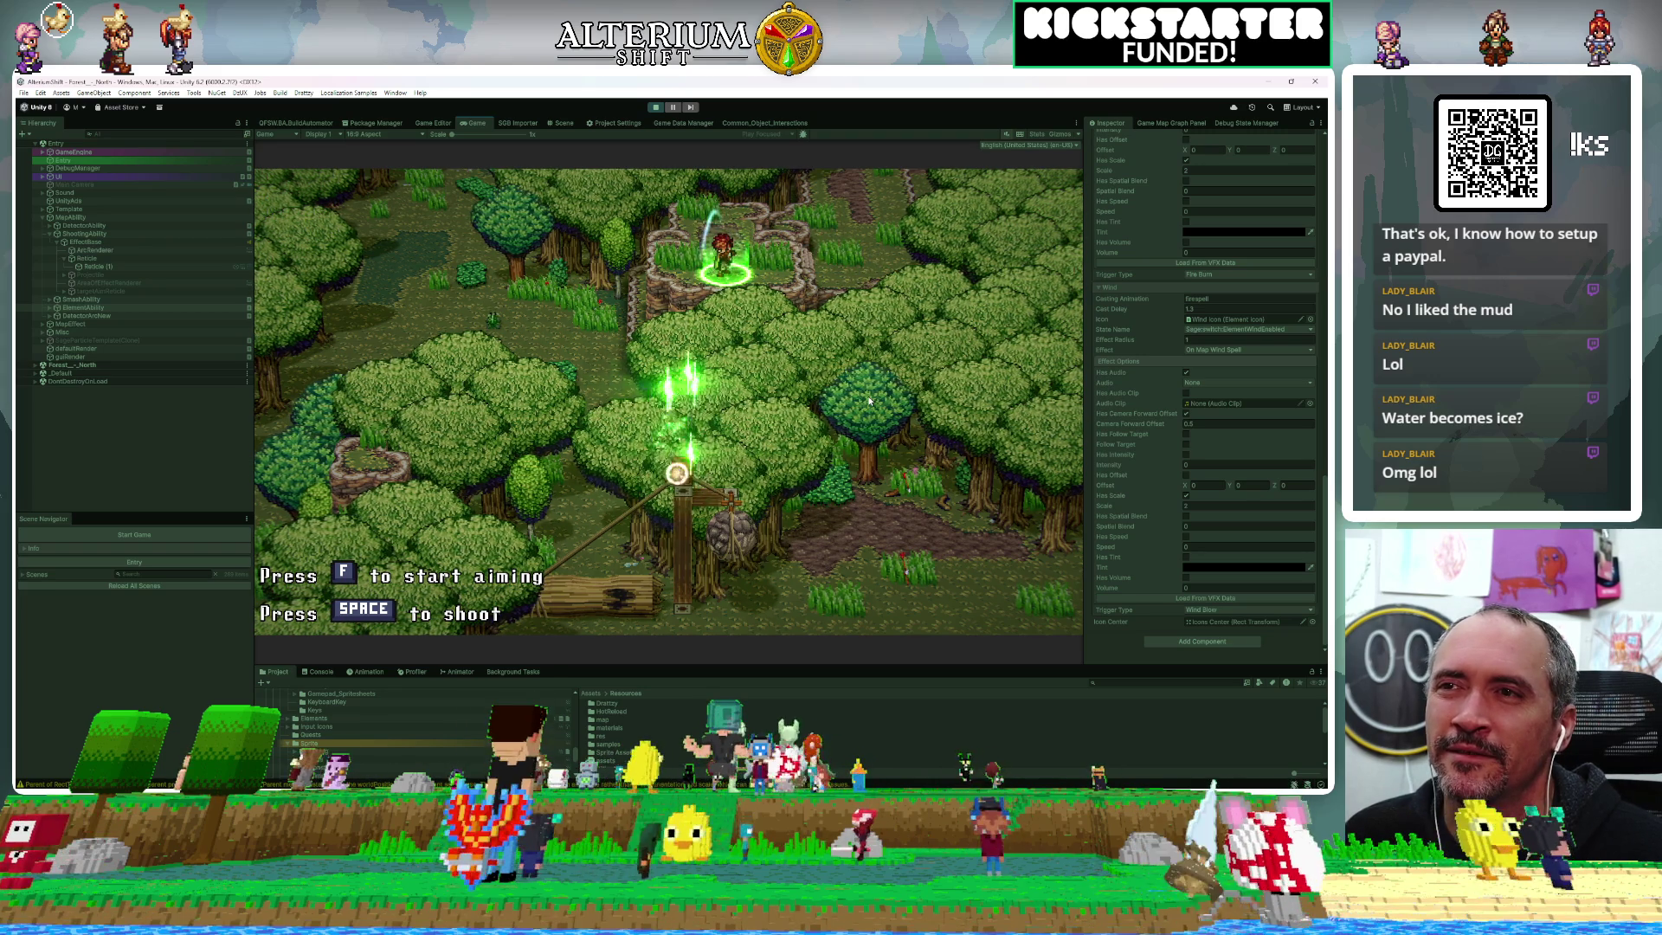
pyautogui.press('space')
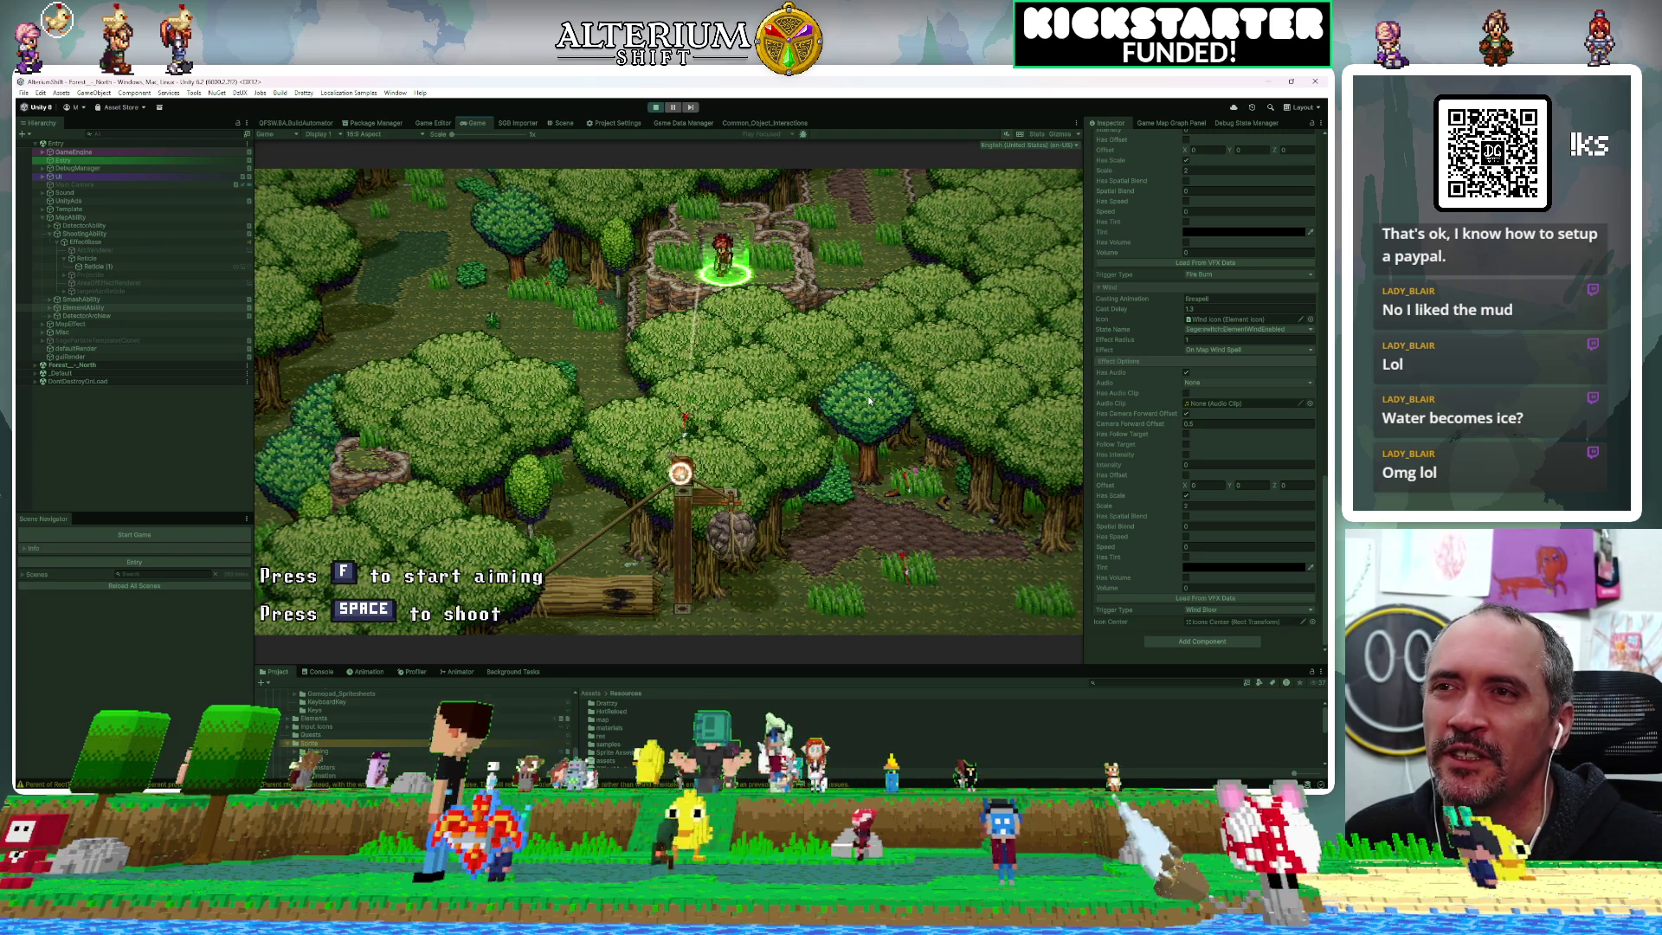
pyautogui.press('space')
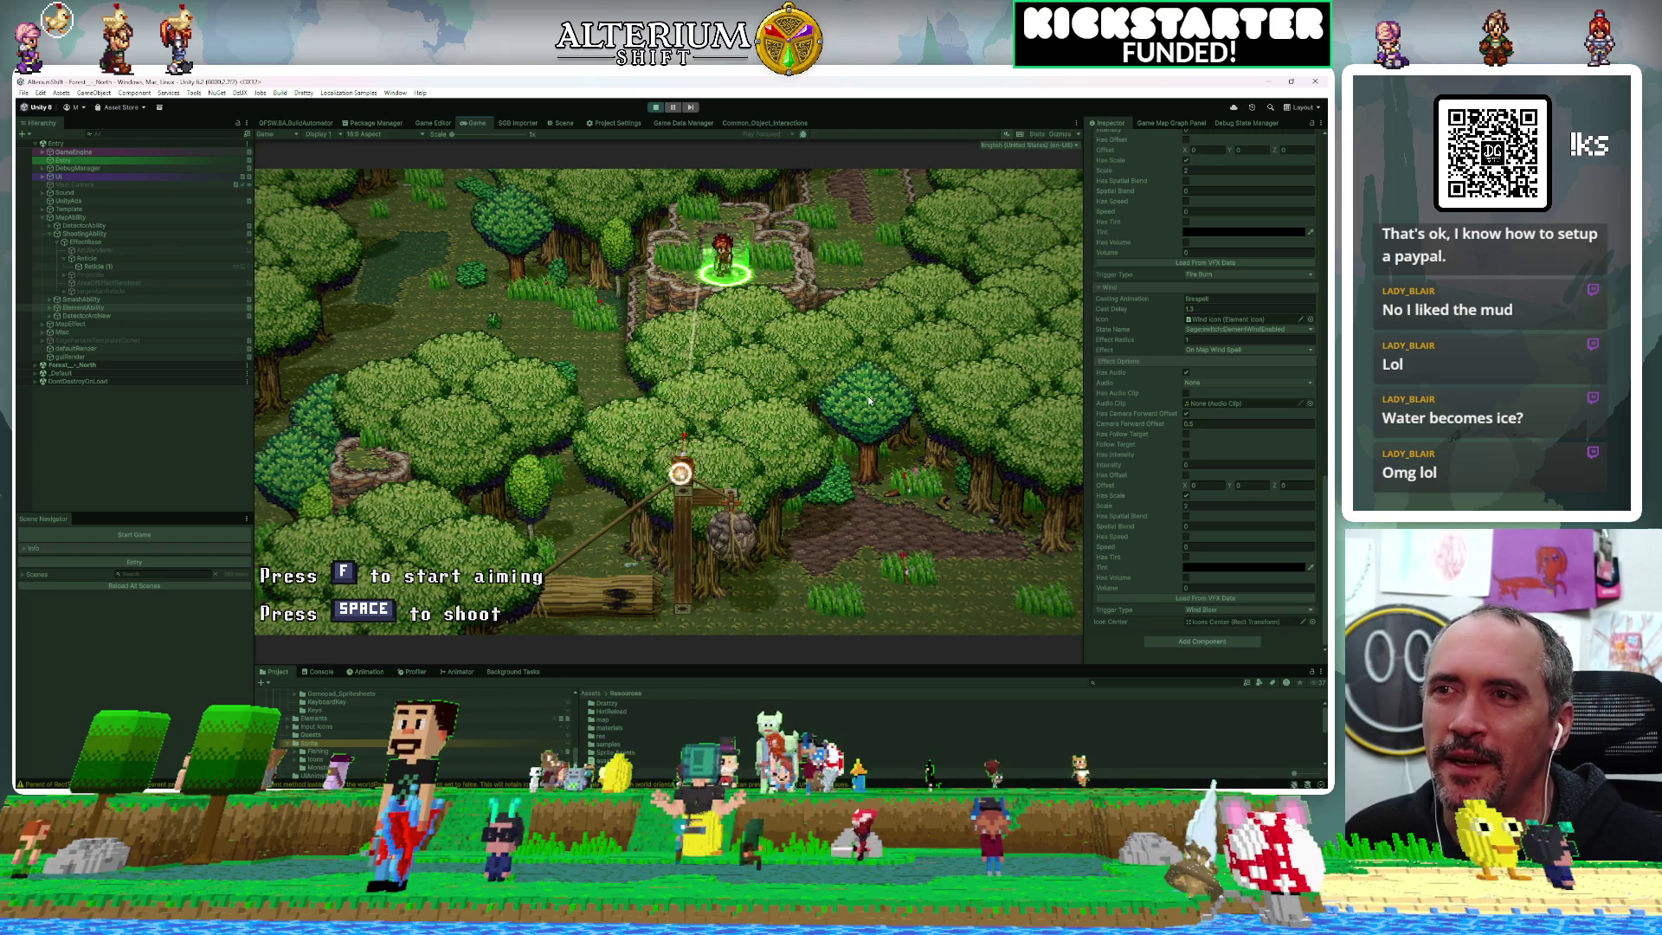
pyautogui.press('space')
pyautogui.press('space')
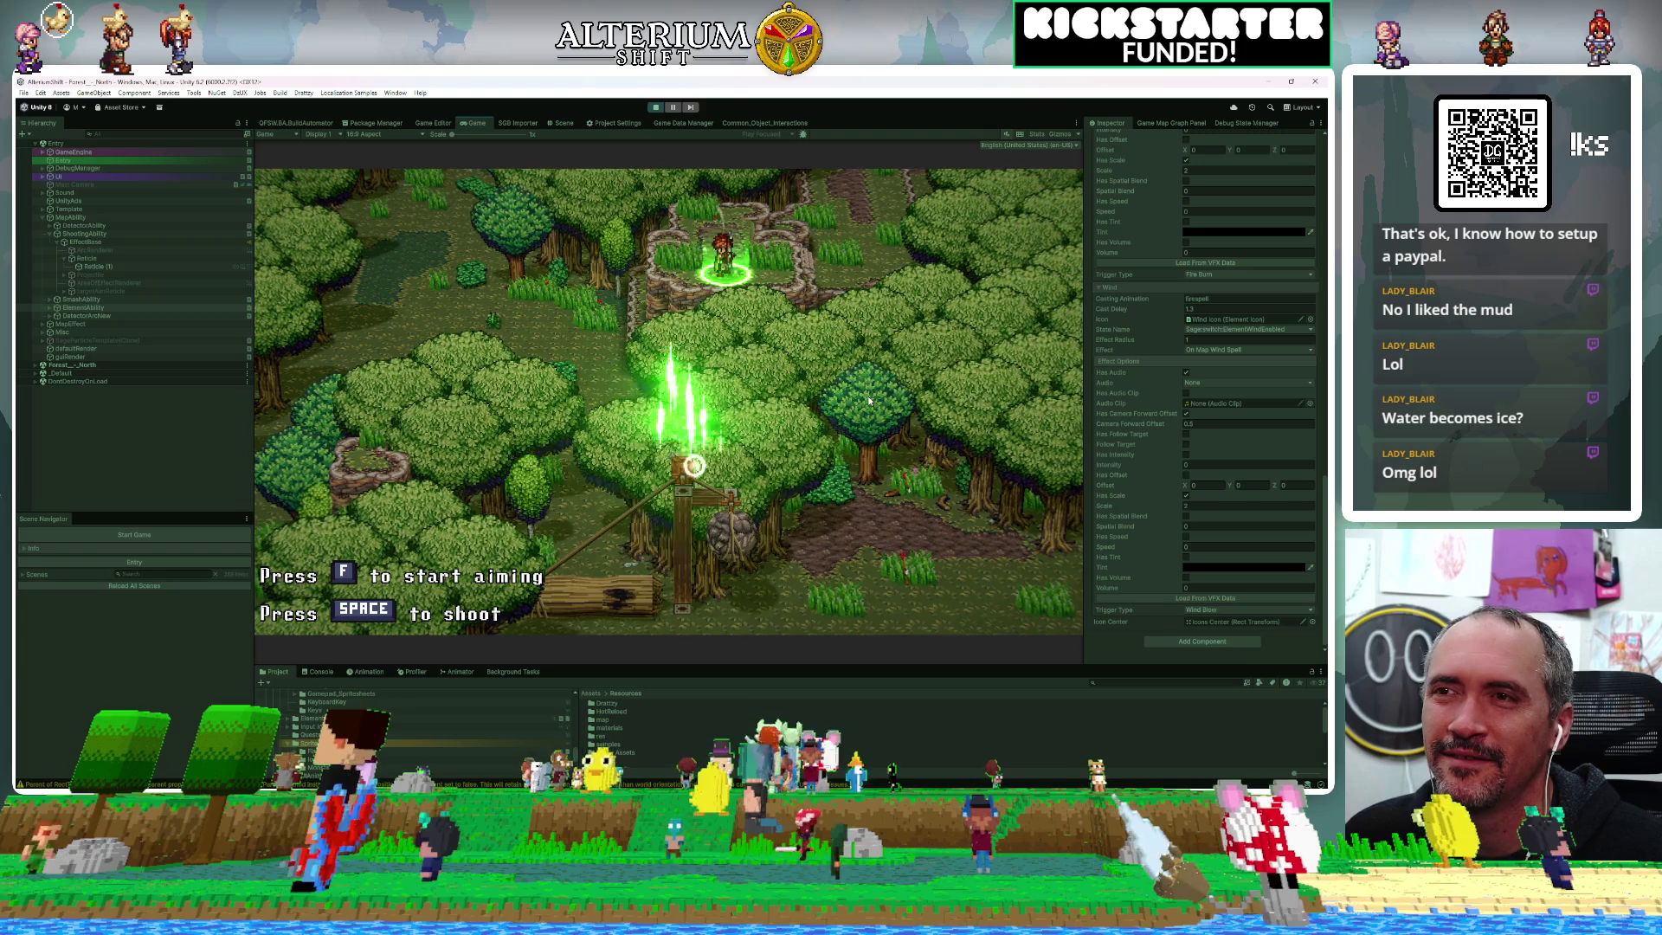
pyautogui.press('space')
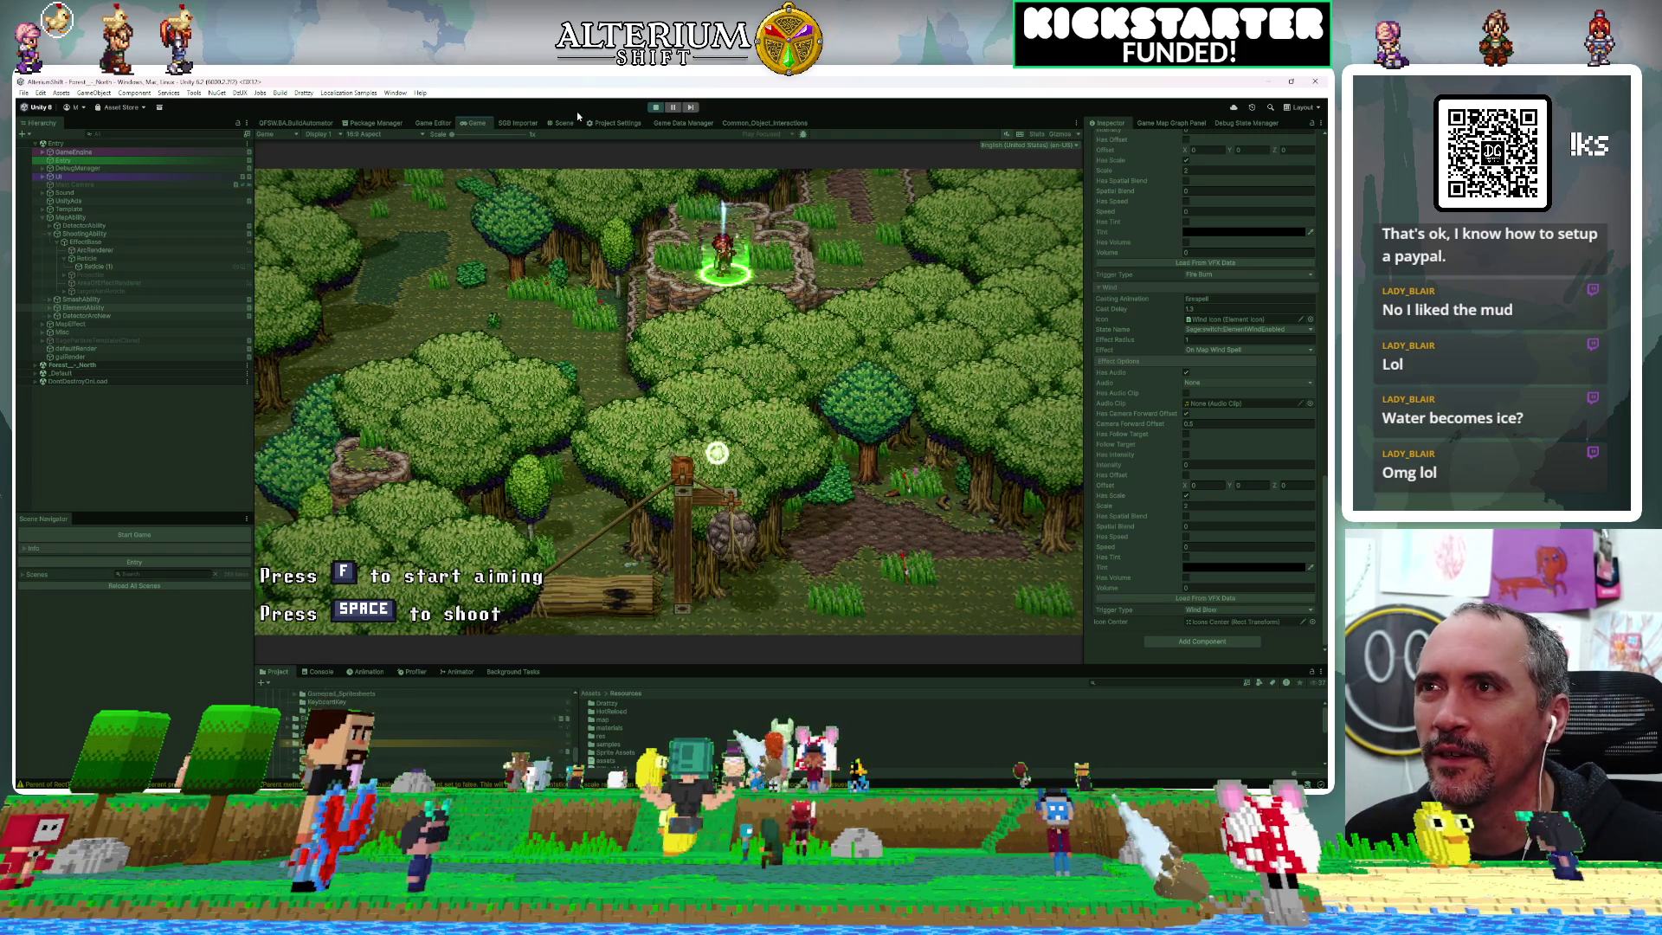
pyautogui.click(564, 122)
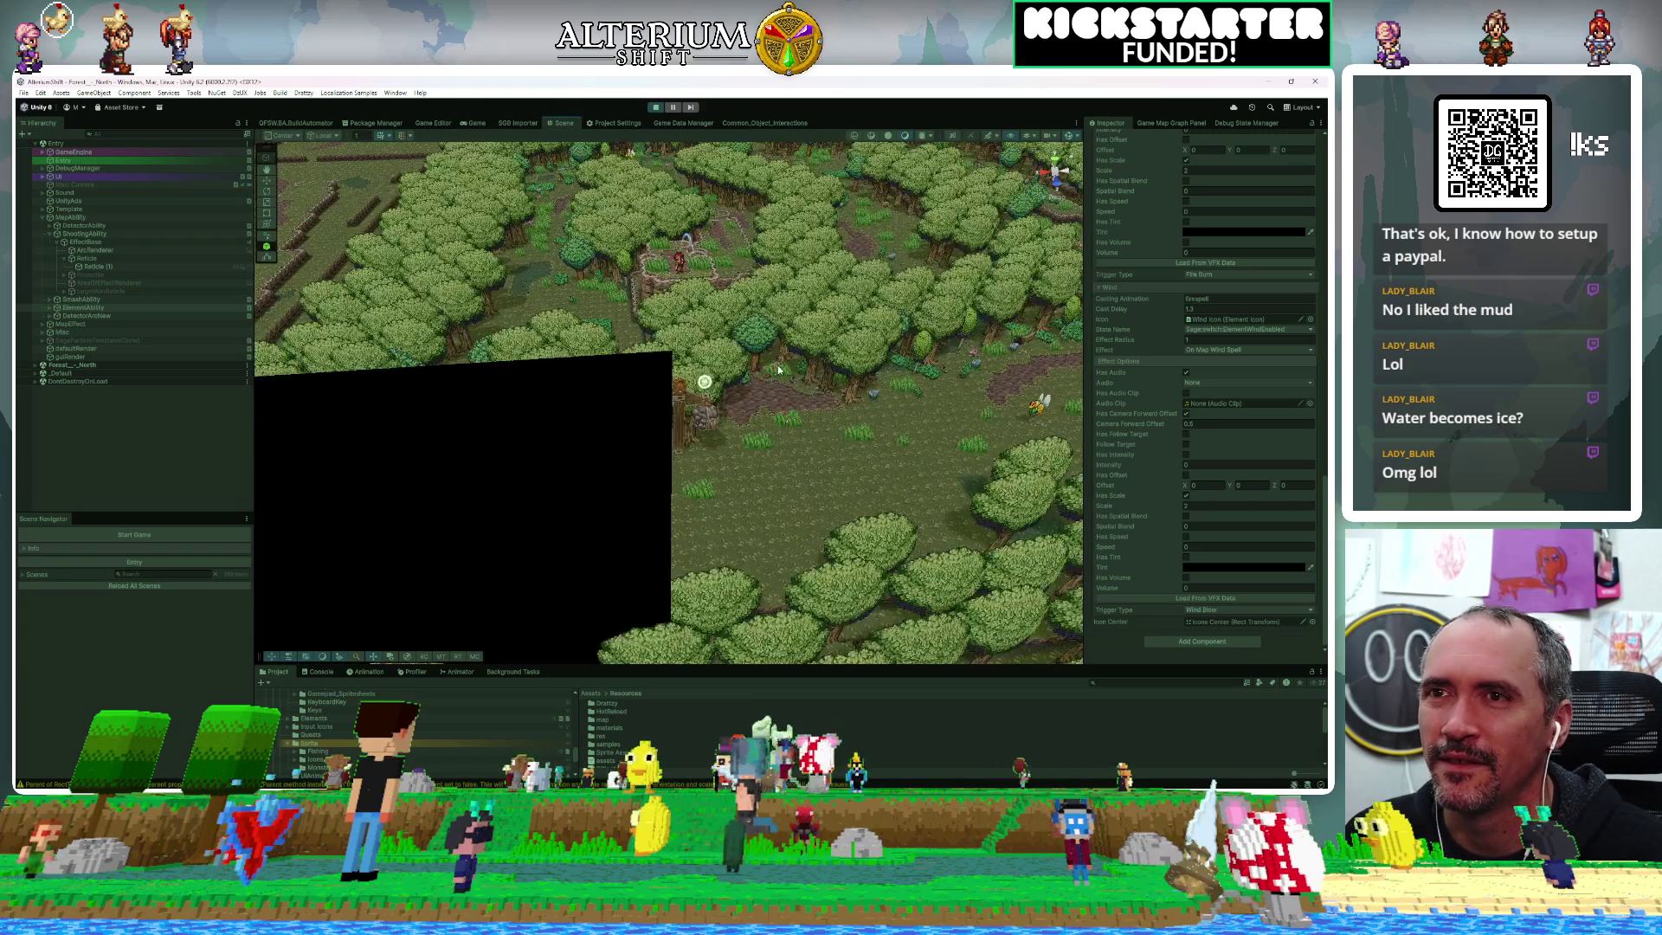
# Orbit the Scene view, frame the log-trap post (Cube), then select the log
pyautogui.moveTo(779, 372); pyautogui.dragTo(1126, 339)
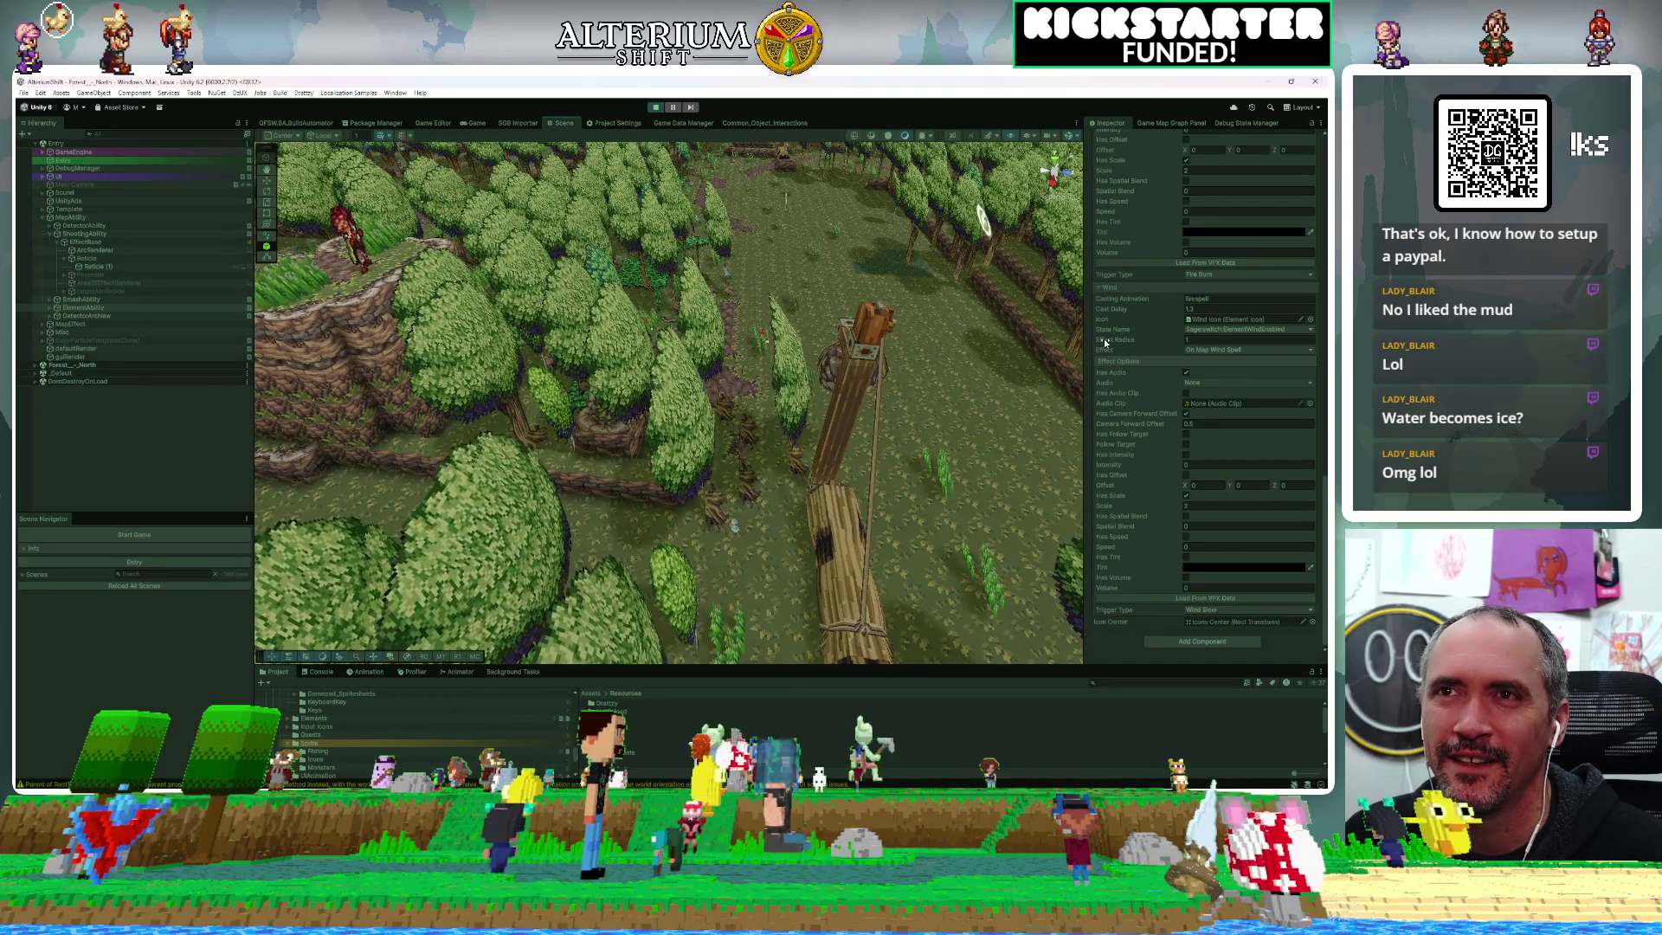
pyautogui.scroll(-10, 940, 279)
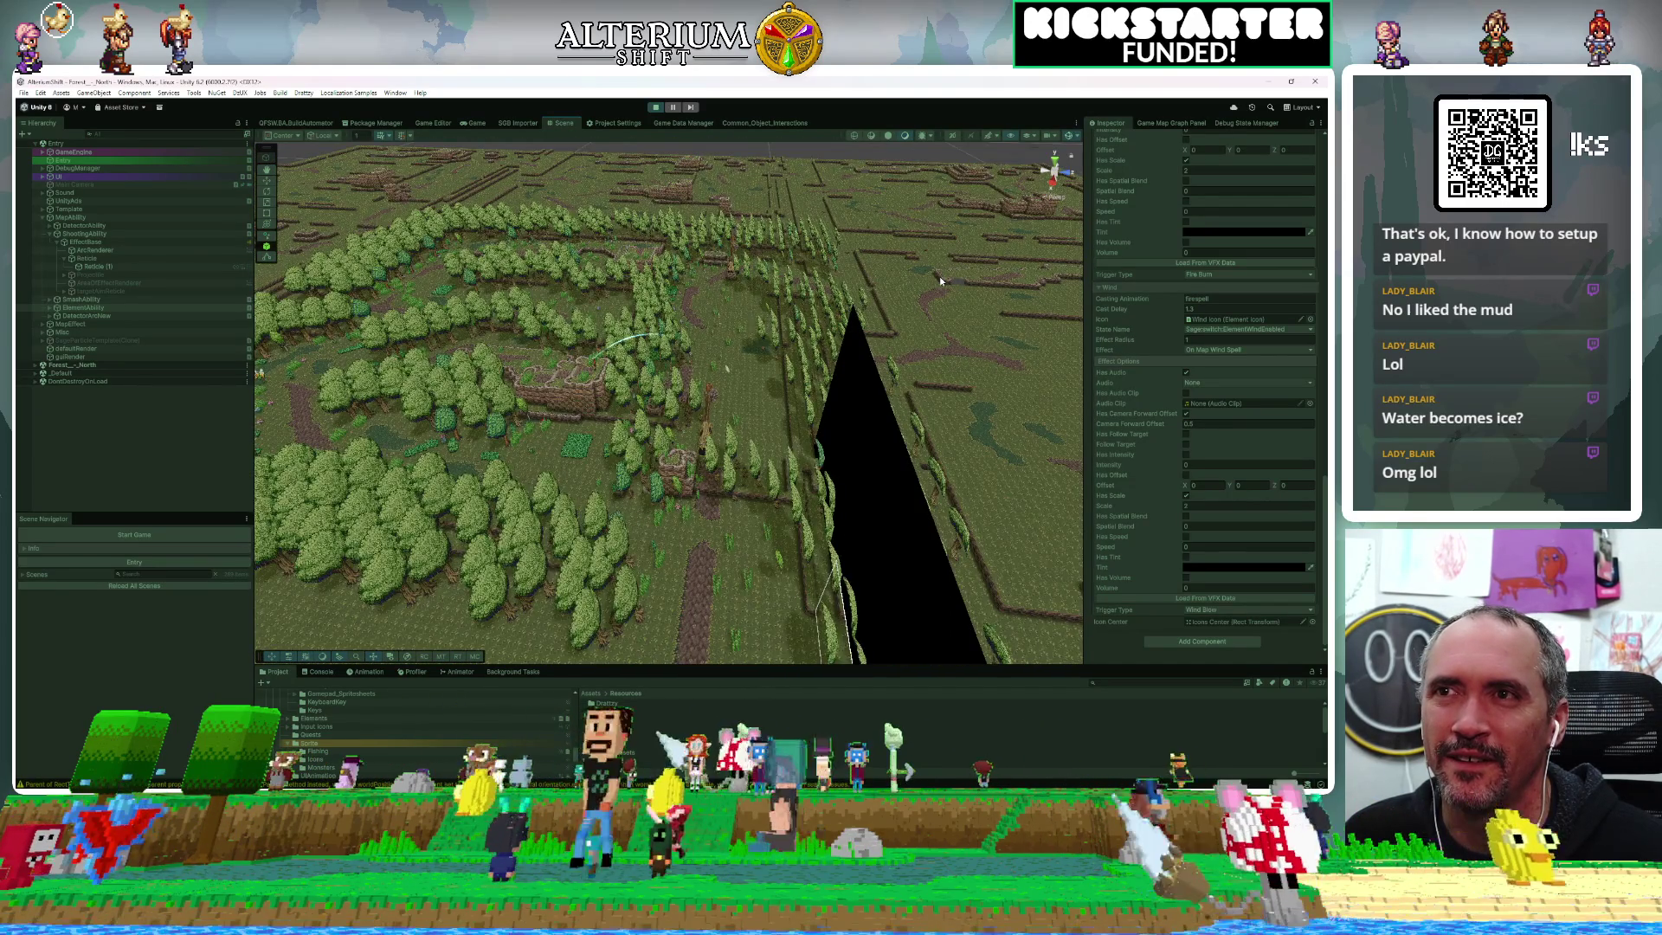
pyautogui.scroll(10, 940, 279)
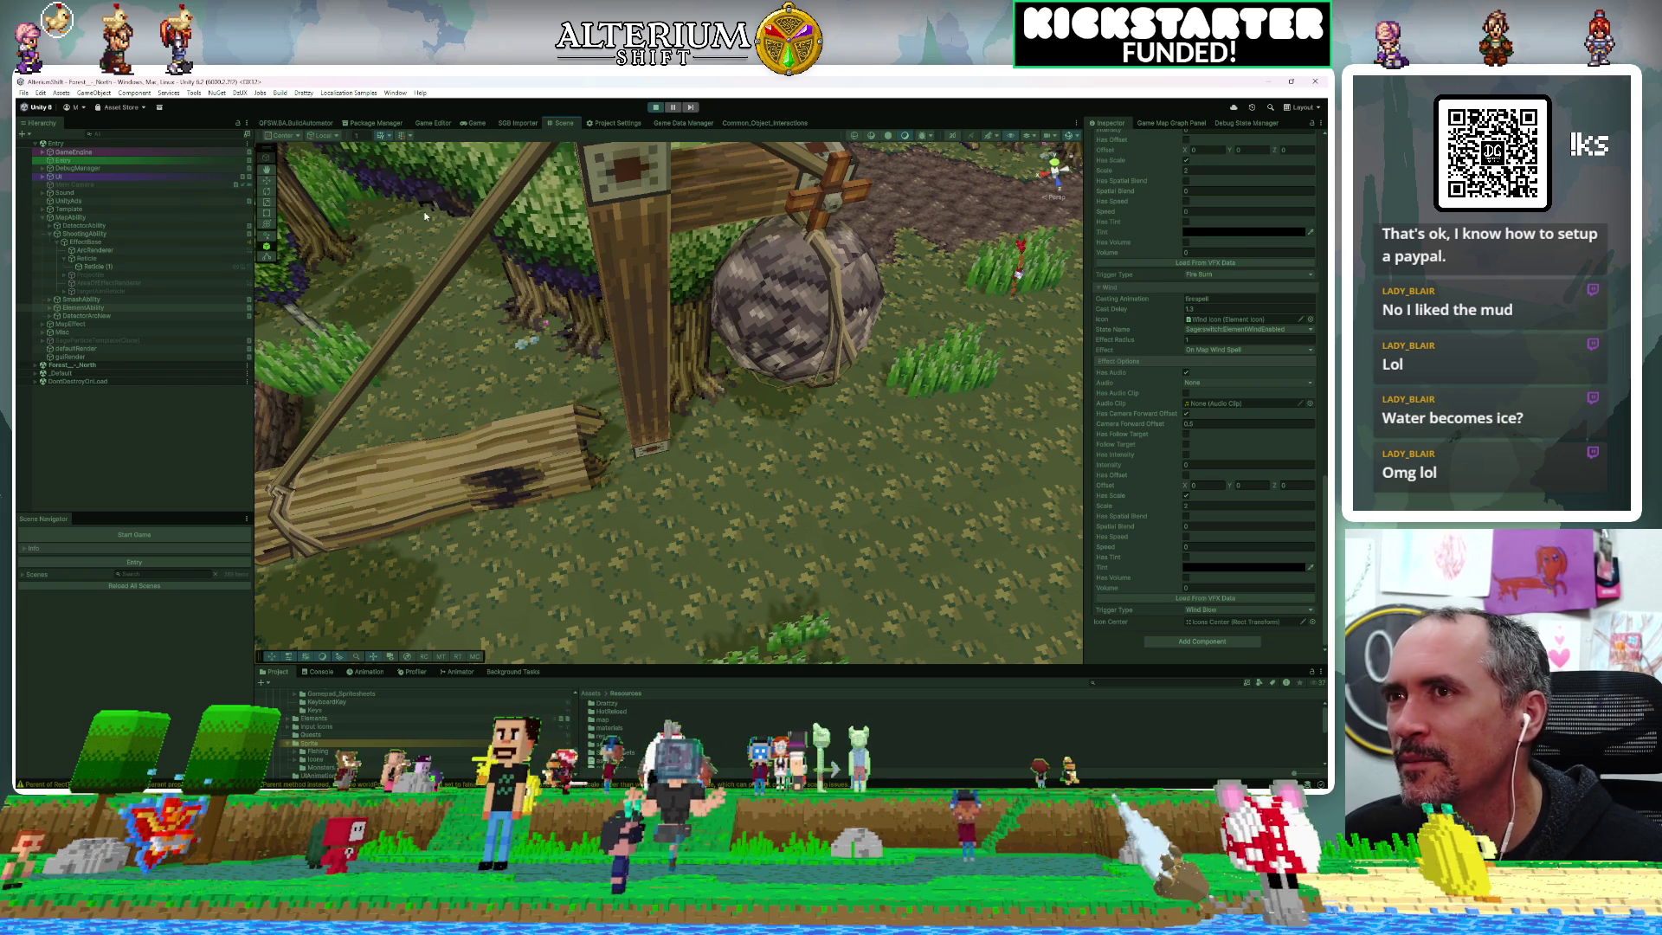
pyautogui.click(611, 216)
pyautogui.press('f')
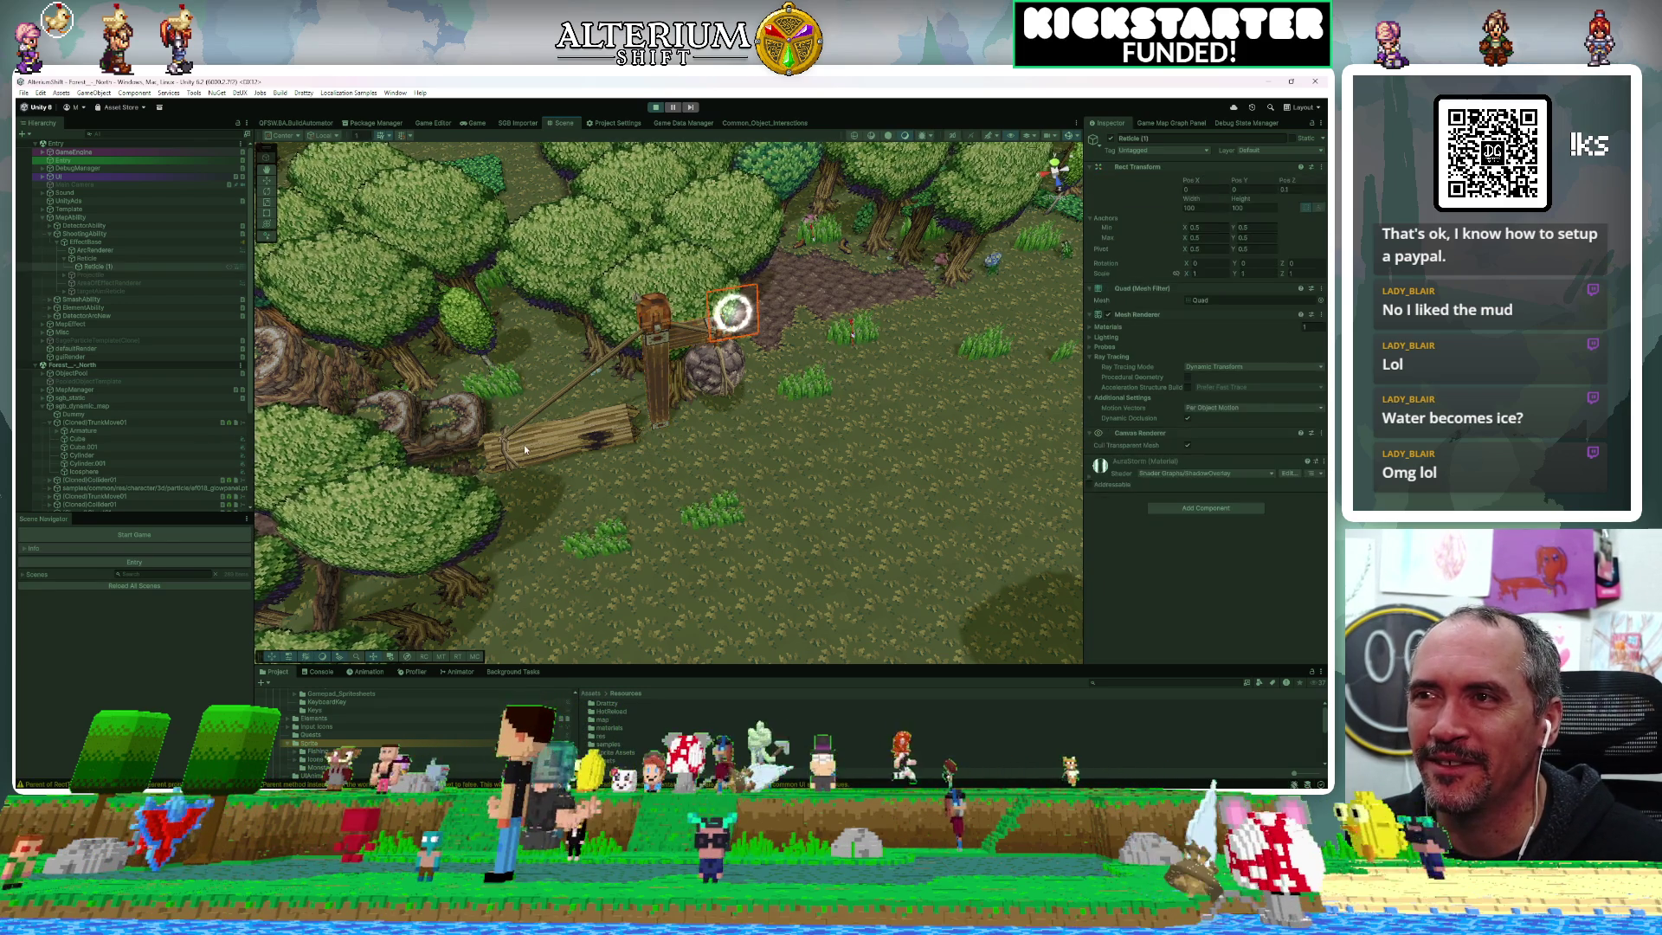
pyautogui.click(578, 432)
# Start the game with Ctrl+2 and walk the hero north into the alcove, then east
pyautogui.hotkey('ctrl', '2')
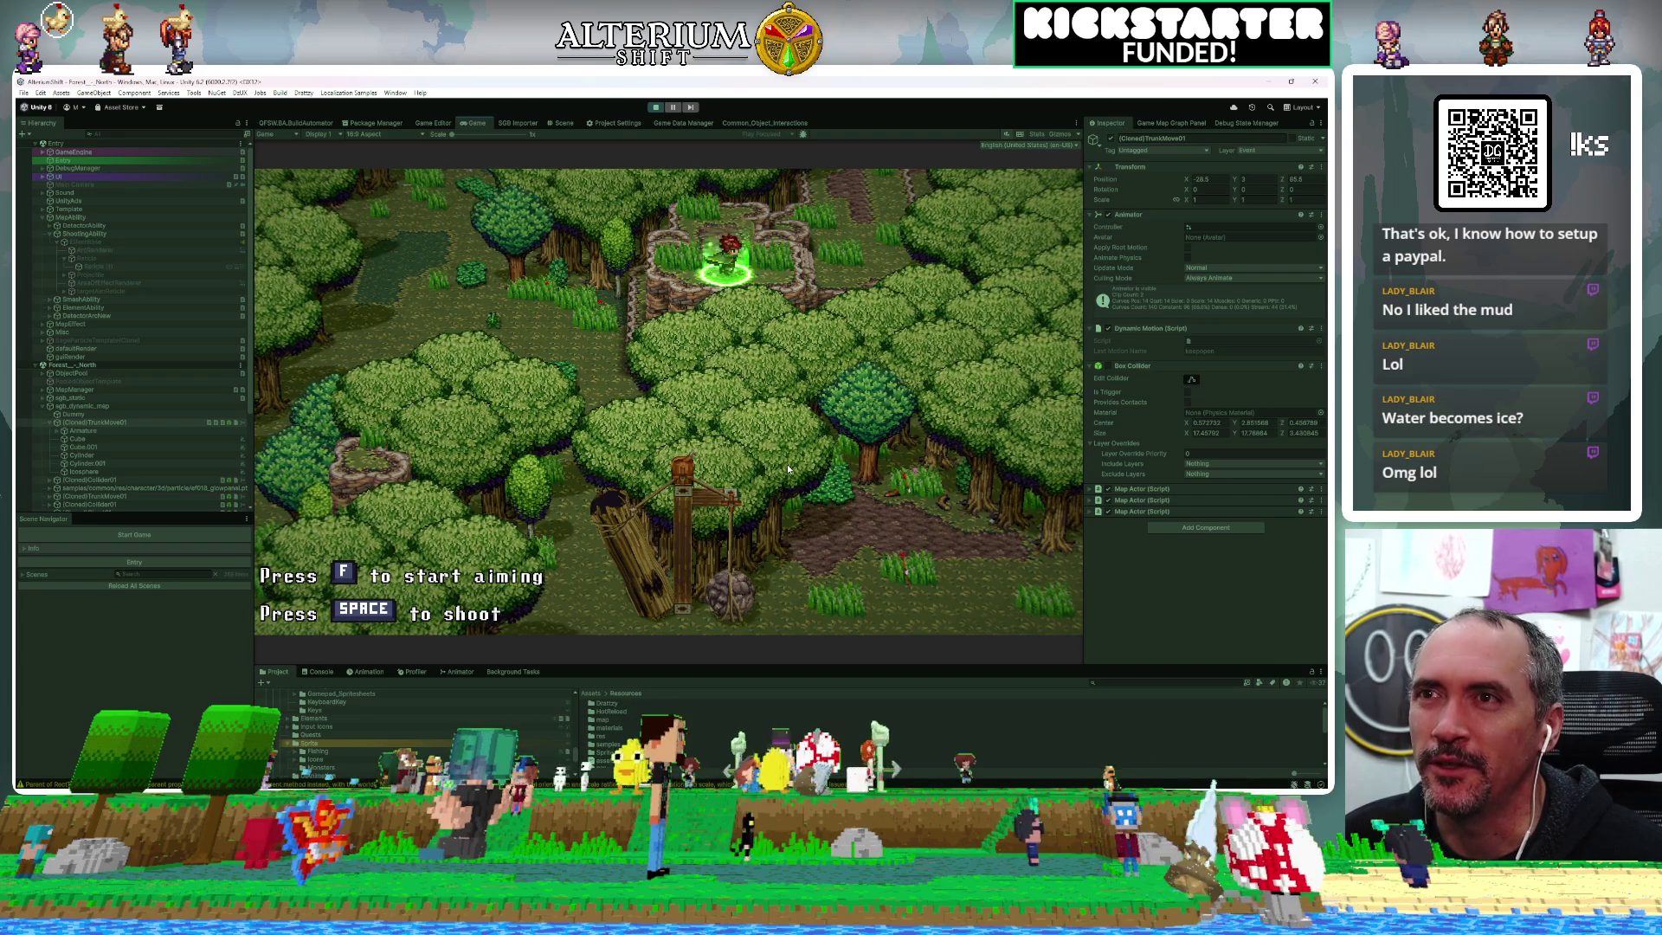
pyautogui.press('space')
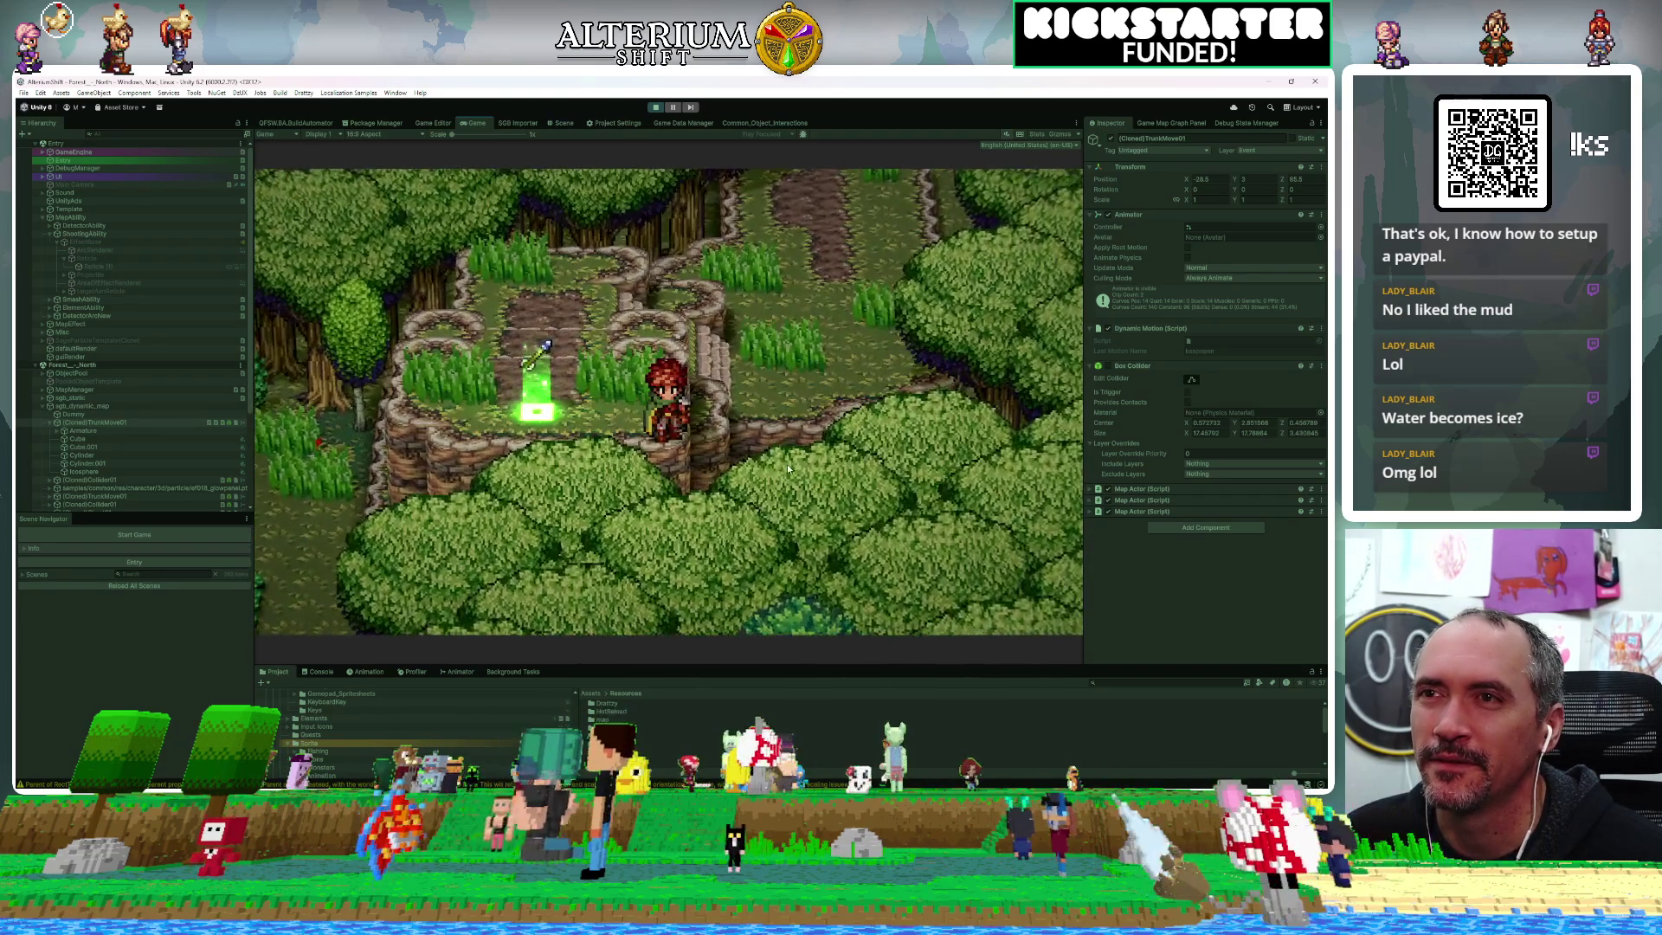
pyautogui.press('Up')
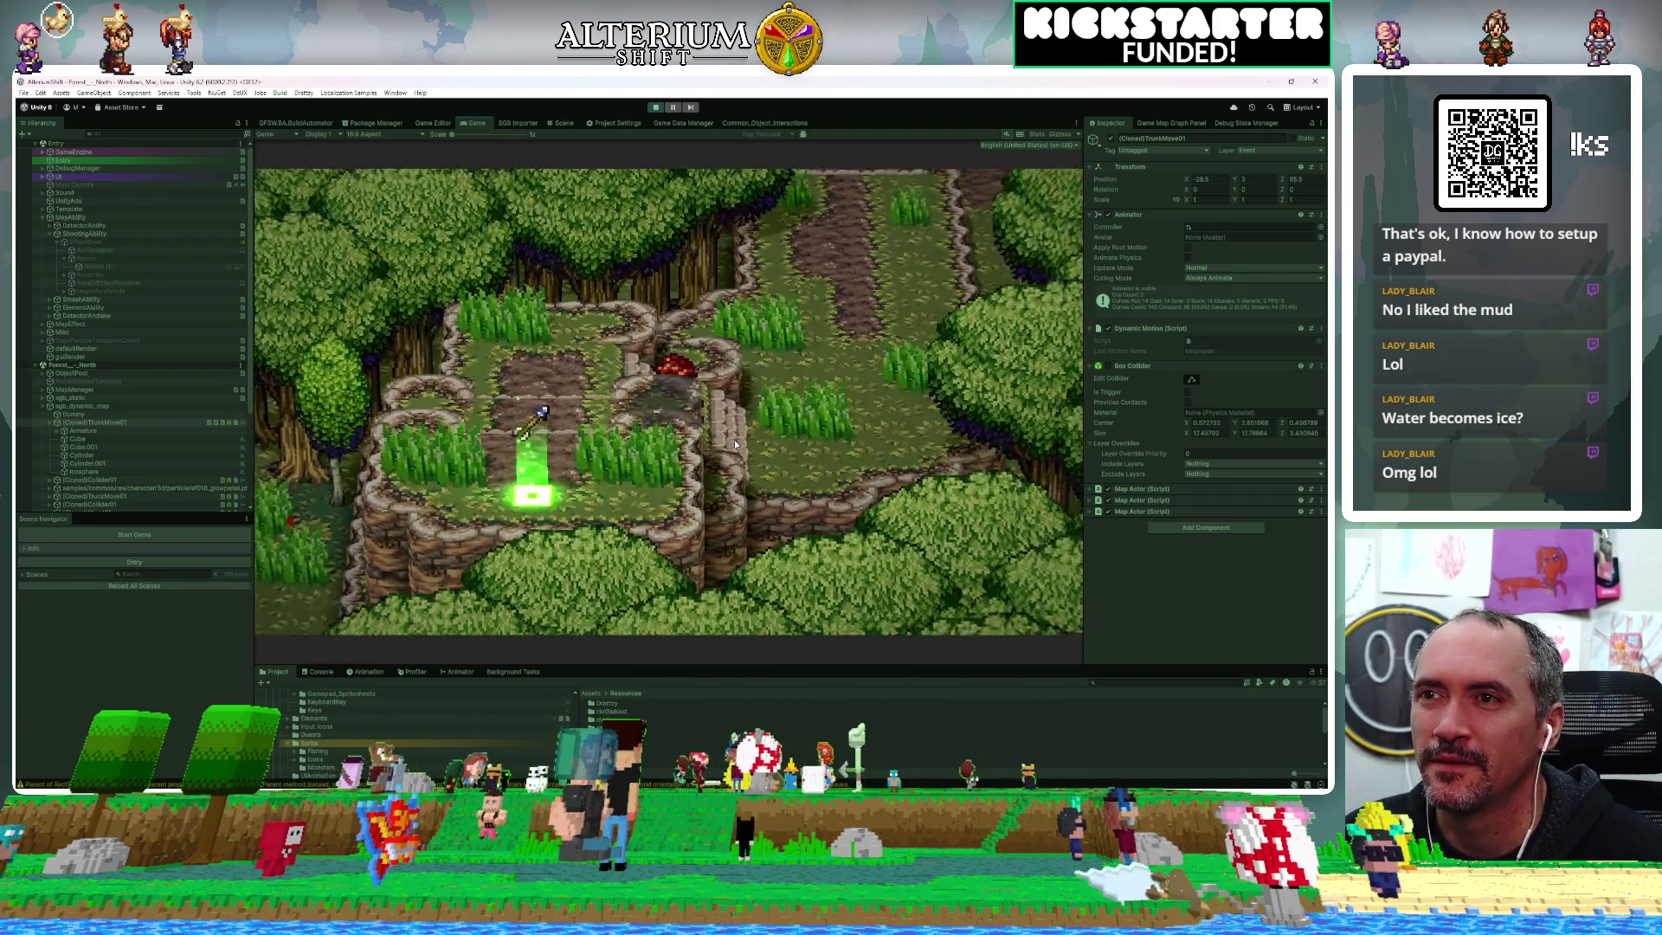
pyautogui.press('Right')
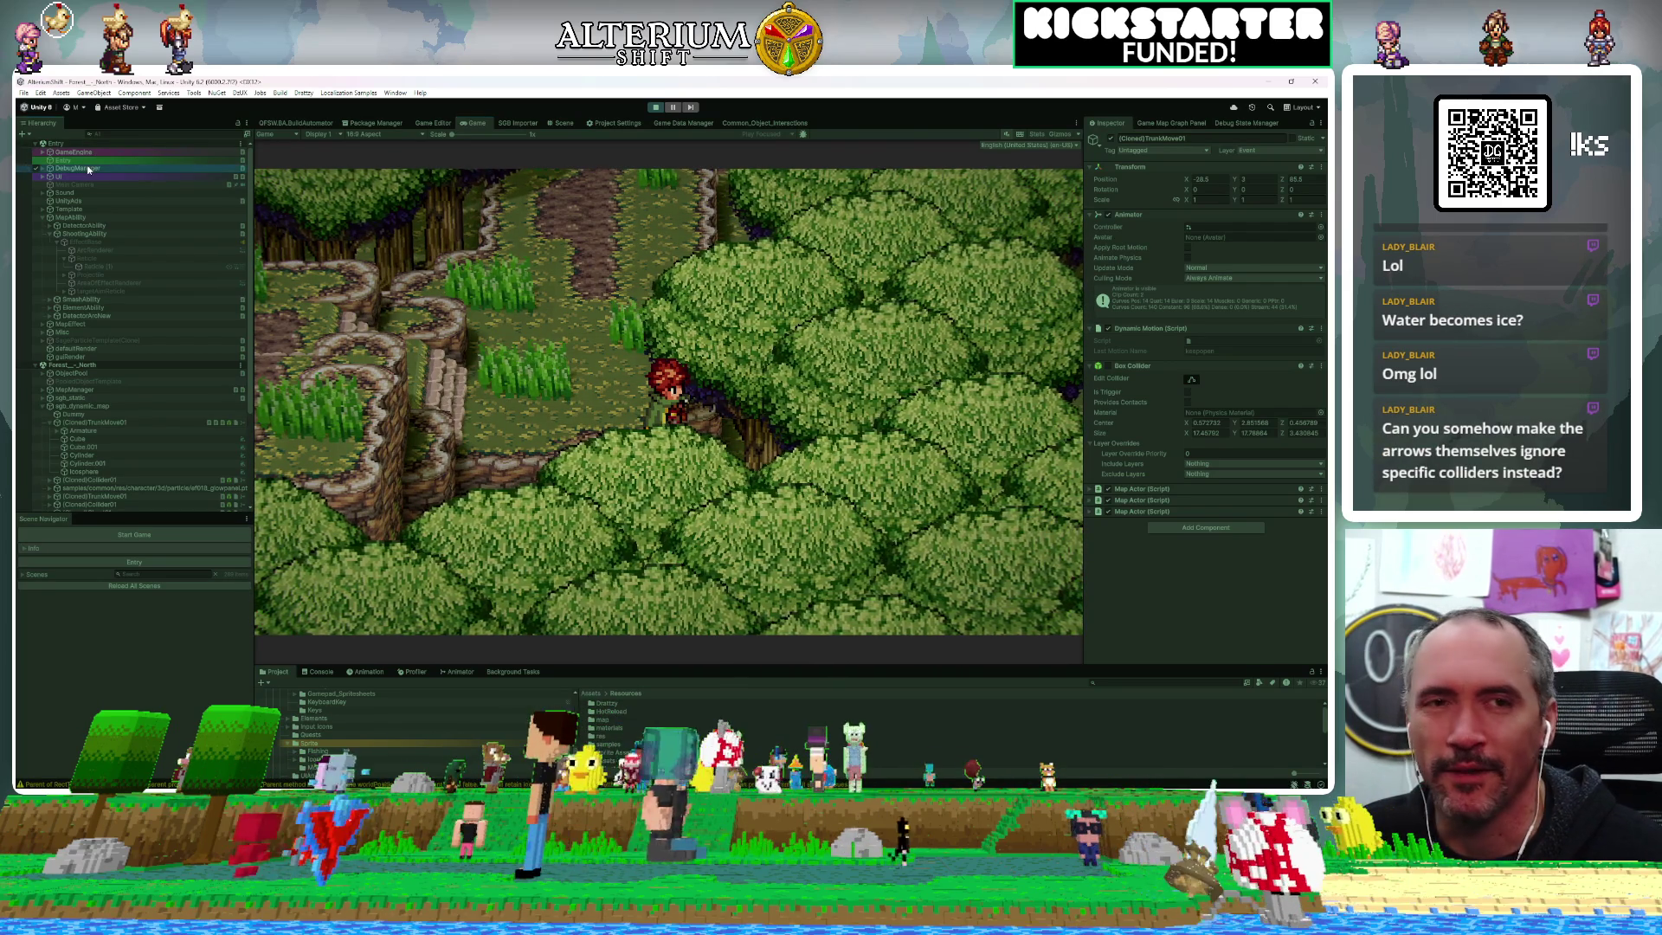
# Select DebugManager and step the hero three tiles right with its Inspector debug button
pyautogui.click(87, 169)
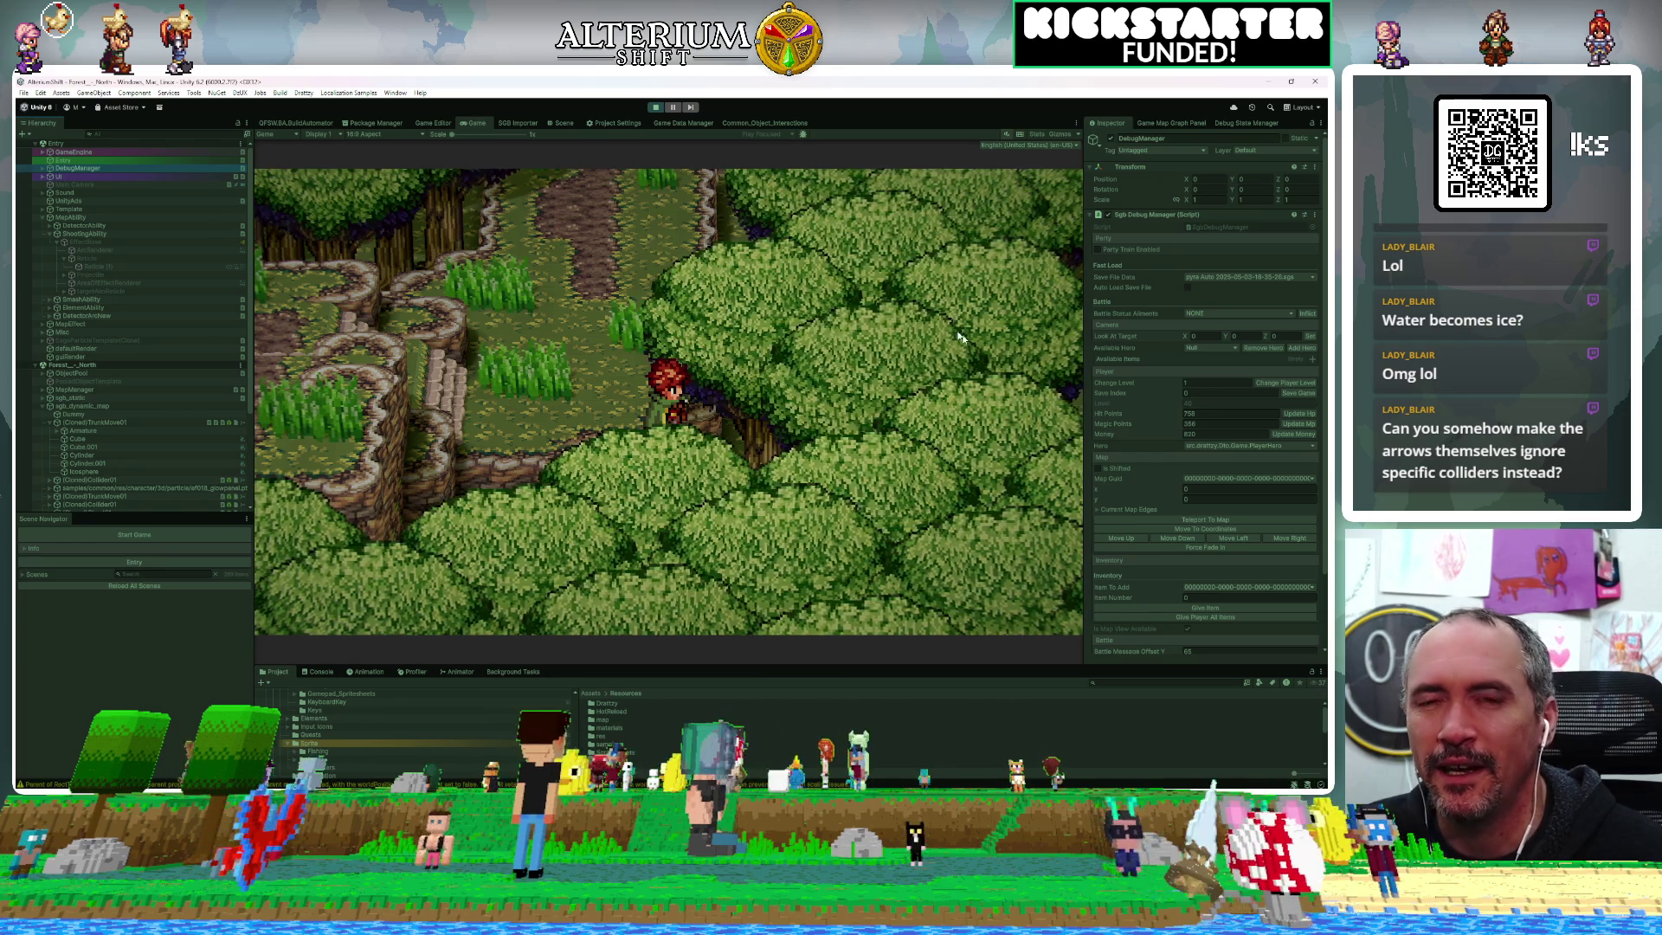
pyautogui.scroll(-3, 1187, 553)
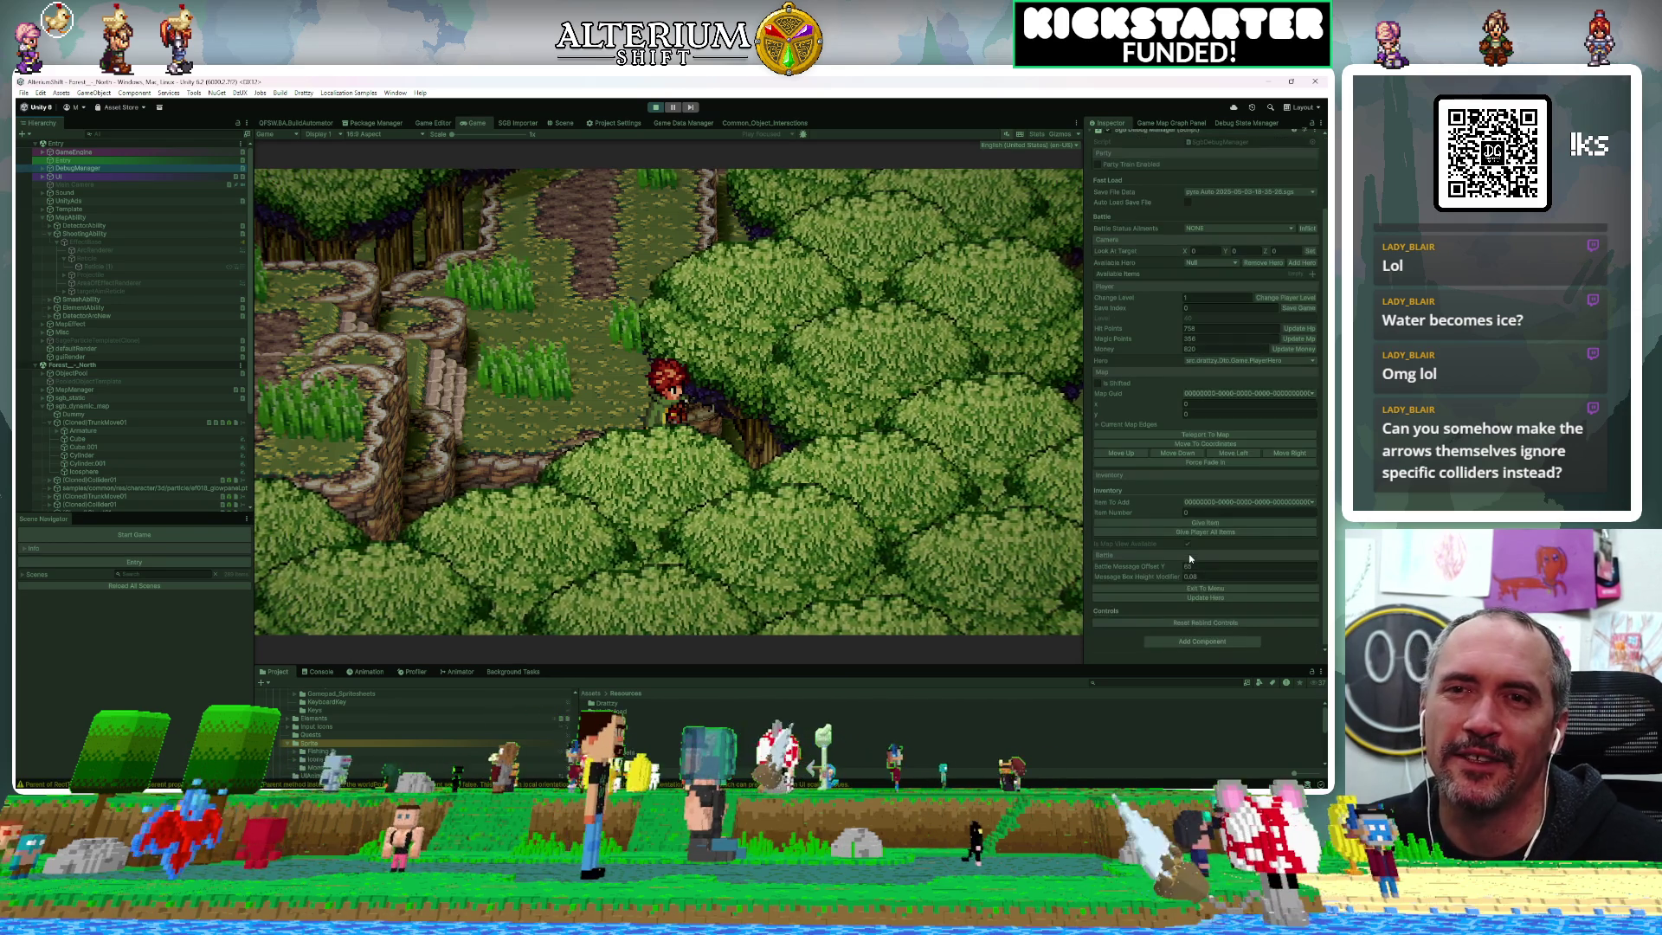
pyautogui.scroll(1, 1187, 553)
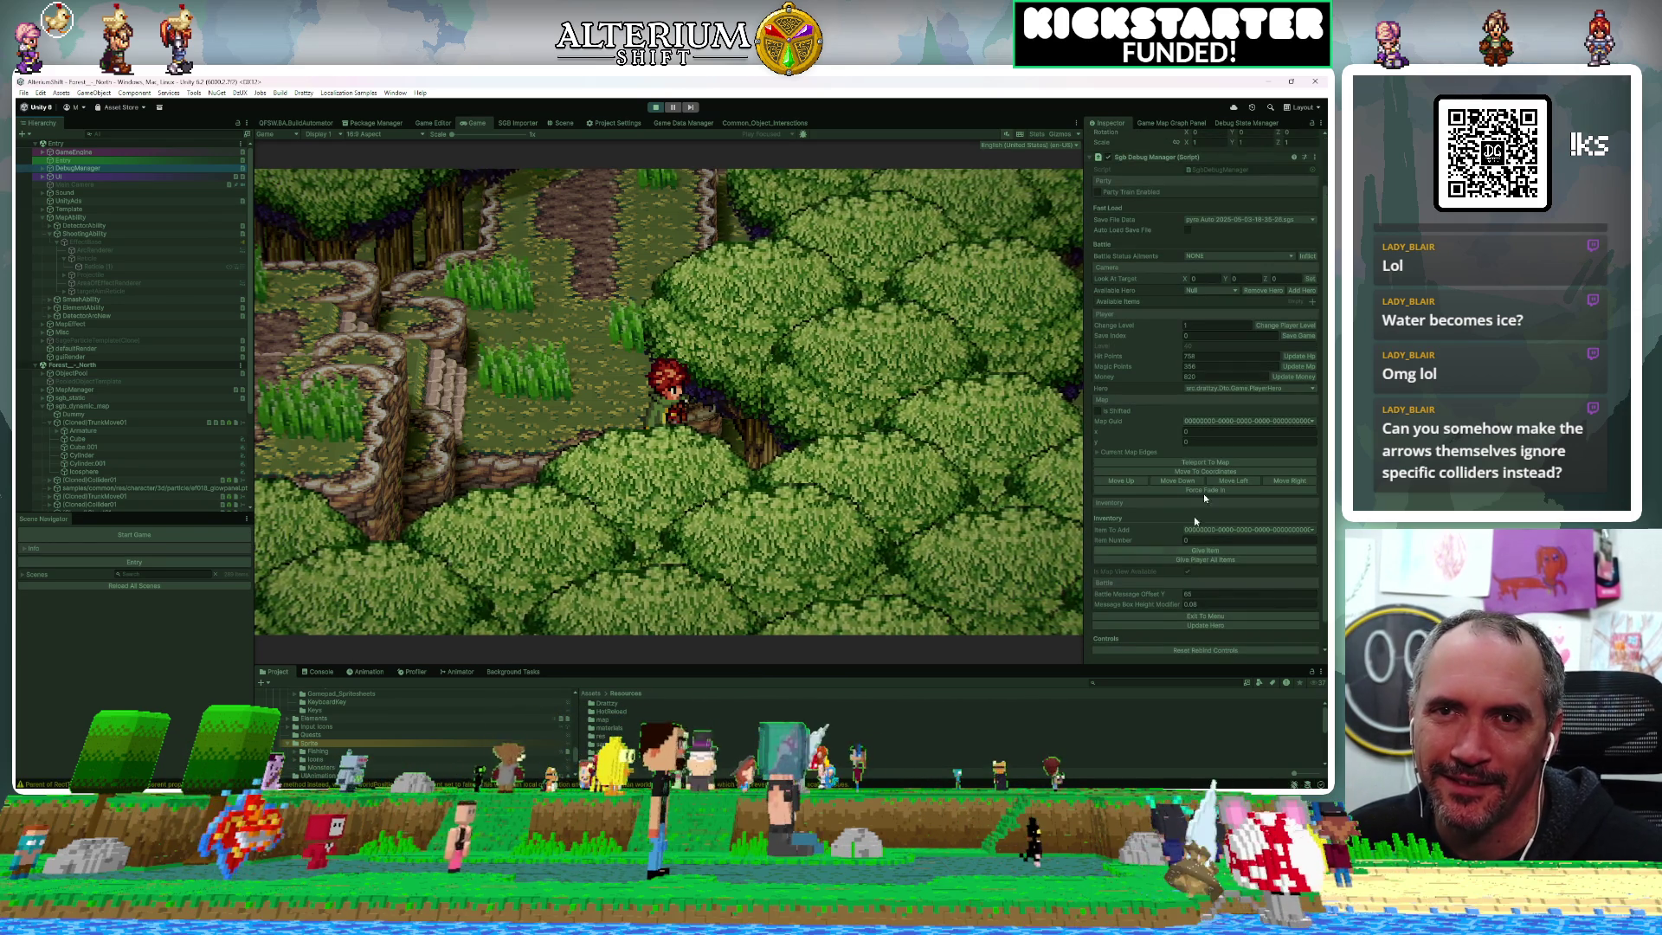
pyautogui.click(1291, 483)
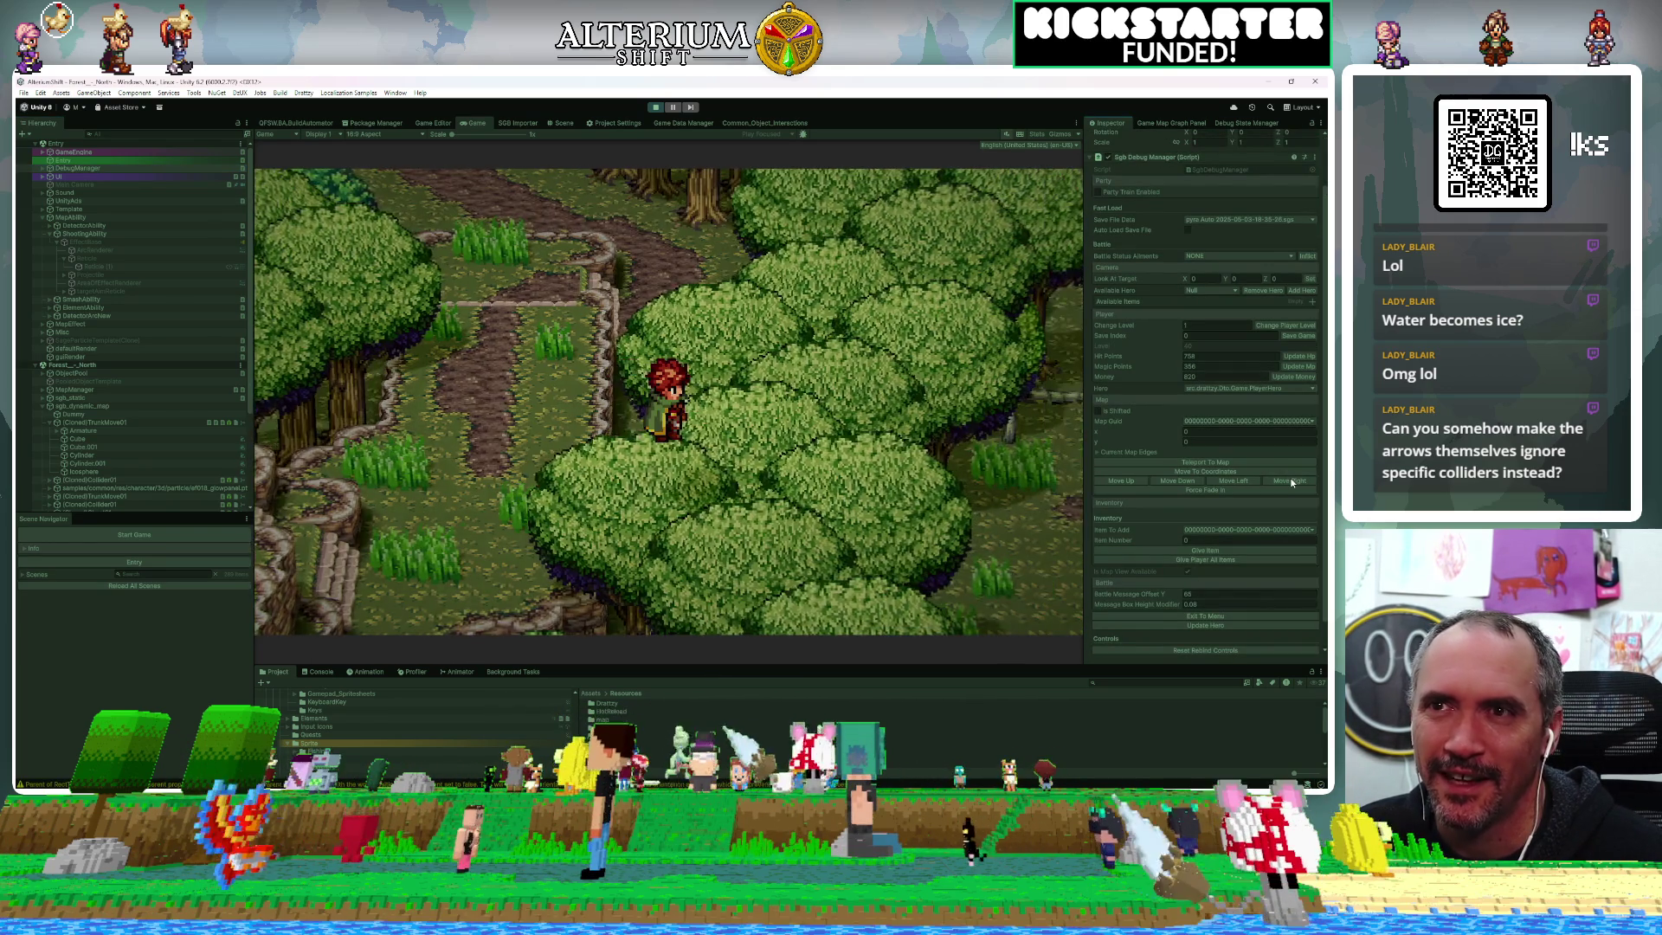
pyautogui.click(1291, 482)
pyautogui.click(1291, 482)
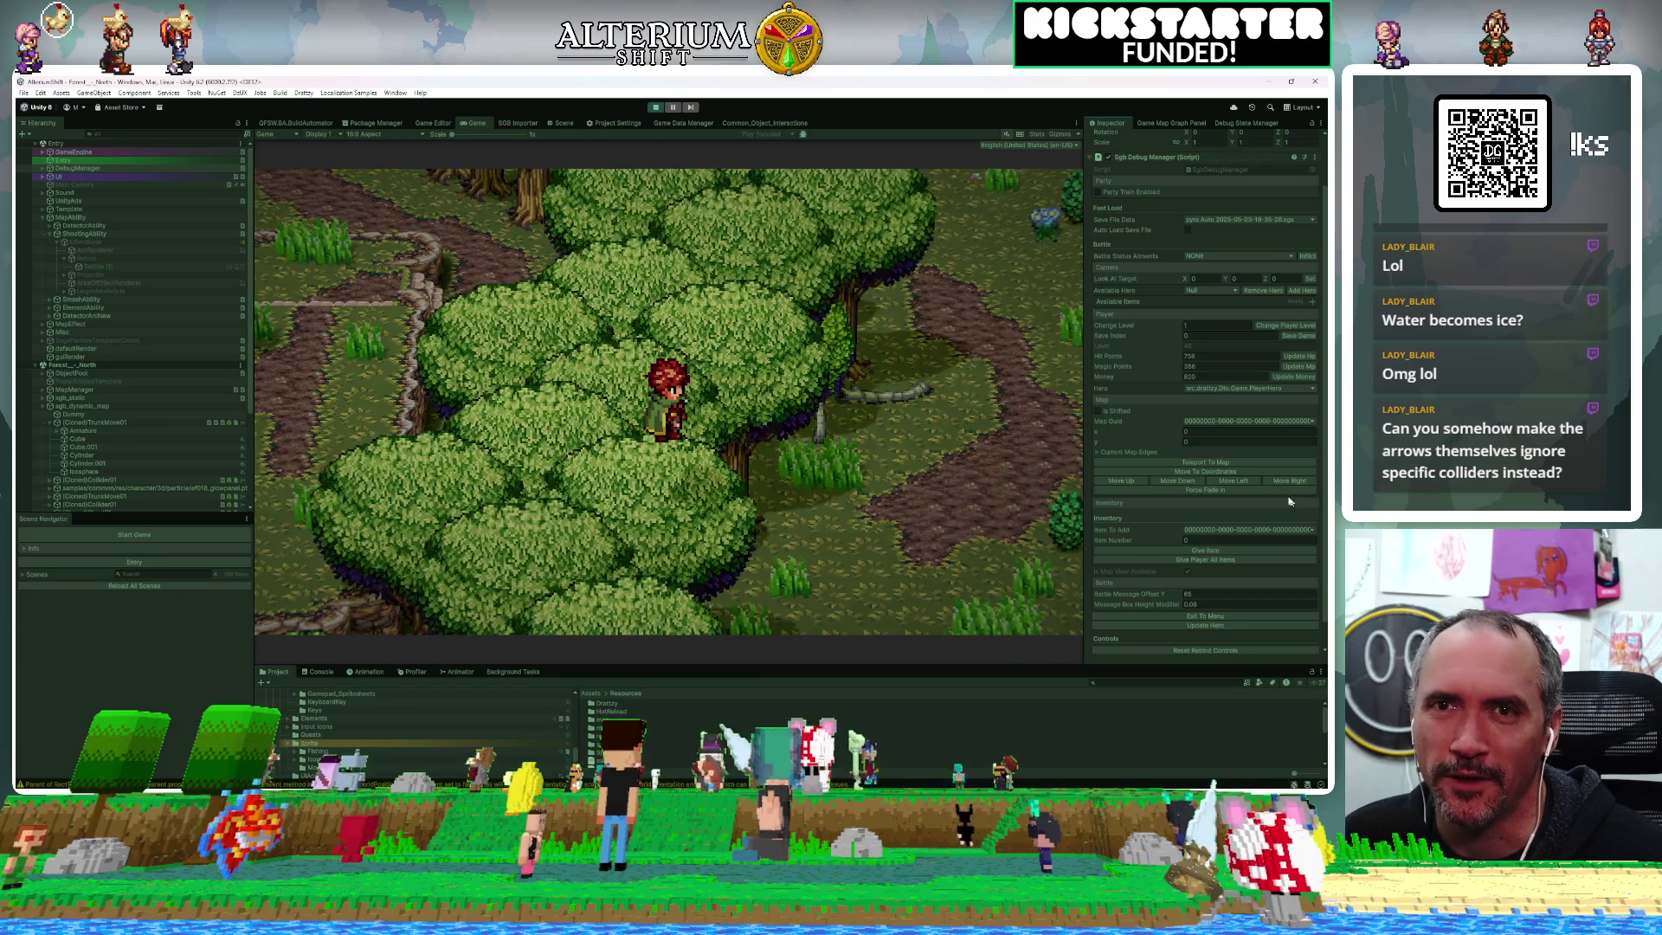
# Step the hero down into the clearing, right twice, and up onto the stone terrace
pyautogui.click(1186, 482)
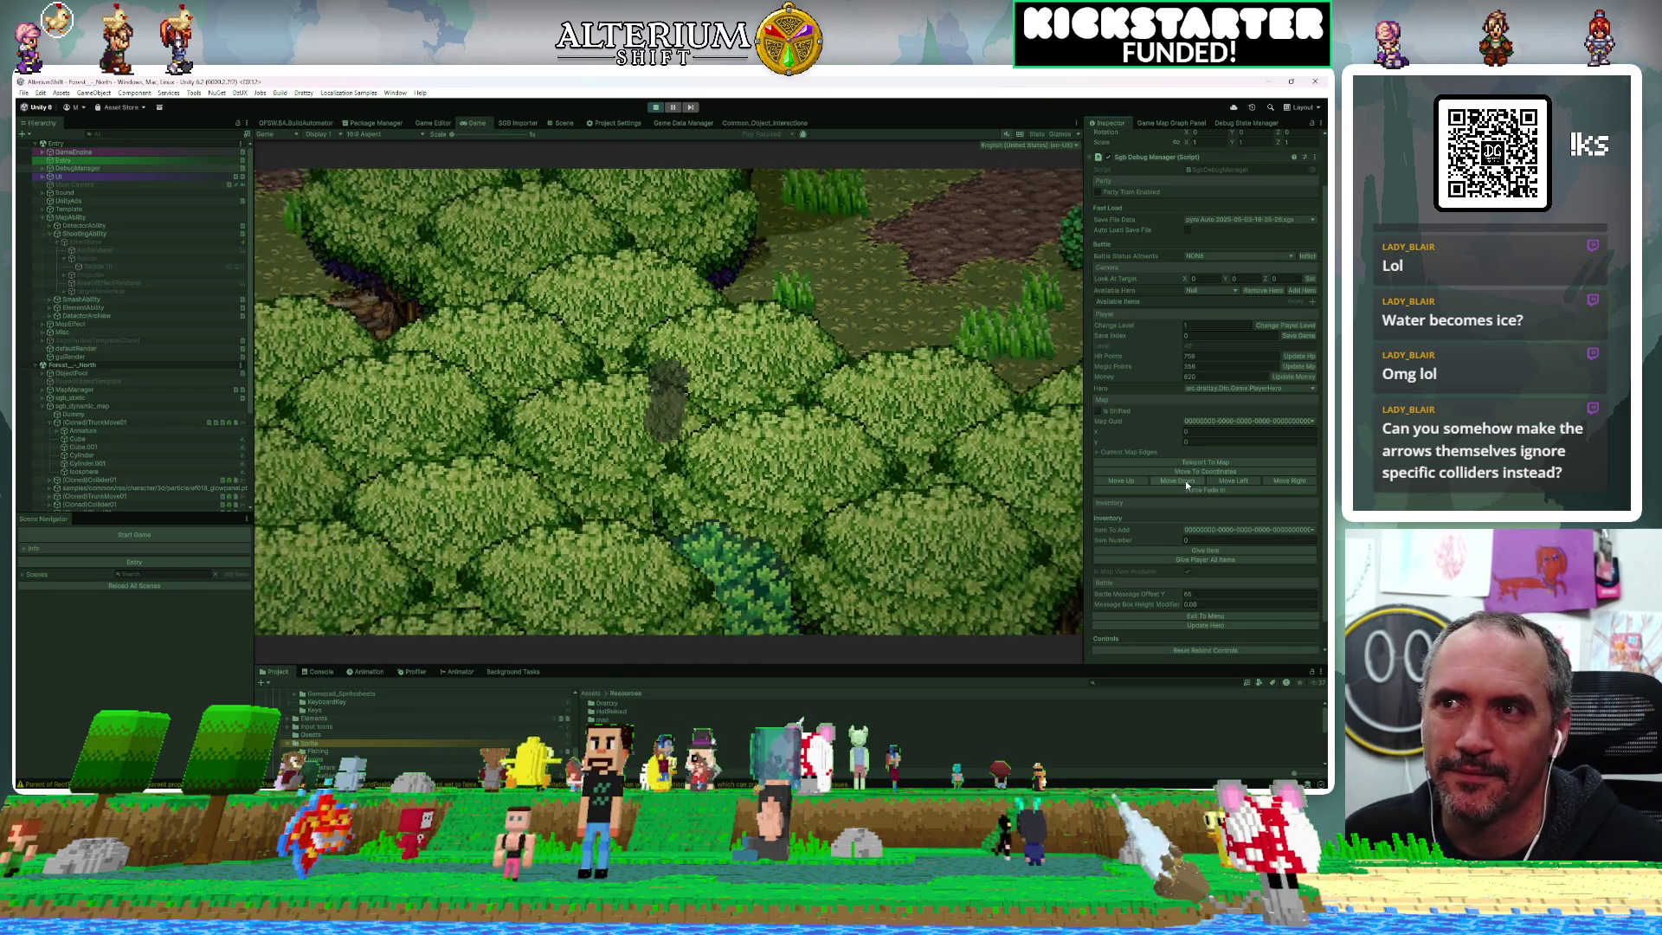
pyautogui.click(1186, 480)
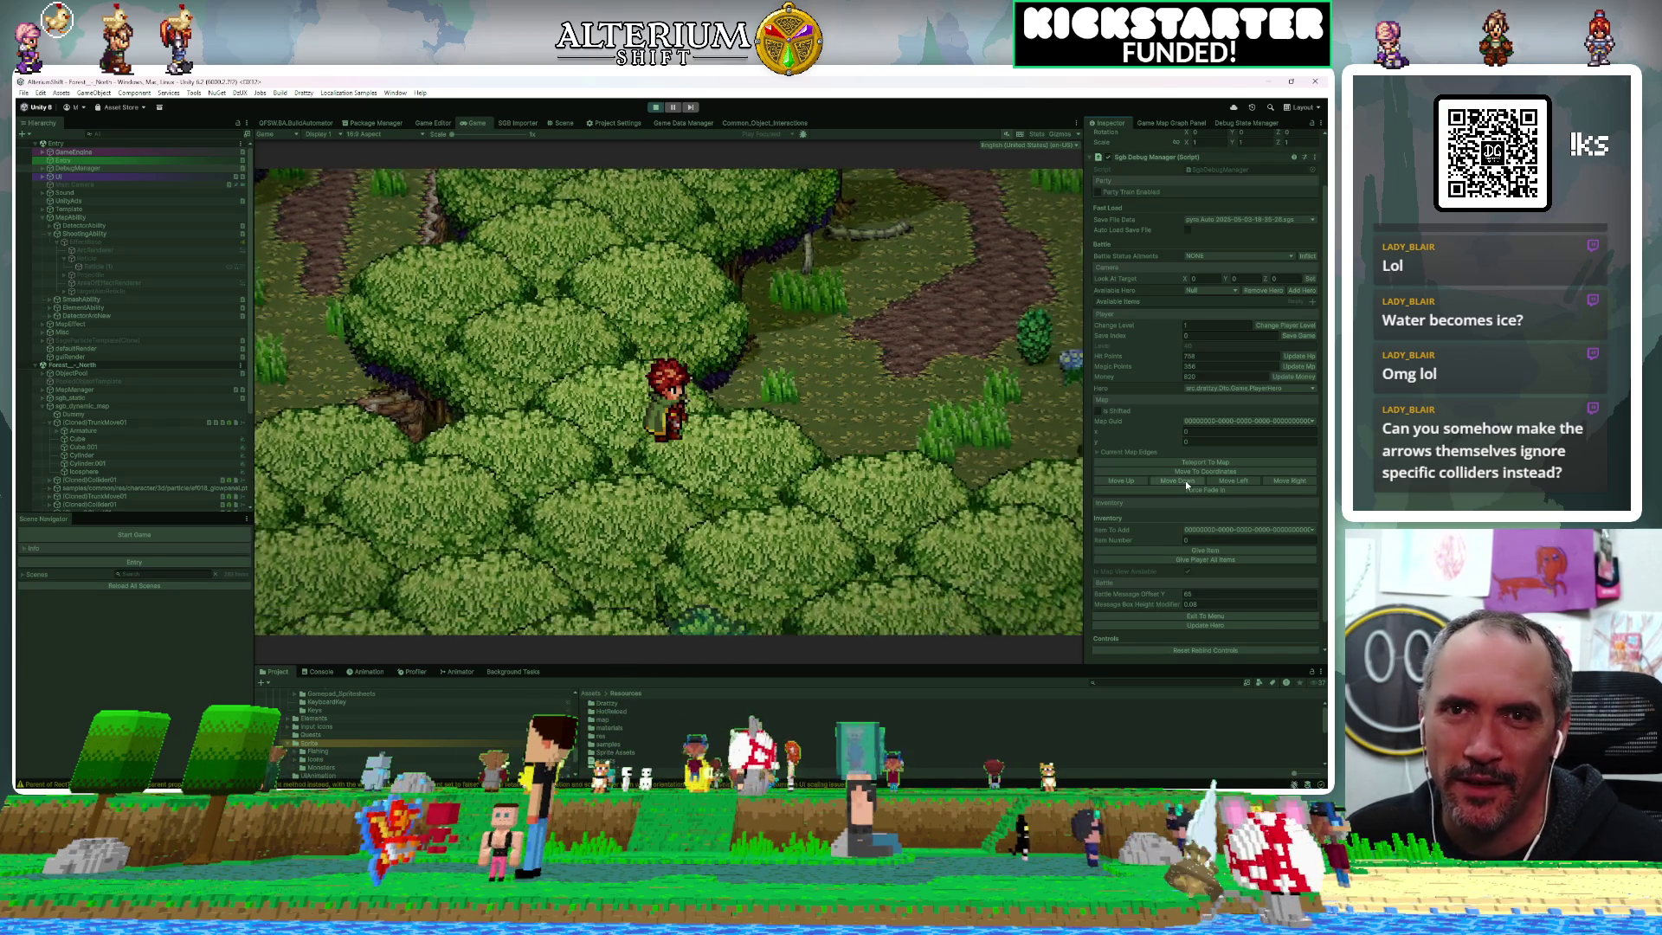
pyautogui.click(1286, 479)
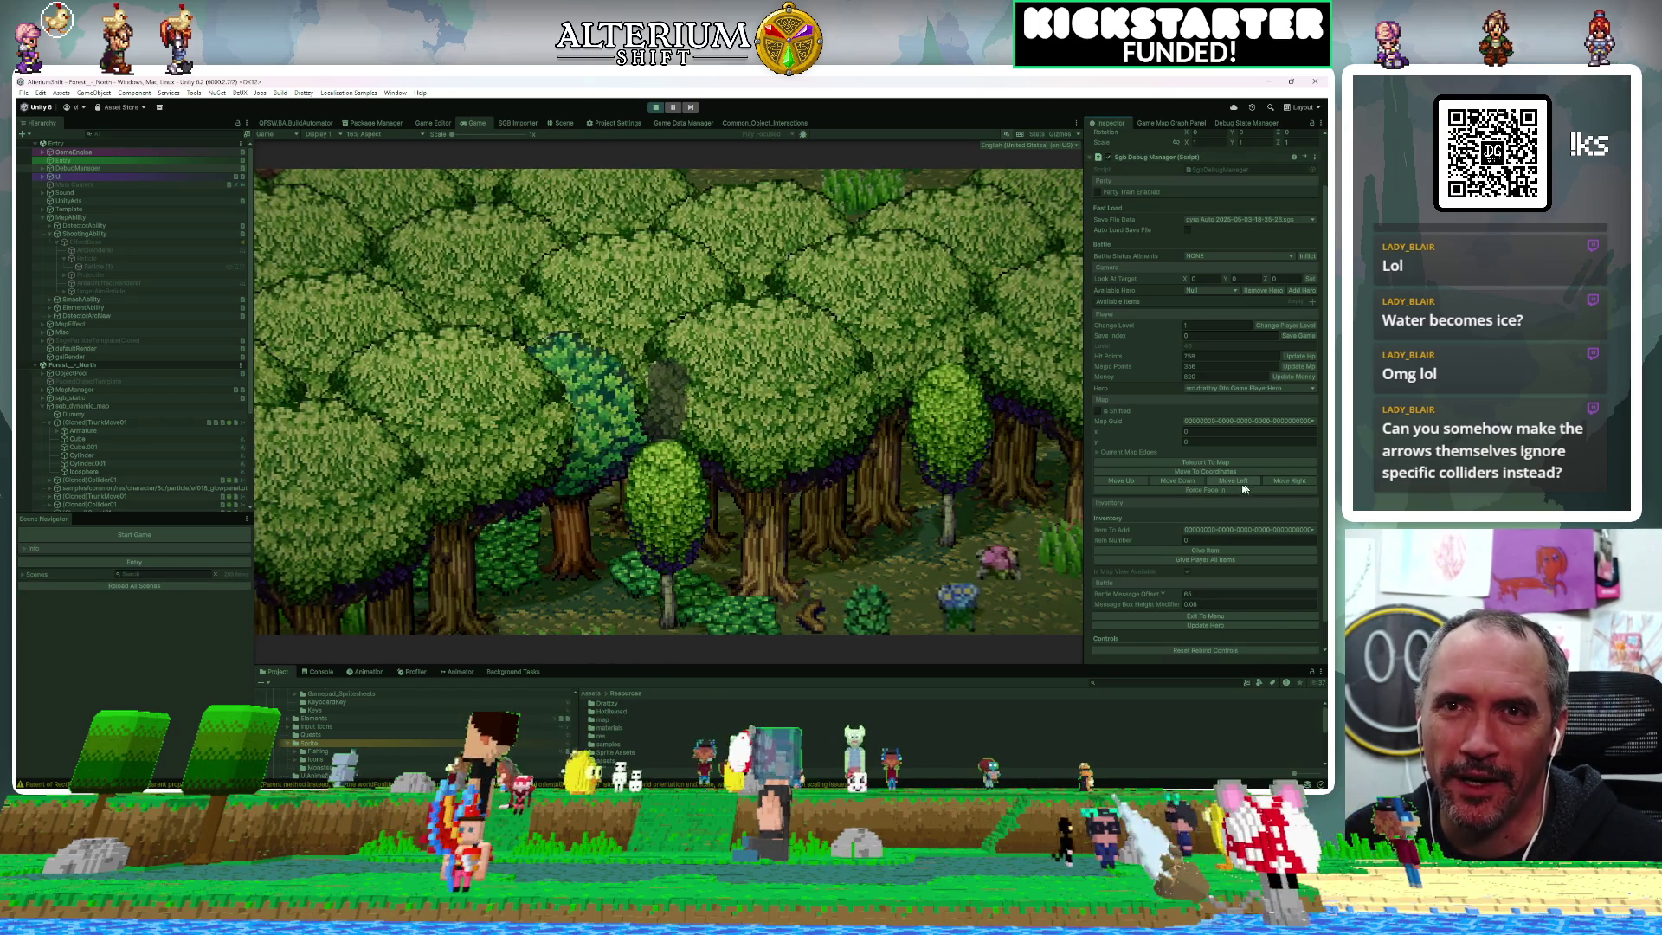
pyautogui.click(1177, 480)
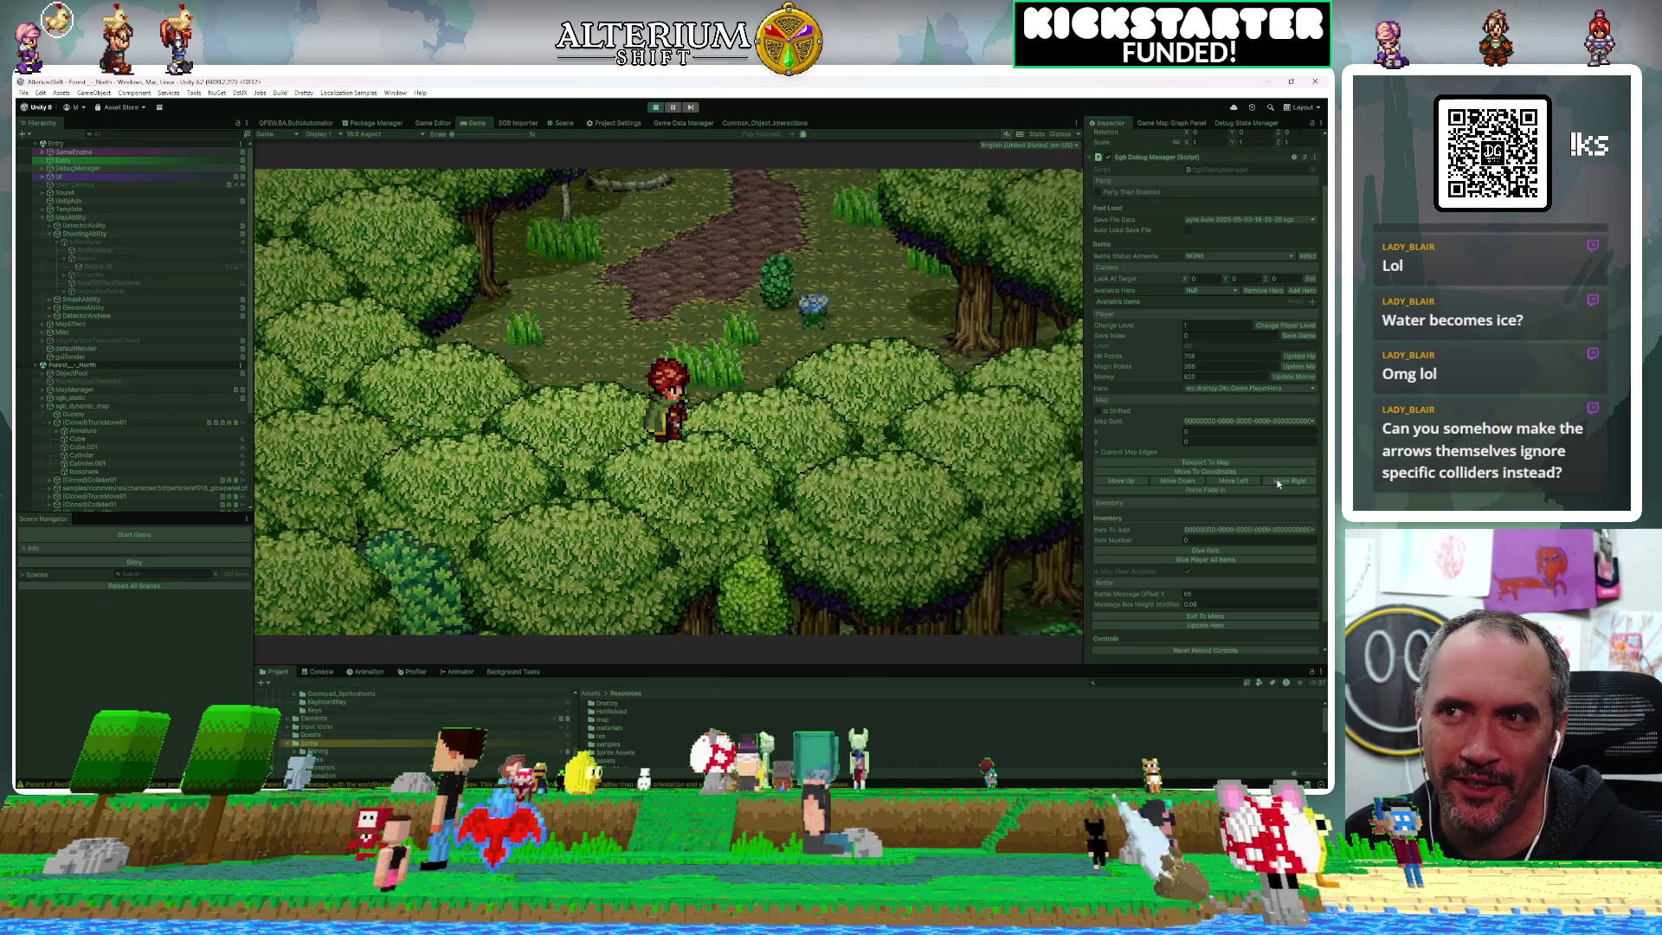
pyautogui.click(1277, 481)
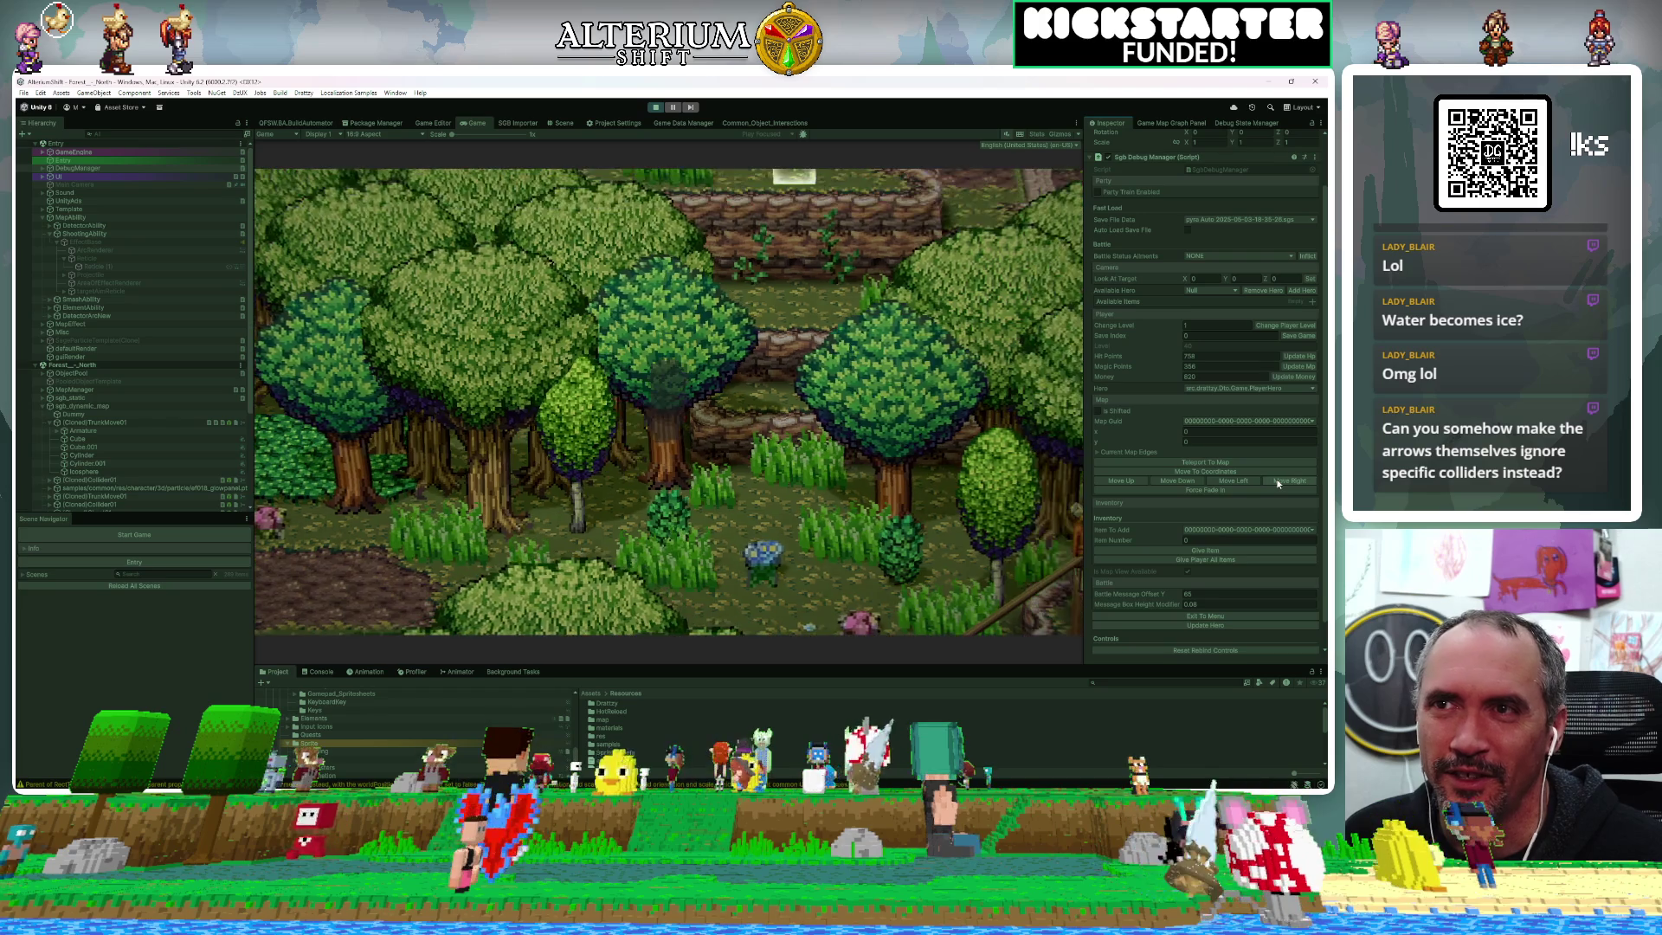
pyautogui.click(1277, 482)
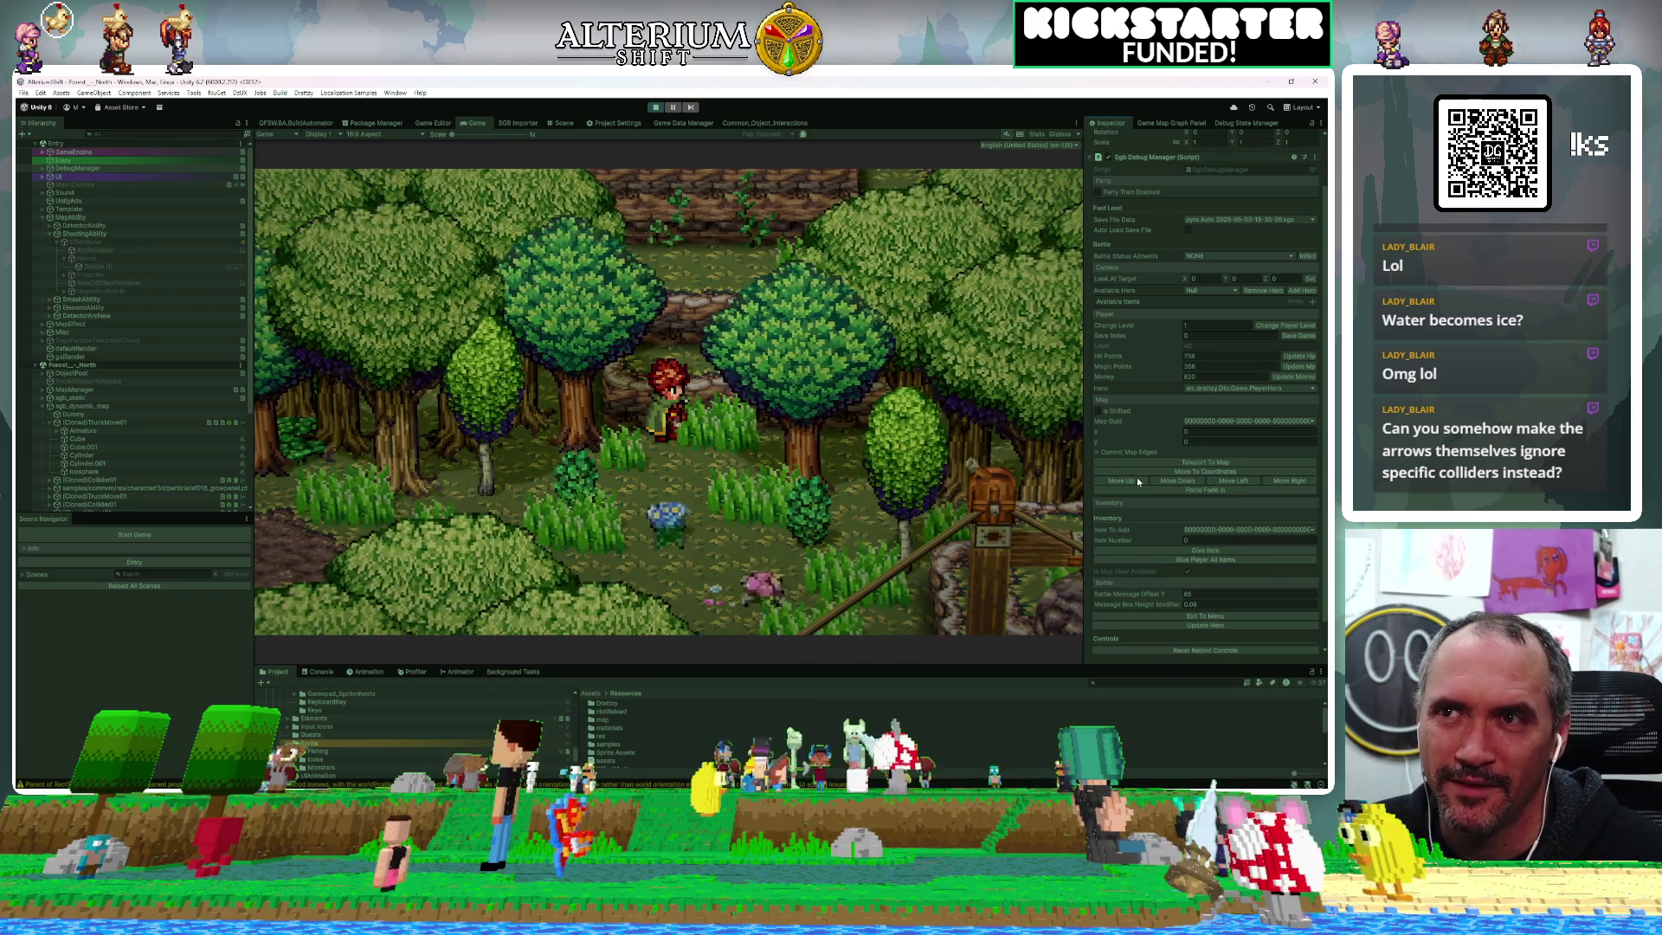
pyautogui.click(1137, 481)
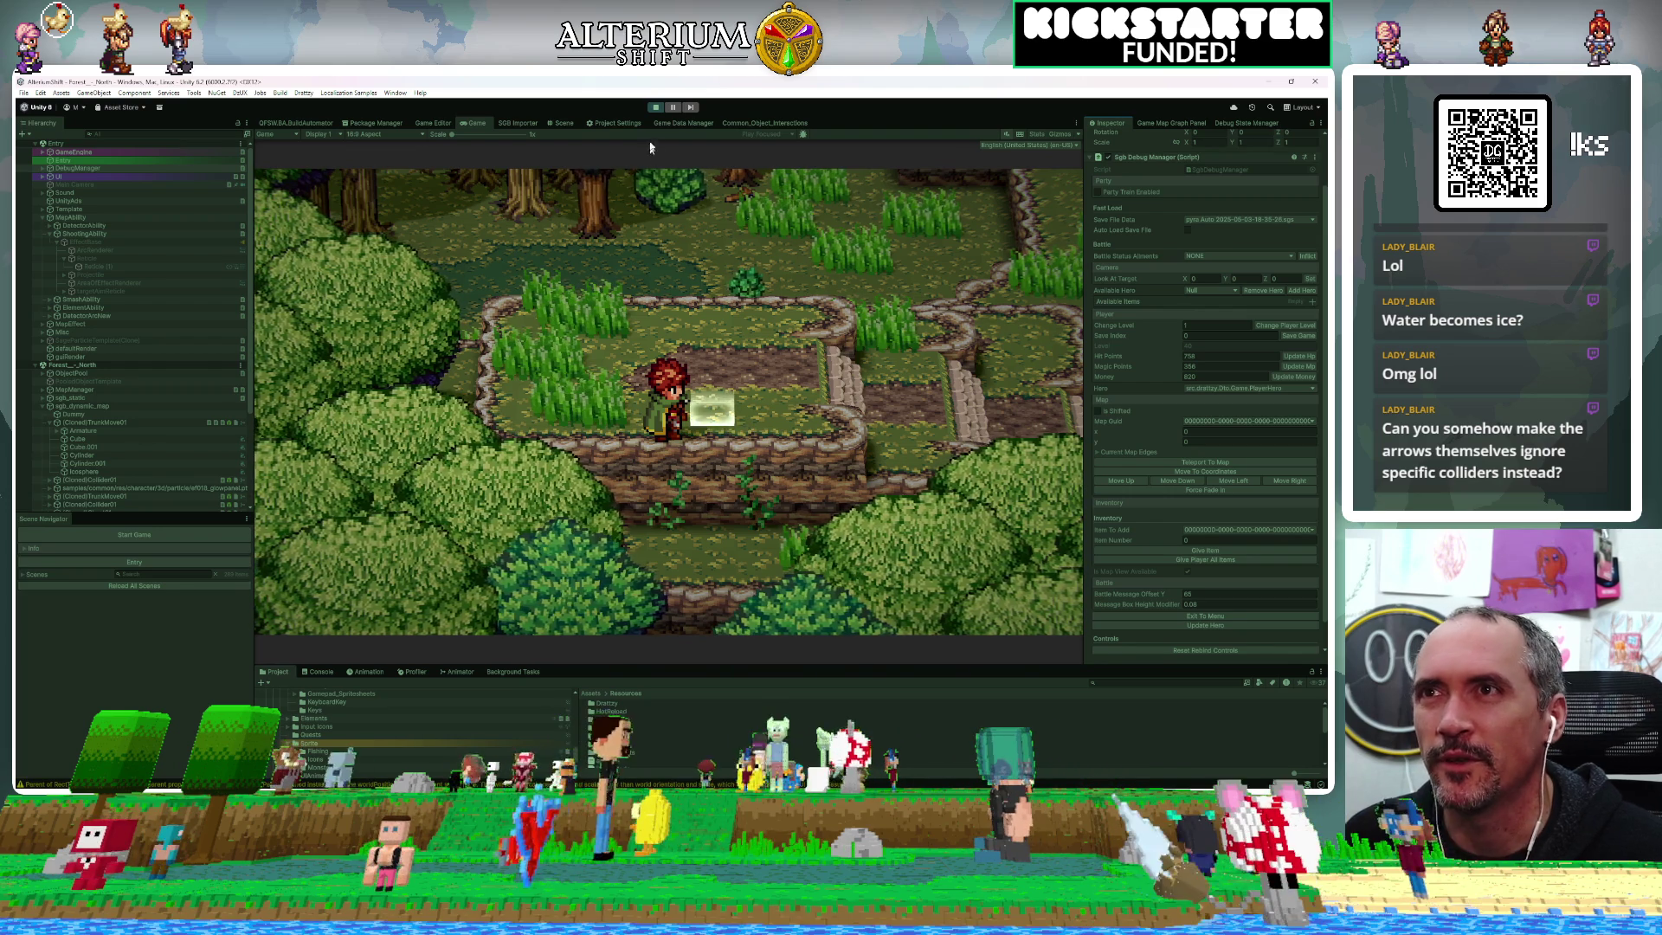
# Exit play mode with Ctrl+P back to the editor
pyautogui.hotkey('ctrl', 'p')
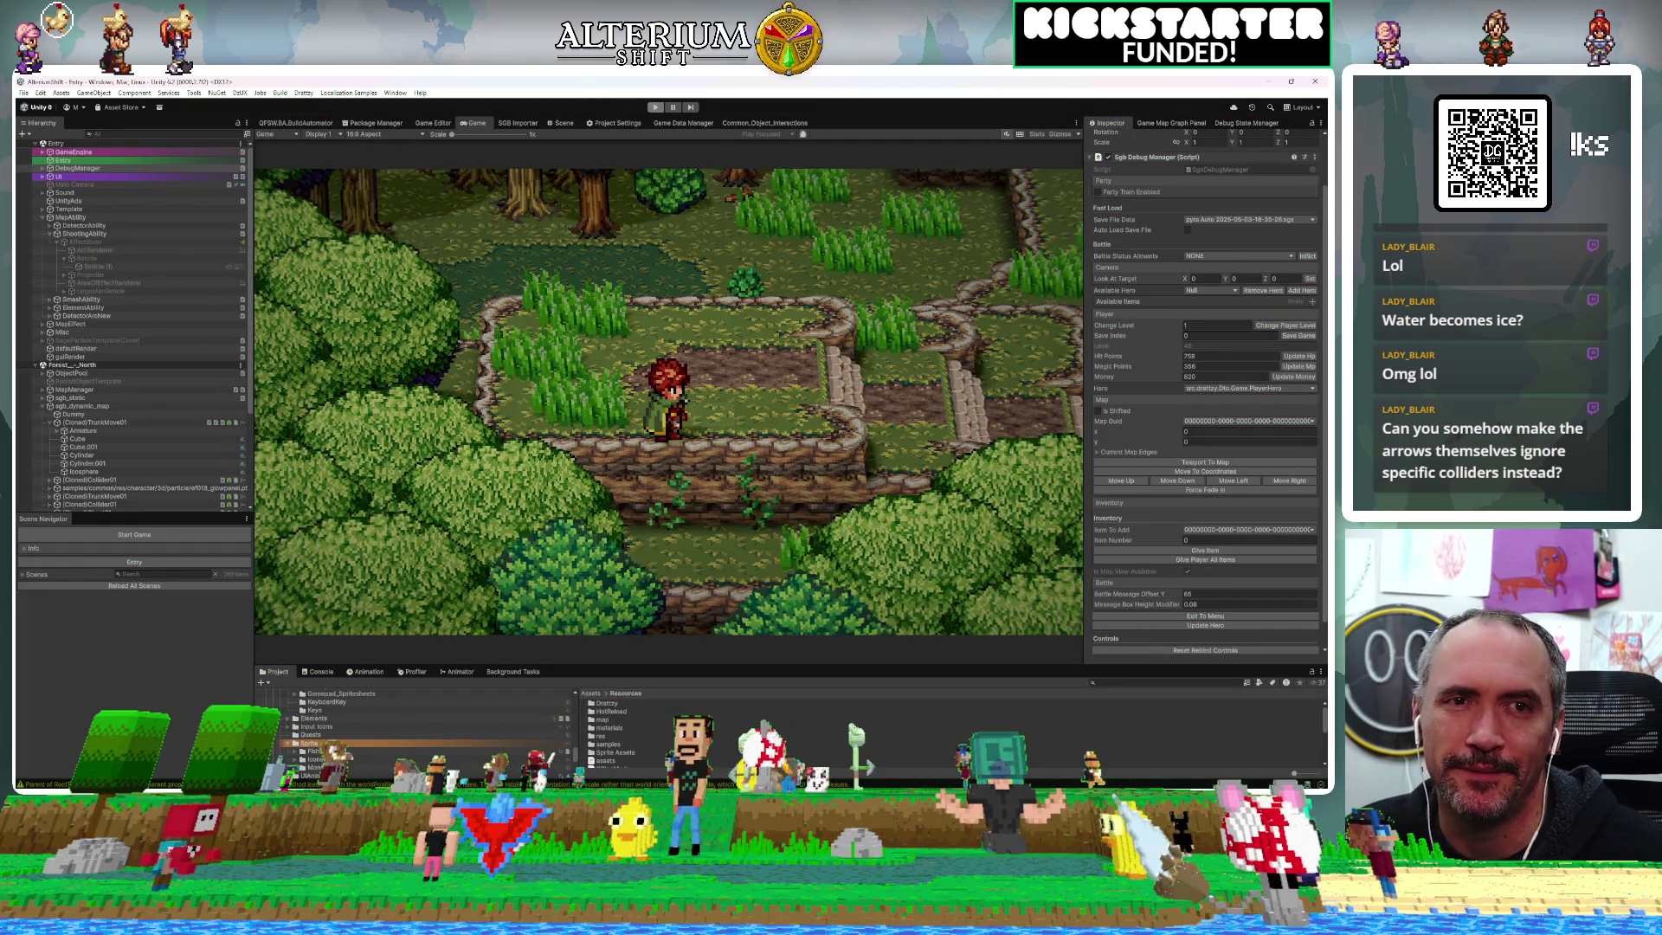
pyautogui.hotkey('ctrl', 'p')
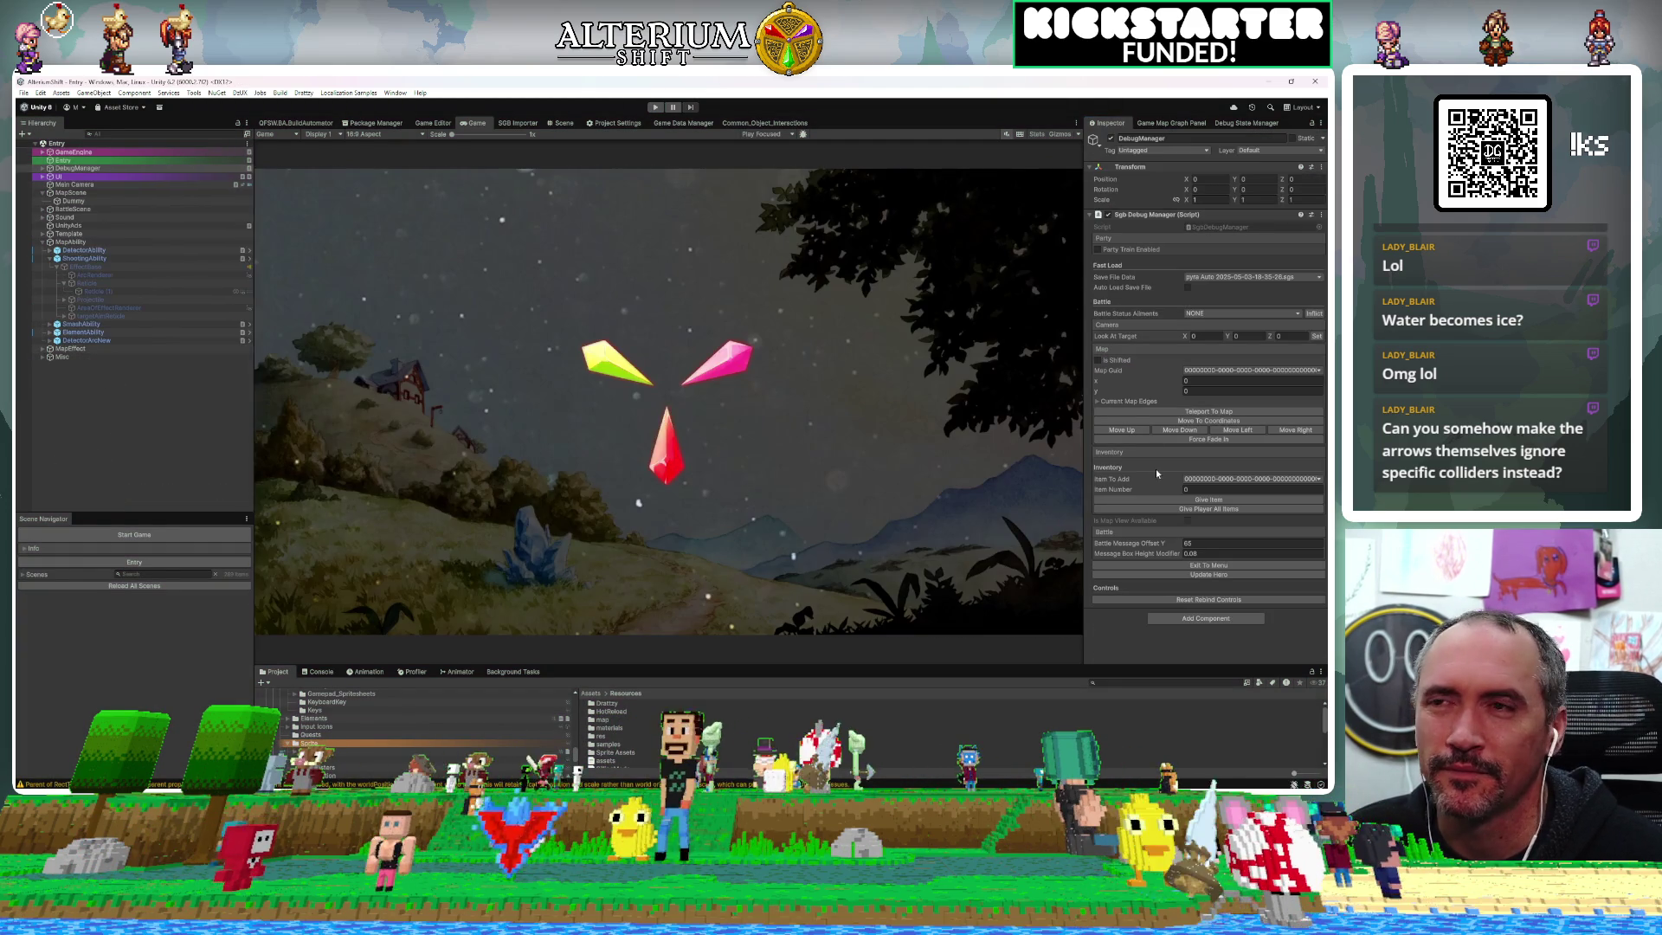
pyautogui.hotkey('ctrl', 'p')
# Open the Summiton Forest North graph from the Game Map Graph Panel and nudge the yellow node right
pyautogui.scroll(-3, 888, 457)
pyautogui.click(1200, 123)
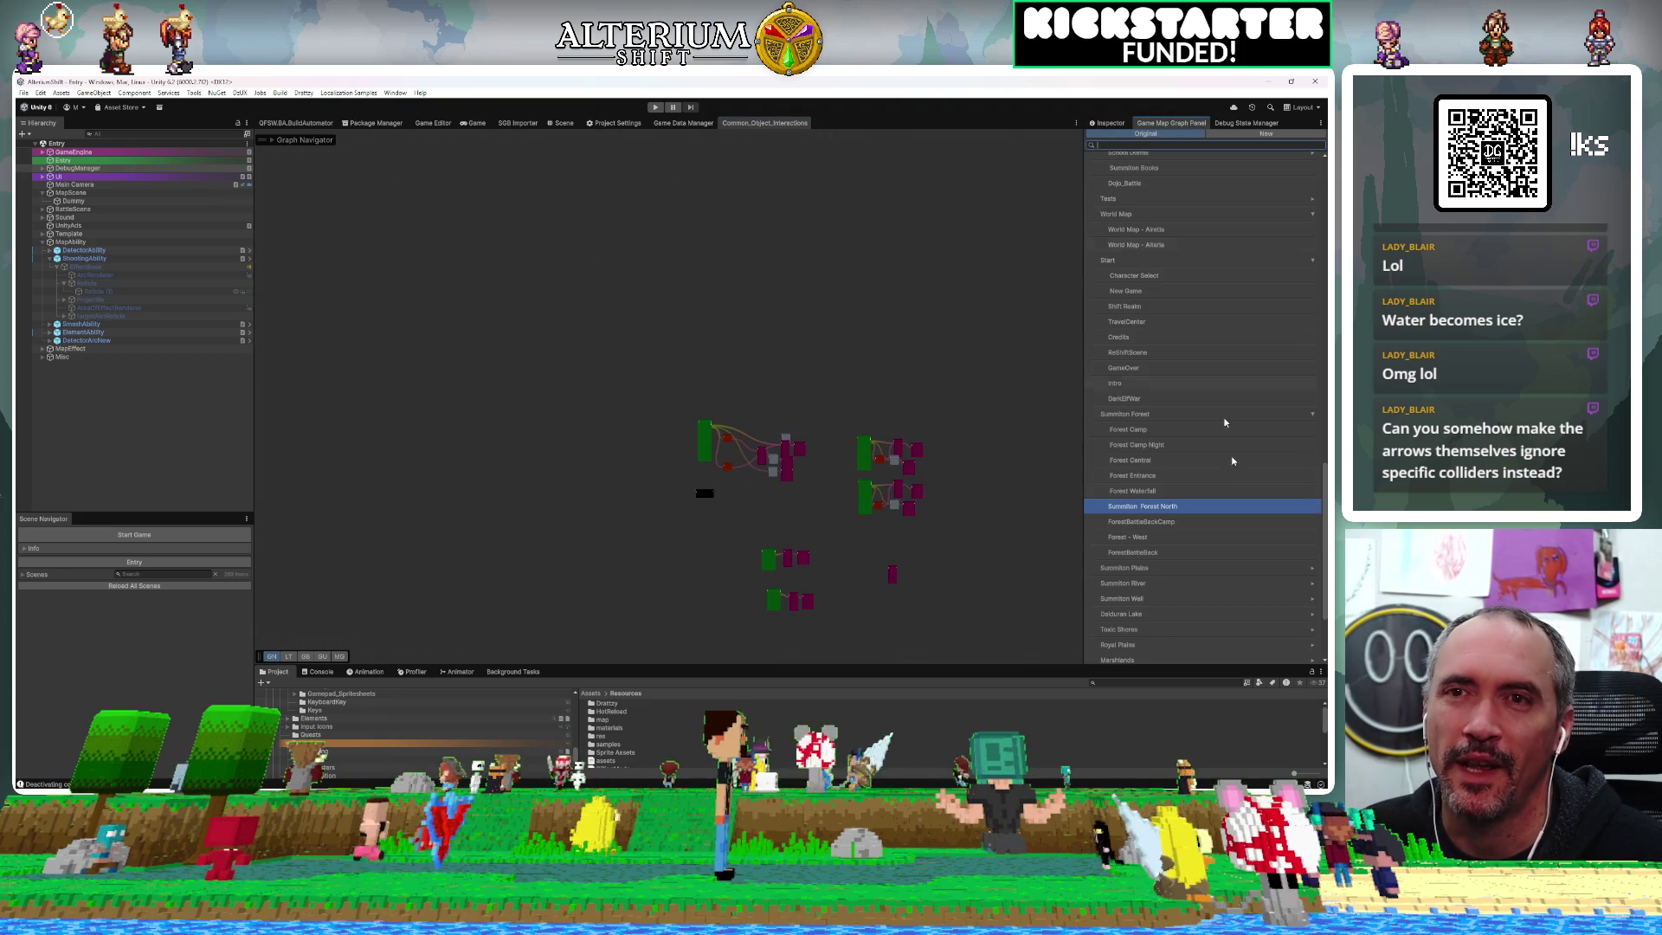
pyautogui.doubleClick(1187, 514)
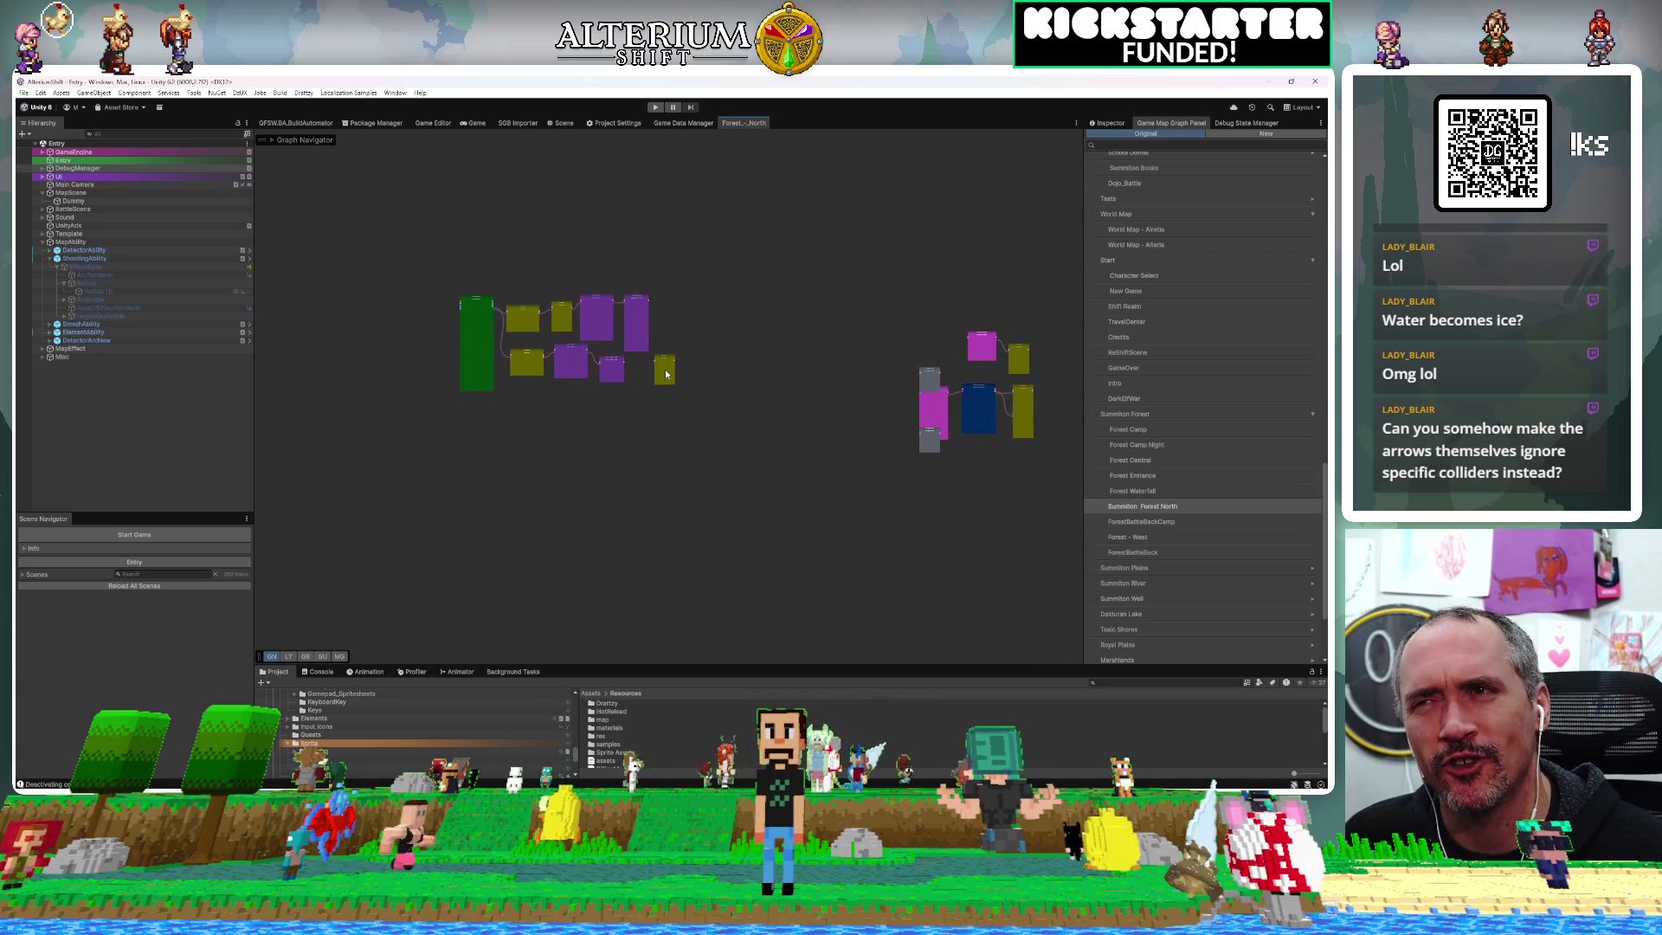
pyautogui.moveTo(674, 377); pyautogui.dragTo(710, 387)
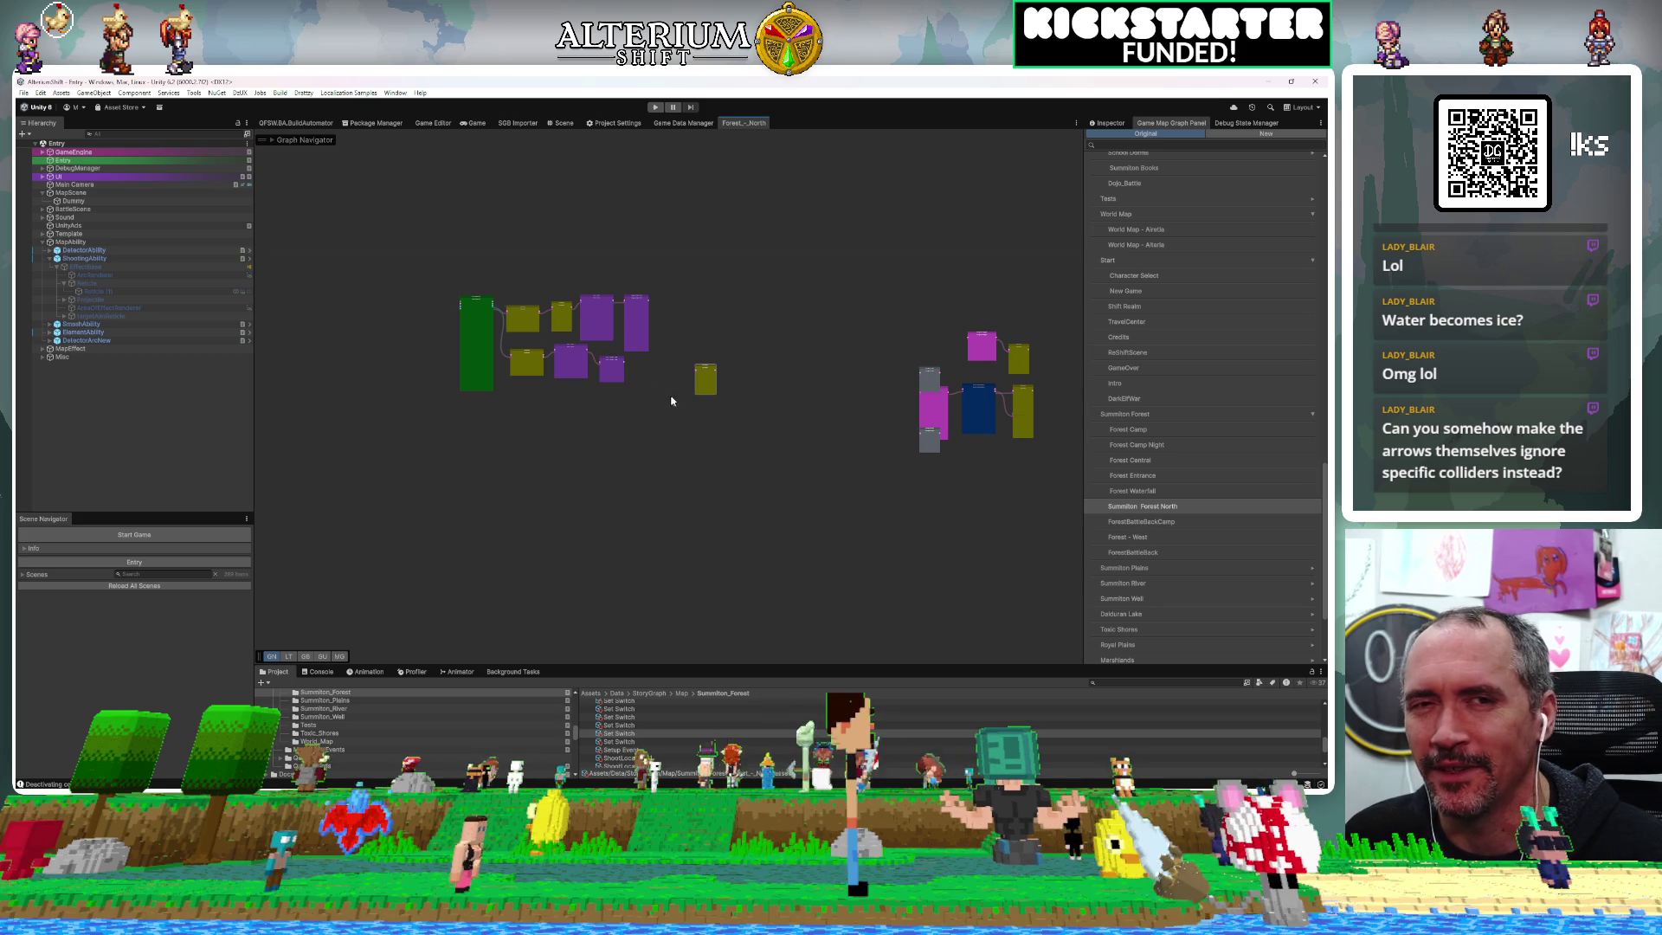
pyautogui.moveTo(641, 358)
pyautogui.mouseDown()
pyautogui.moveTo(513, 320)
pyautogui.moveTo(479, 290)
pyautogui.mouseUp()
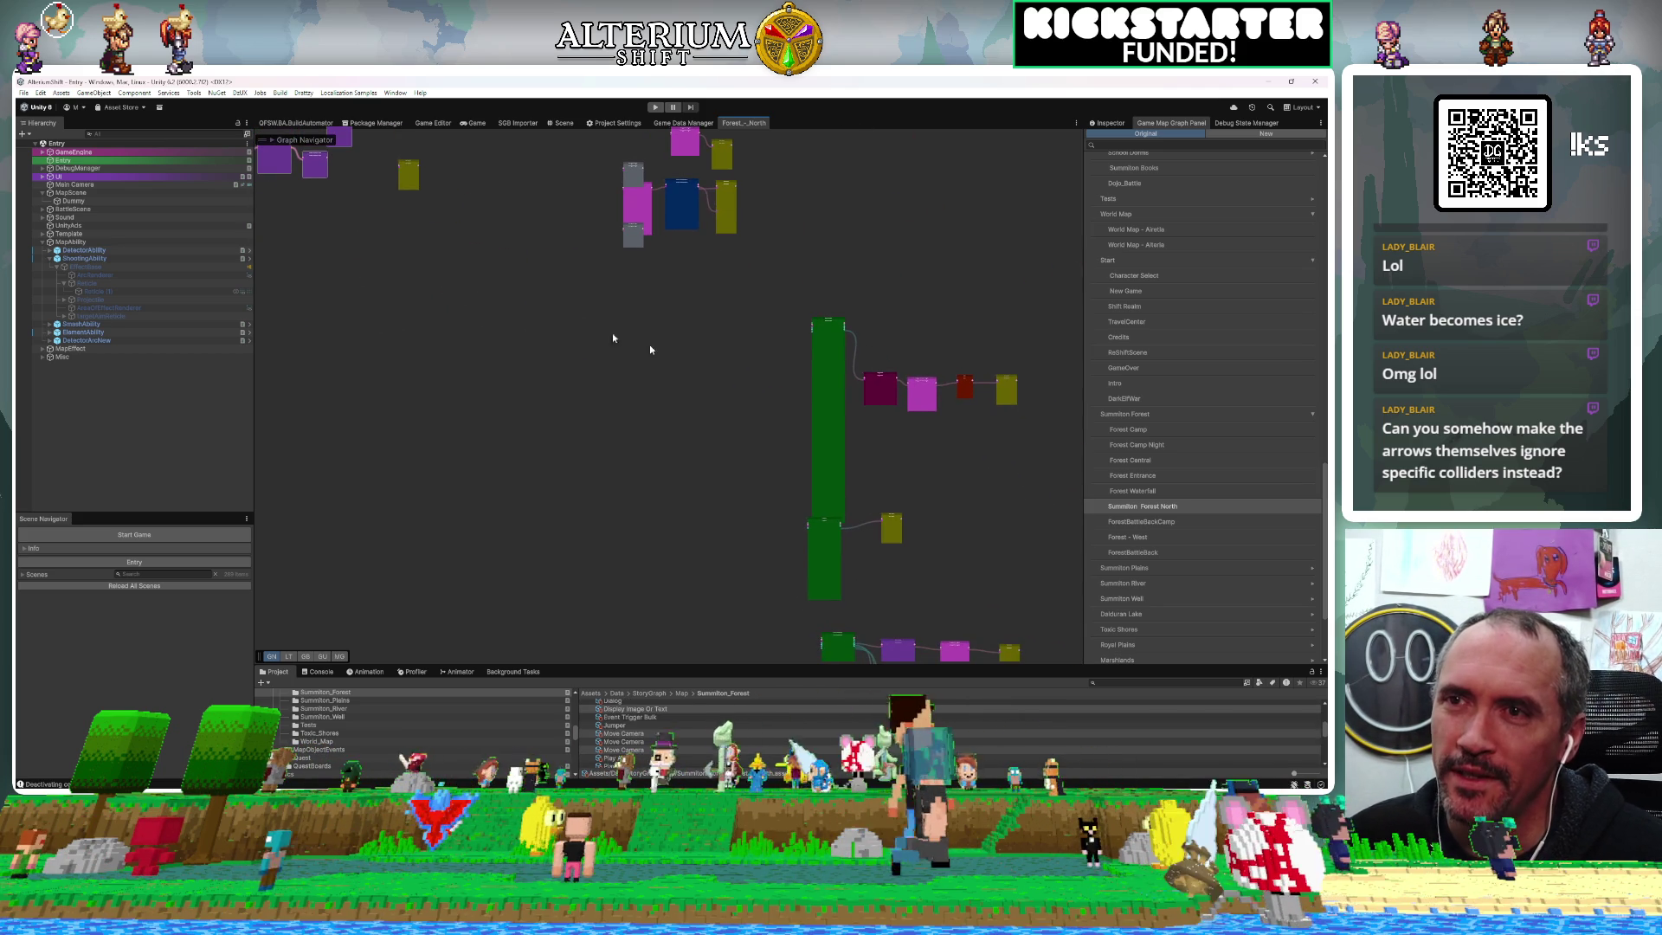
pyautogui.scroll(3, 811, 551)
pyautogui.scroll(3, 811, 551)
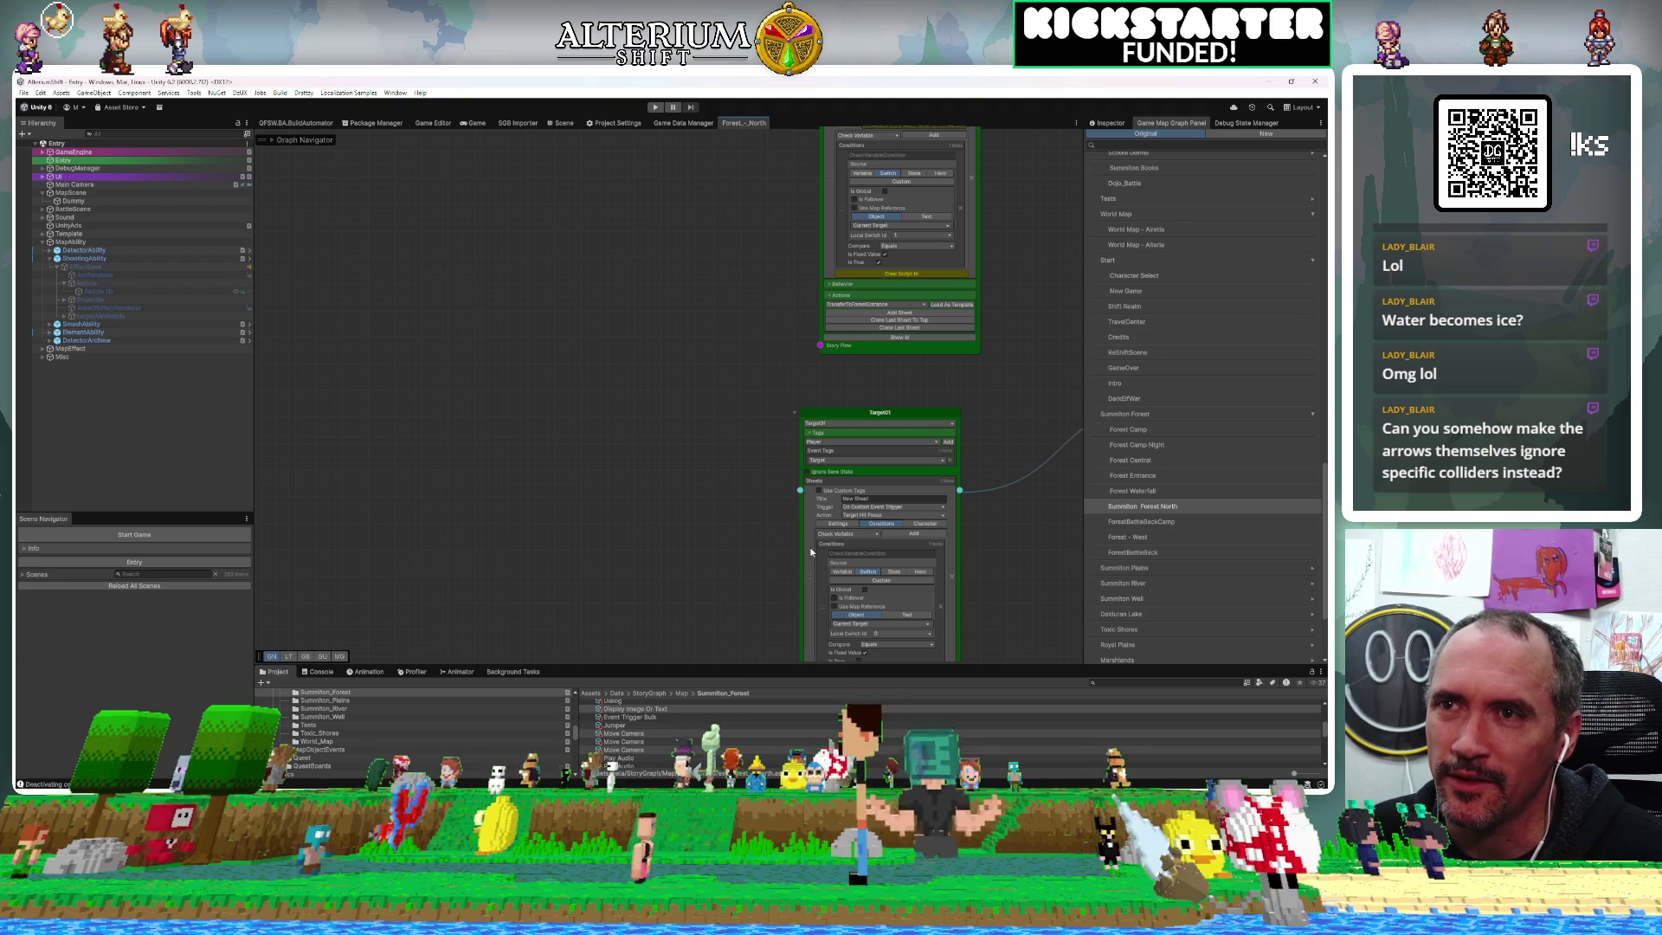
pyautogui.scroll(-5, 719, 346)
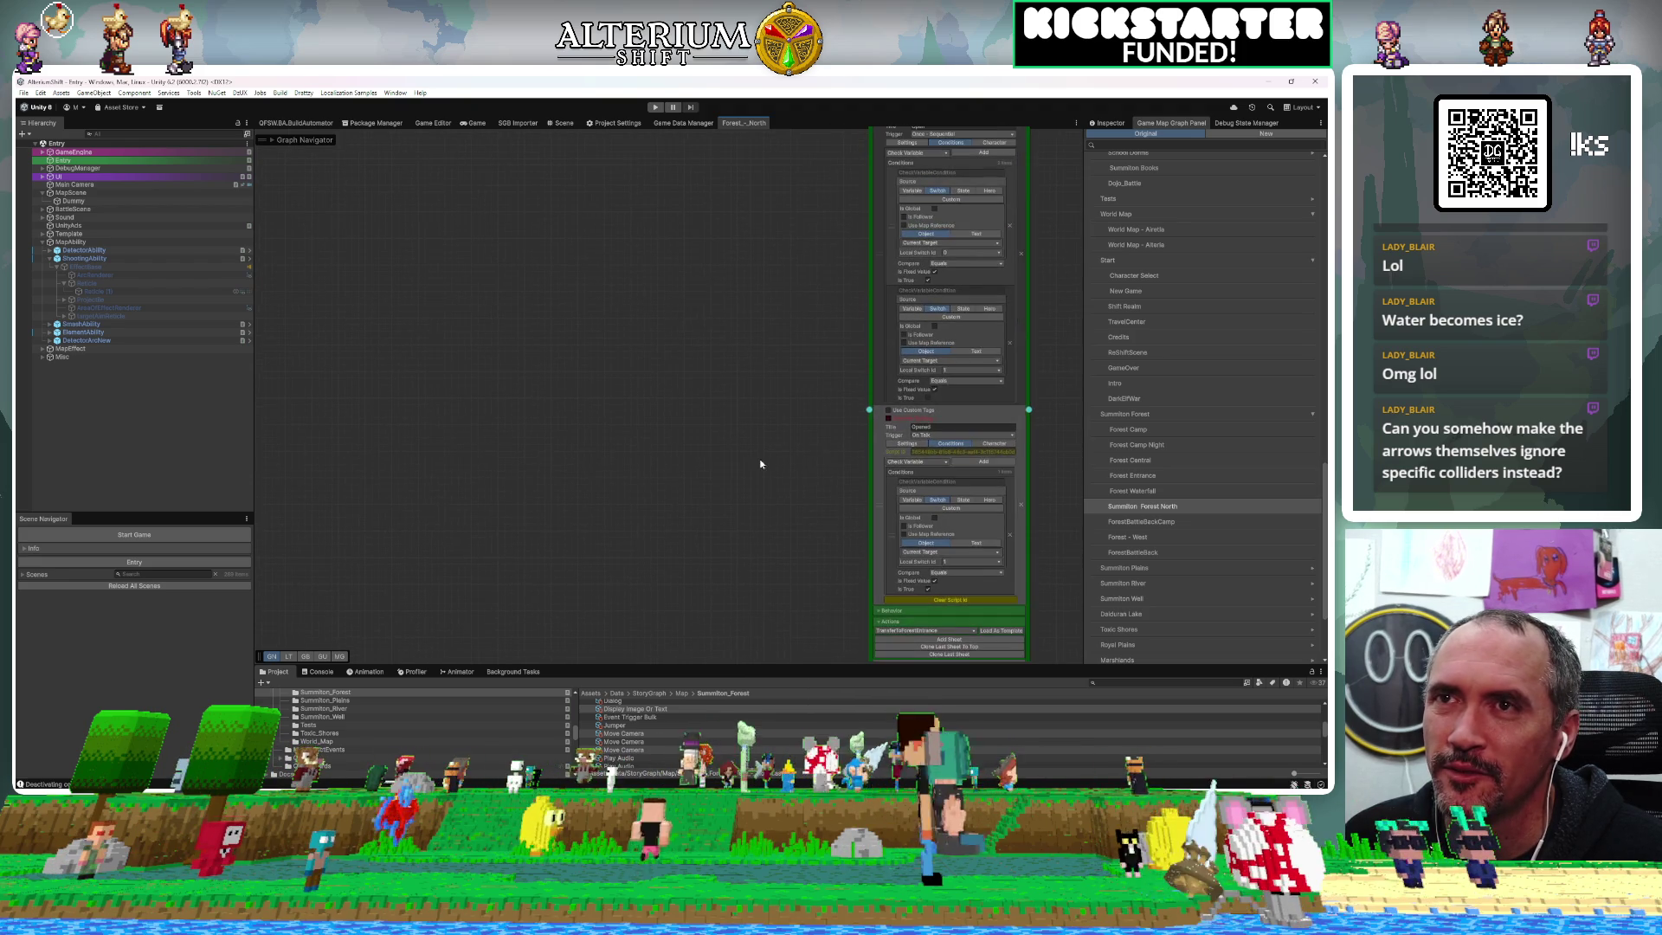
pyautogui.scroll(-6, 724, 392)
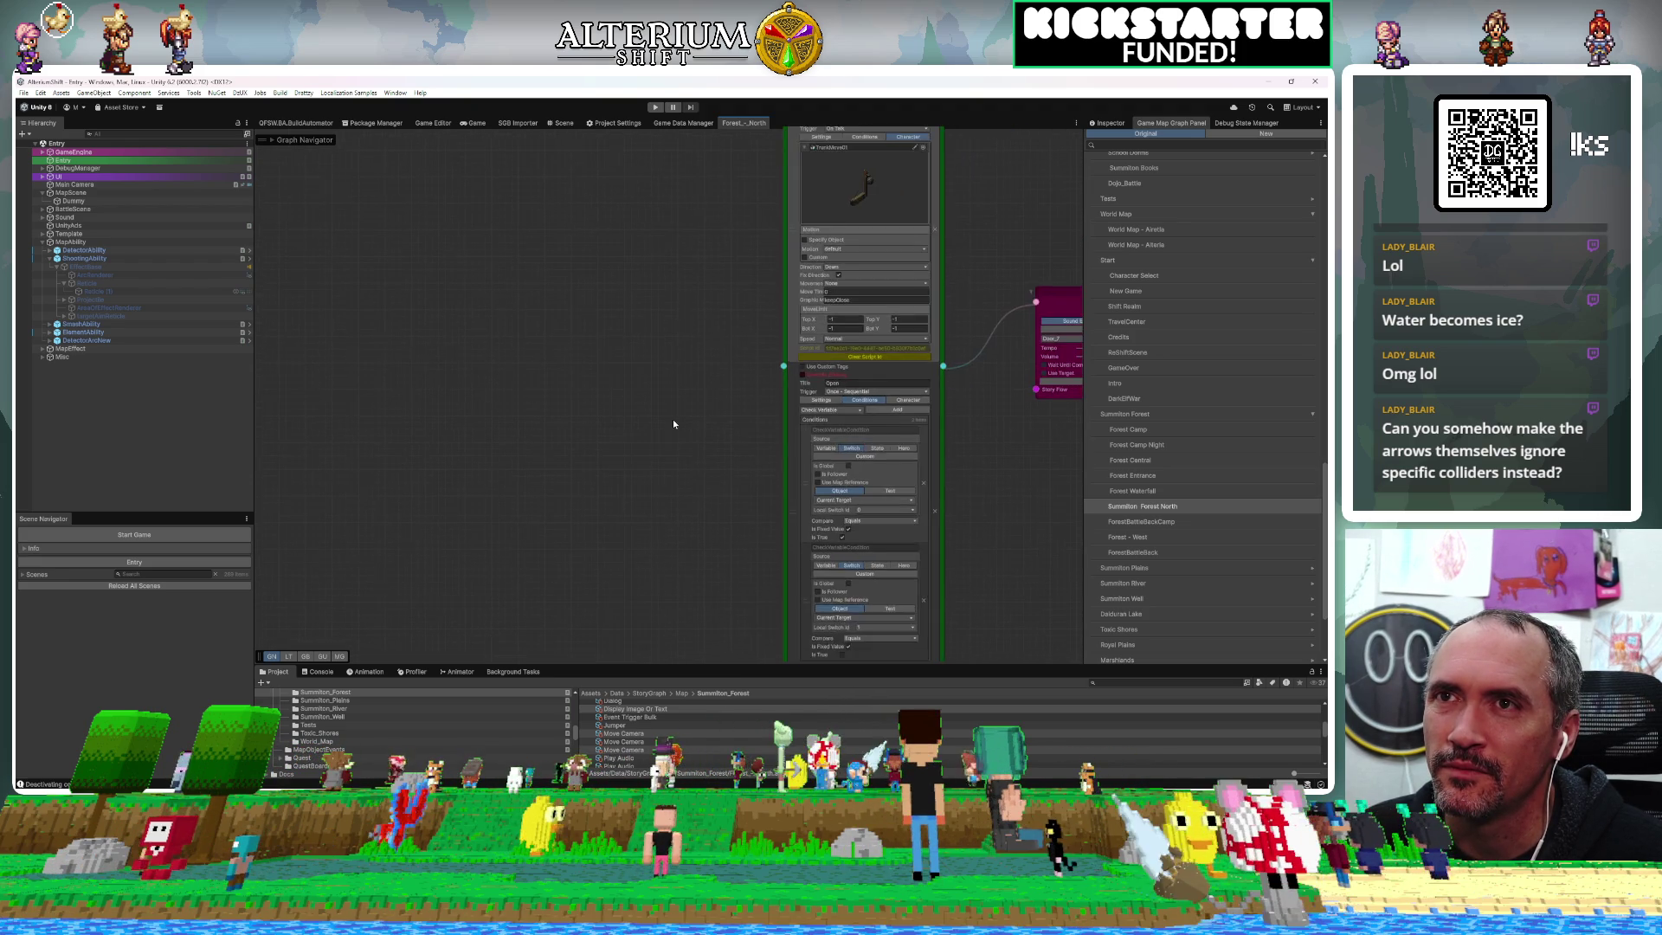
pyautogui.scroll(-8, 682, 470)
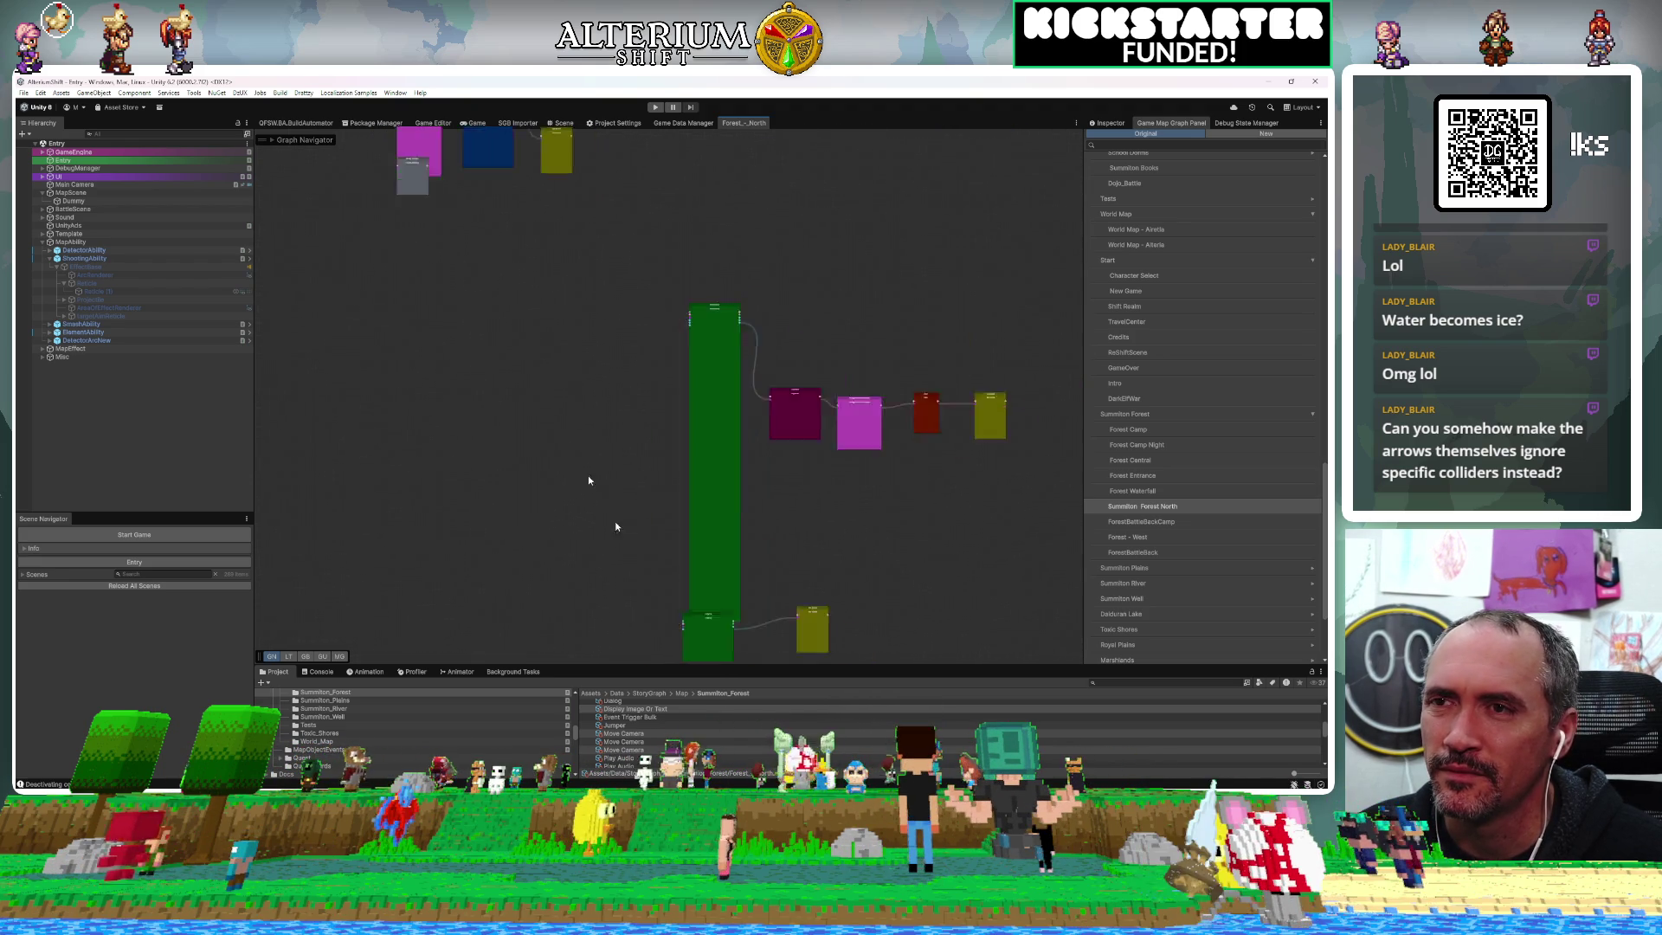
pyautogui.scroll(-5, 485, 203)
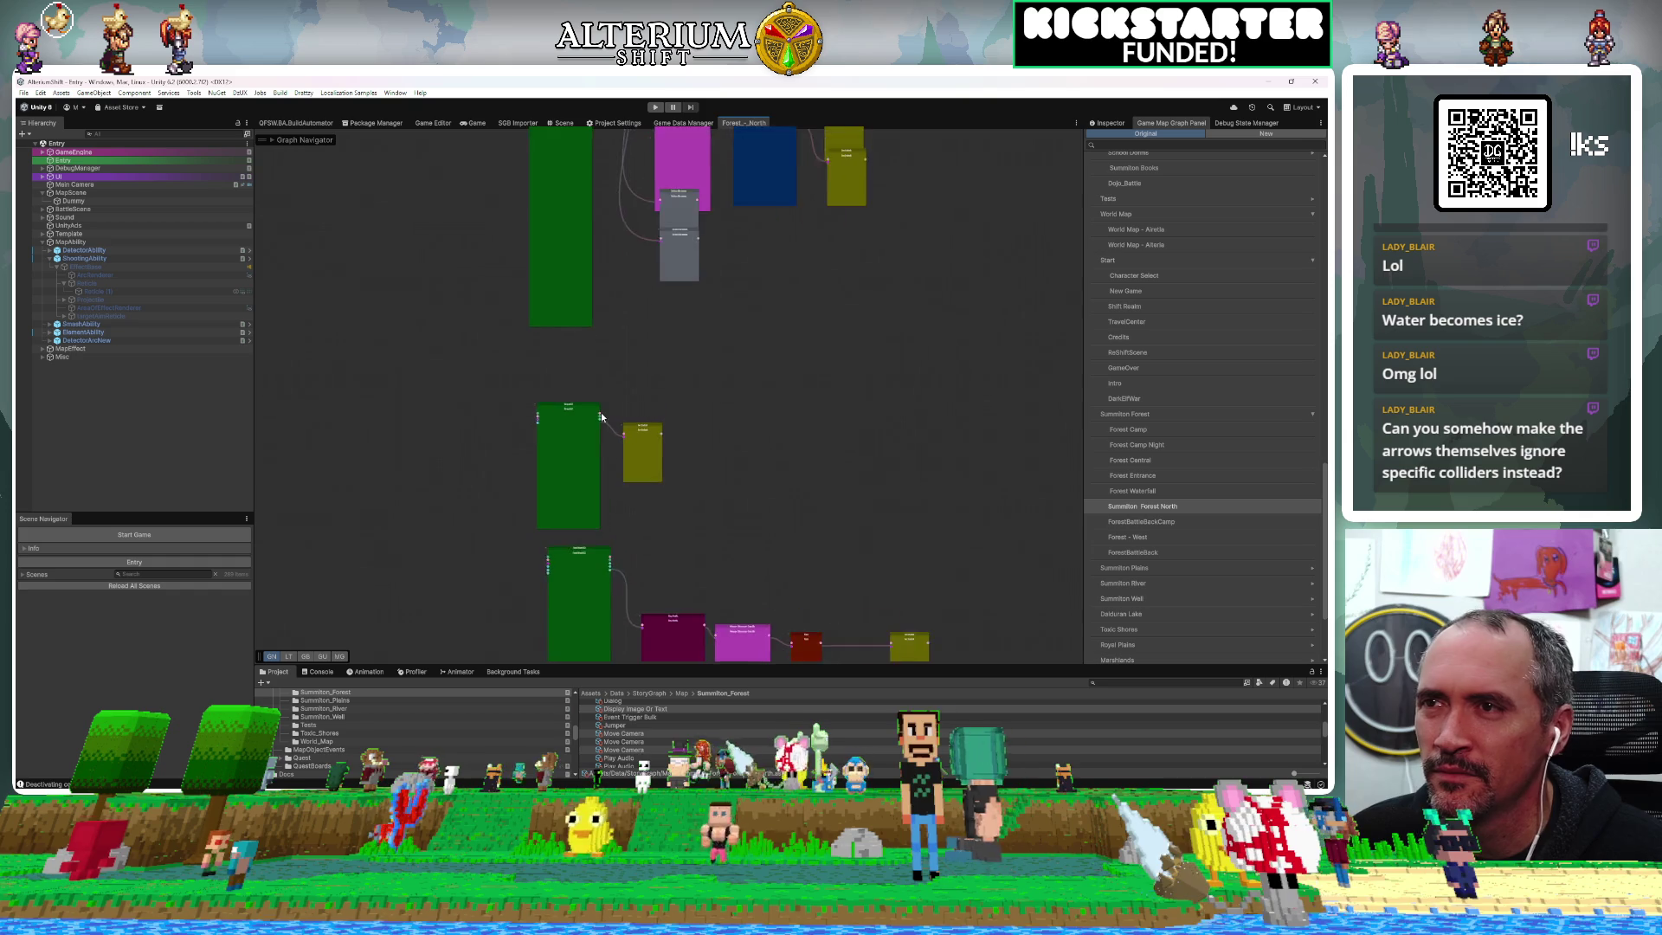
pyautogui.scroll(6, 601, 417)
pyautogui.scroll(-6, 602, 417)
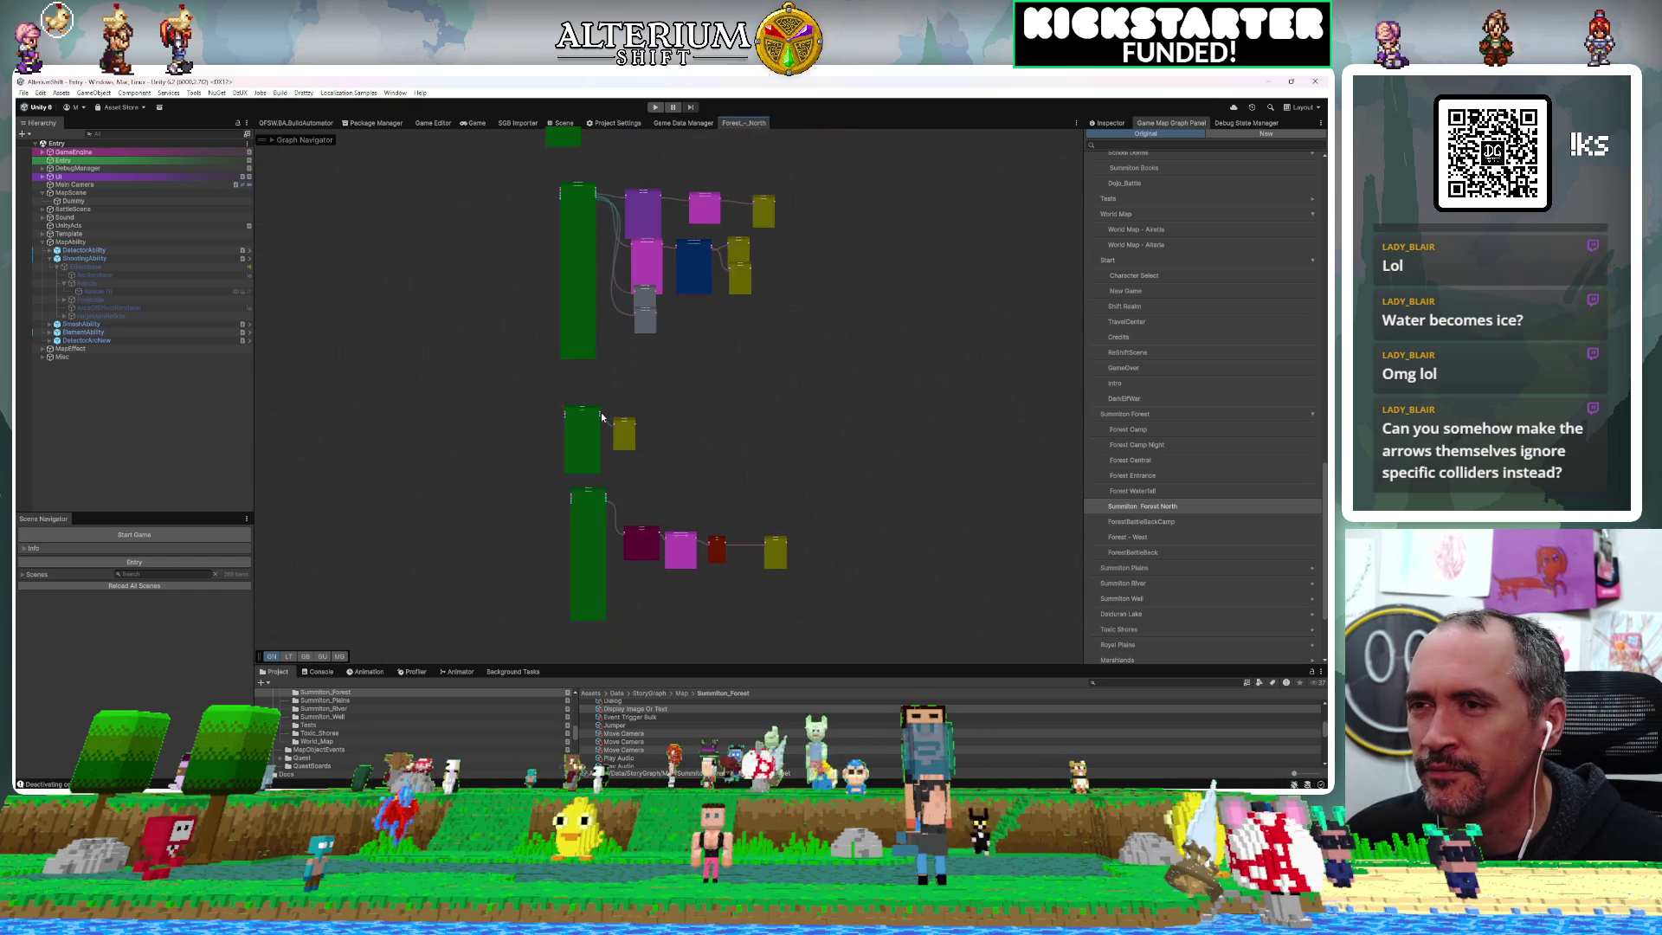
pyautogui.scroll(-2, 519, 484)
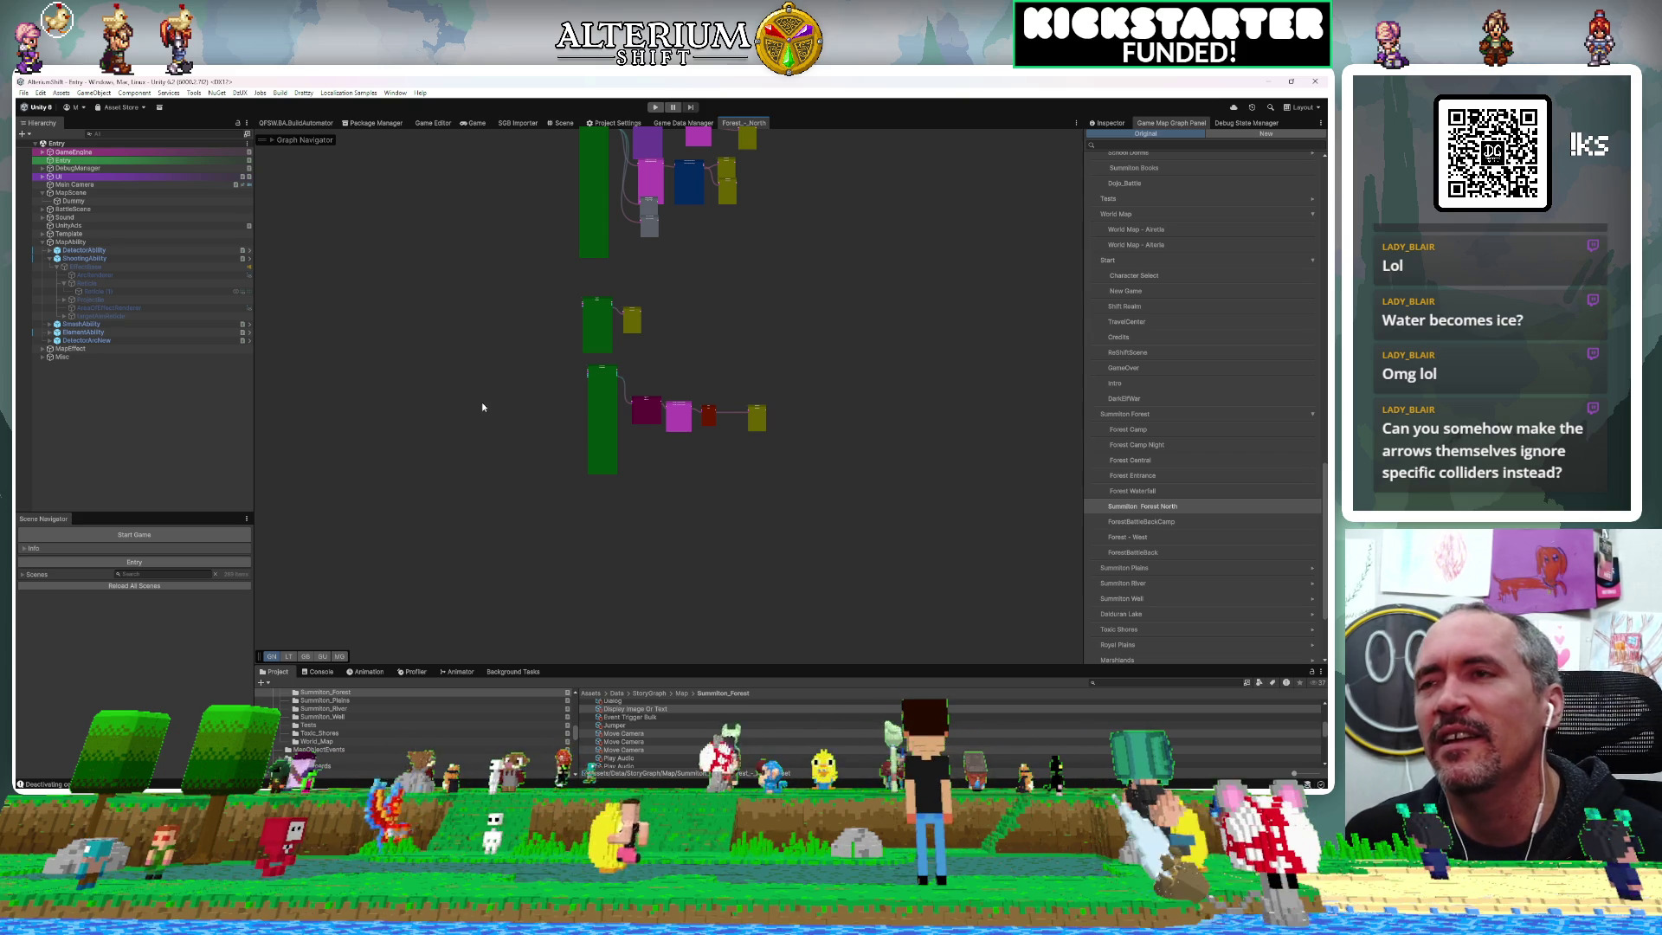
pyautogui.scroll(1, 535, 438)
pyautogui.scroll(3, 533, 433)
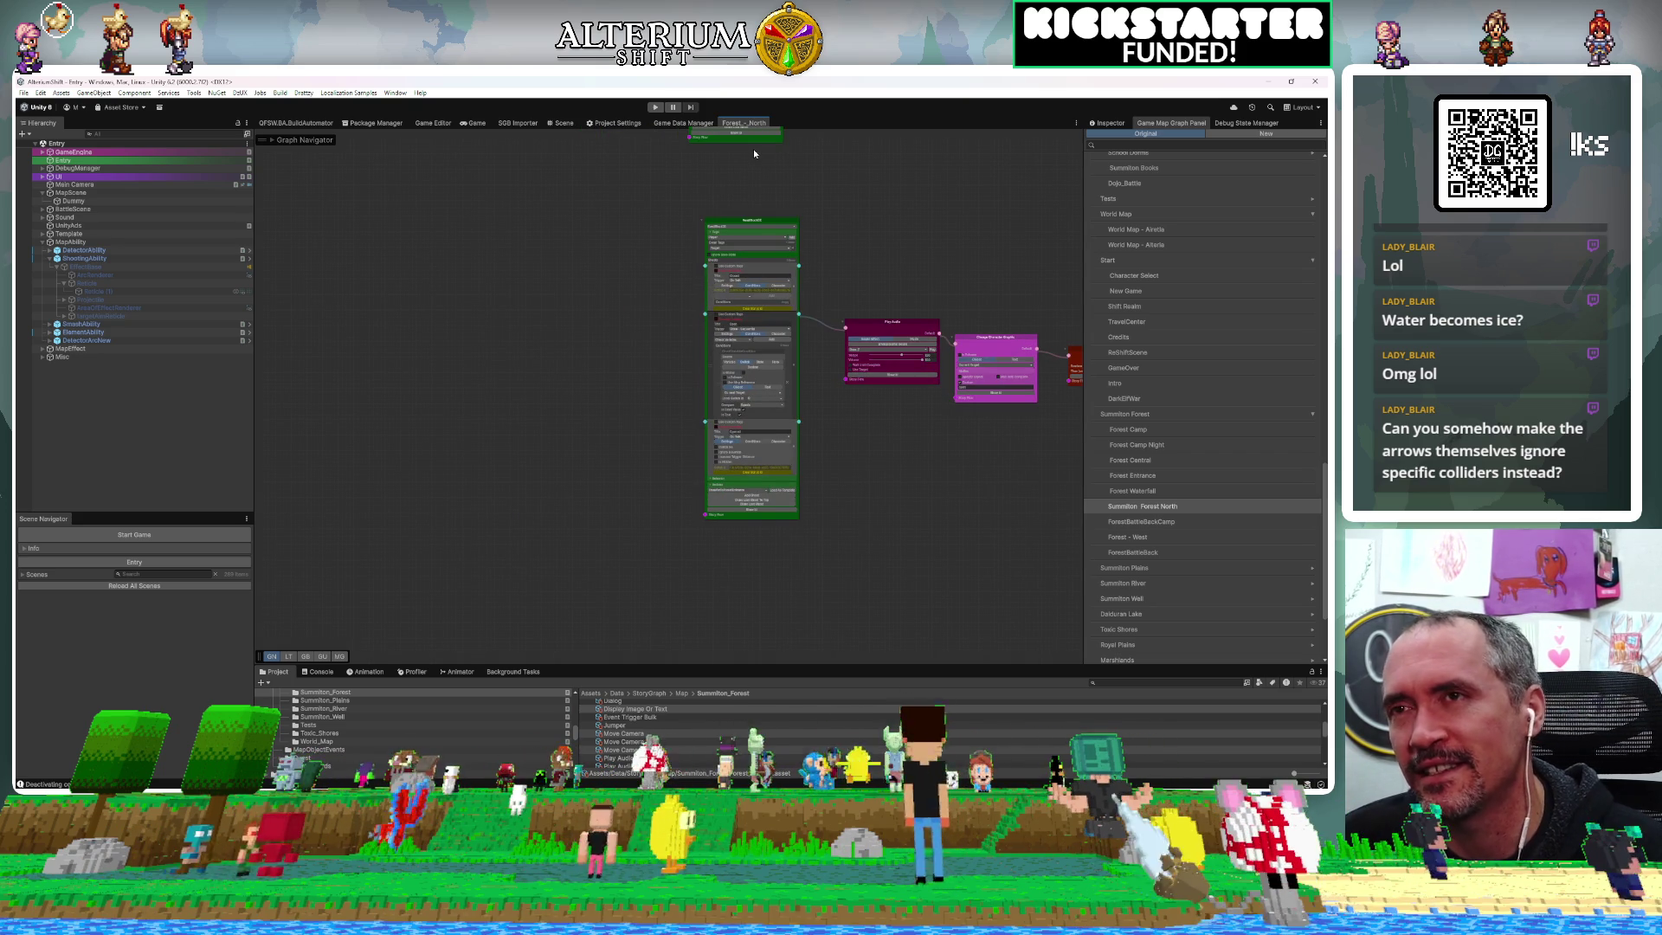
pyautogui.scroll(4, 805, 268)
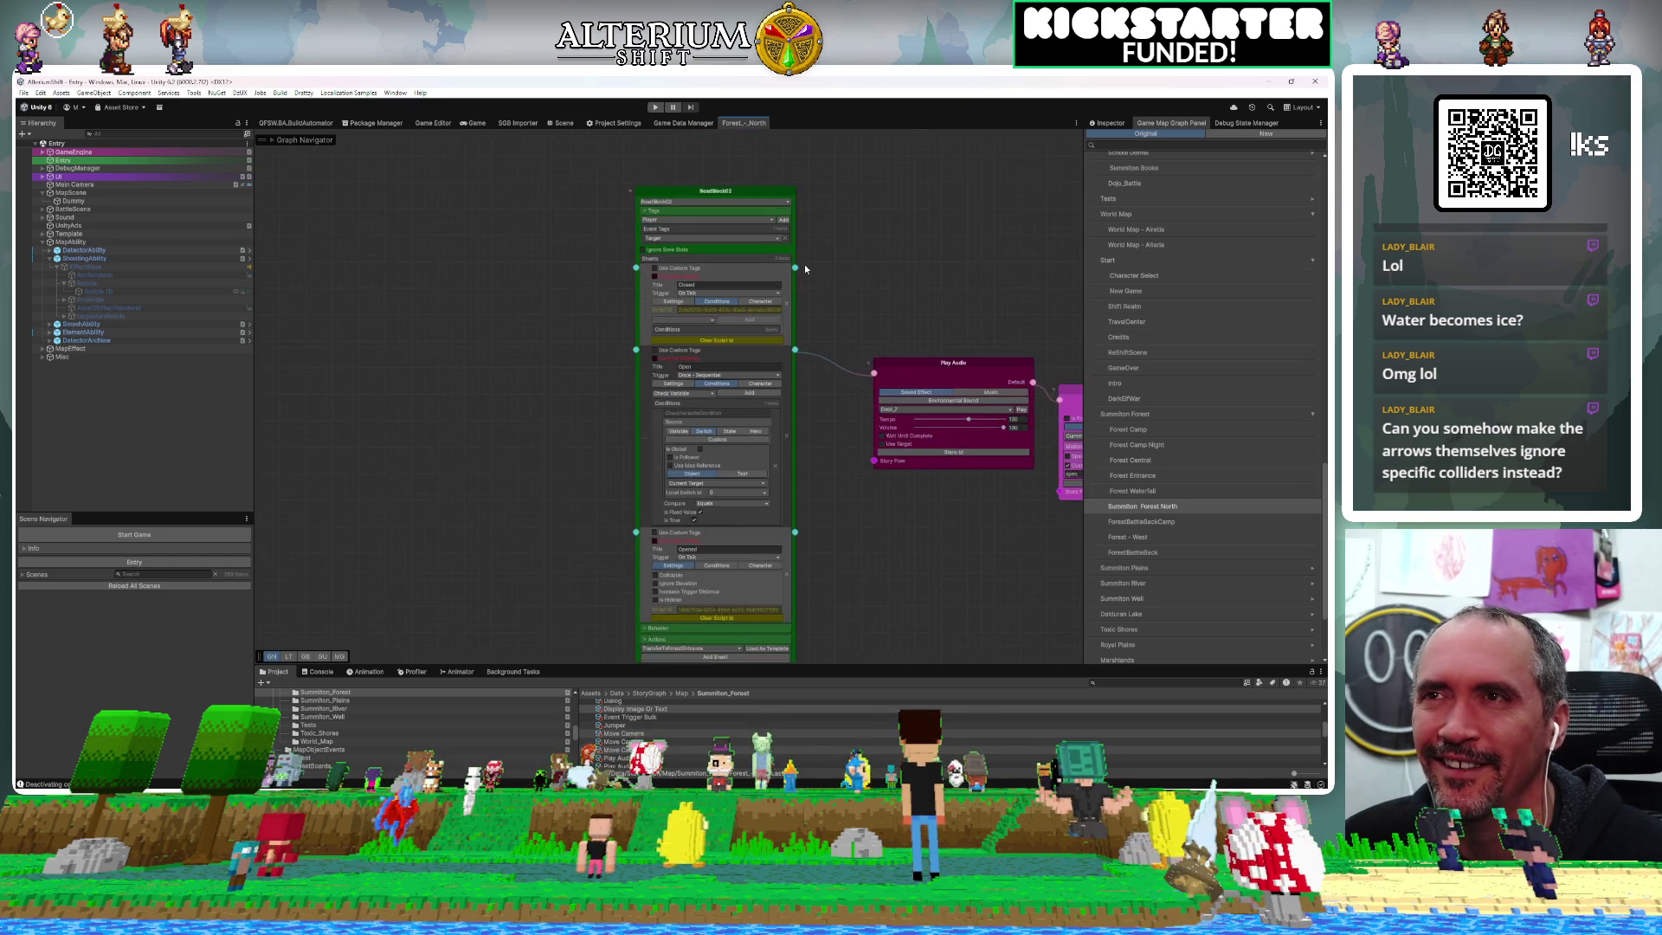
pyautogui.scroll(-5, 805, 268)
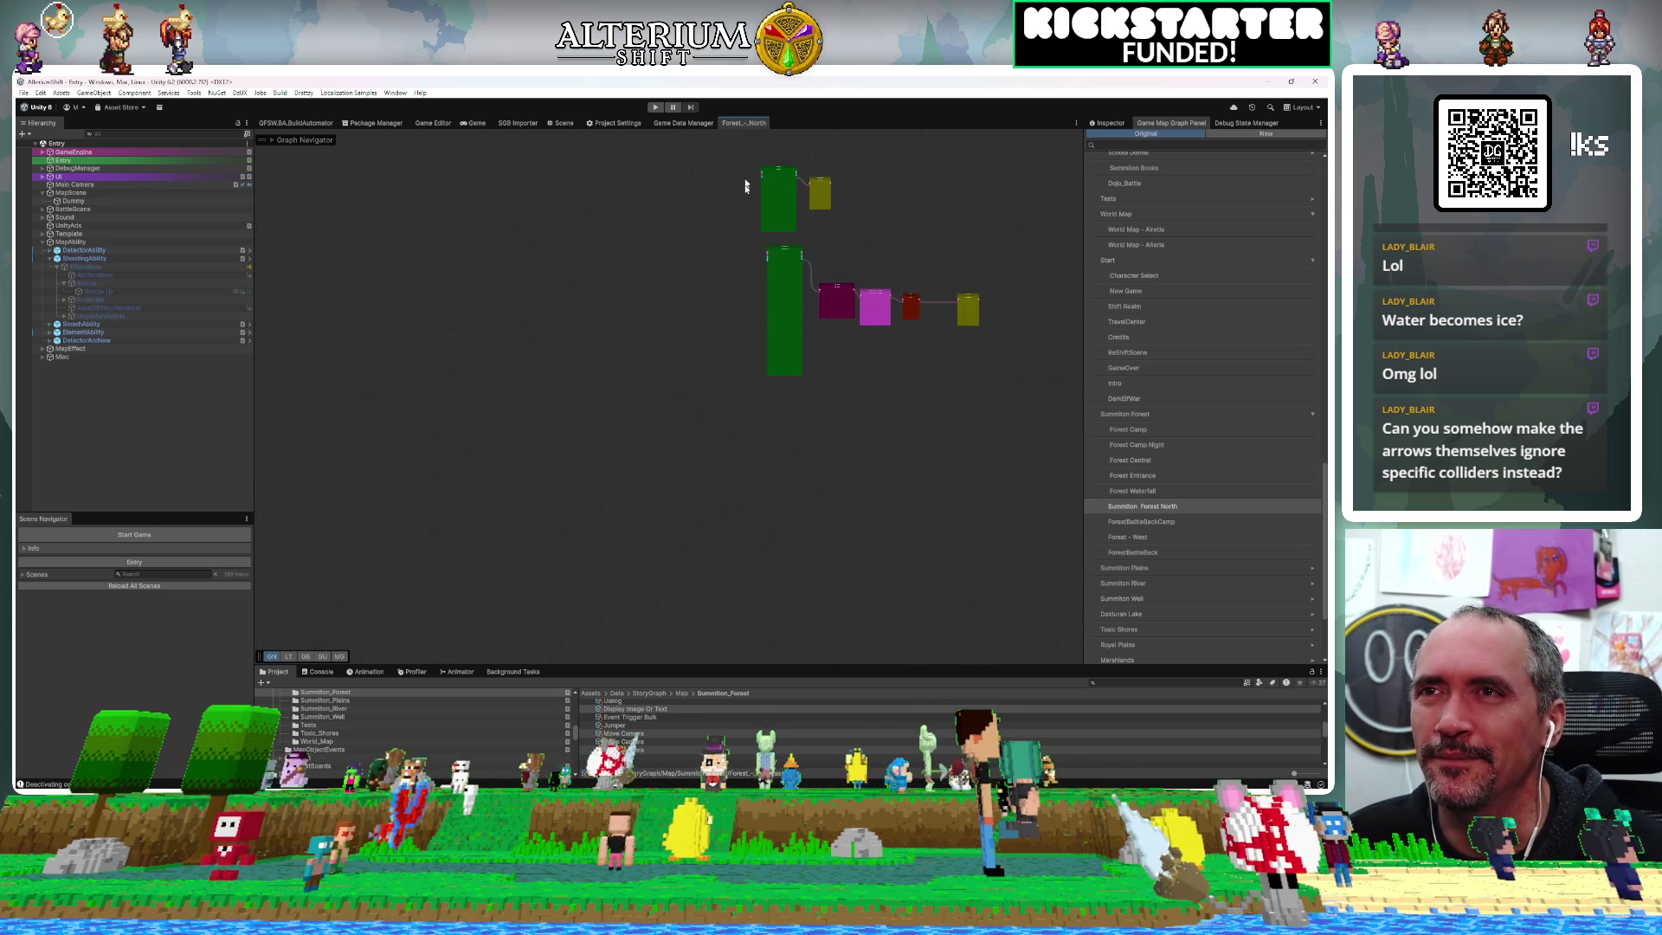
pyautogui.scroll(2, 766, 278)
pyautogui.scroll(-2, 766, 278)
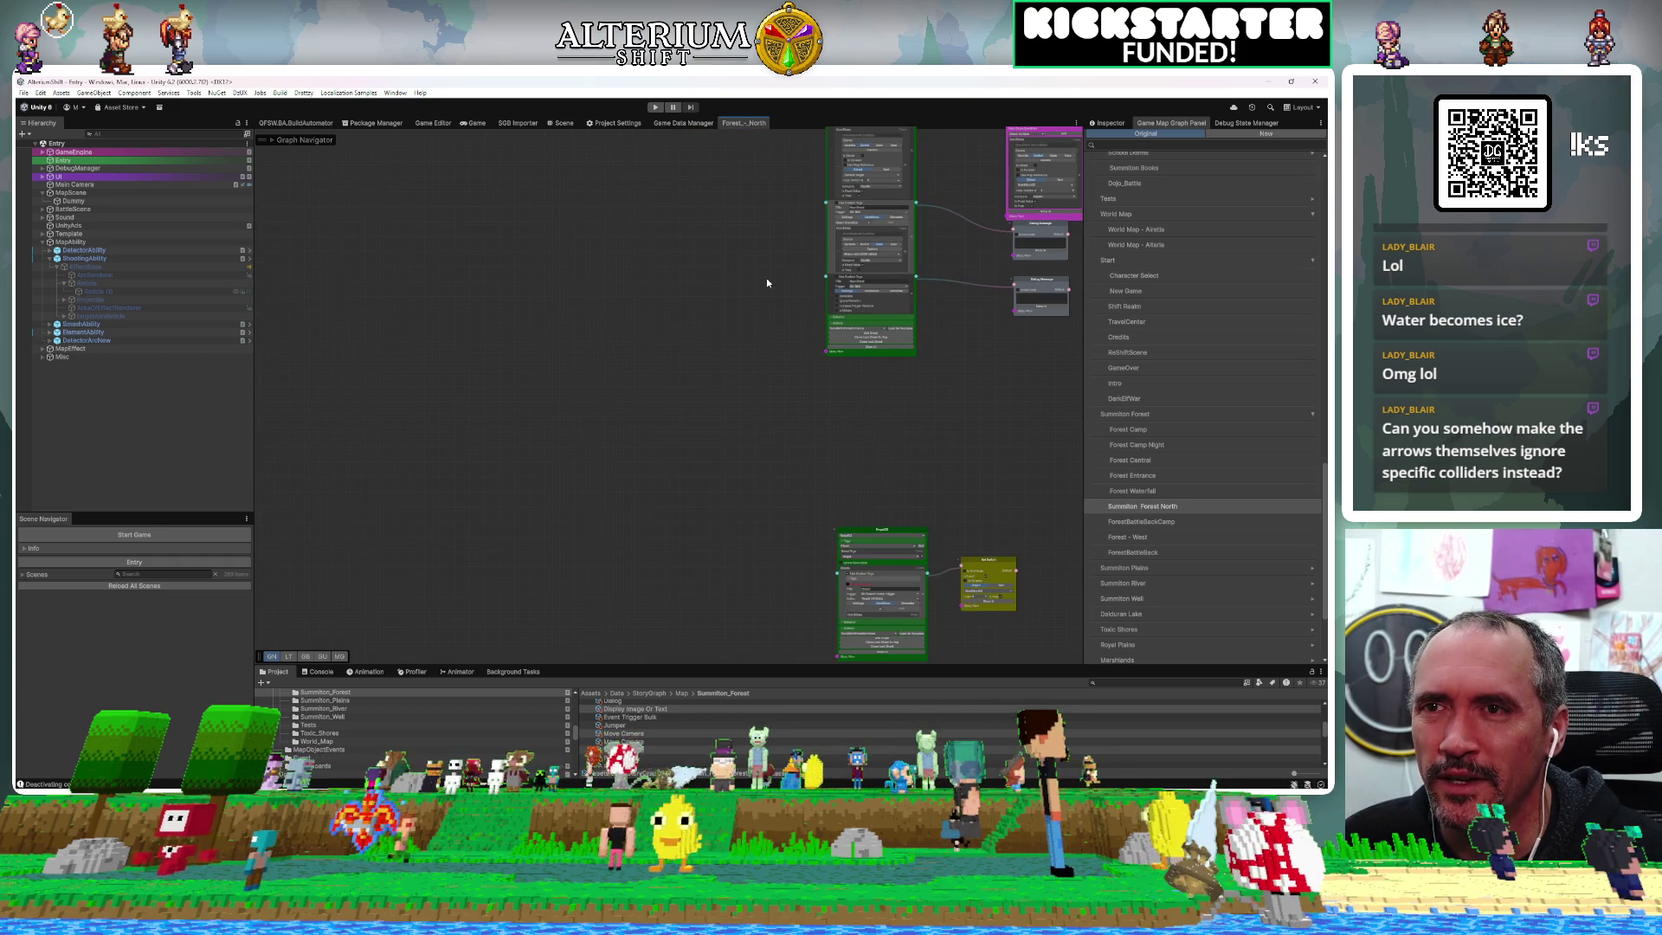
pyautogui.scroll(4, 776, 665)
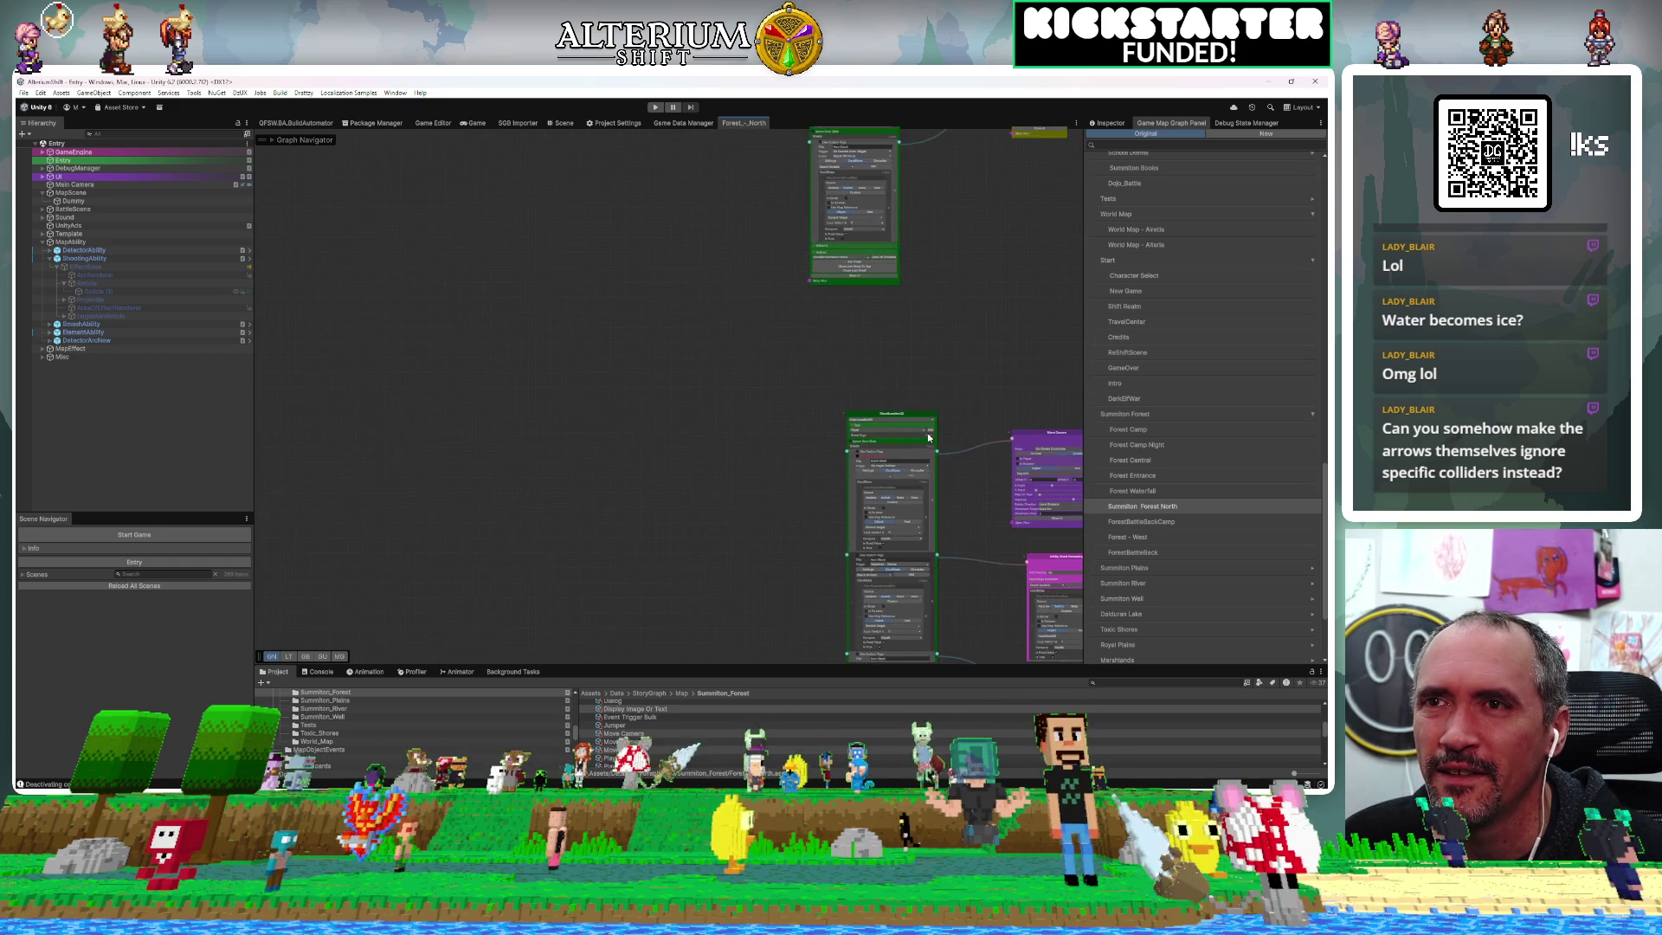
pyautogui.scroll(3, 996, 303)
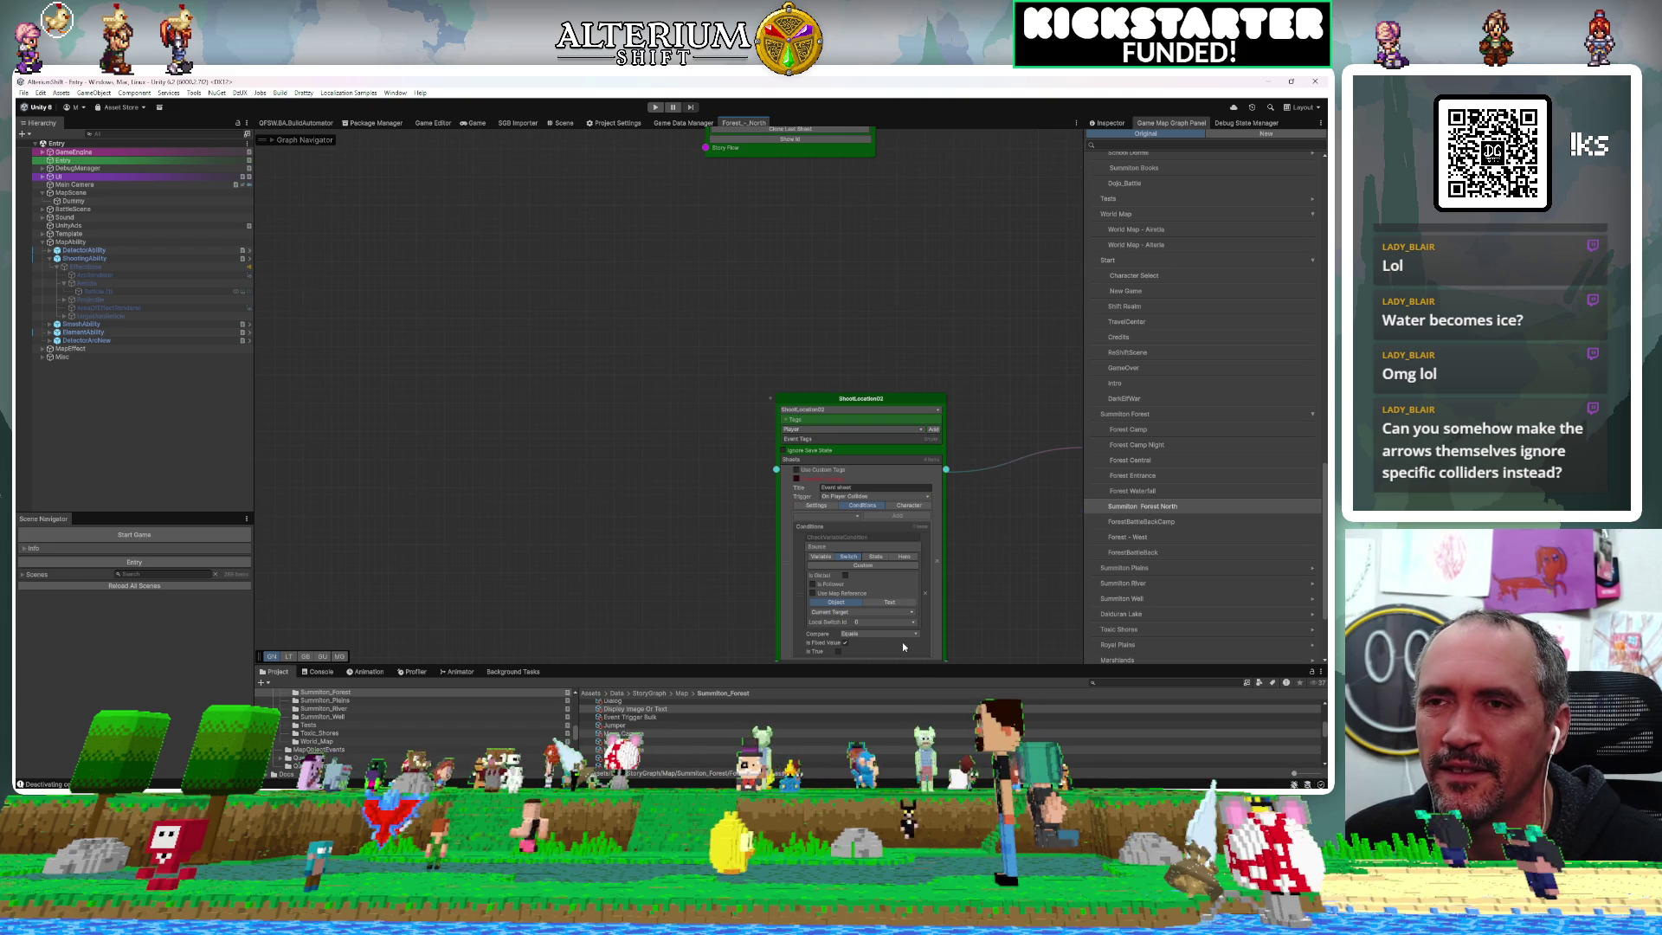
pyautogui.scroll(-5, 901, 641)
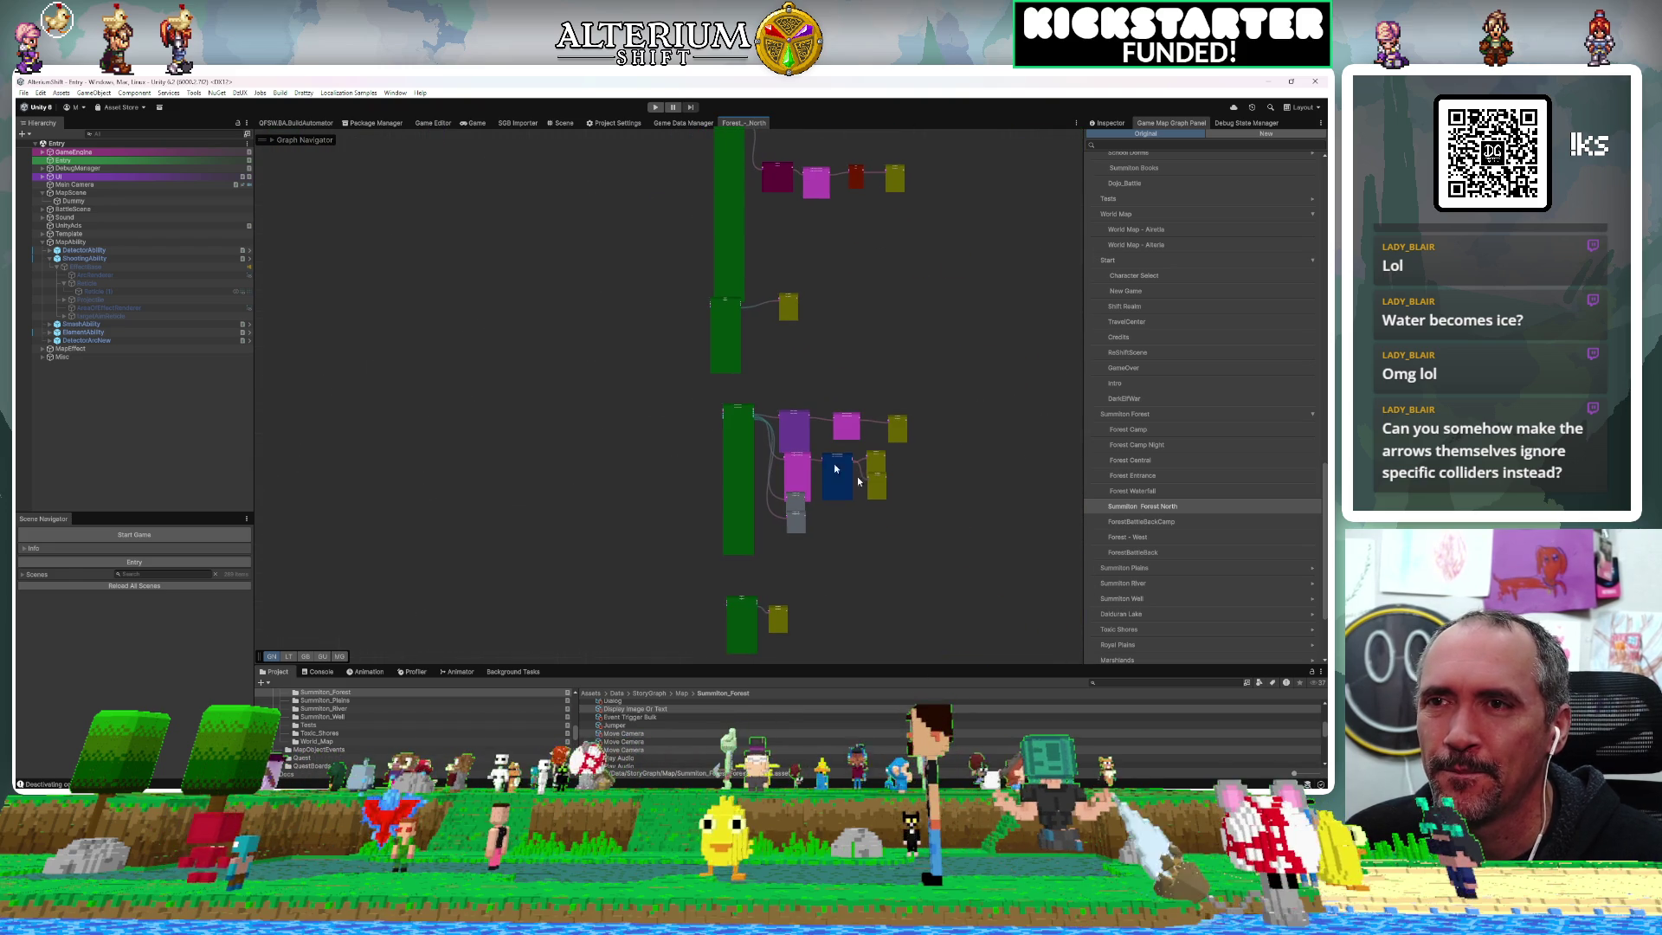
pyautogui.moveTo(899, 520)
pyautogui.mouseDown()
pyautogui.moveTo(814, 509)
pyautogui.moveTo(687, 419)
pyautogui.moveTo(467, 463)
pyautogui.moveTo(325, 416)
pyautogui.moveTo(574, 444)
pyautogui.moveTo(683, 593)
pyautogui.moveTo(652, 569)
pyautogui.mouseUp()
pyautogui.rightClick(665, 569)
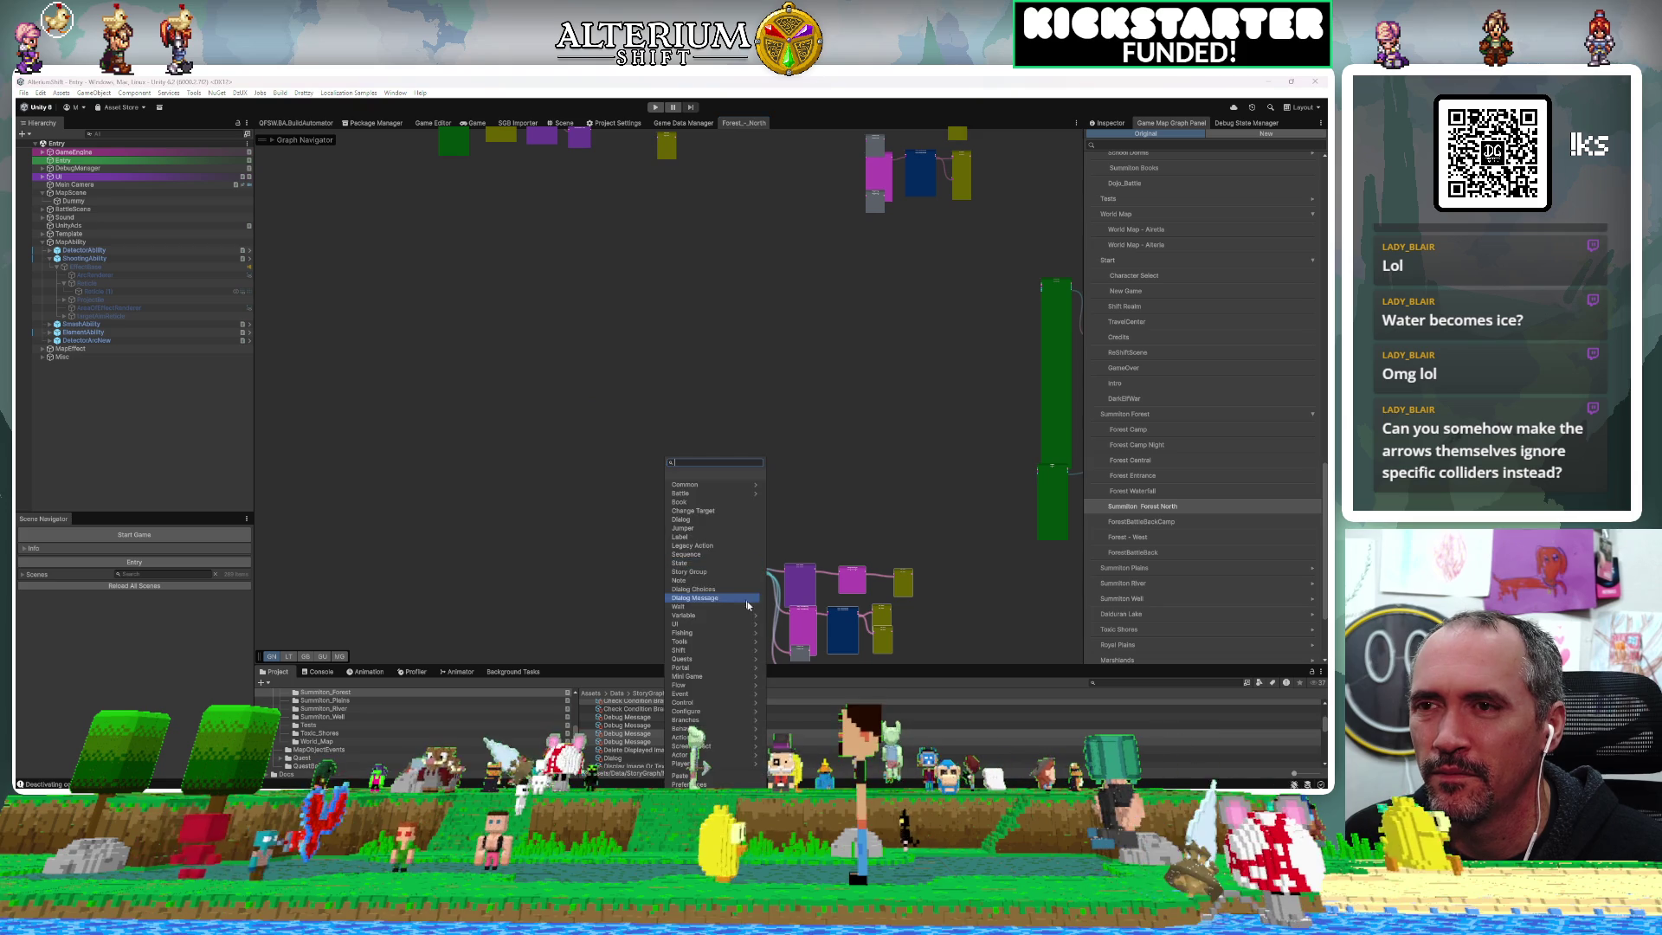
# Add a Debug Message node and move the tall green and purple nodes up and left
pyautogui.click(696, 549)
pyautogui.moveTo(498, 570)
pyautogui.mouseDown()
pyautogui.moveTo(403, 558)
pyautogui.moveTo(459, 562)
pyautogui.mouseUp()
pyautogui.moveTo(667, 559)
pyautogui.mouseDown()
pyautogui.moveTo(630, 447)
pyautogui.moveTo(667, 425)
pyautogui.moveTo(630, 412)
pyautogui.mouseUp()
pyautogui.moveTo(753, 438)
pyautogui.mouseDown()
pyautogui.moveTo(679, 327)
pyautogui.moveTo(733, 415)
pyautogui.moveTo(765, 406)
pyautogui.mouseUp()
pyautogui.scroll(3, 750, 404)
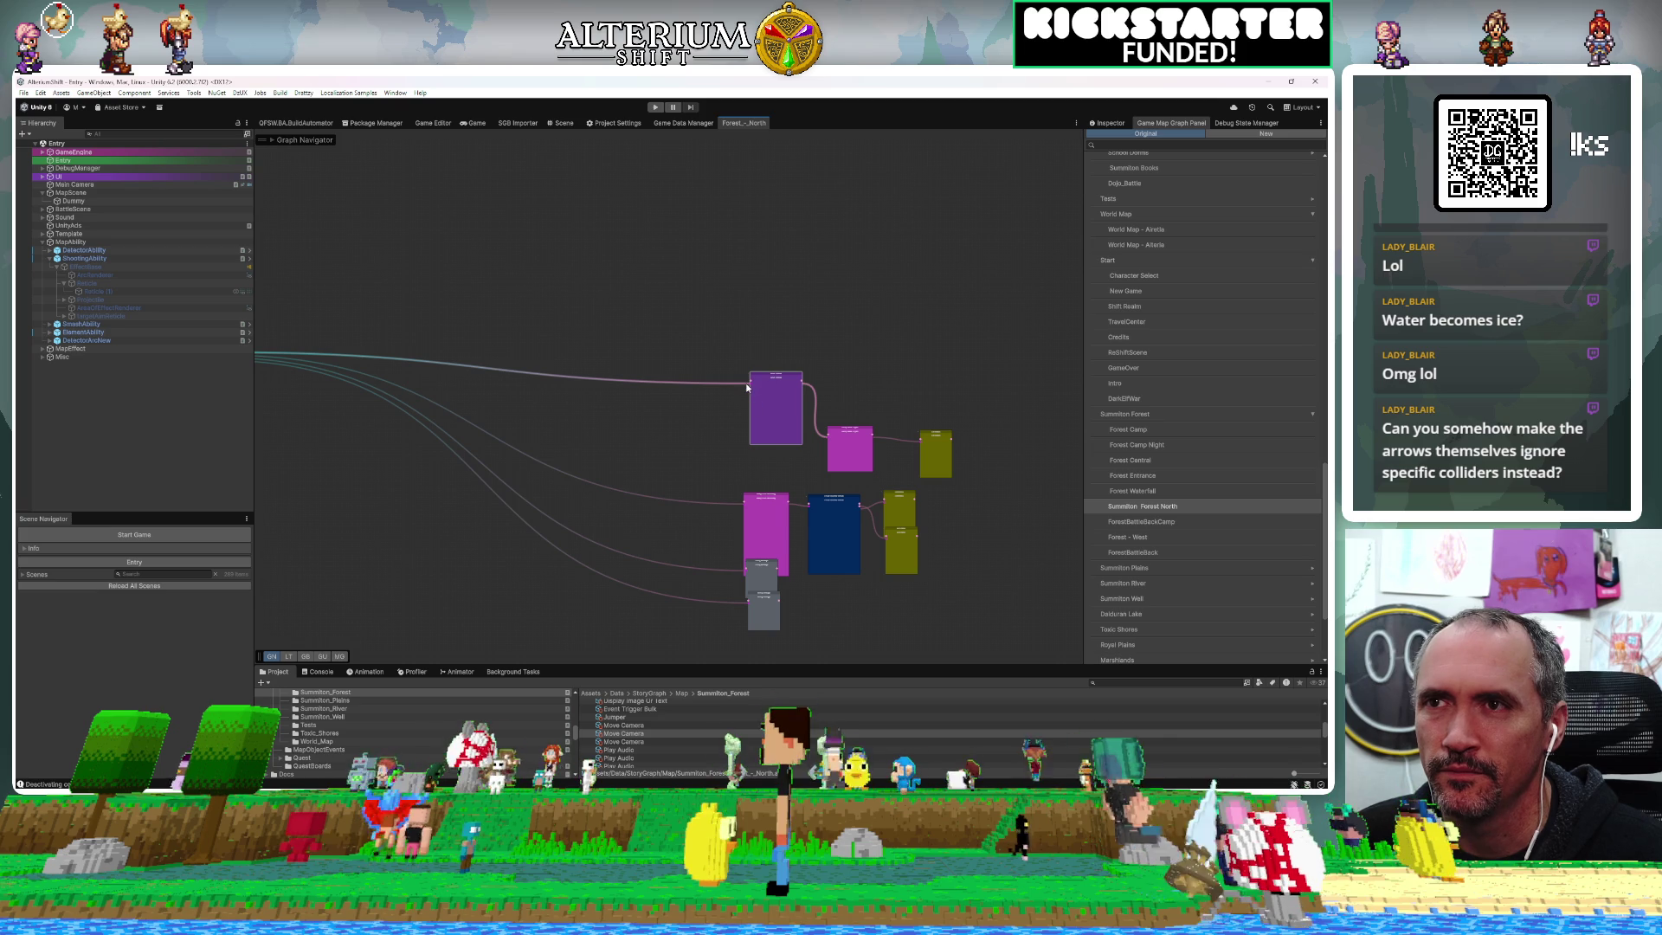
# Disconnect the links into the purple and grey nodes and reposition the Debug Message node
pyautogui.moveTo(746, 387)
pyautogui.mouseDown()
pyautogui.moveTo(723, 382)
pyautogui.moveTo(743, 584)
pyautogui.mouseUp()
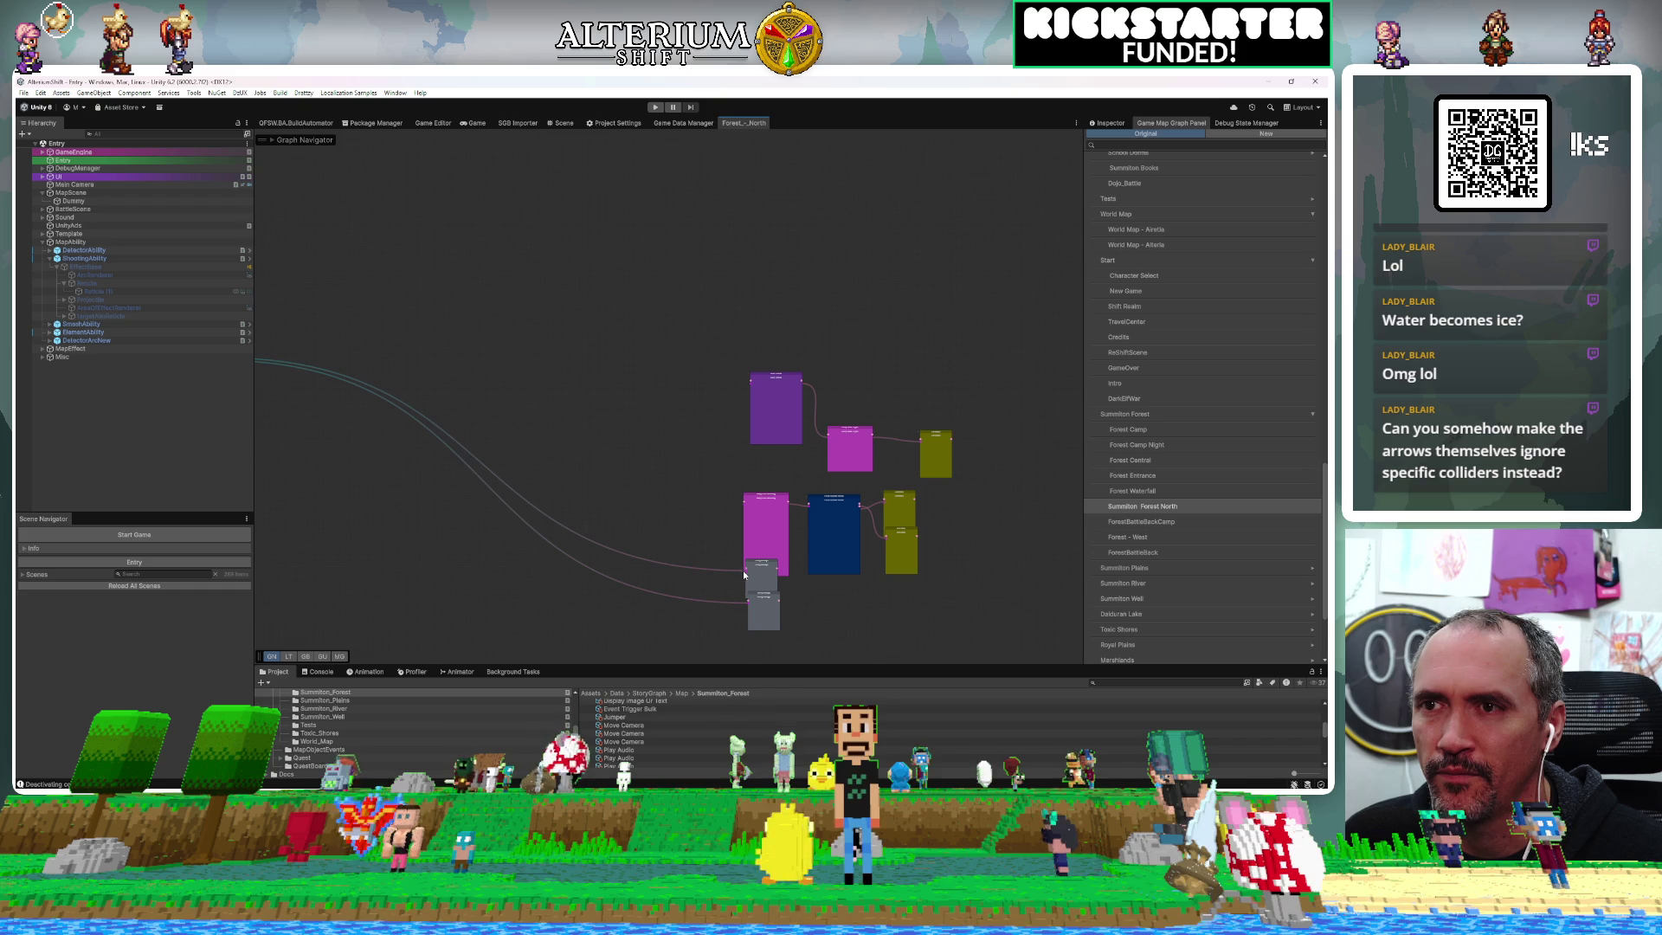
pyautogui.moveTo(746, 567); pyautogui.dragTo(751, 610)
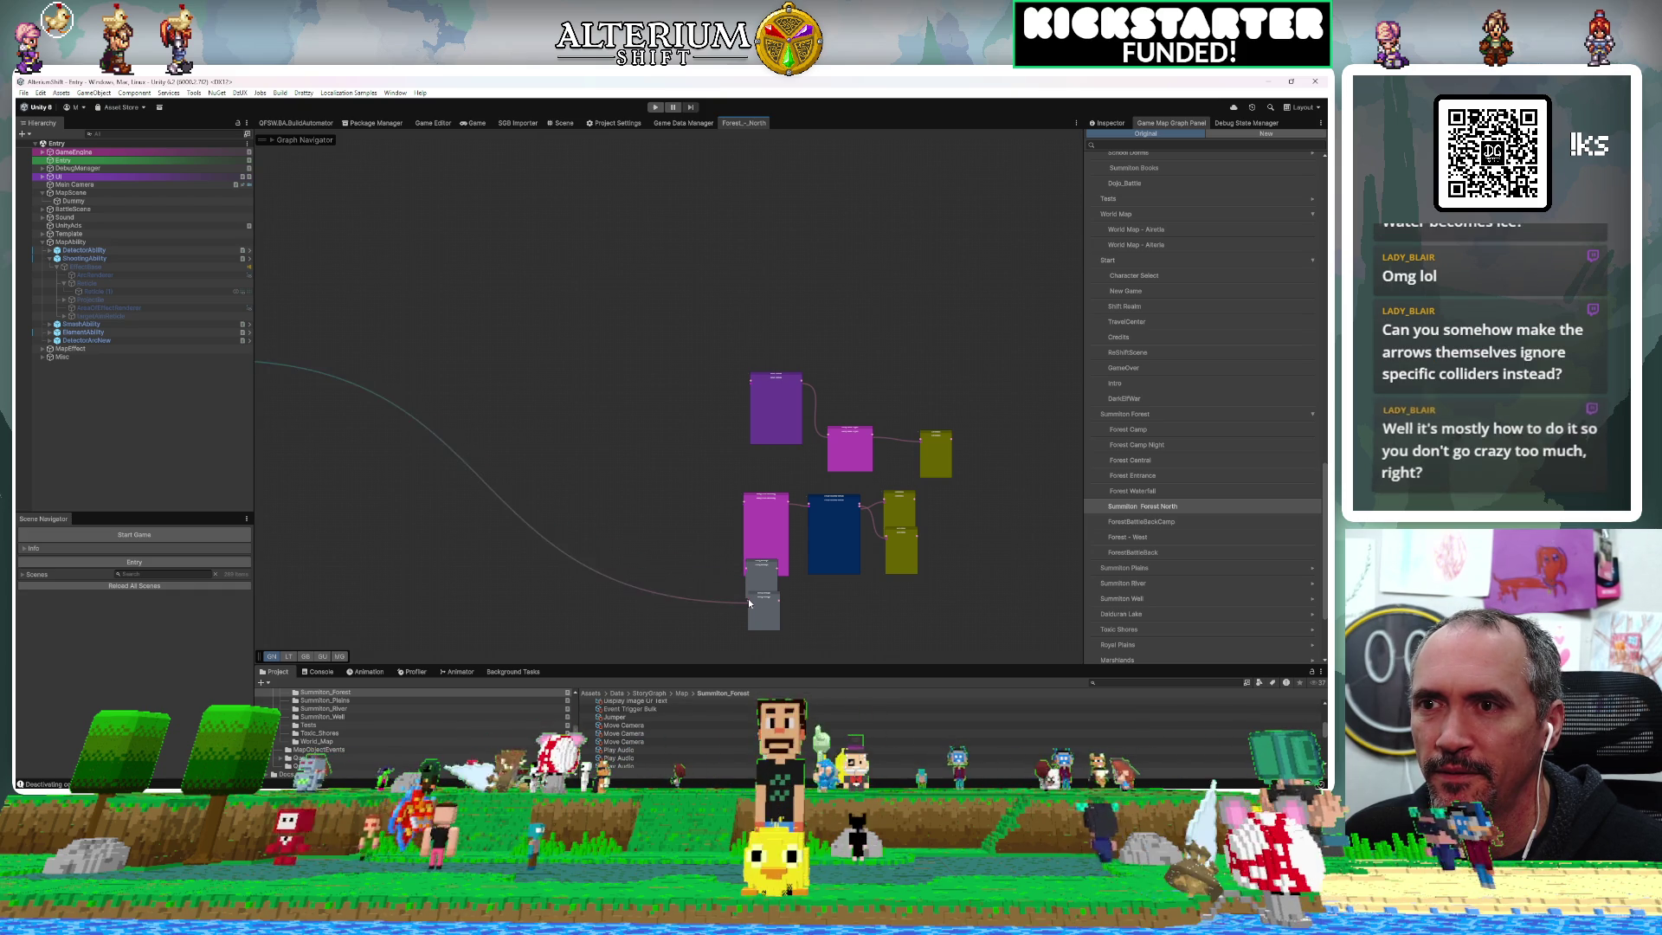
pyautogui.moveTo(748, 600); pyautogui.dragTo(671, 582)
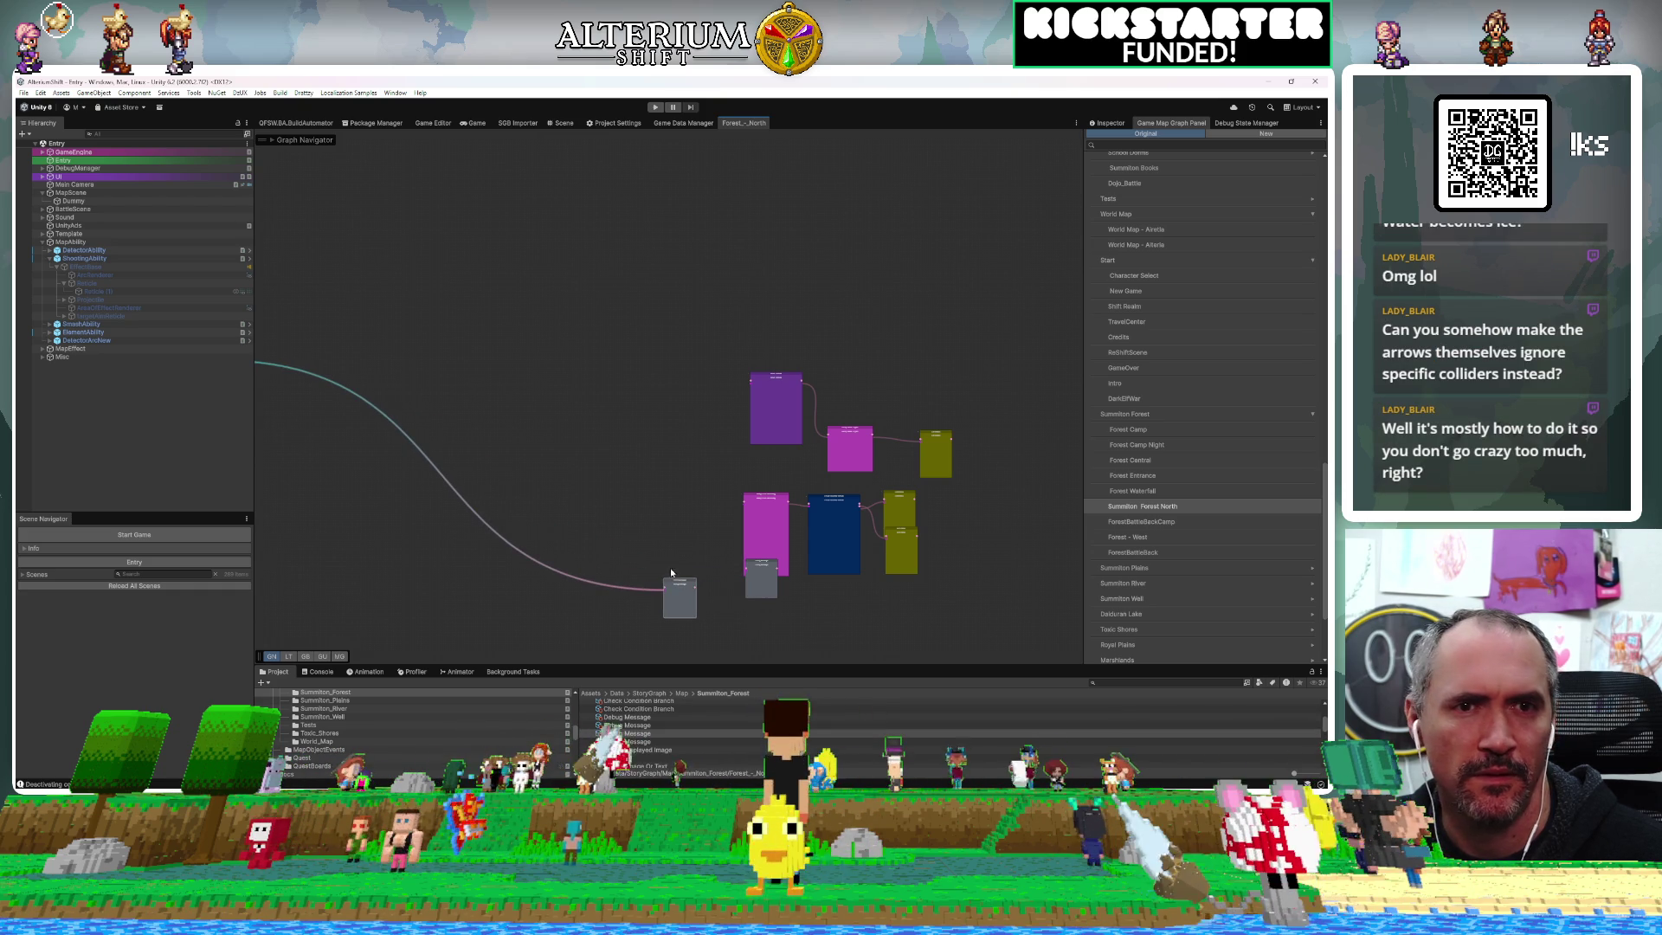
pyautogui.moveTo(603, 462); pyautogui.dragTo(627, 345)
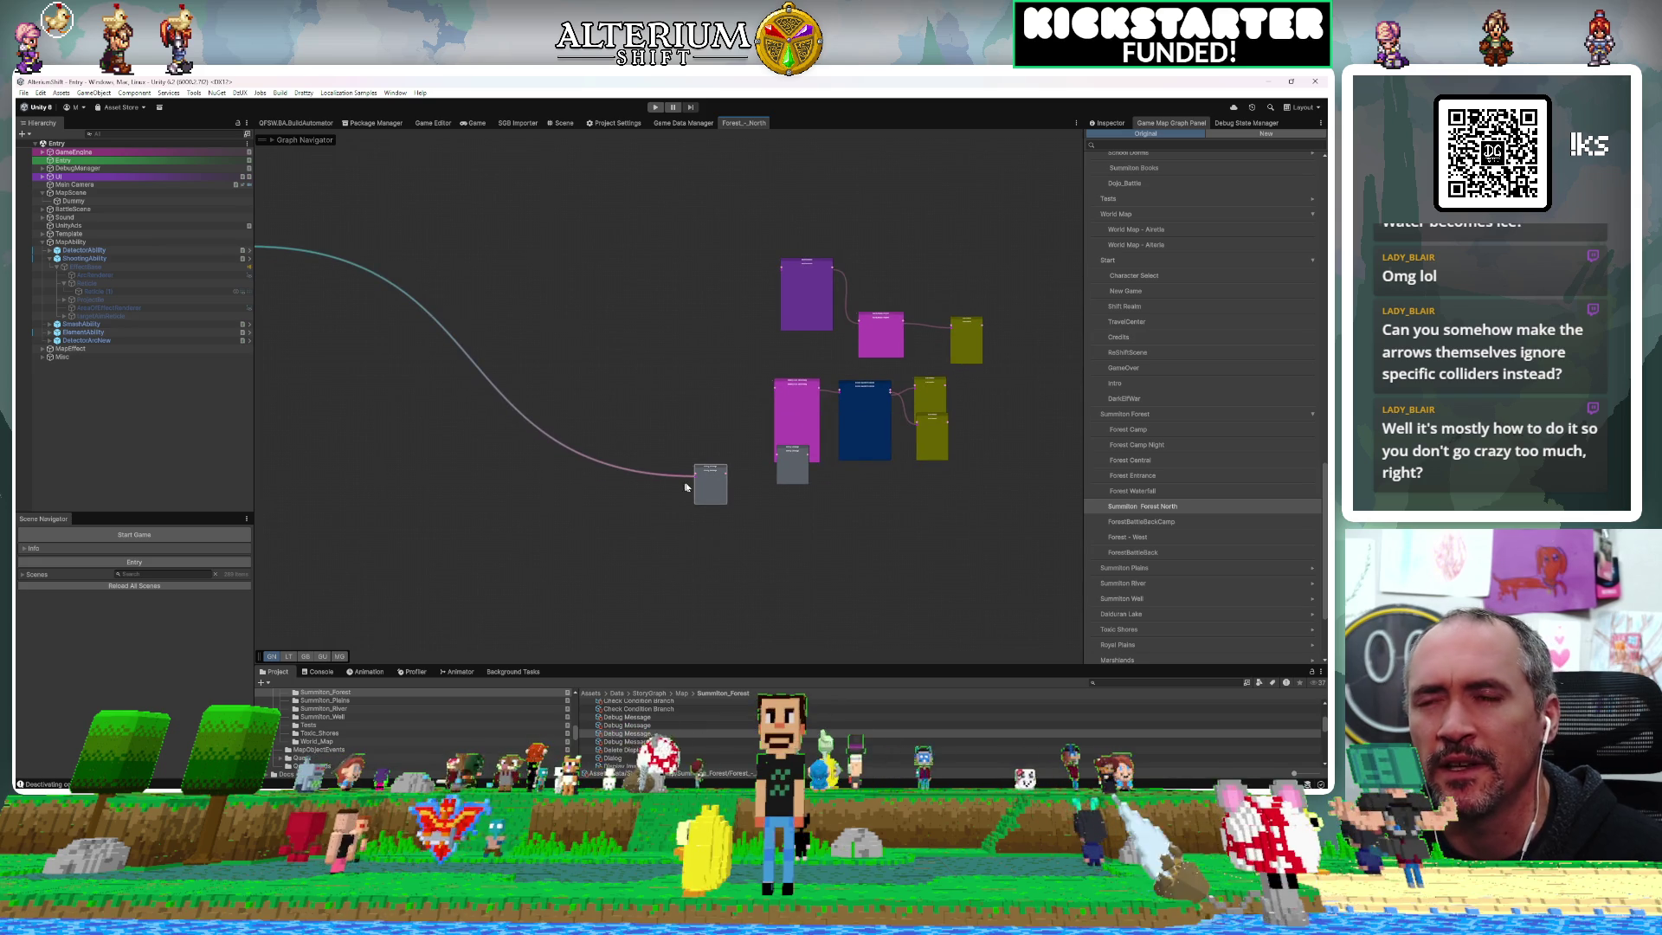
pyautogui.moveTo(694, 474); pyautogui.dragTo(690, 477)
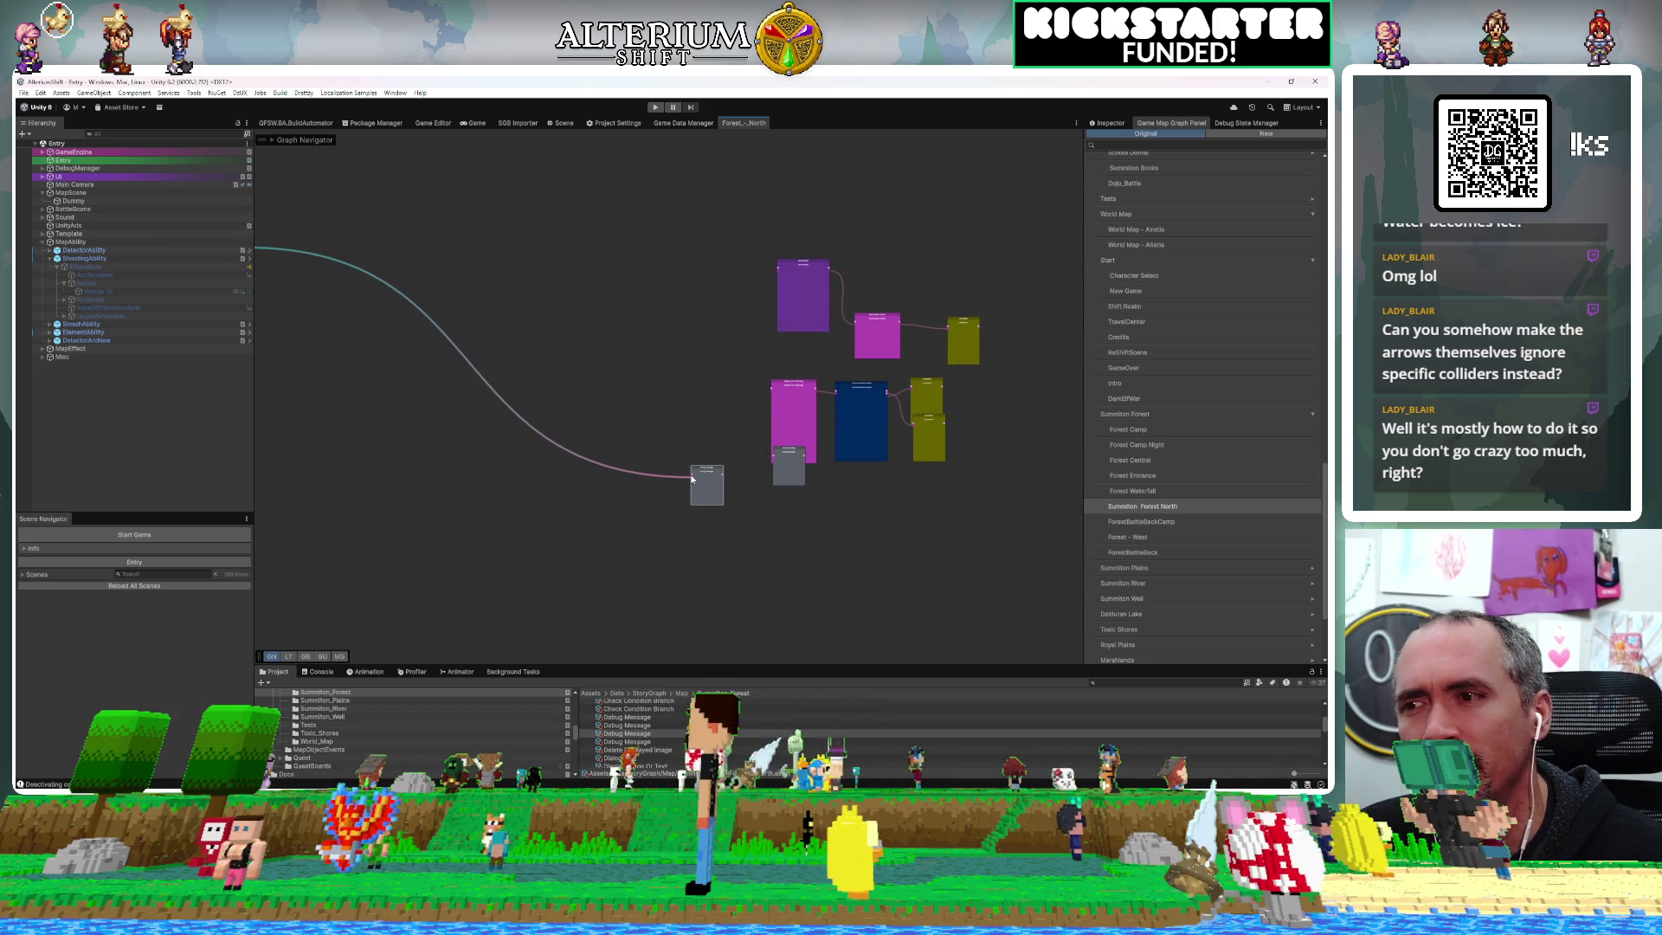
pyautogui.scroll(5, 692, 478)
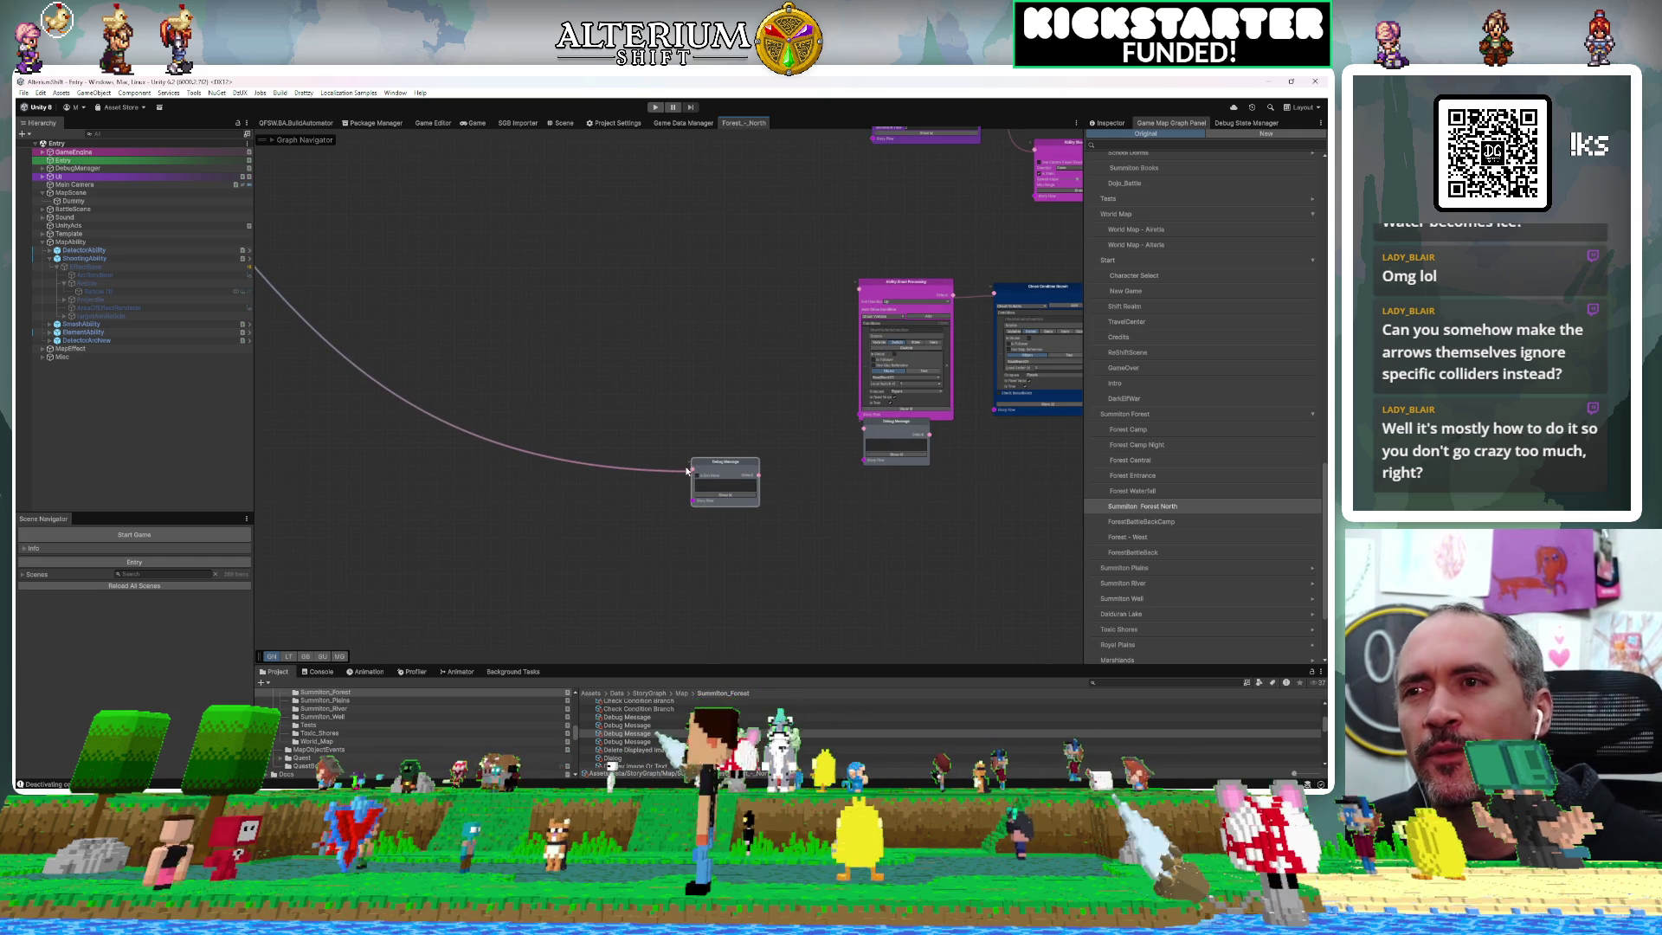
pyautogui.moveTo(691, 478); pyautogui.dragTo(605, 476)
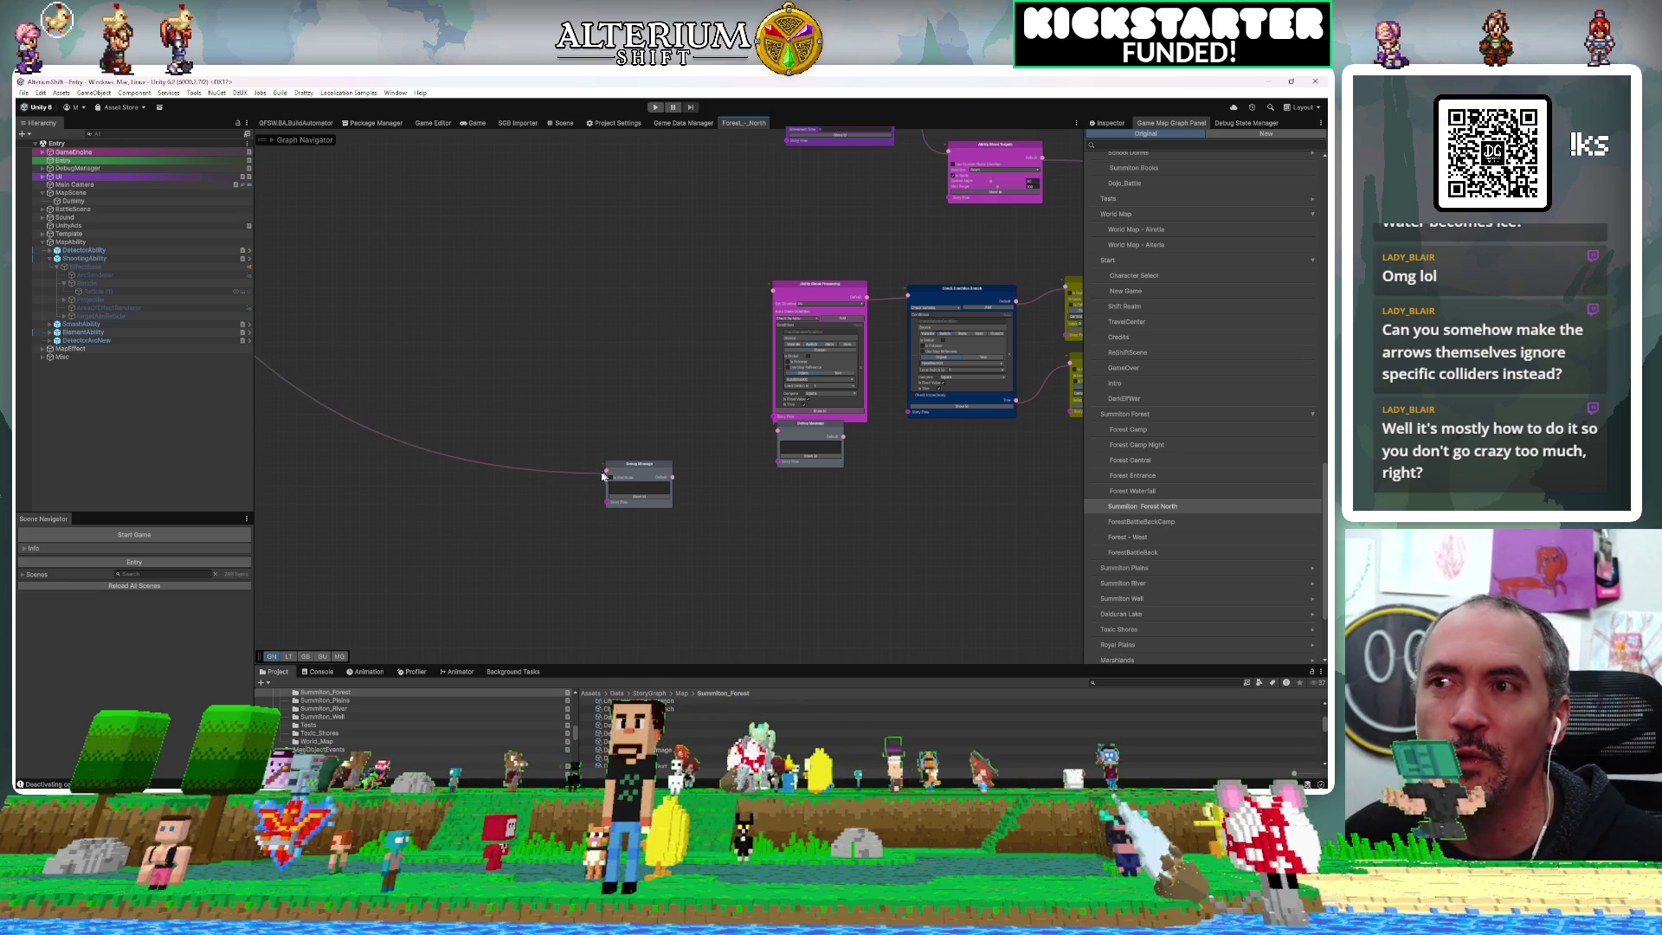
pyautogui.moveTo(603, 476)
pyautogui.mouseDown()
pyautogui.moveTo(583, 481)
pyautogui.moveTo(722, 515)
pyautogui.moveTo(829, 510)
pyautogui.mouseUp()
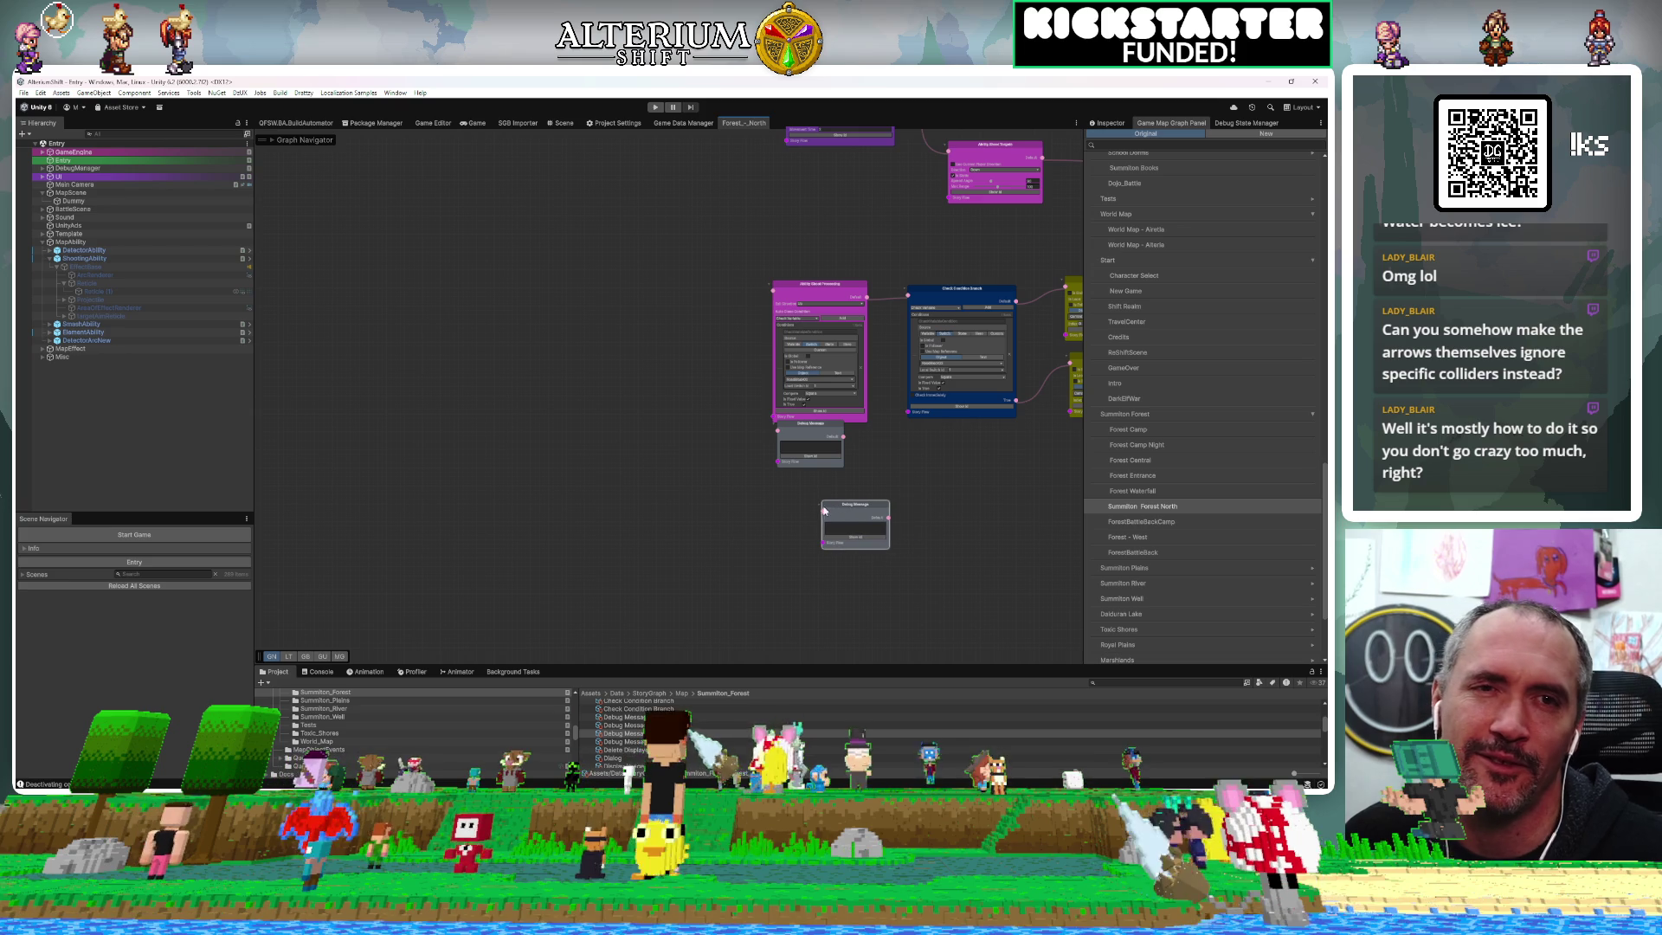
# Pan and zoom the graph out to bring the tall green trigger node into view
pyautogui.moveTo(652, 465); pyautogui.dragTo(927, 519)
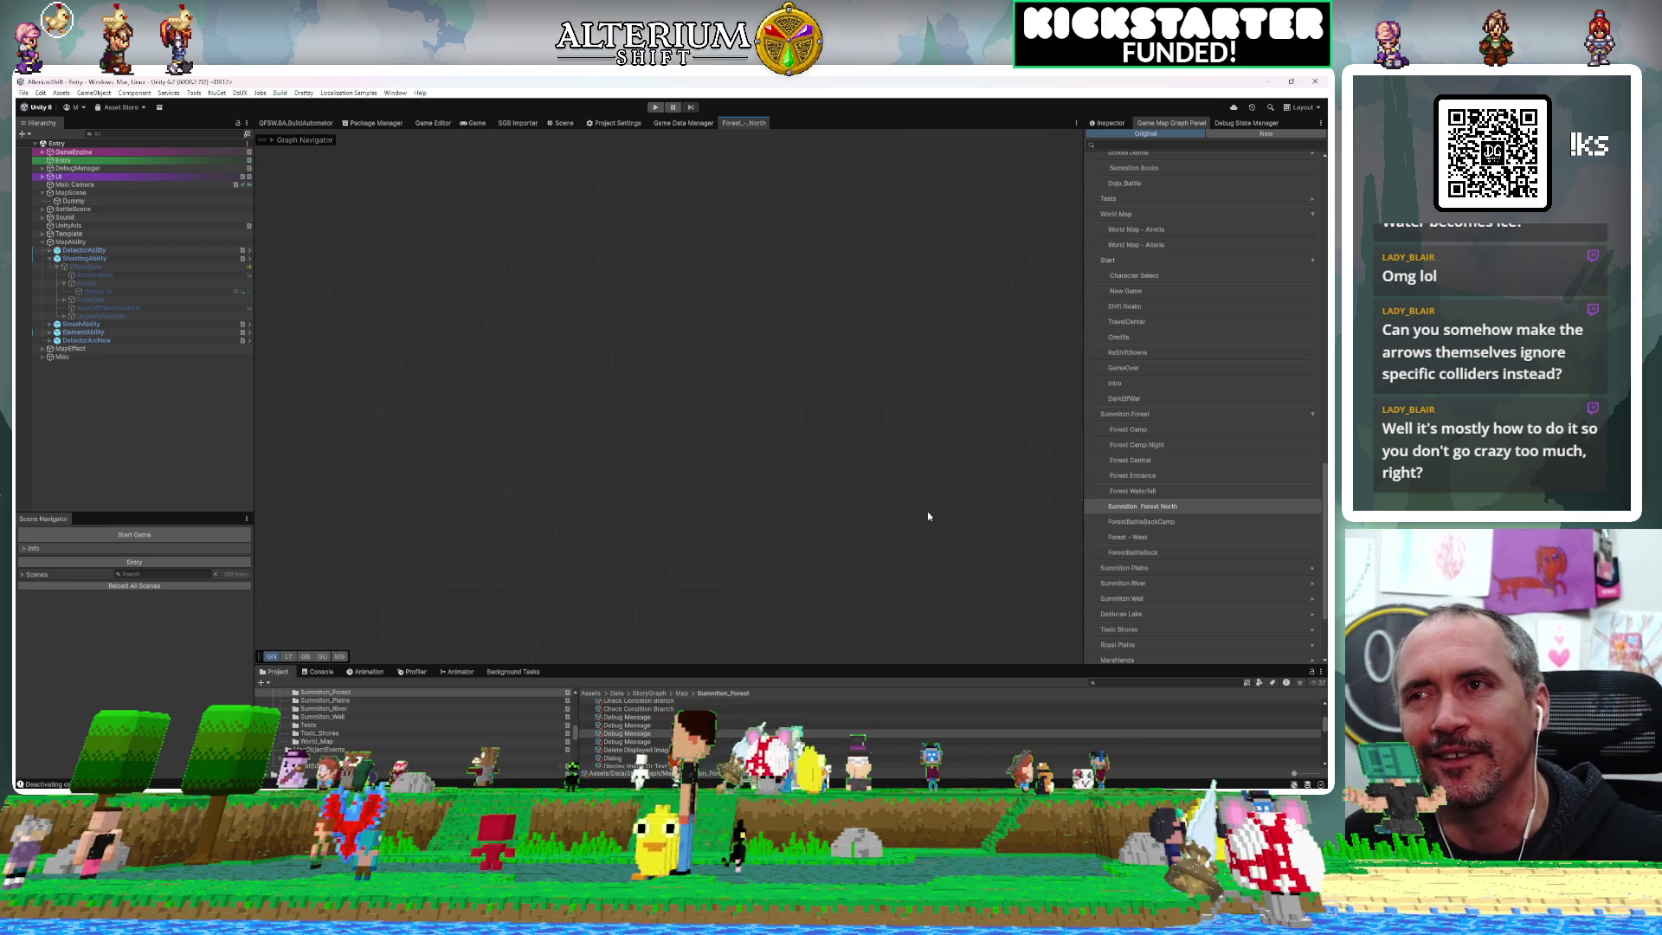
pyautogui.scroll(-2, 741, 450)
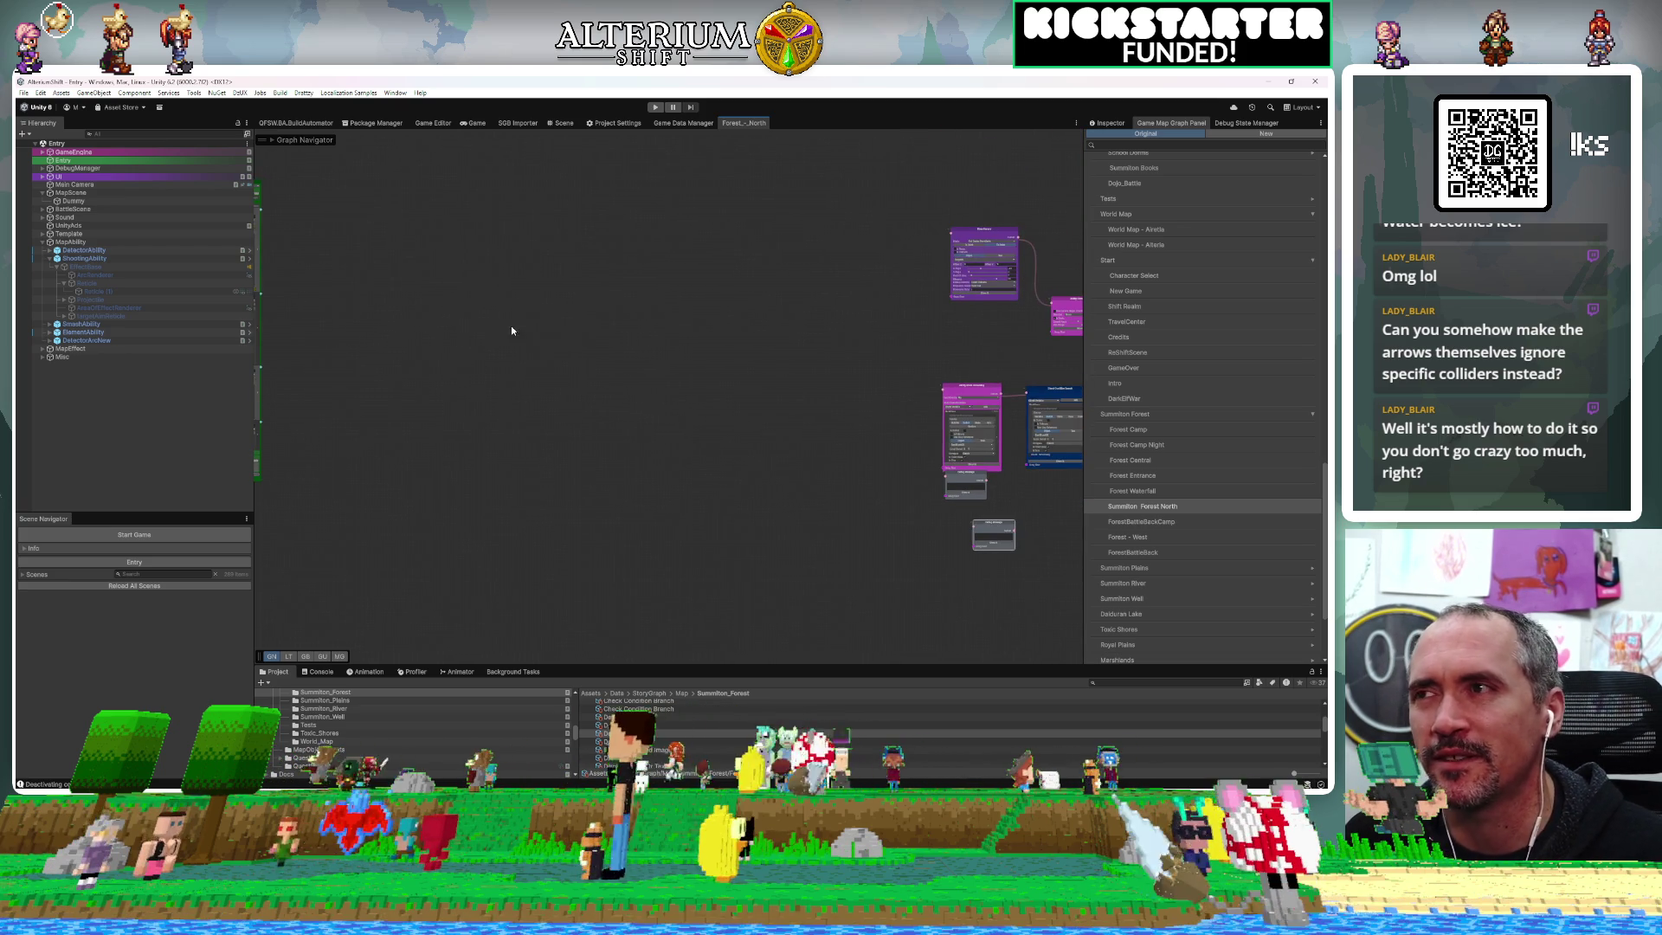
pyautogui.moveTo(507, 326); pyautogui.dragTo(731, 433)
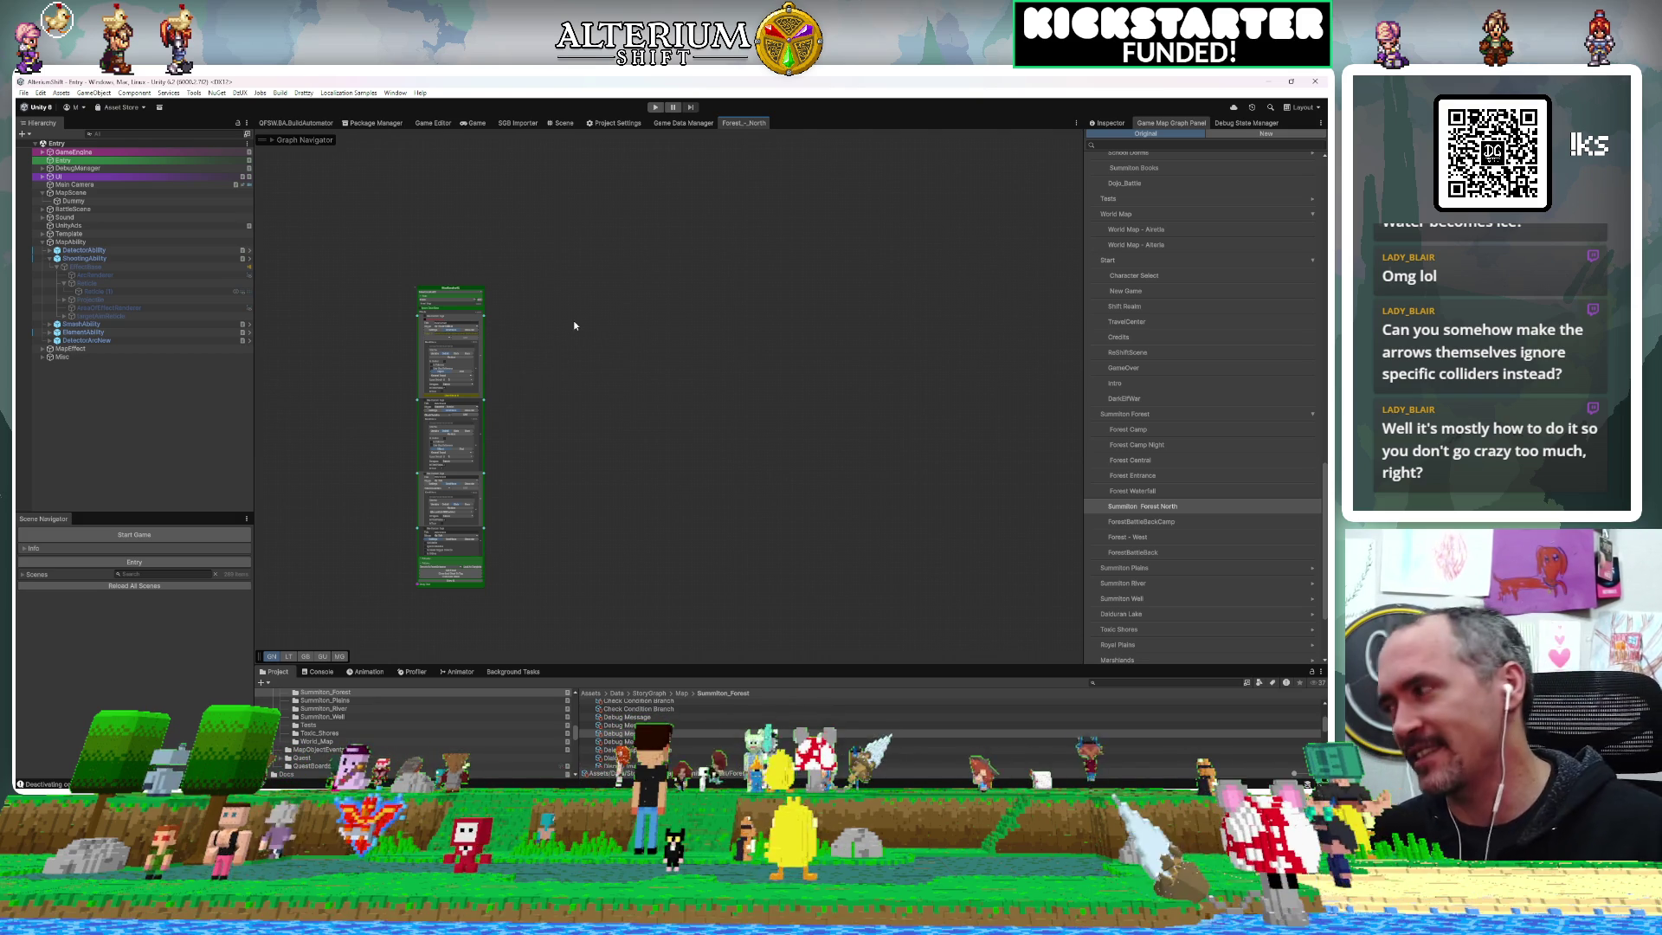
pyautogui.moveTo(605, 351); pyautogui.dragTo(694, 417)
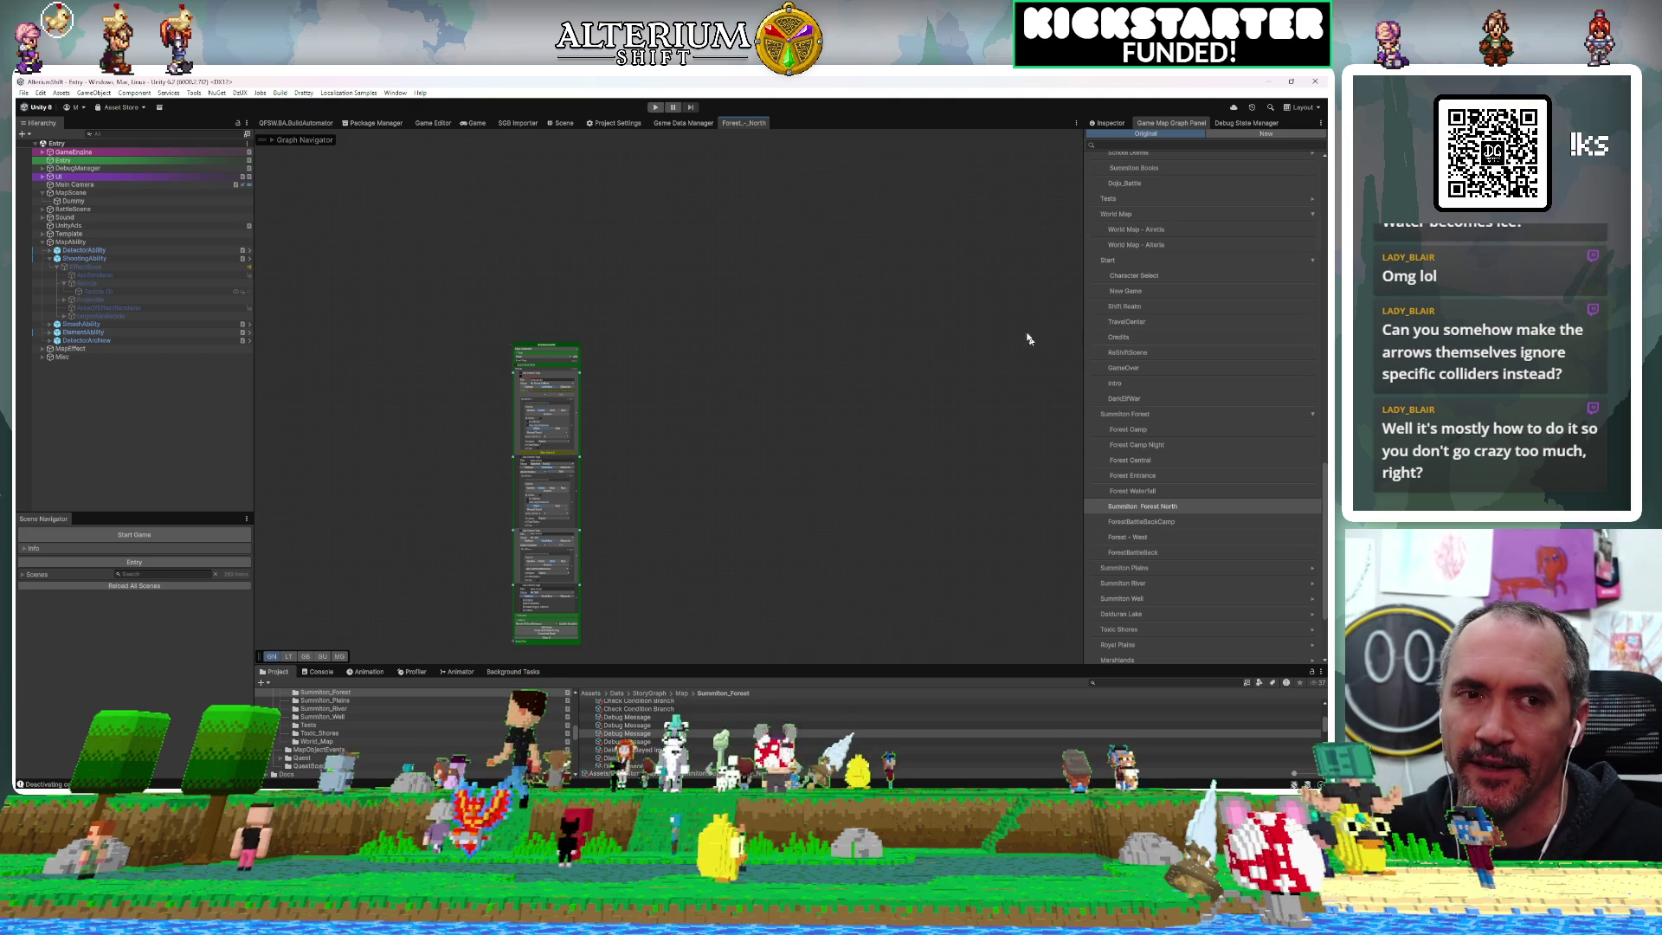
pyautogui.moveTo(862, 384)
pyautogui.mouseDown()
pyautogui.moveTo(987, 363)
pyautogui.moveTo(948, 353)
pyautogui.mouseUp()
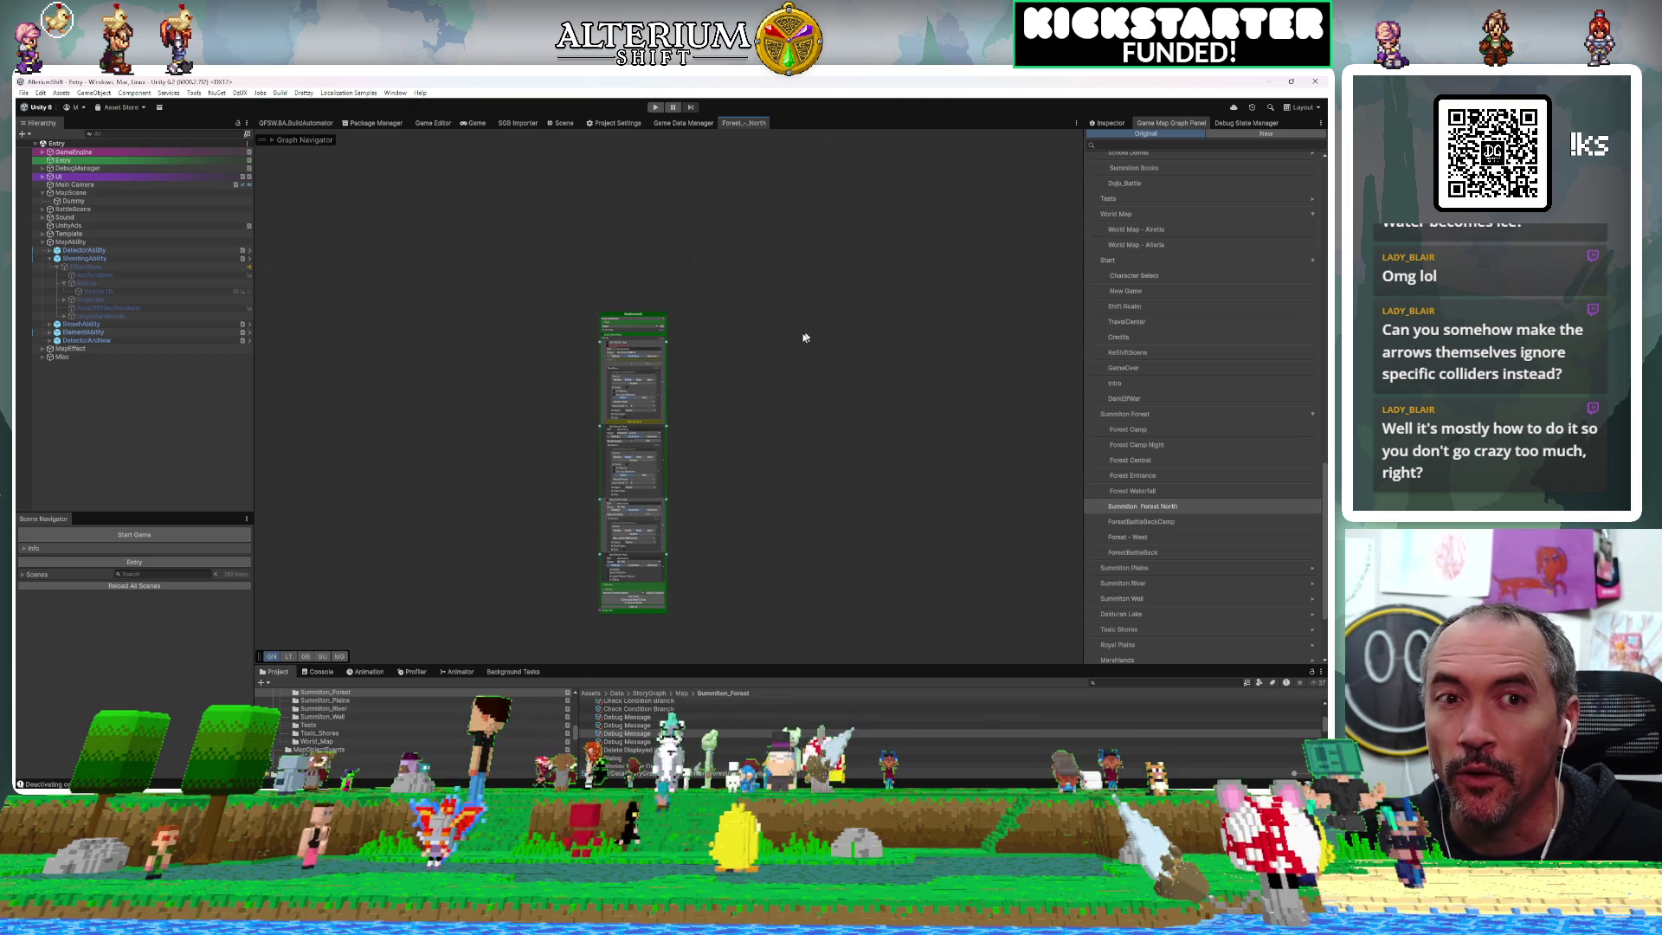
pyautogui.scroll(5, 676, 315)
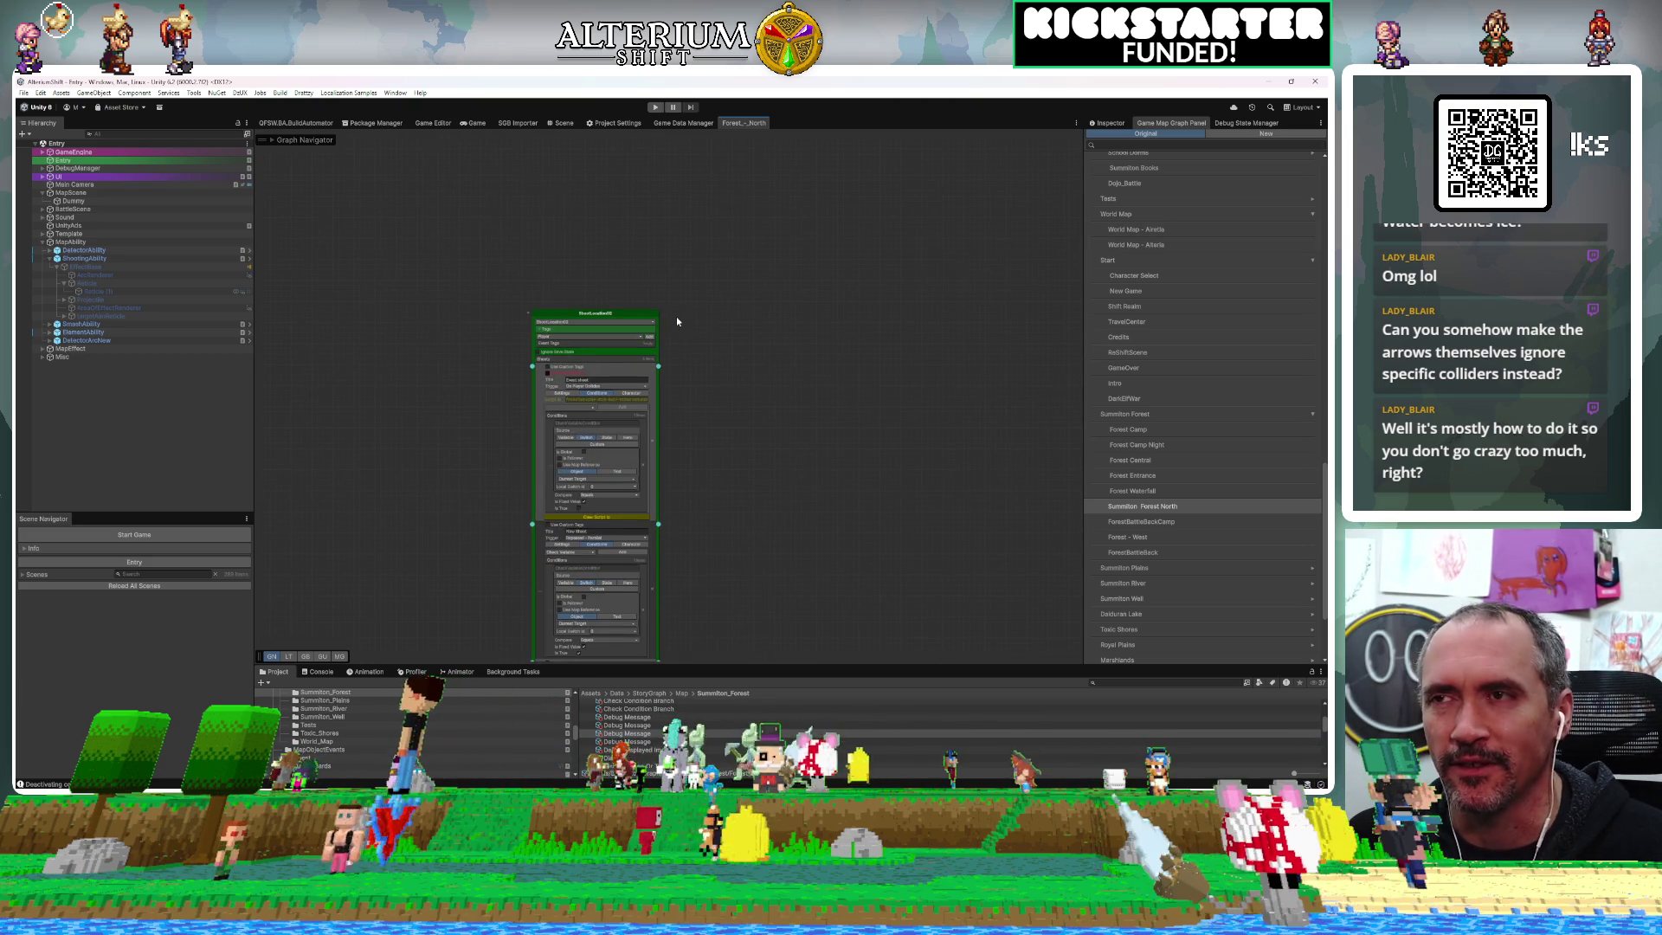
pyautogui.moveTo(709, 402)
pyautogui.mouseDown()
pyautogui.moveTo(672, 334)
pyautogui.moveTo(705, 320)
pyautogui.moveTo(595, 337)
pyautogui.moveTo(823, 326)
pyautogui.moveTo(571, 410)
pyautogui.moveTo(679, 353)
pyautogui.moveTo(656, 341)
pyautogui.mouseUp()
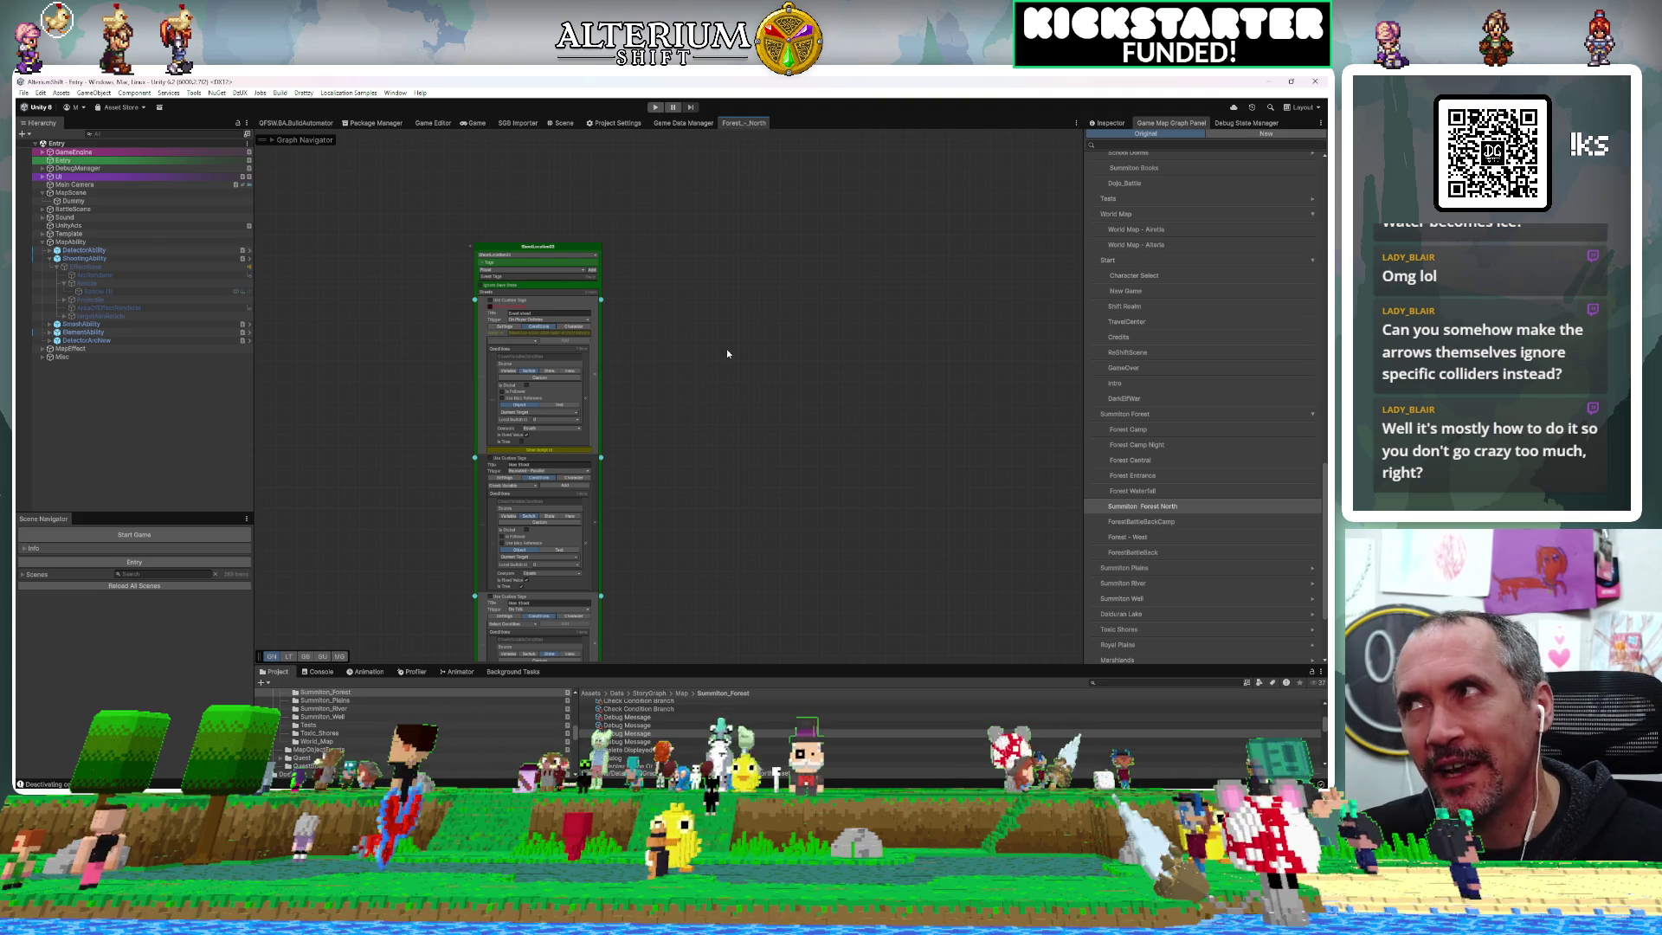
pyautogui.moveTo(771, 353)
pyautogui.mouseDown()
pyautogui.moveTo(713, 388)
pyautogui.moveTo(820, 449)
pyautogui.moveTo(926, 387)
pyautogui.moveTo(911, 343)
pyautogui.moveTo(782, 270)
pyautogui.mouseUp()
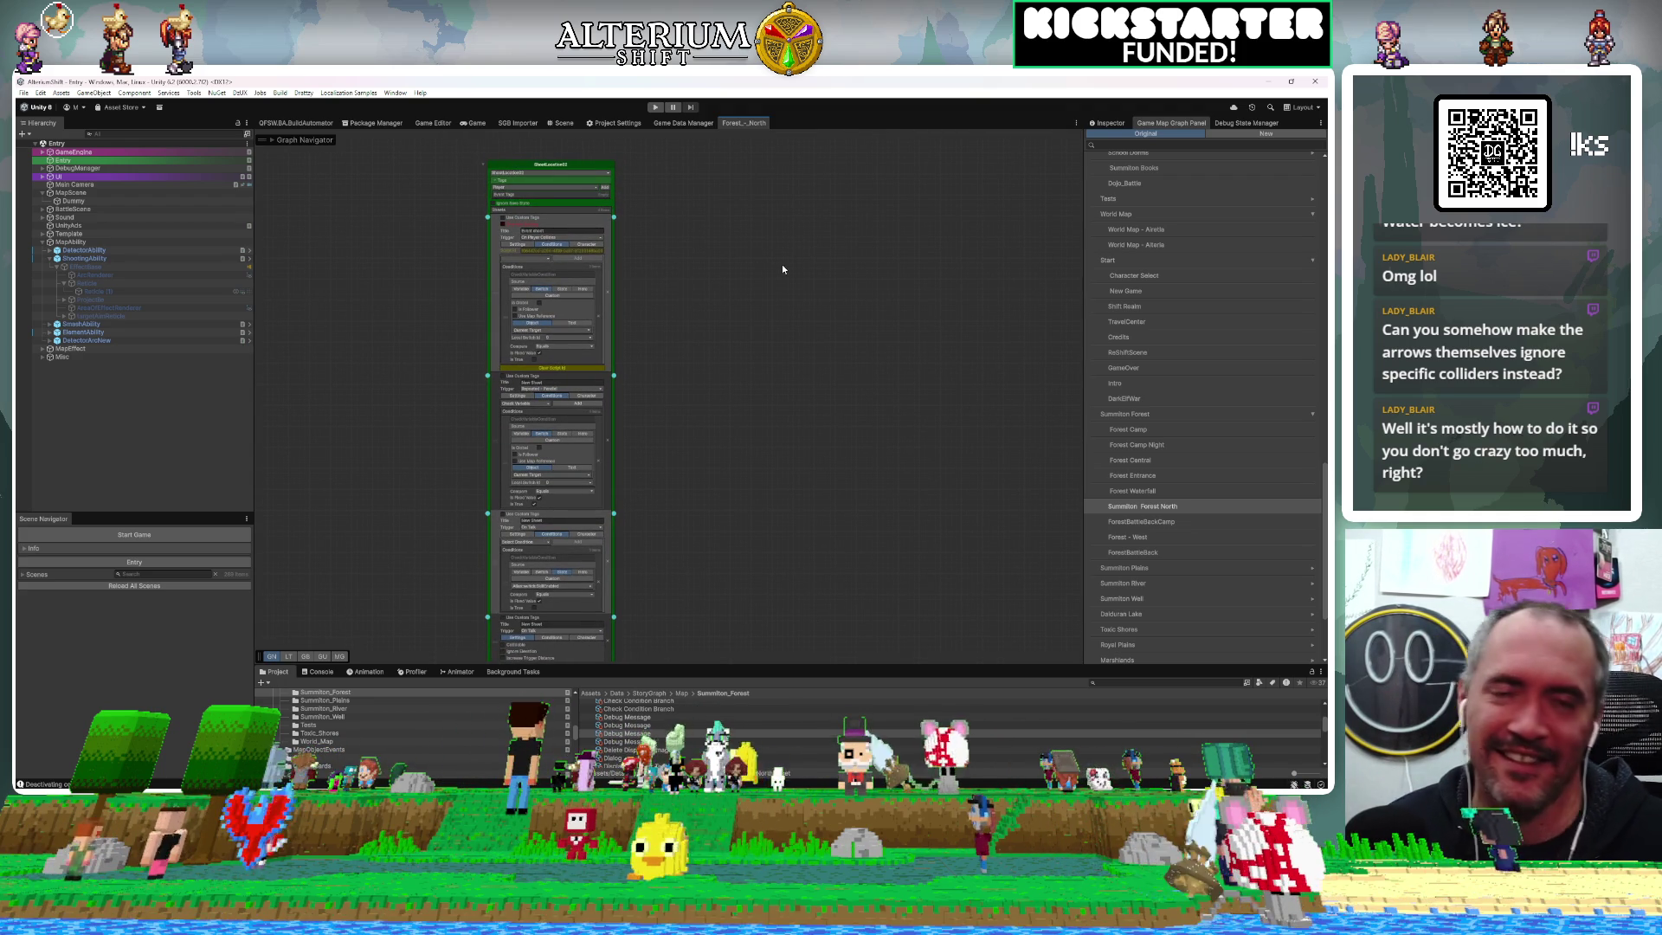
pyautogui.moveTo(689, 339)
pyautogui.mouseDown()
pyautogui.moveTo(733, 456)
pyautogui.moveTo(568, 311)
pyautogui.moveTo(495, 326)
pyautogui.mouseUp()
pyautogui.scroll(-3, 495, 327)
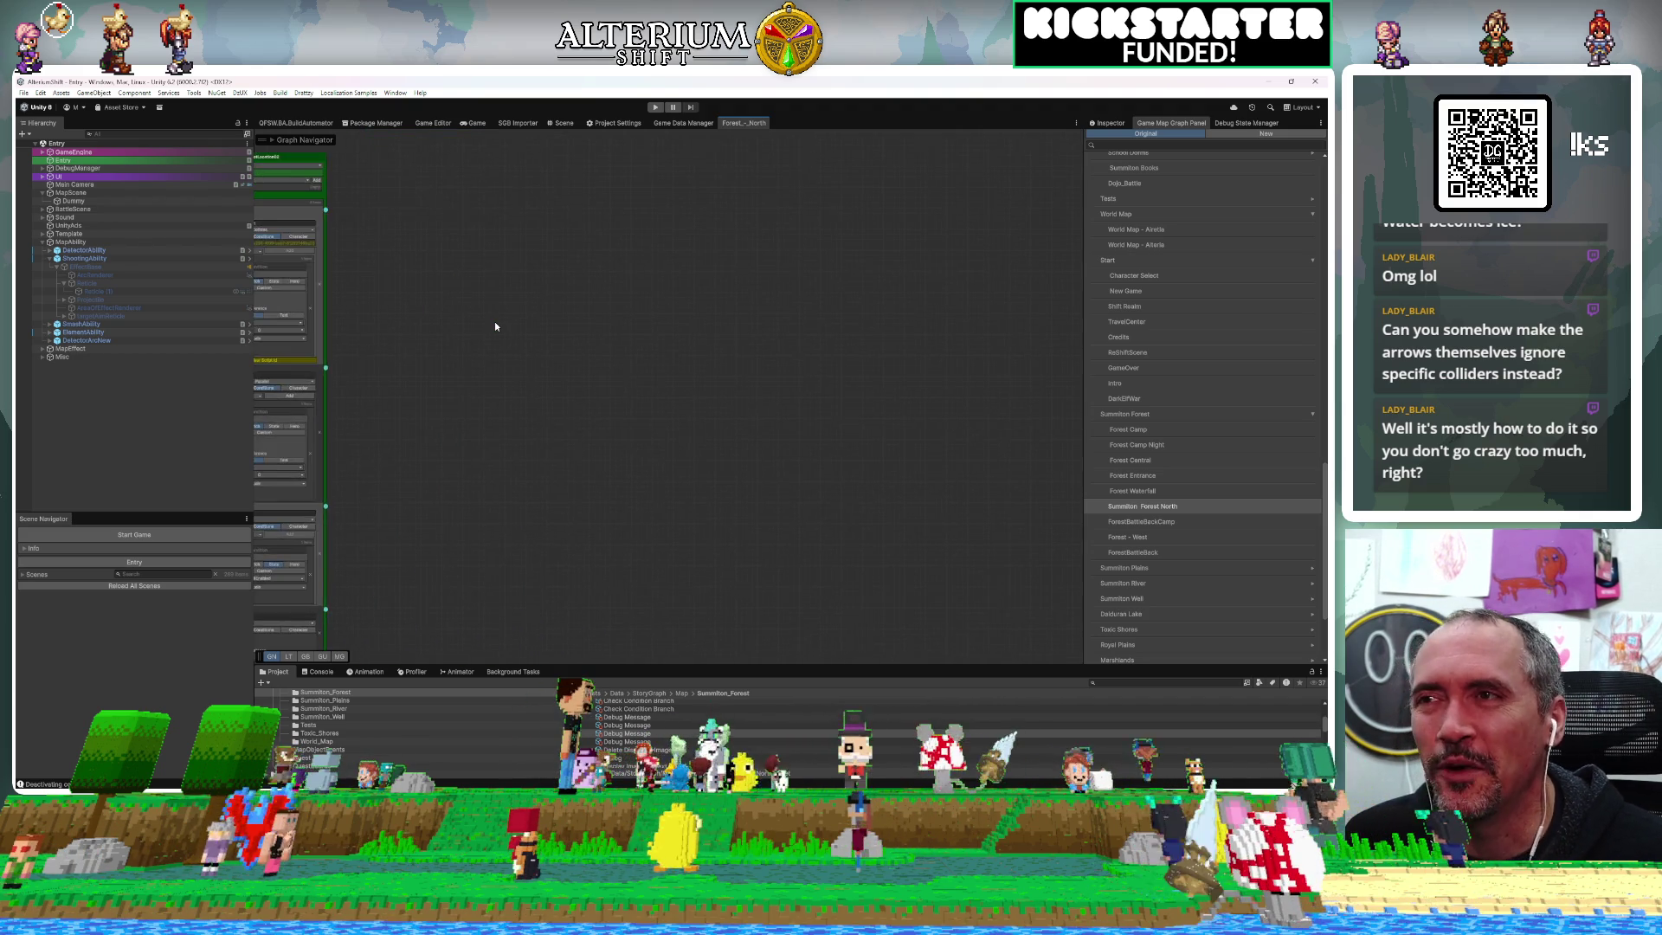
# Delete ShootLocation02's Switch condition, leftover condition block and extra sheet, leaving one On Player Collides Event sheet
pyautogui.scroll(-2, 495, 326)
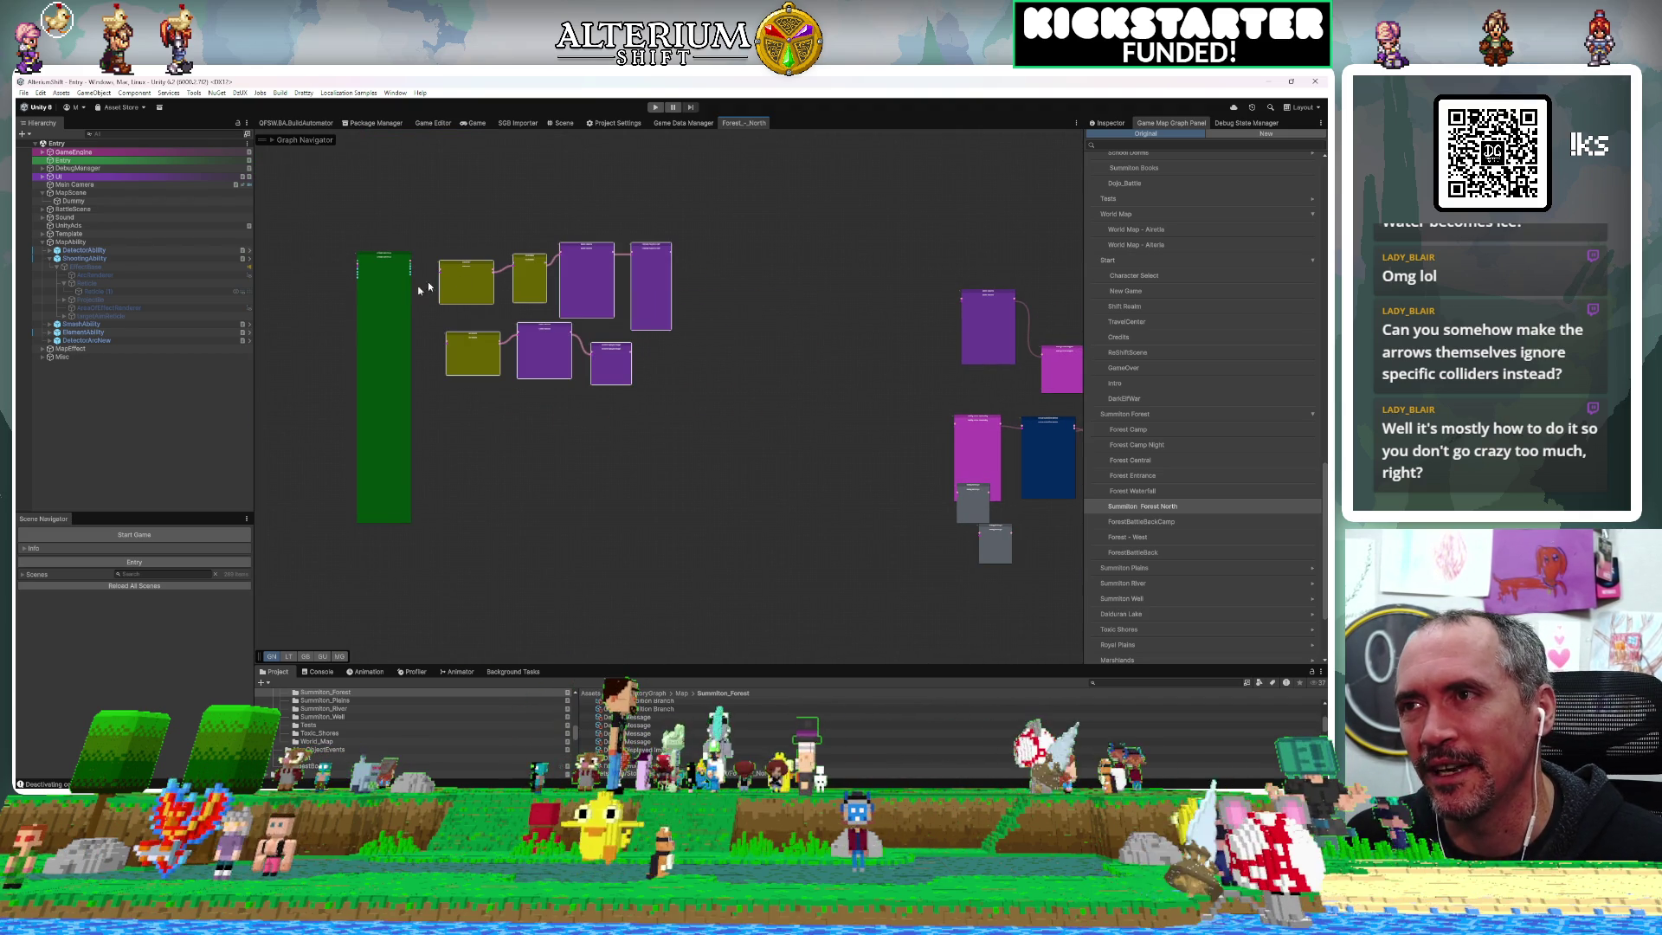
pyautogui.scroll(5, 393, 305)
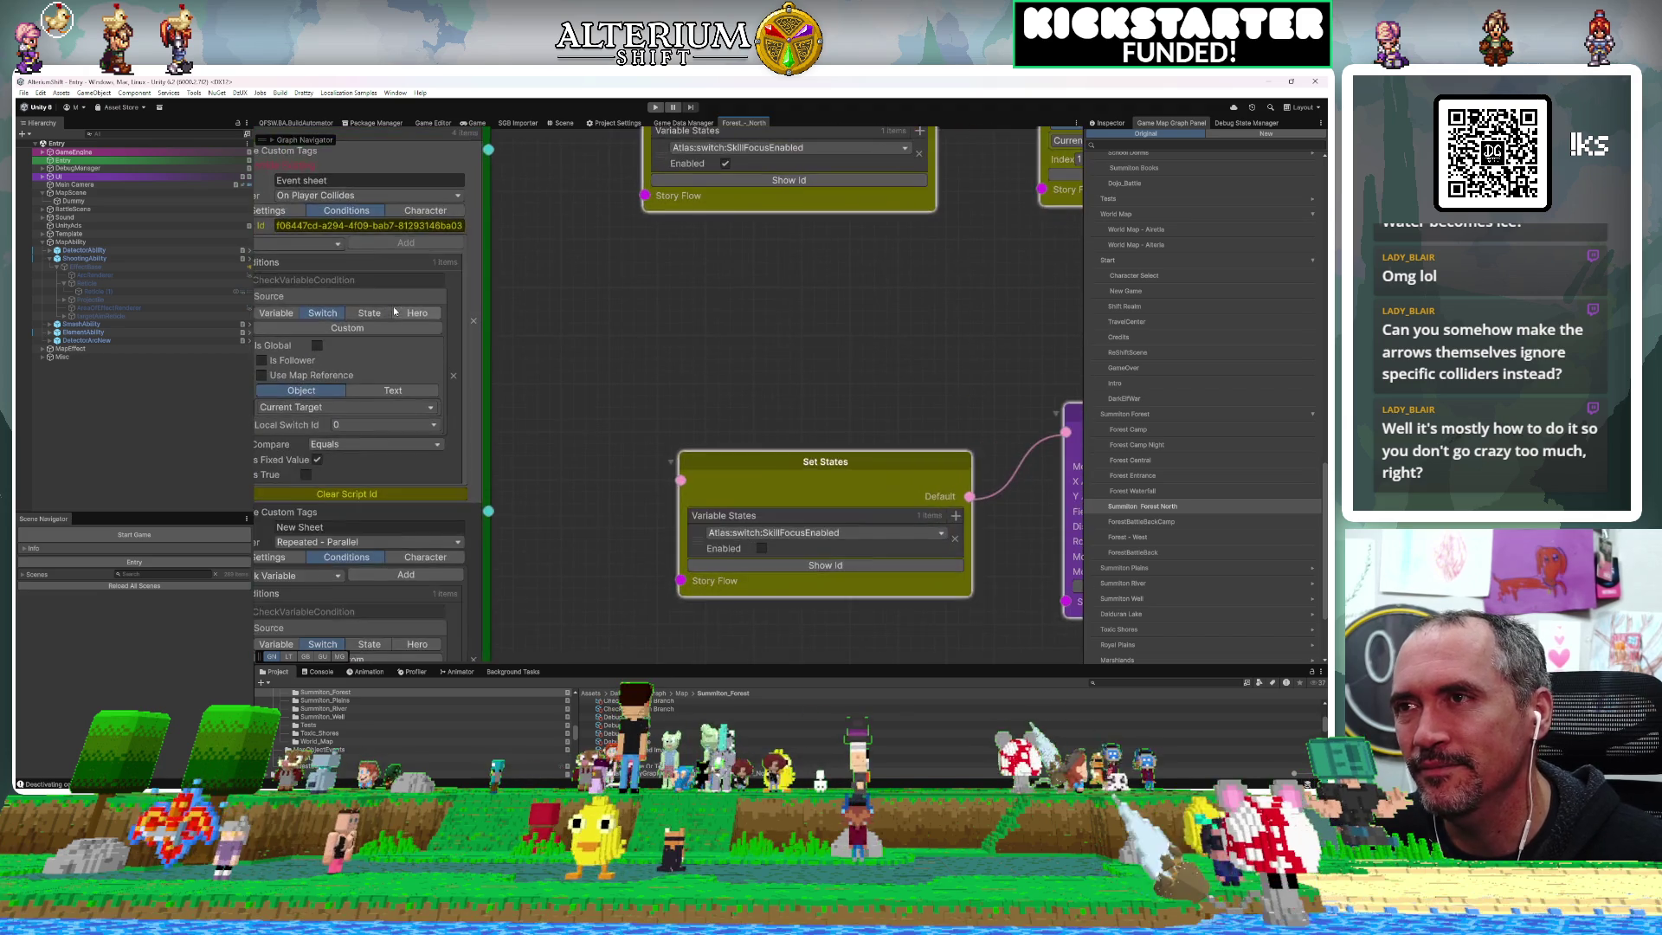
pyautogui.click(576, 446)
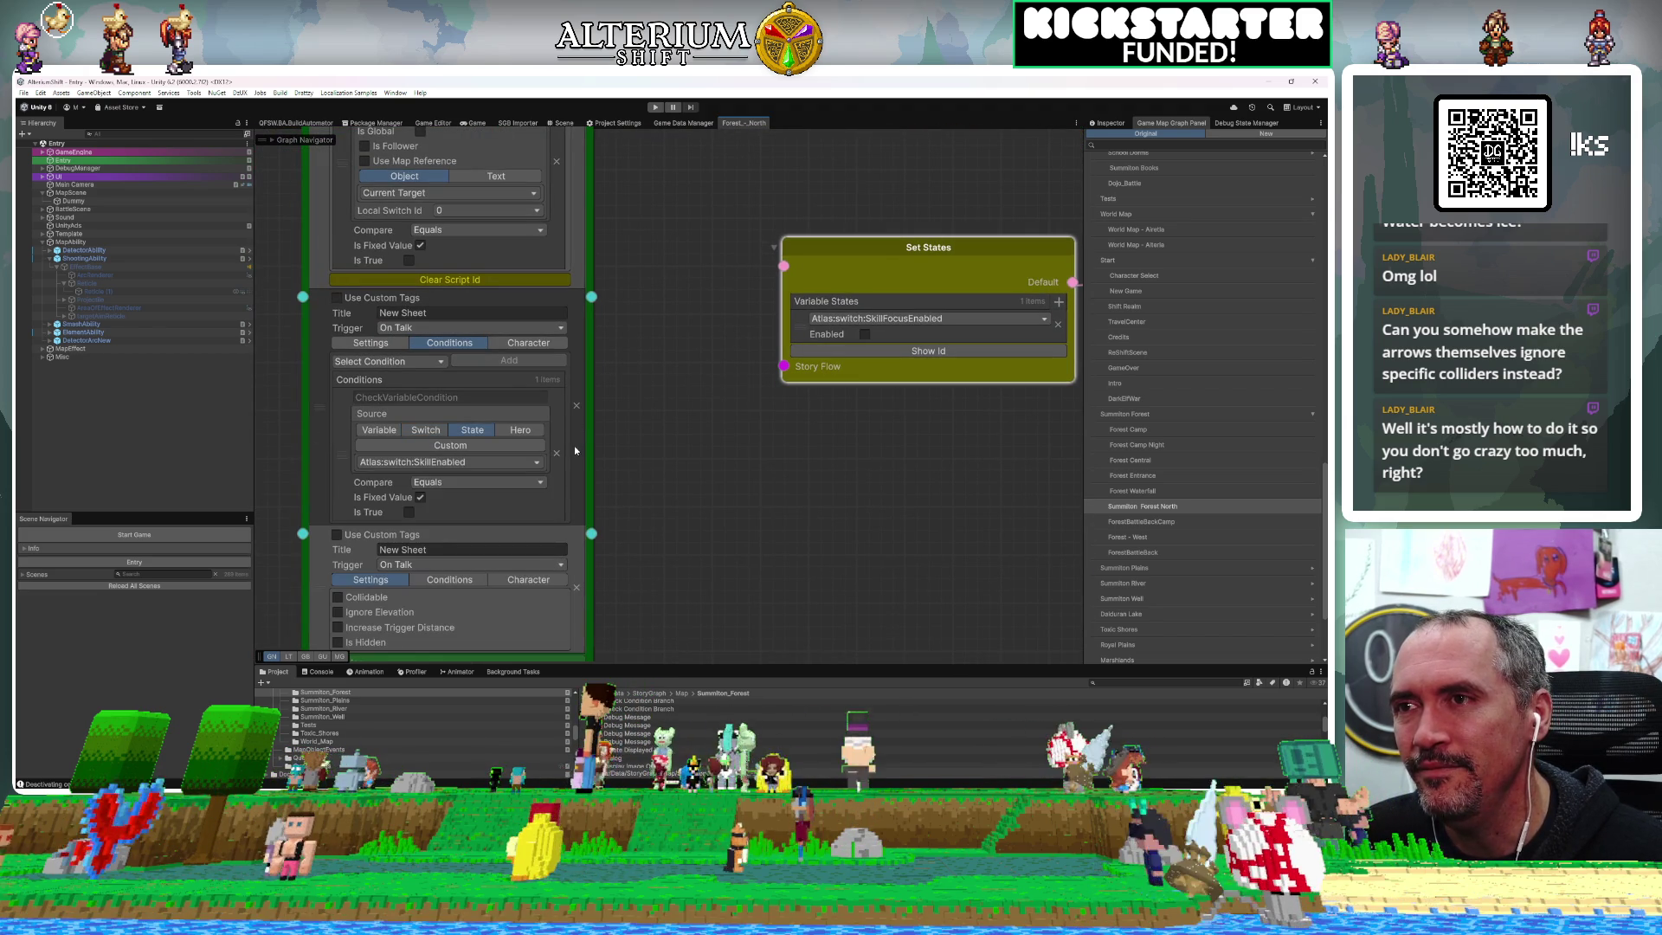
pyautogui.click(574, 405)
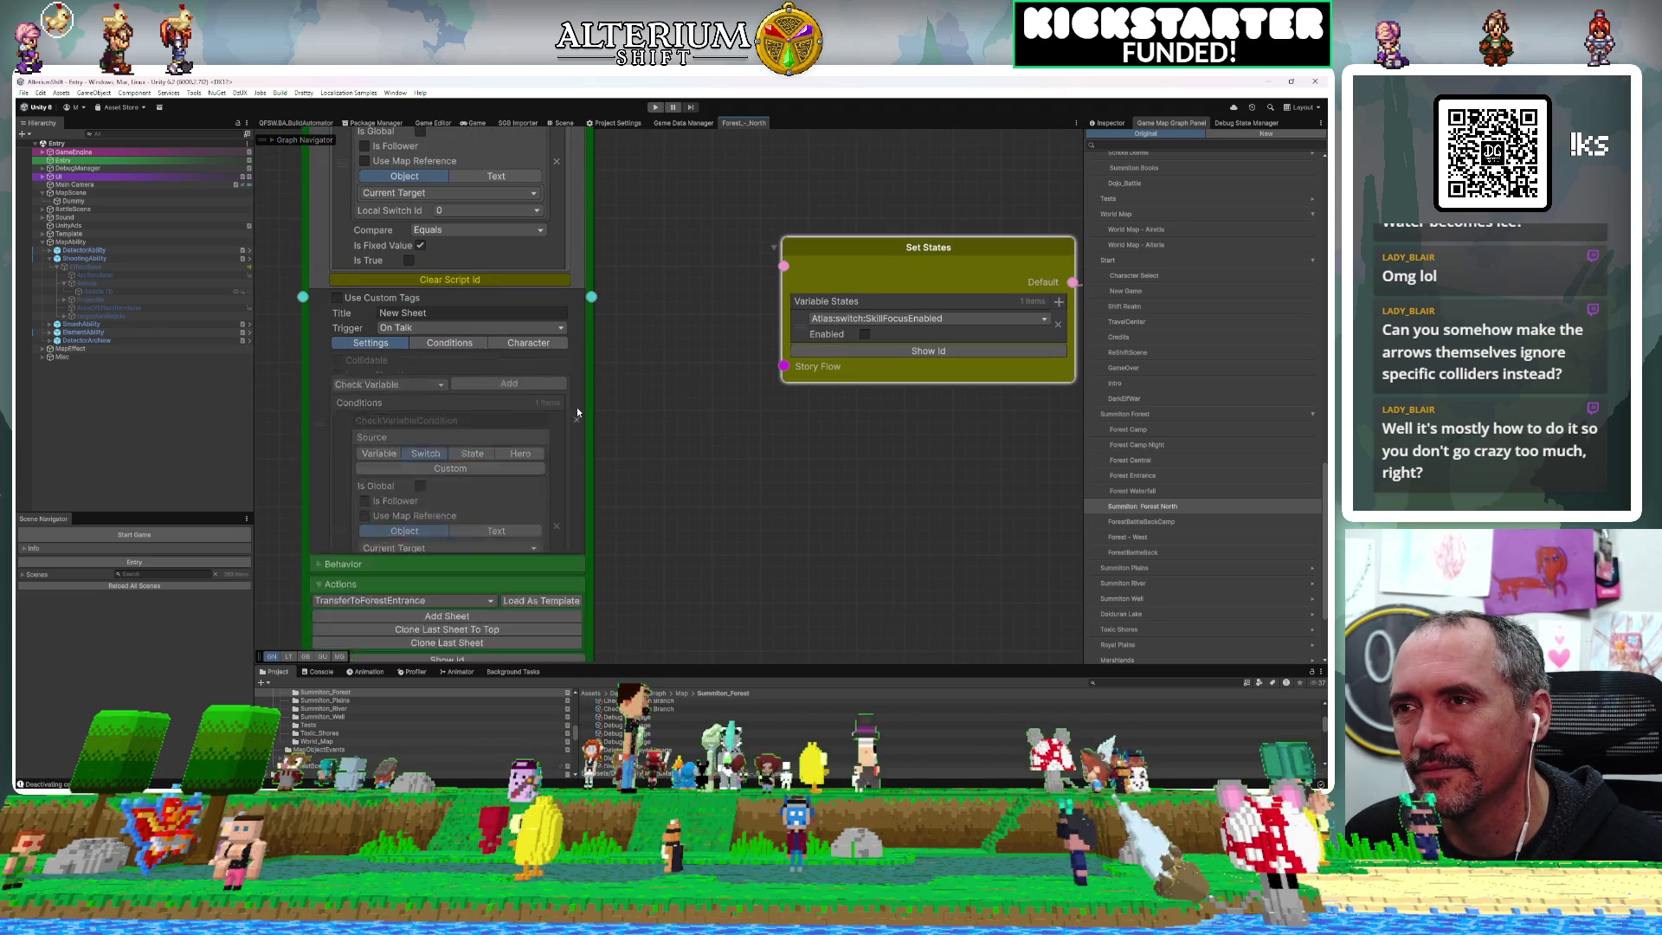
pyautogui.click(577, 350)
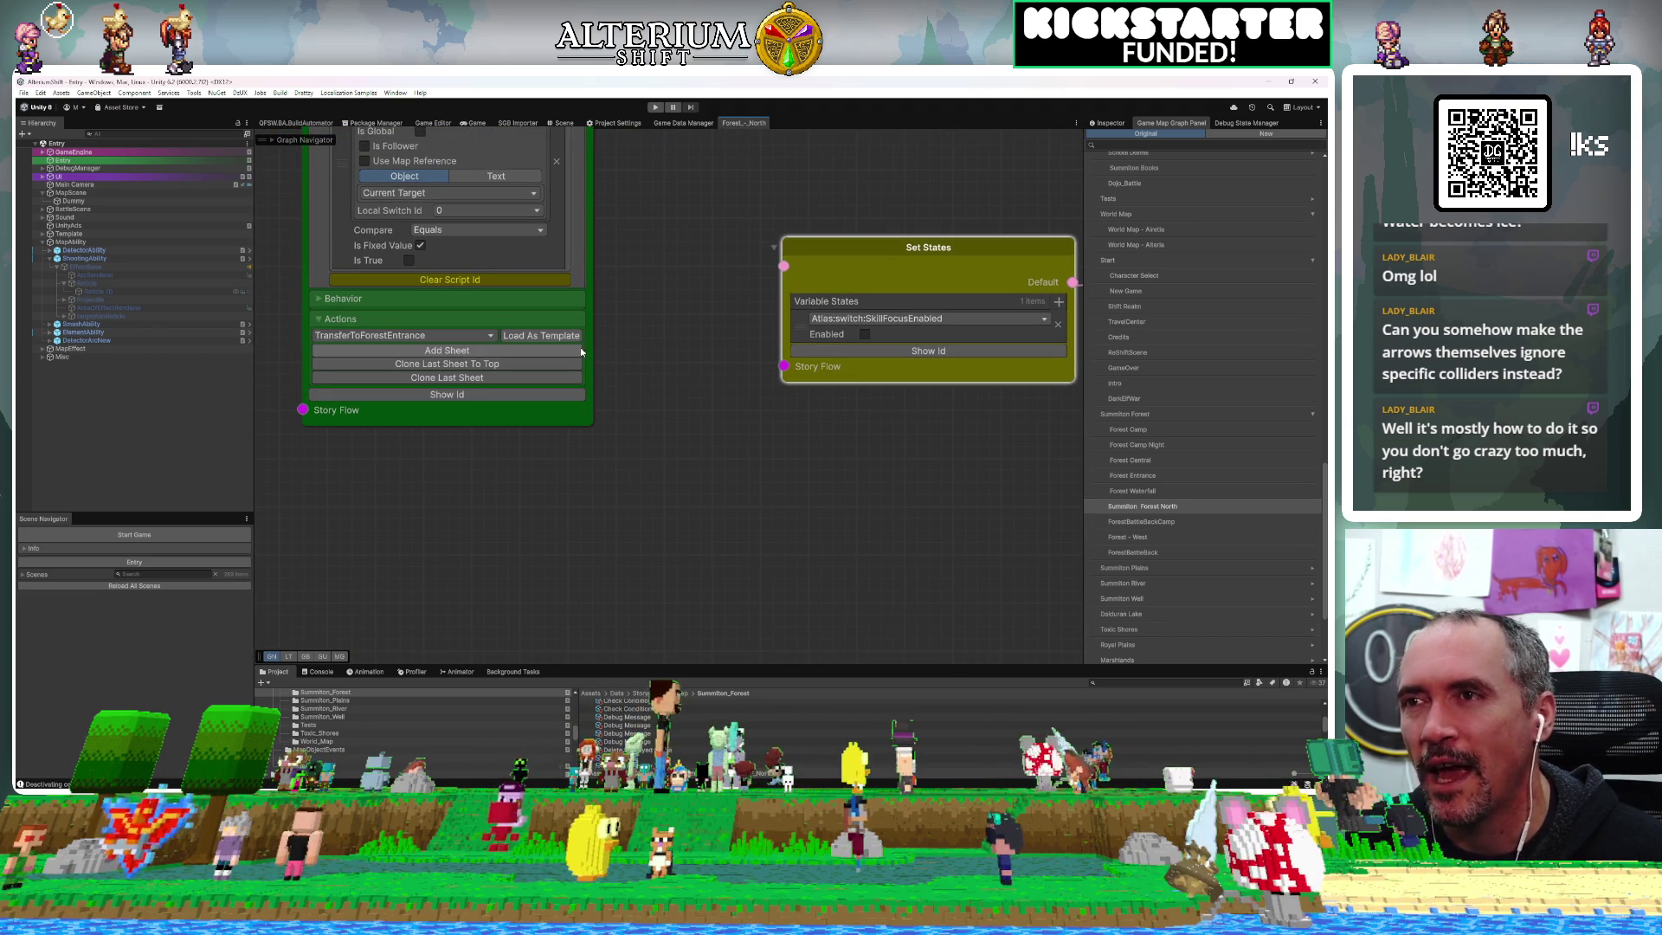
pyautogui.scroll(-3, 658, 239)
pyautogui.scroll(-2, 682, 163)
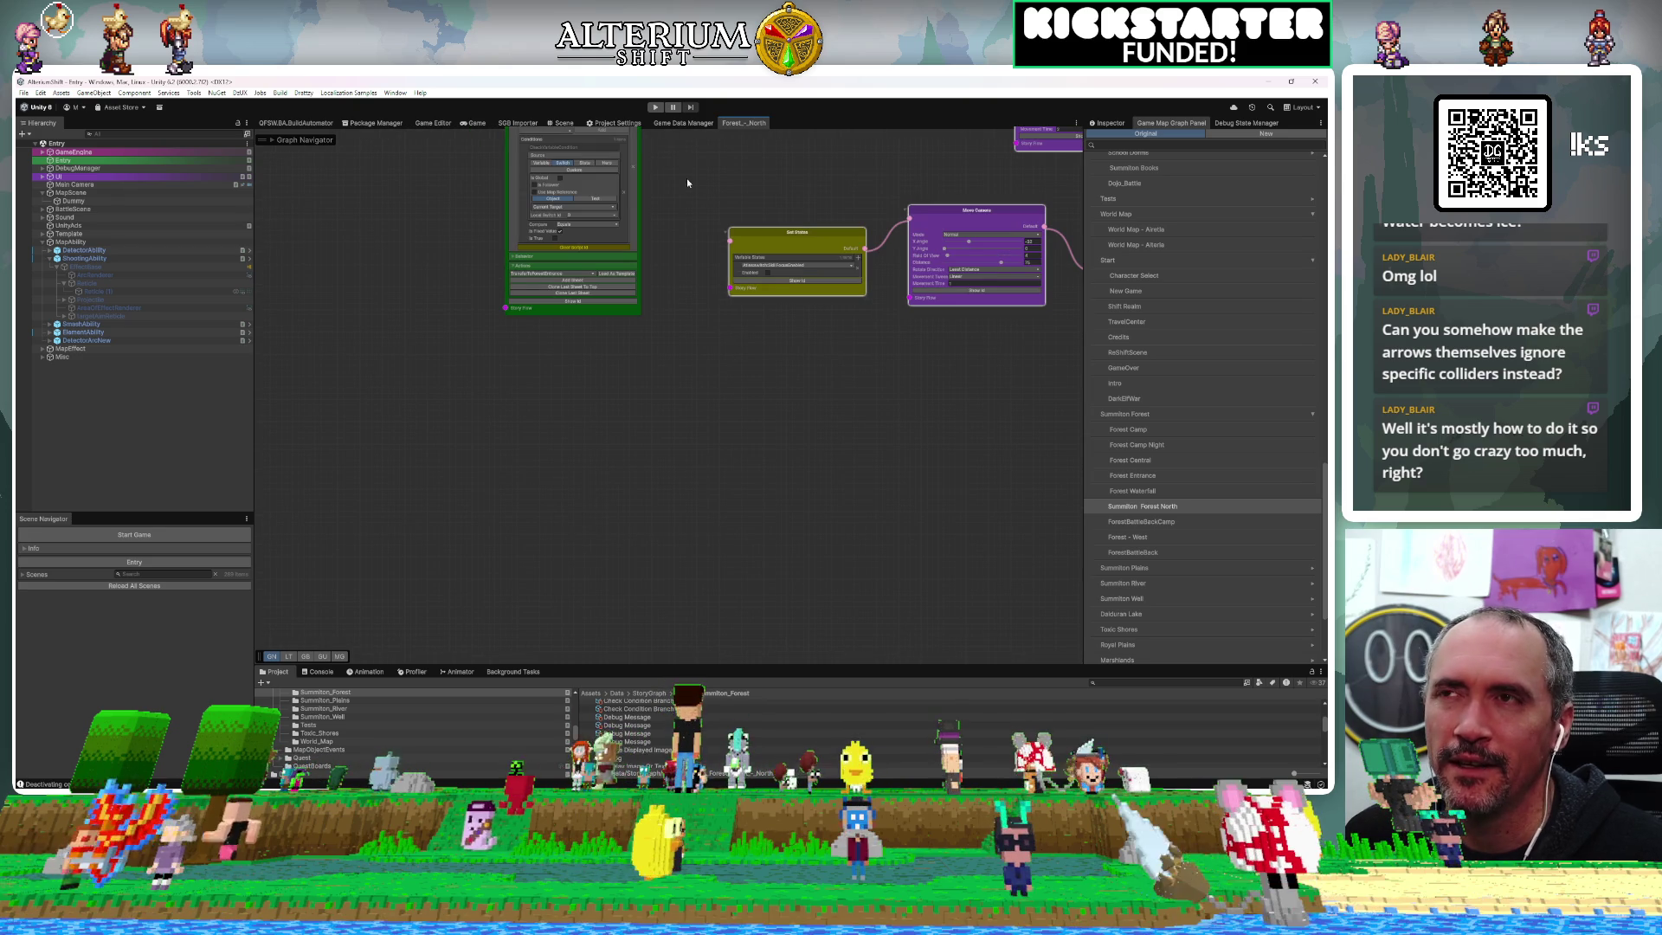
pyautogui.moveTo(706, 259); pyautogui.dragTo(678, 474)
pyautogui.scroll(5, 635, 407)
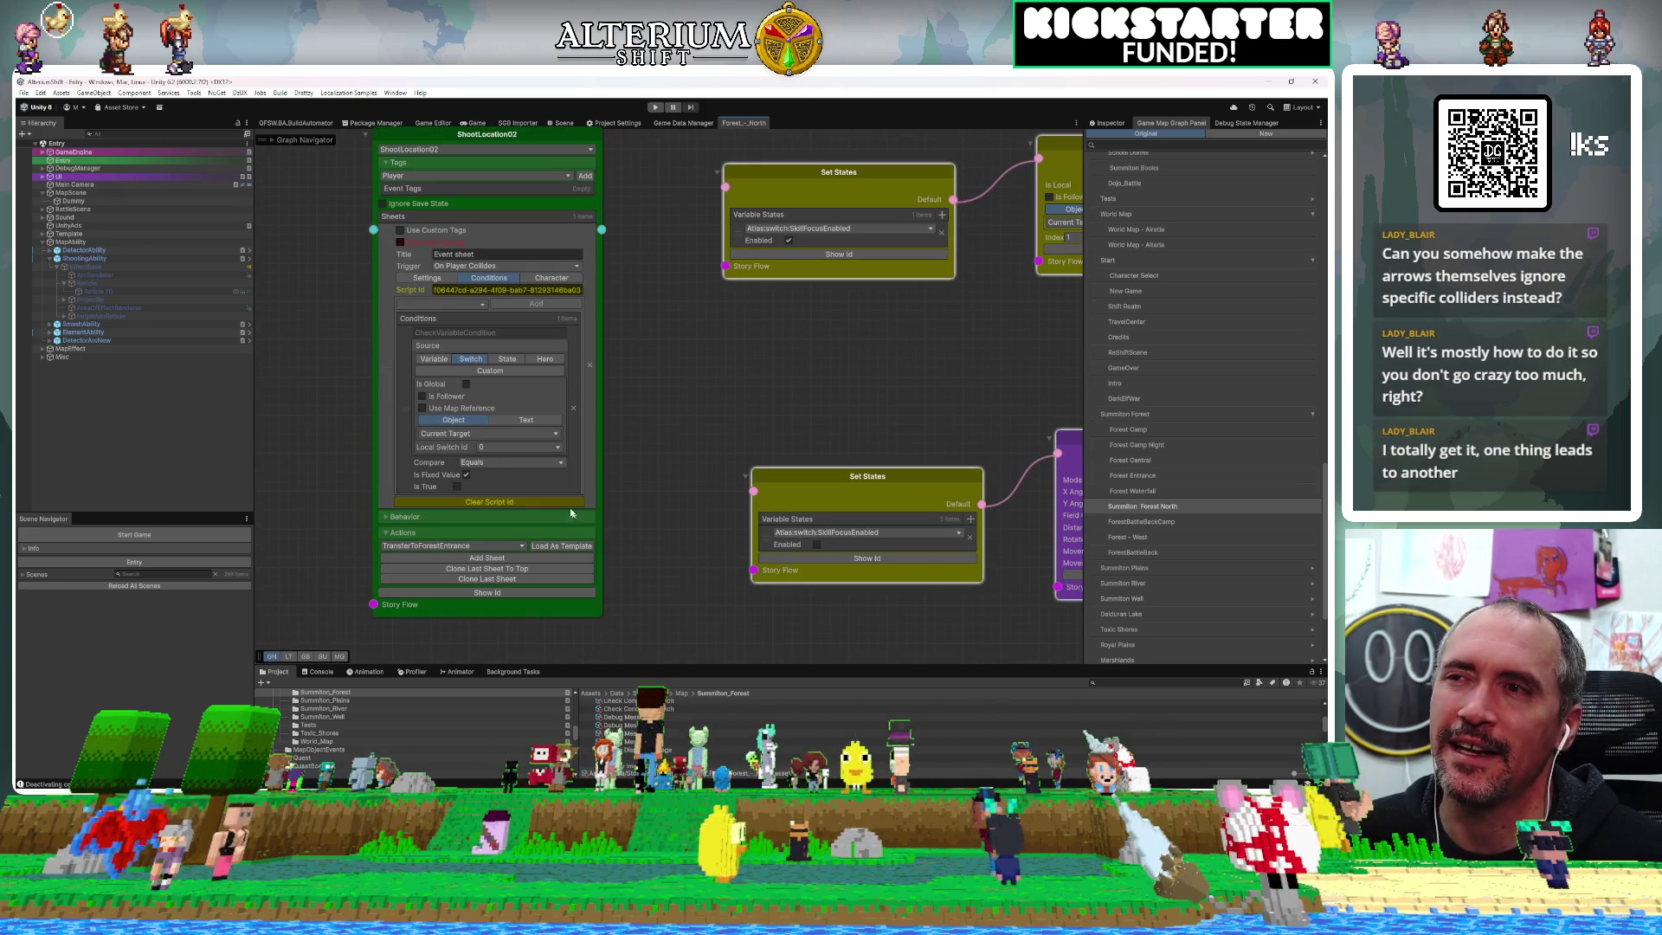
# Clear the ShootLocation02 sheet's script id and move the node up and left in the graph
pyautogui.click(563, 502)
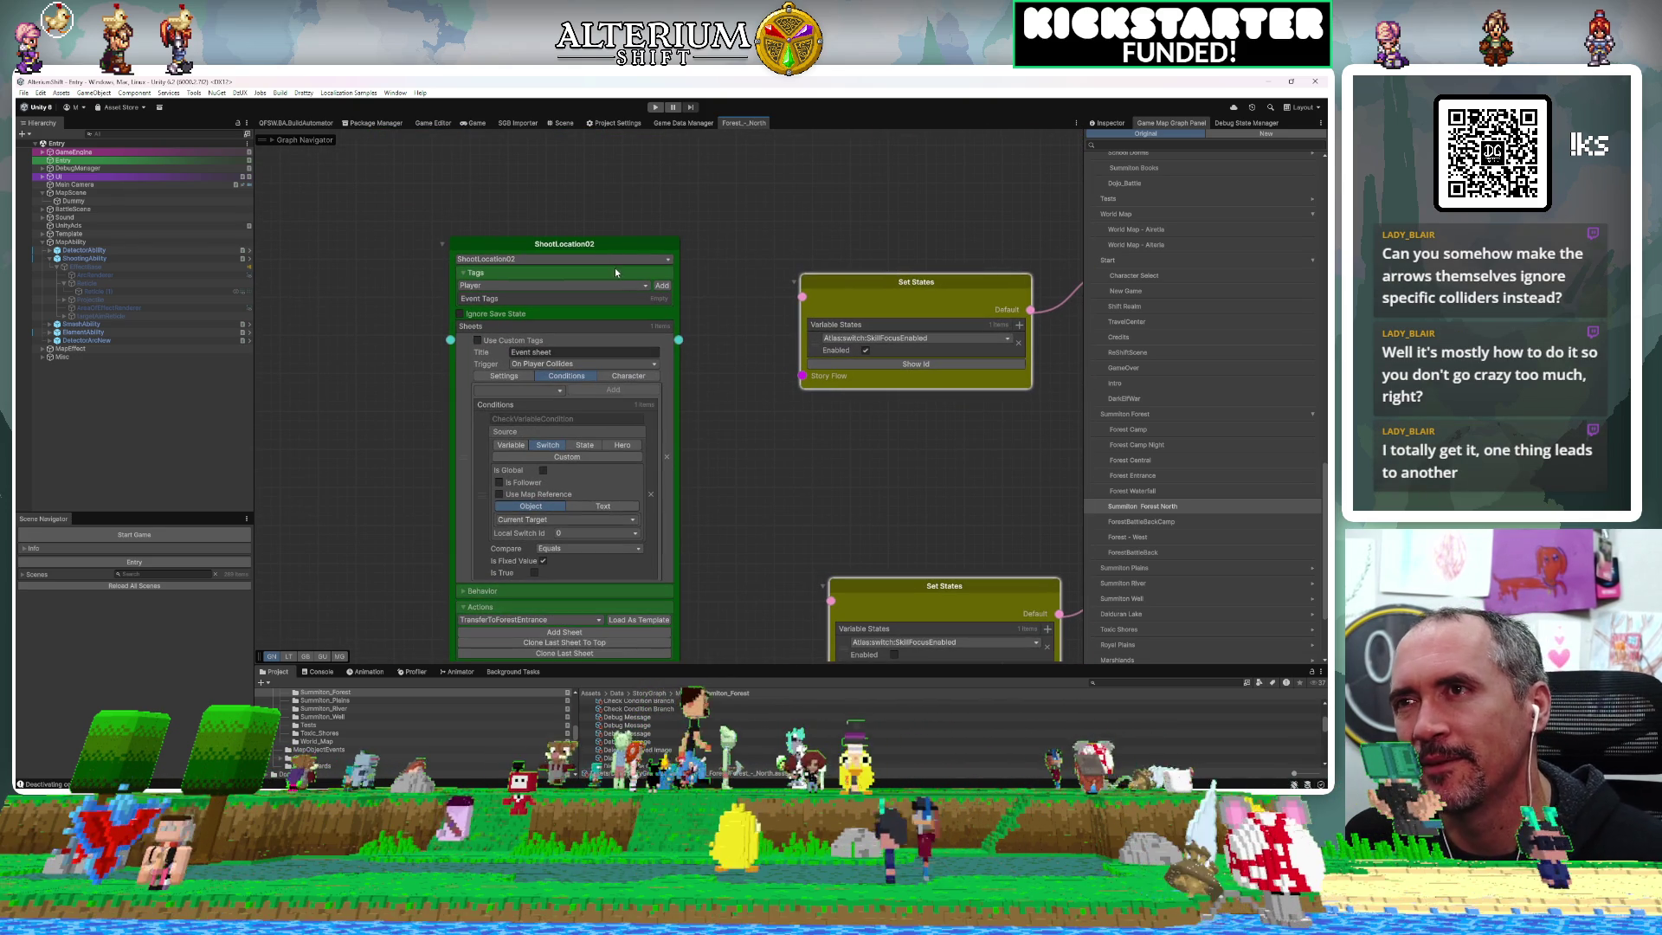
pyautogui.moveTo(615, 246)
pyautogui.mouseDown()
pyautogui.moveTo(554, 181)
pyautogui.moveTo(576, 206)
pyautogui.mouseUp()
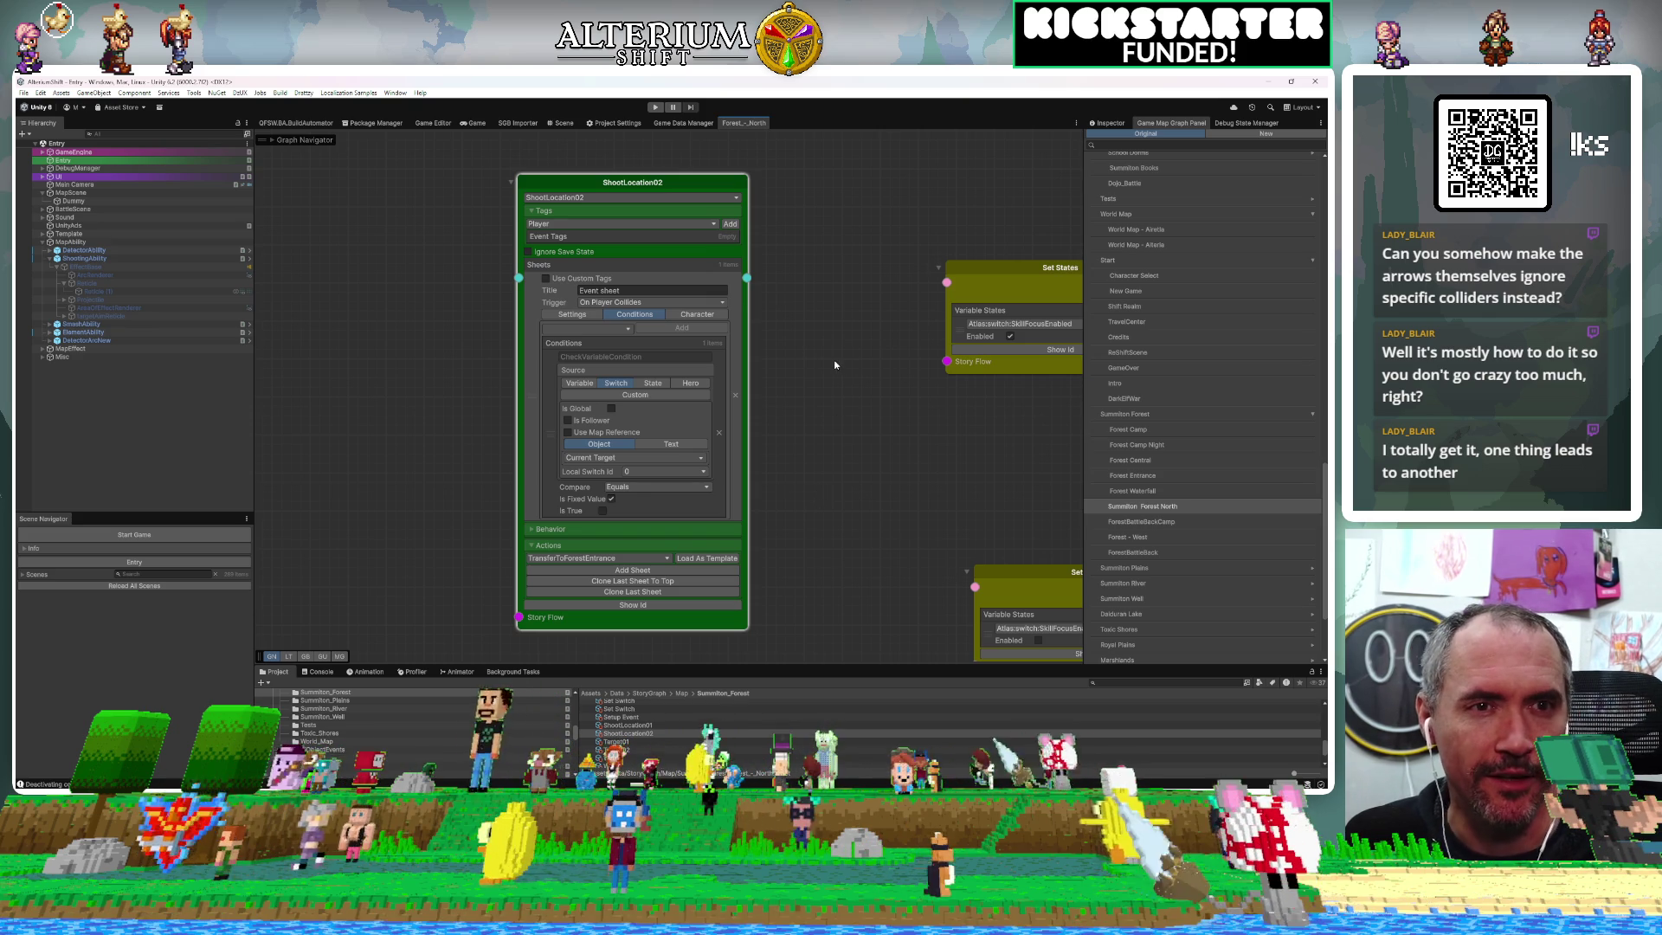
pyautogui.moveTo(840, 375); pyautogui.dragTo(808, 356)
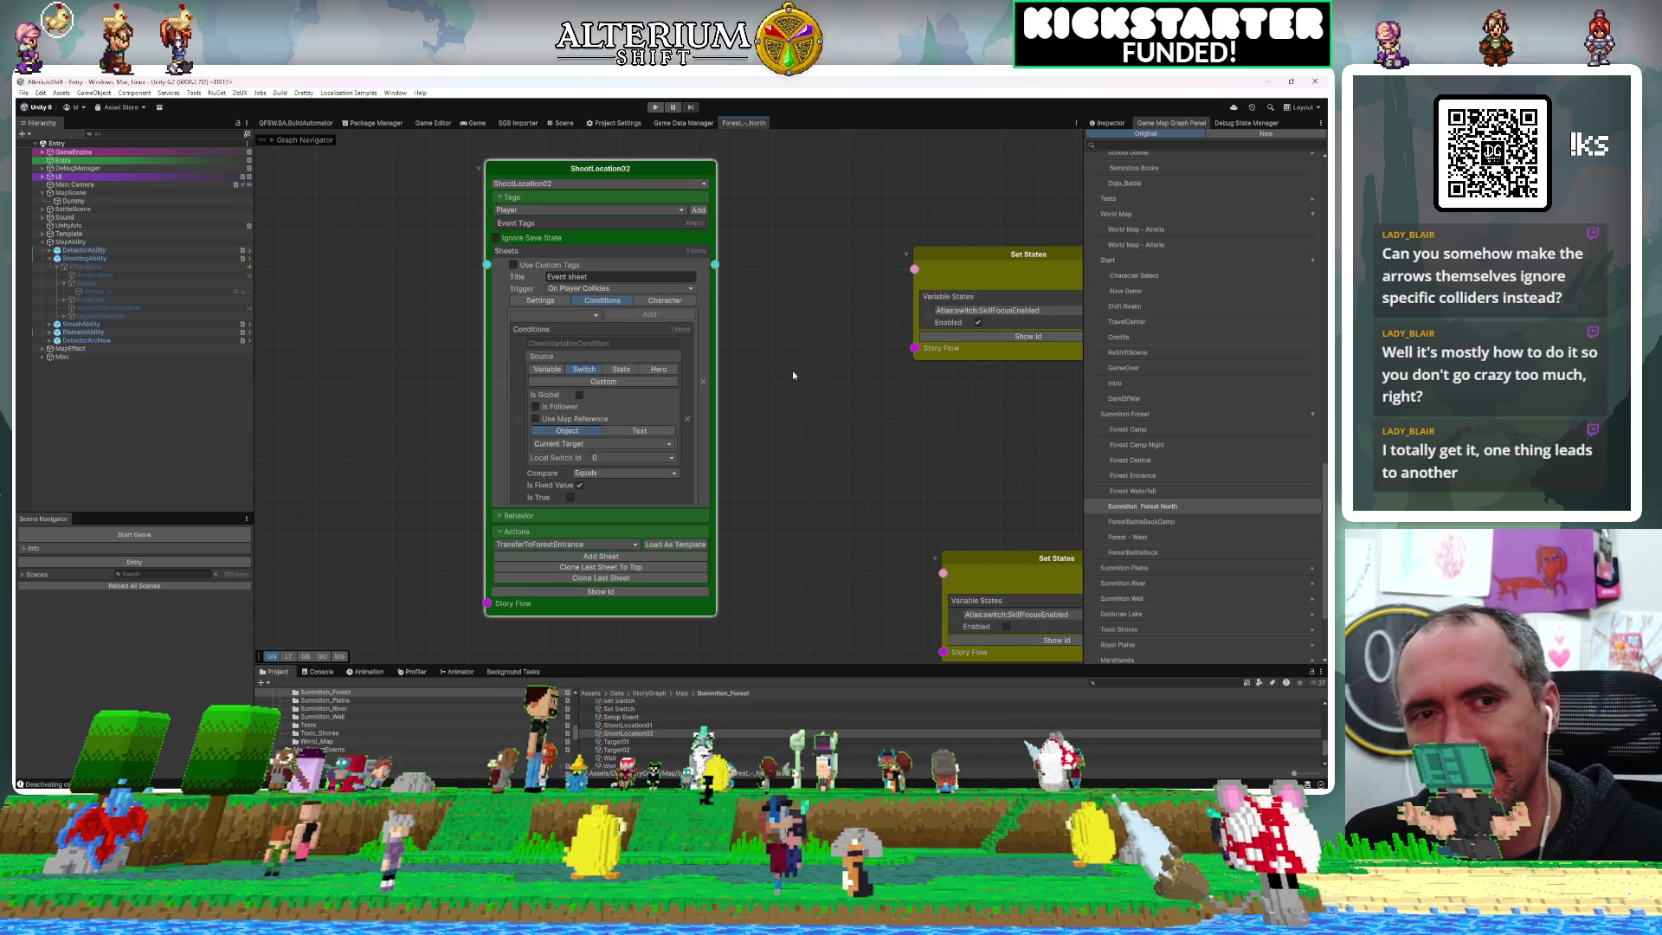
pyautogui.press('f')
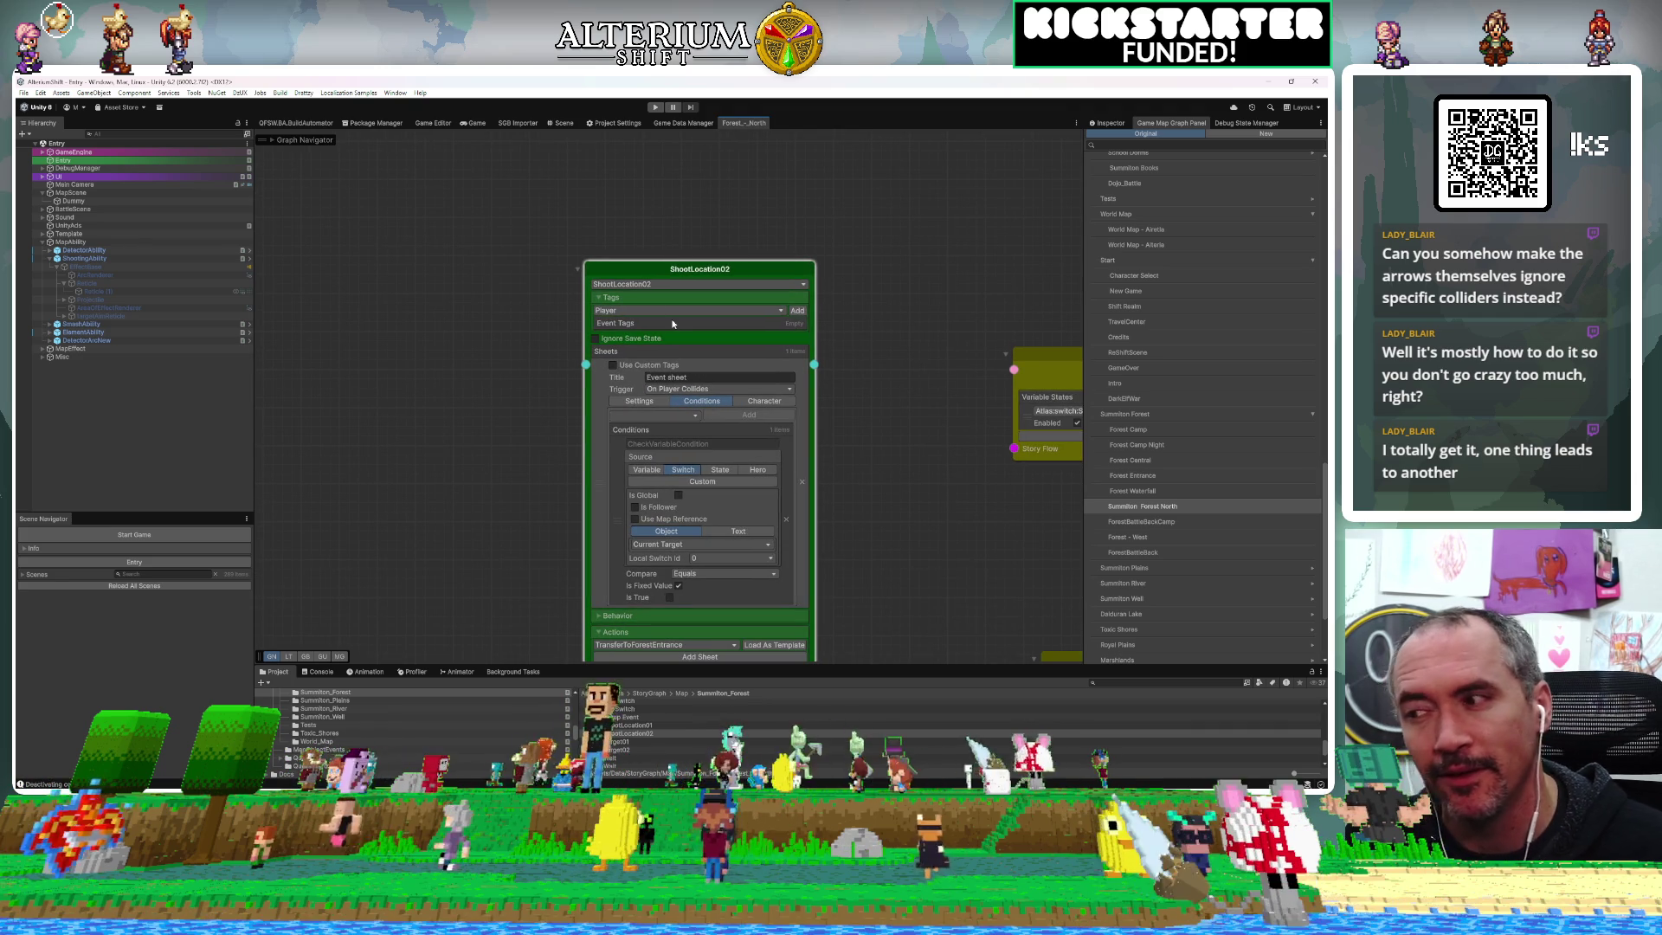
pyautogui.moveTo(862, 431)
pyautogui.mouseDown()
pyautogui.moveTo(889, 382)
pyautogui.moveTo(814, 326)
pyautogui.moveTo(835, 451)
pyautogui.moveTo(694, 340)
pyautogui.moveTo(900, 443)
pyautogui.mouseUp()
pyautogui.moveTo(729, 267); pyautogui.dragTo(666, 277)
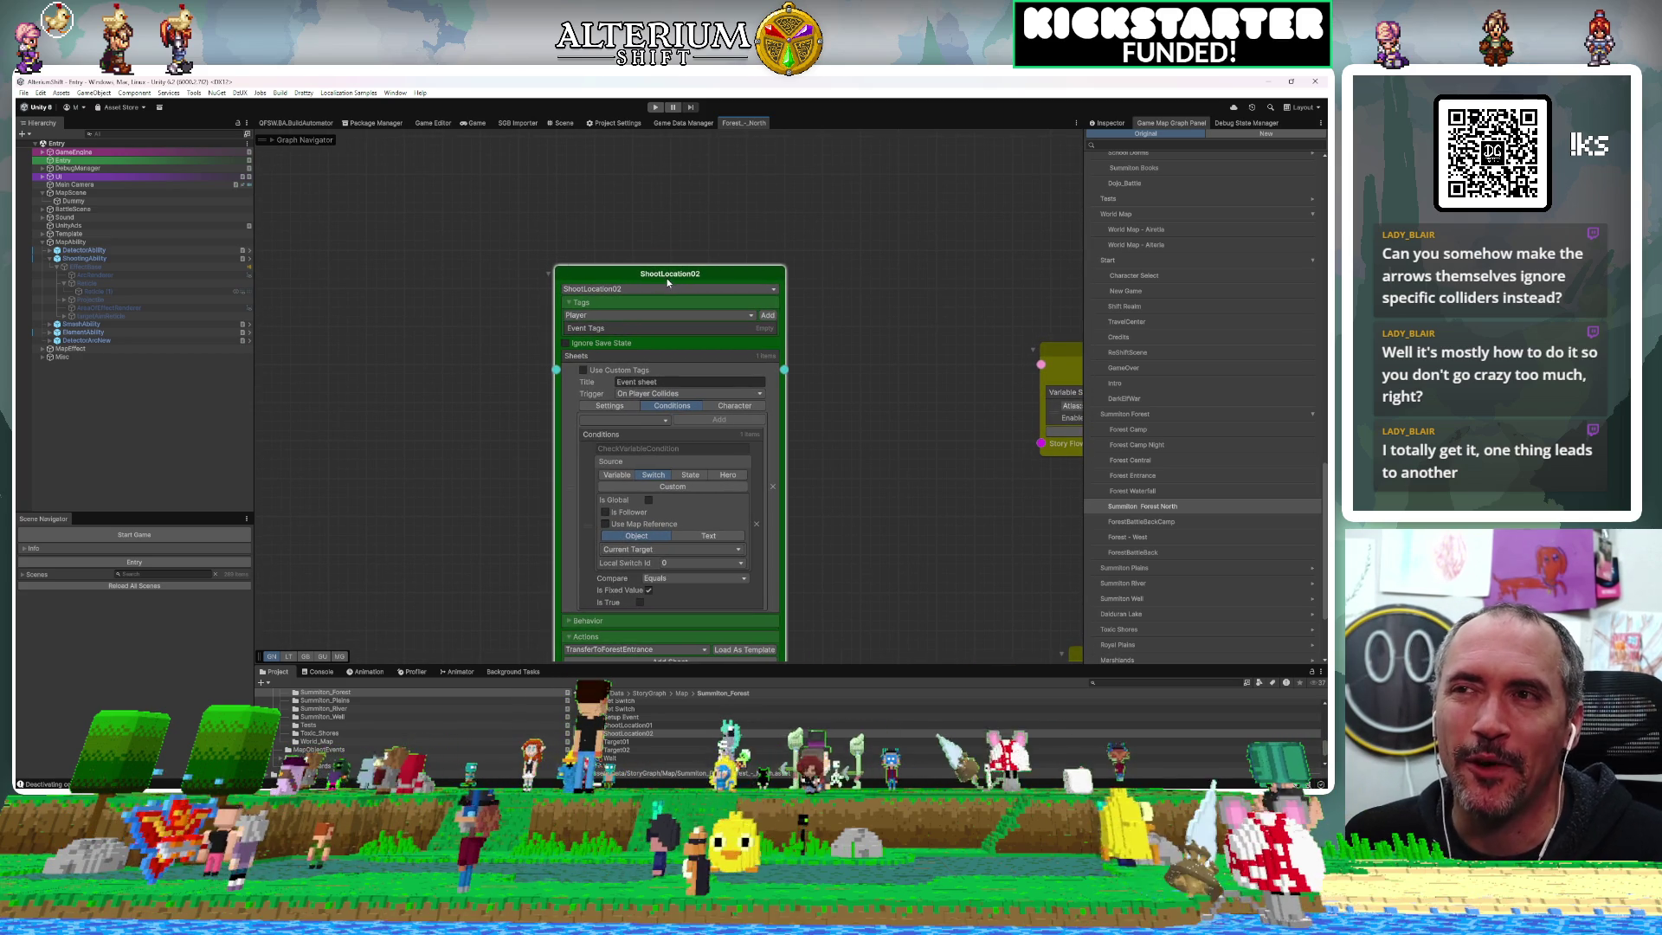
pyautogui.scroll(-1, 850, 341)
pyautogui.moveTo(849, 341); pyautogui.dragTo(819, 325)
# Set the Event sheet's trigger to Repeated - Parallel and remove the old switch condition
pyautogui.click(680, 329)
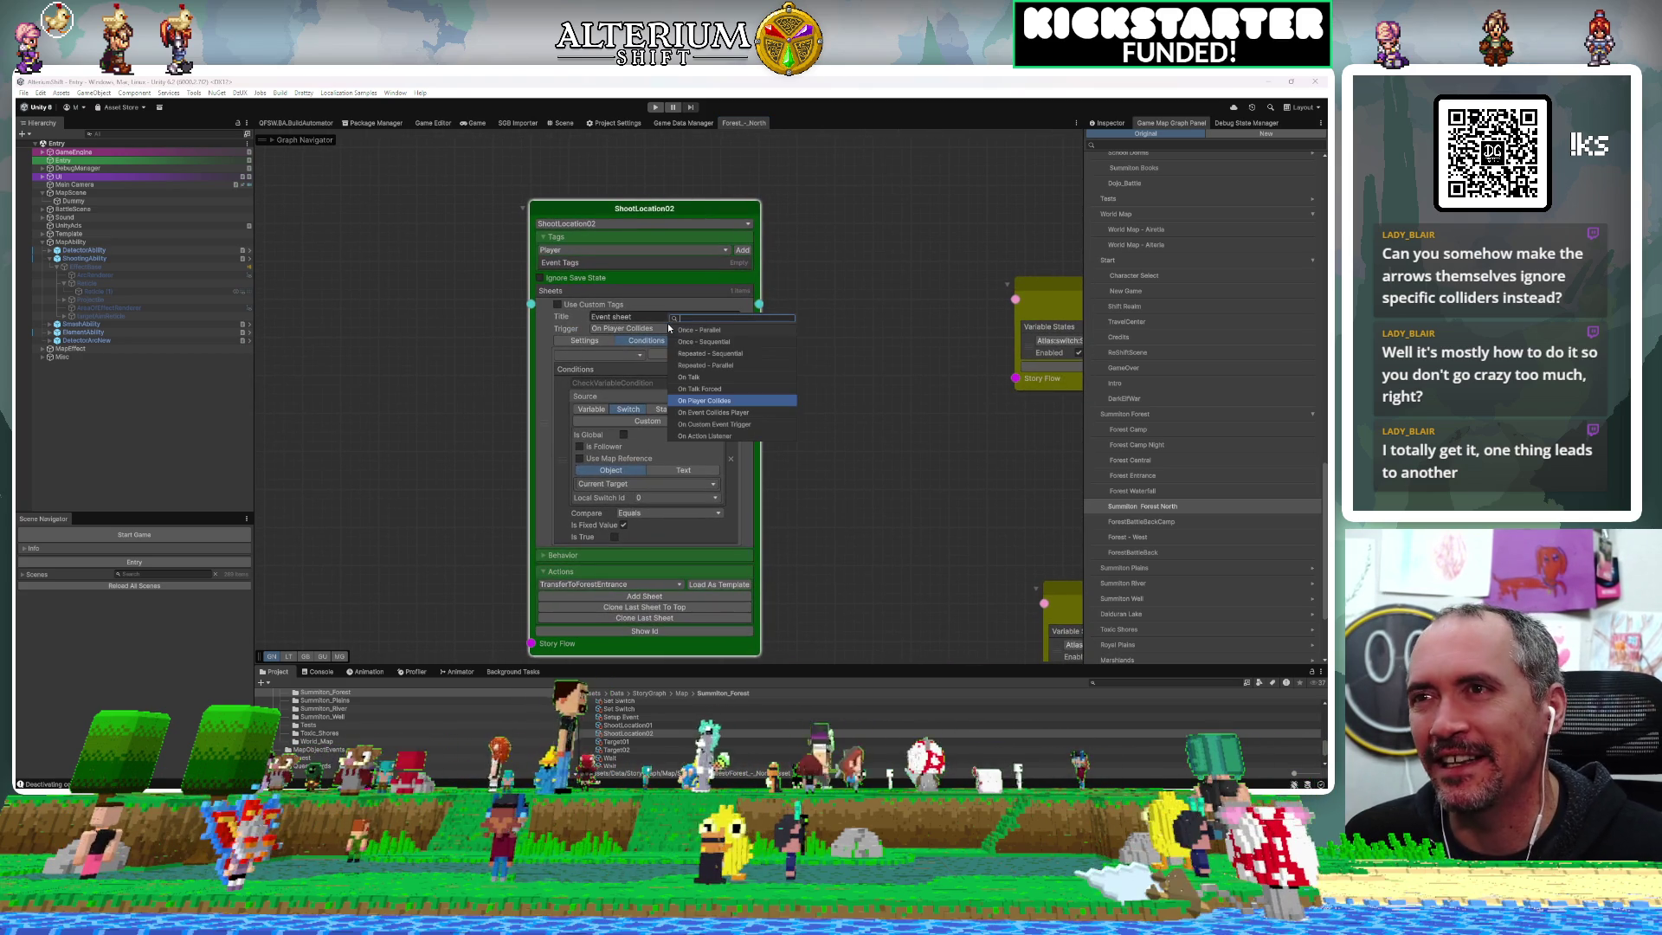
pyautogui.click(701, 365)
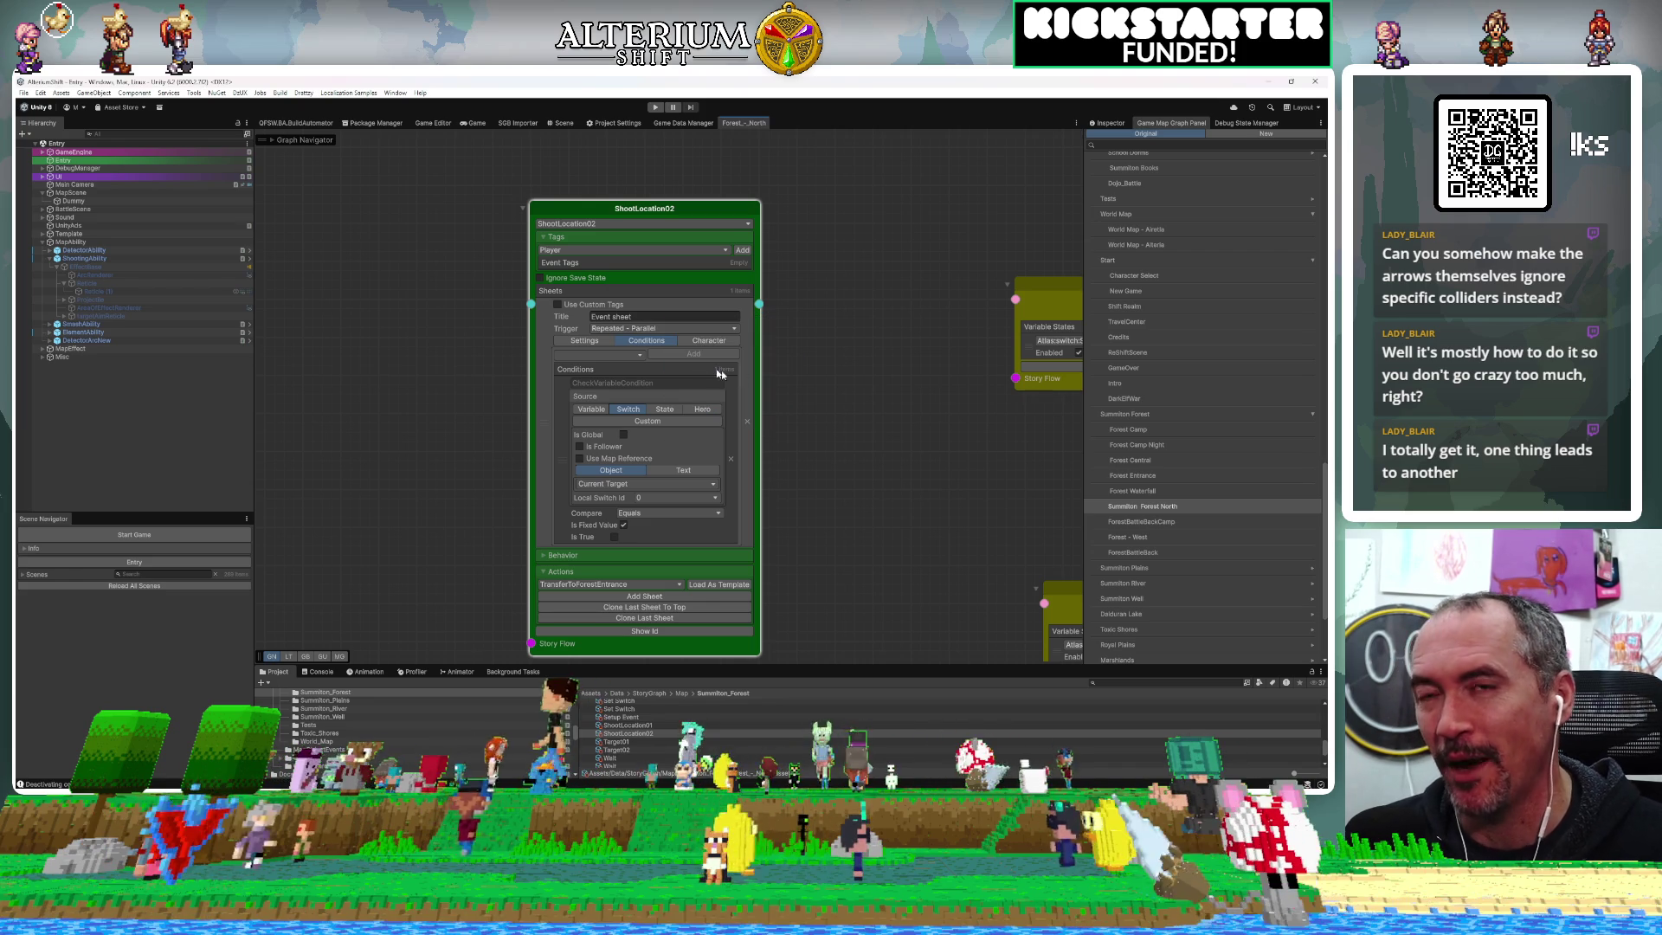
pyautogui.moveTo(858, 540)
pyautogui.mouseDown()
pyautogui.moveTo(909, 575)
pyautogui.moveTo(919, 523)
pyautogui.mouseUp()
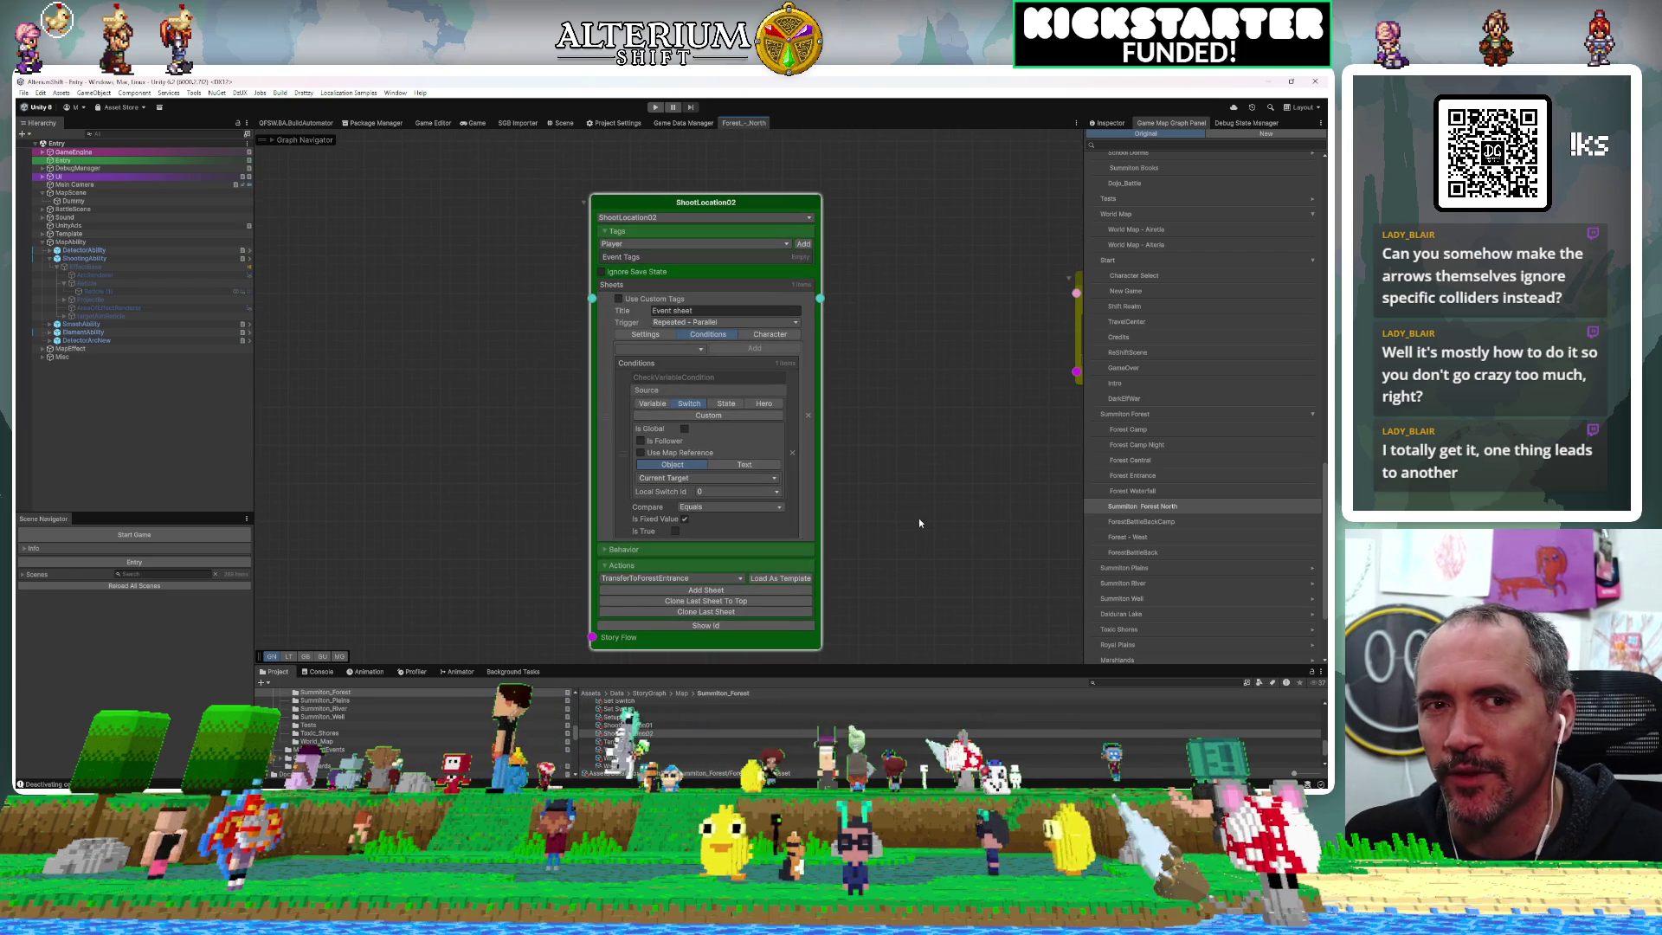
pyautogui.moveTo(885, 429)
pyautogui.mouseDown()
pyautogui.moveTo(843, 386)
pyautogui.moveTo(884, 409)
pyautogui.mouseUp()
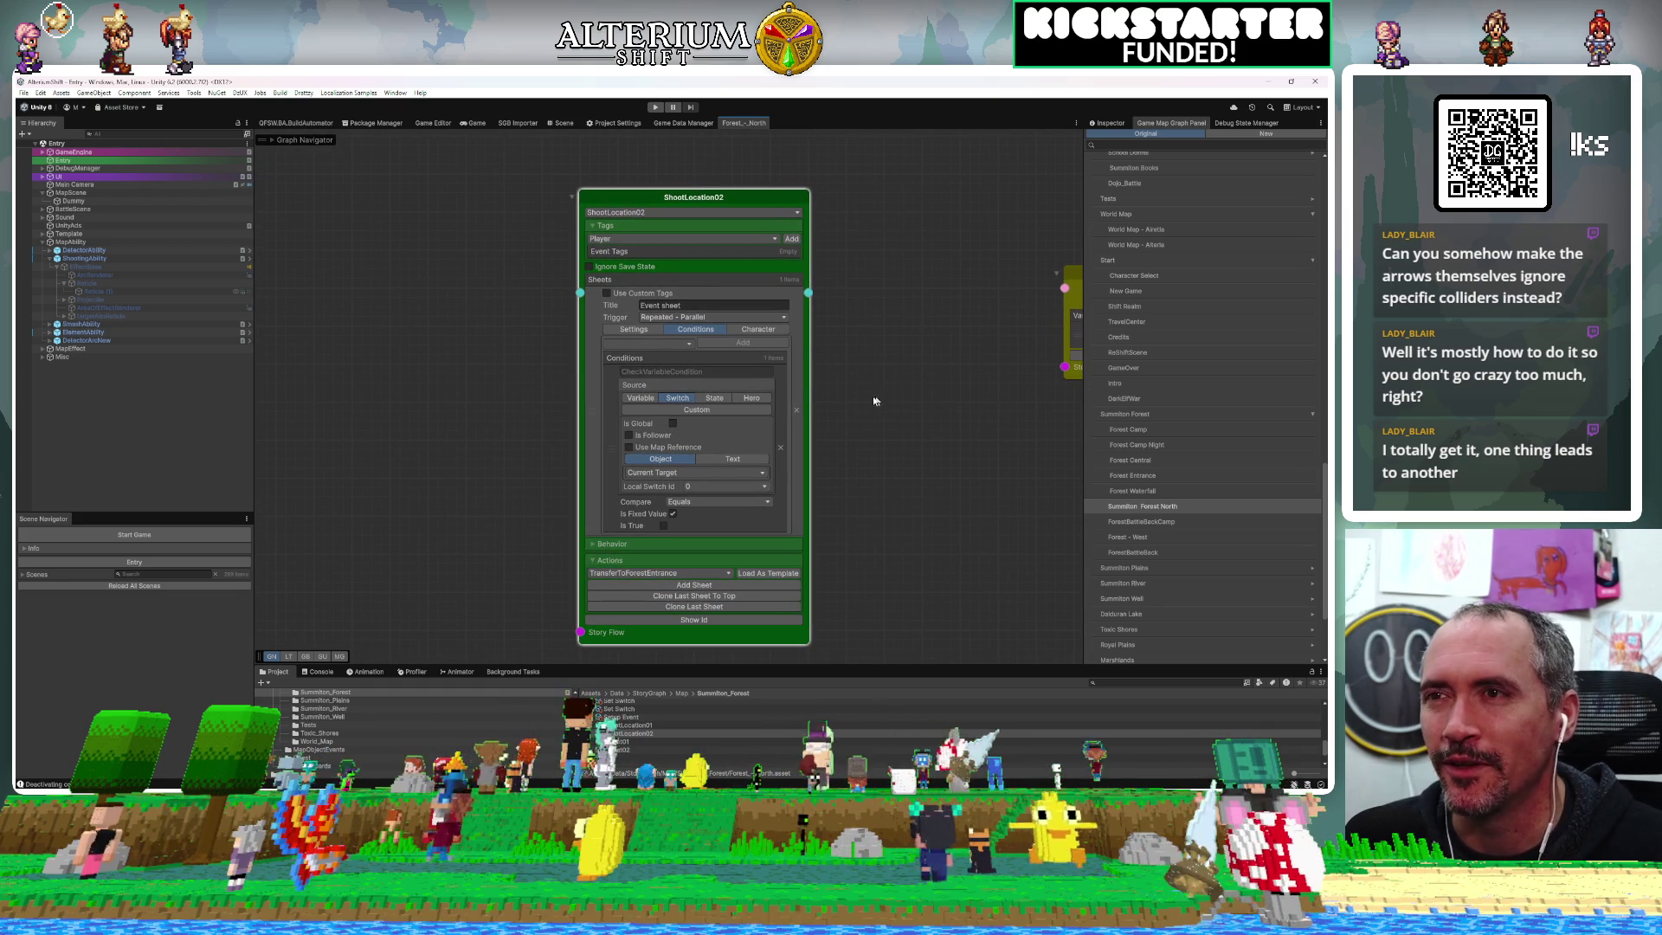
pyautogui.click(780, 446)
# Add an Is Player Near condition measuring distance 1 to the event on the Event sheet
pyautogui.moveTo(867, 414); pyautogui.dragTo(898, 496)
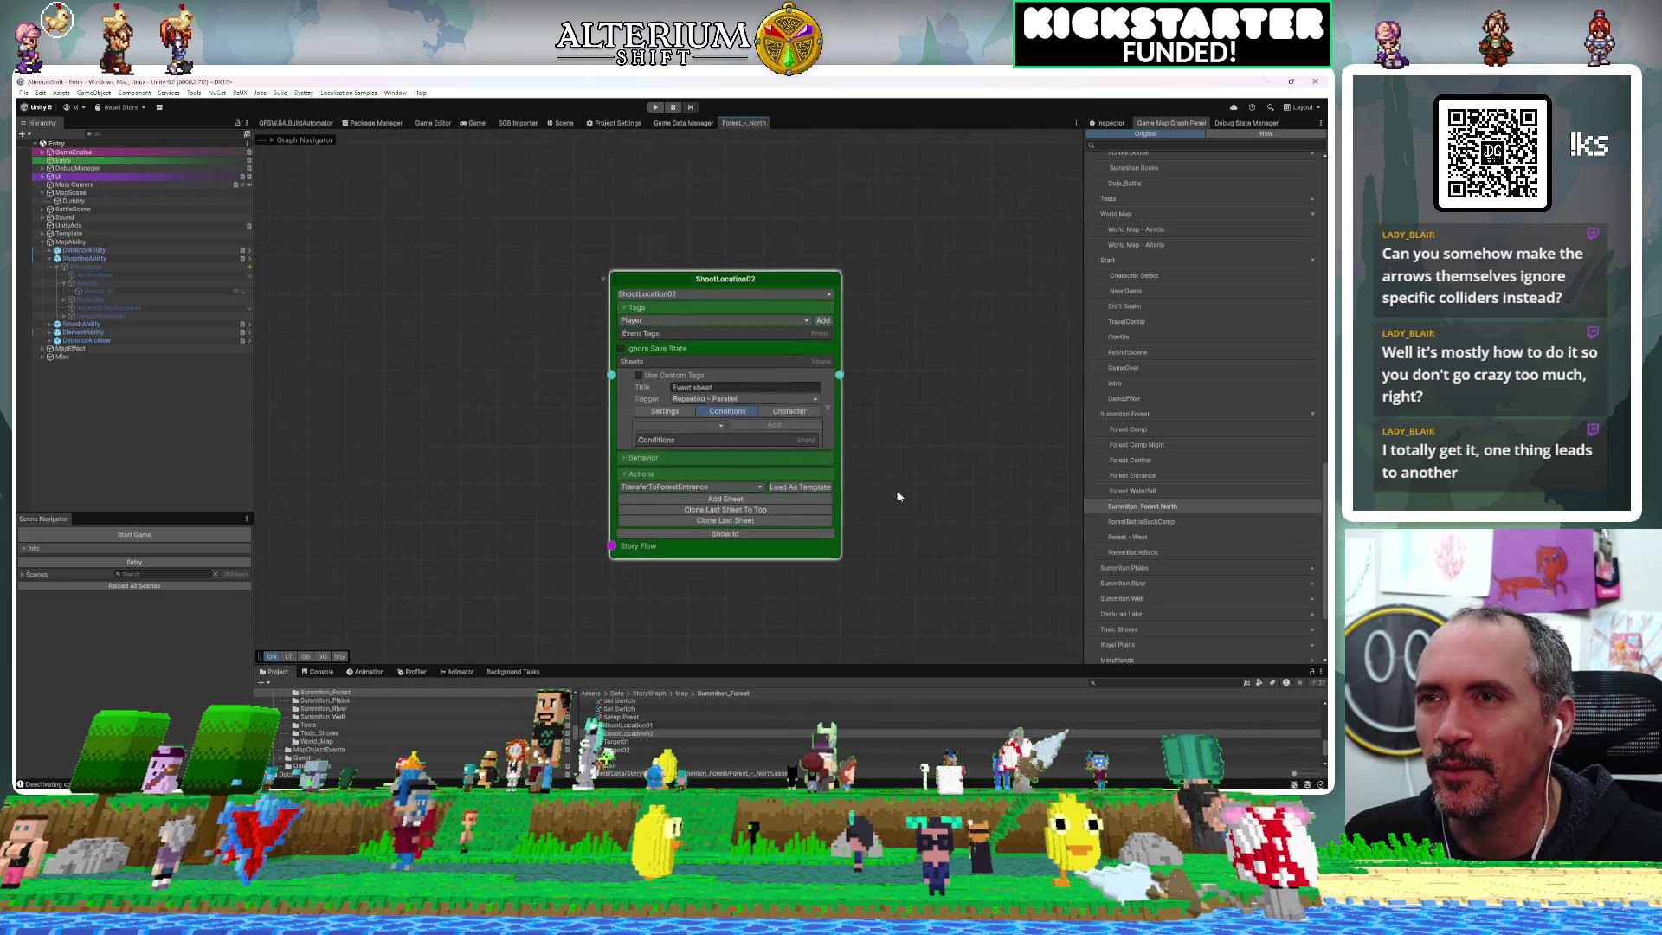
pyautogui.click(679, 434)
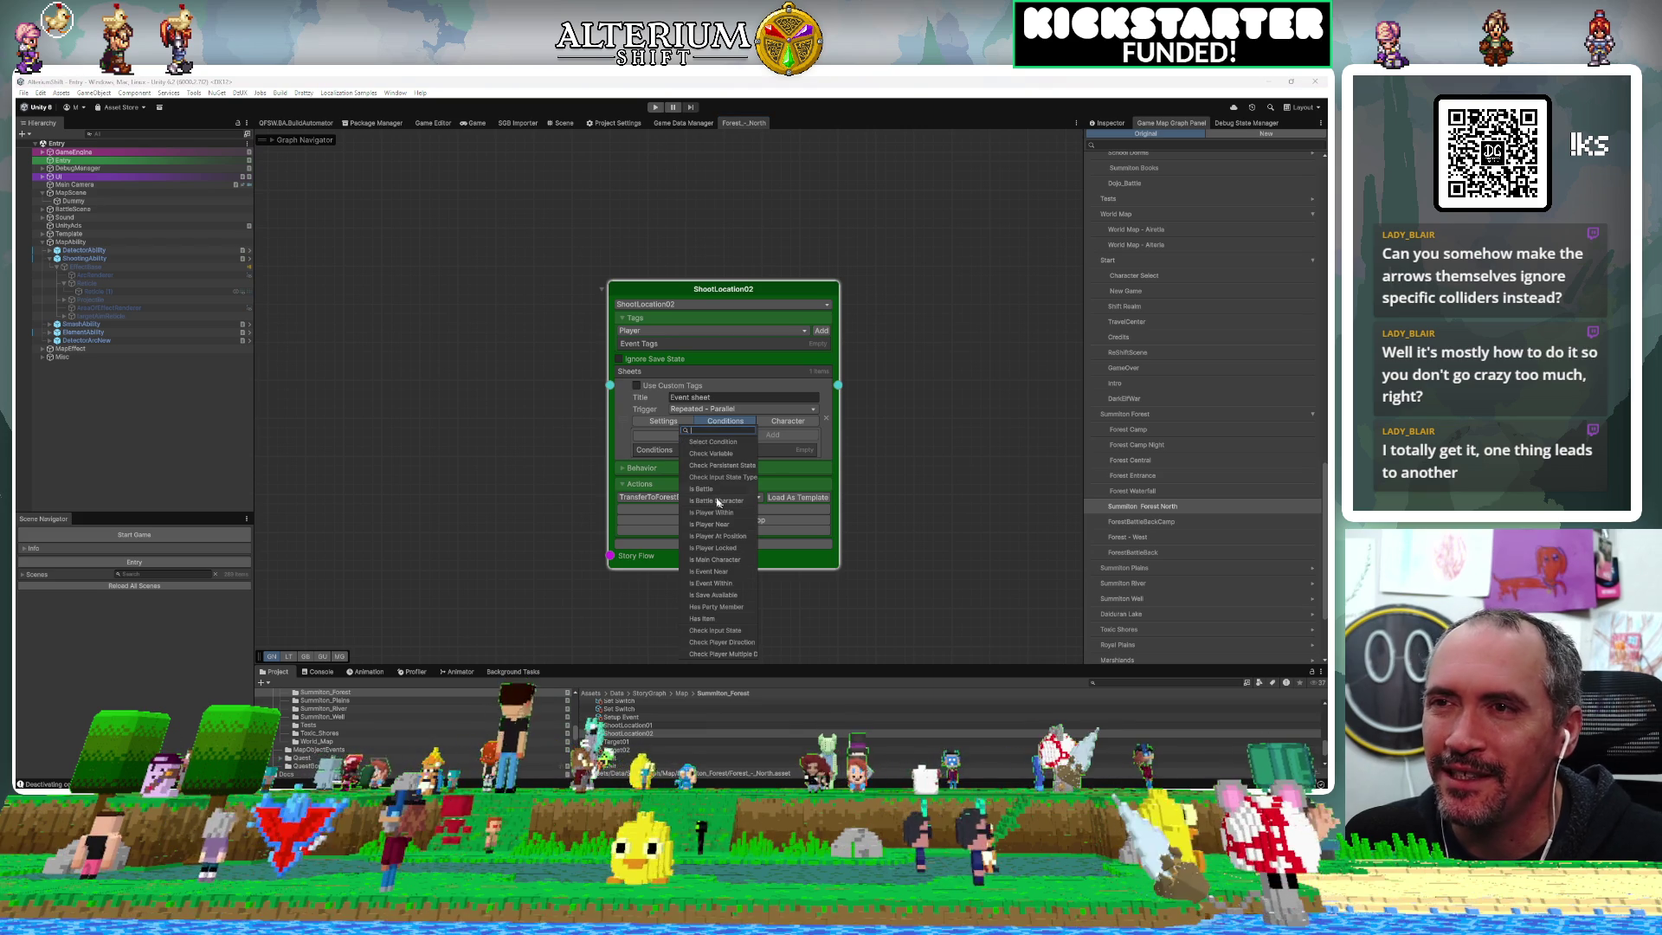
pyautogui.write('is')
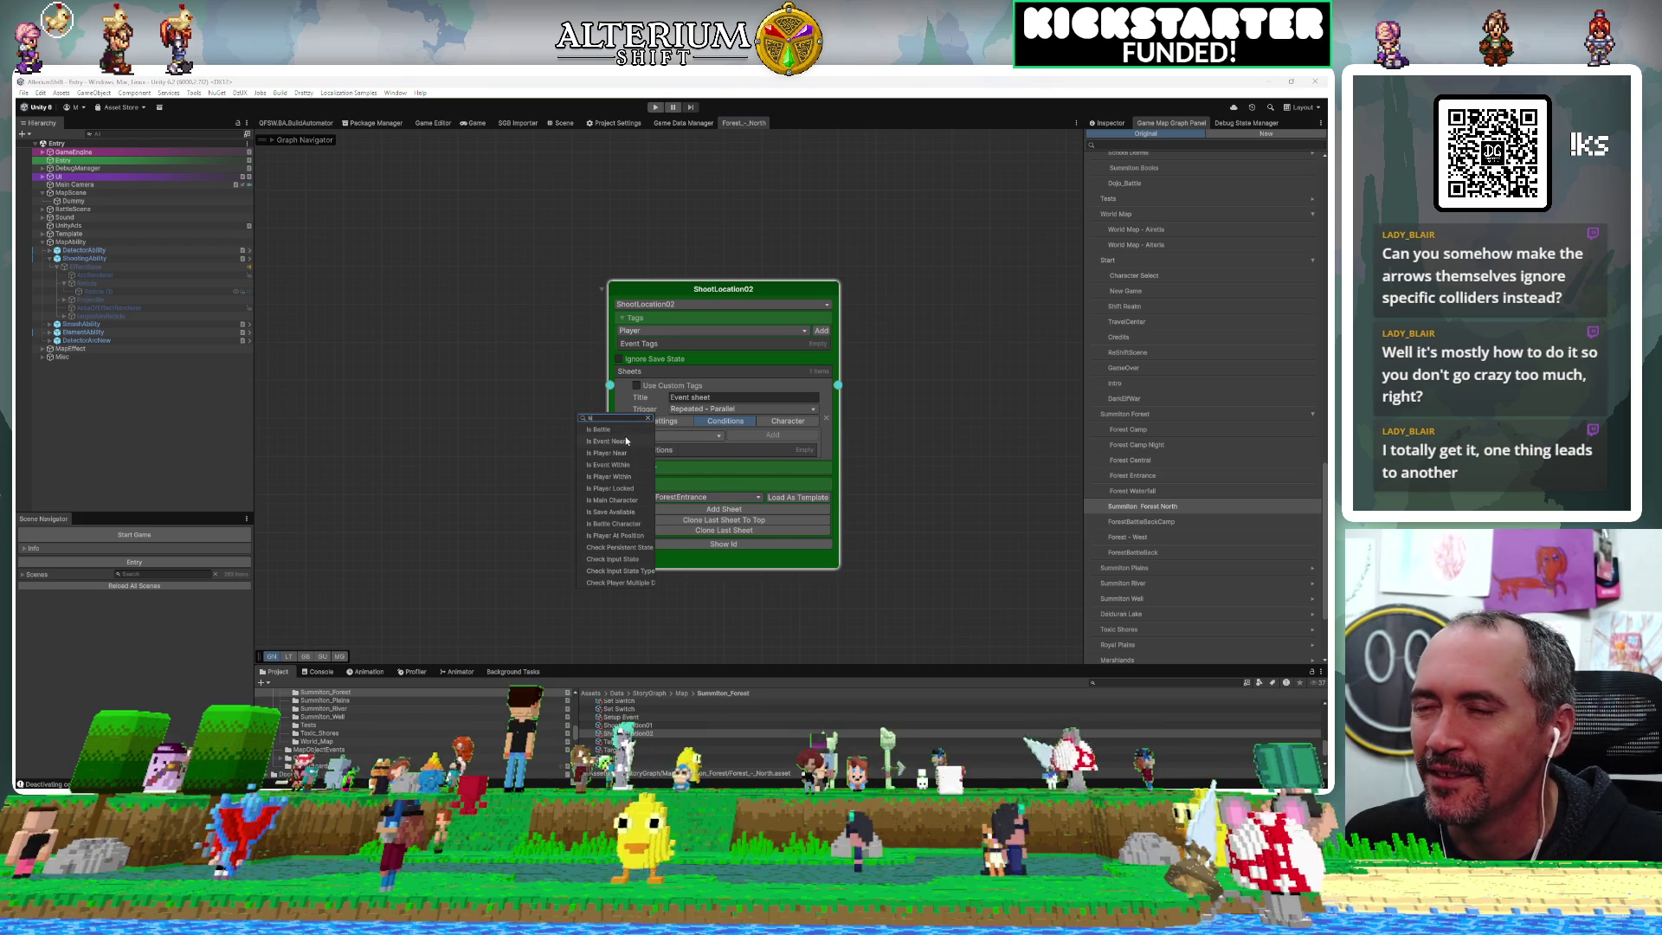
pyautogui.write('play')
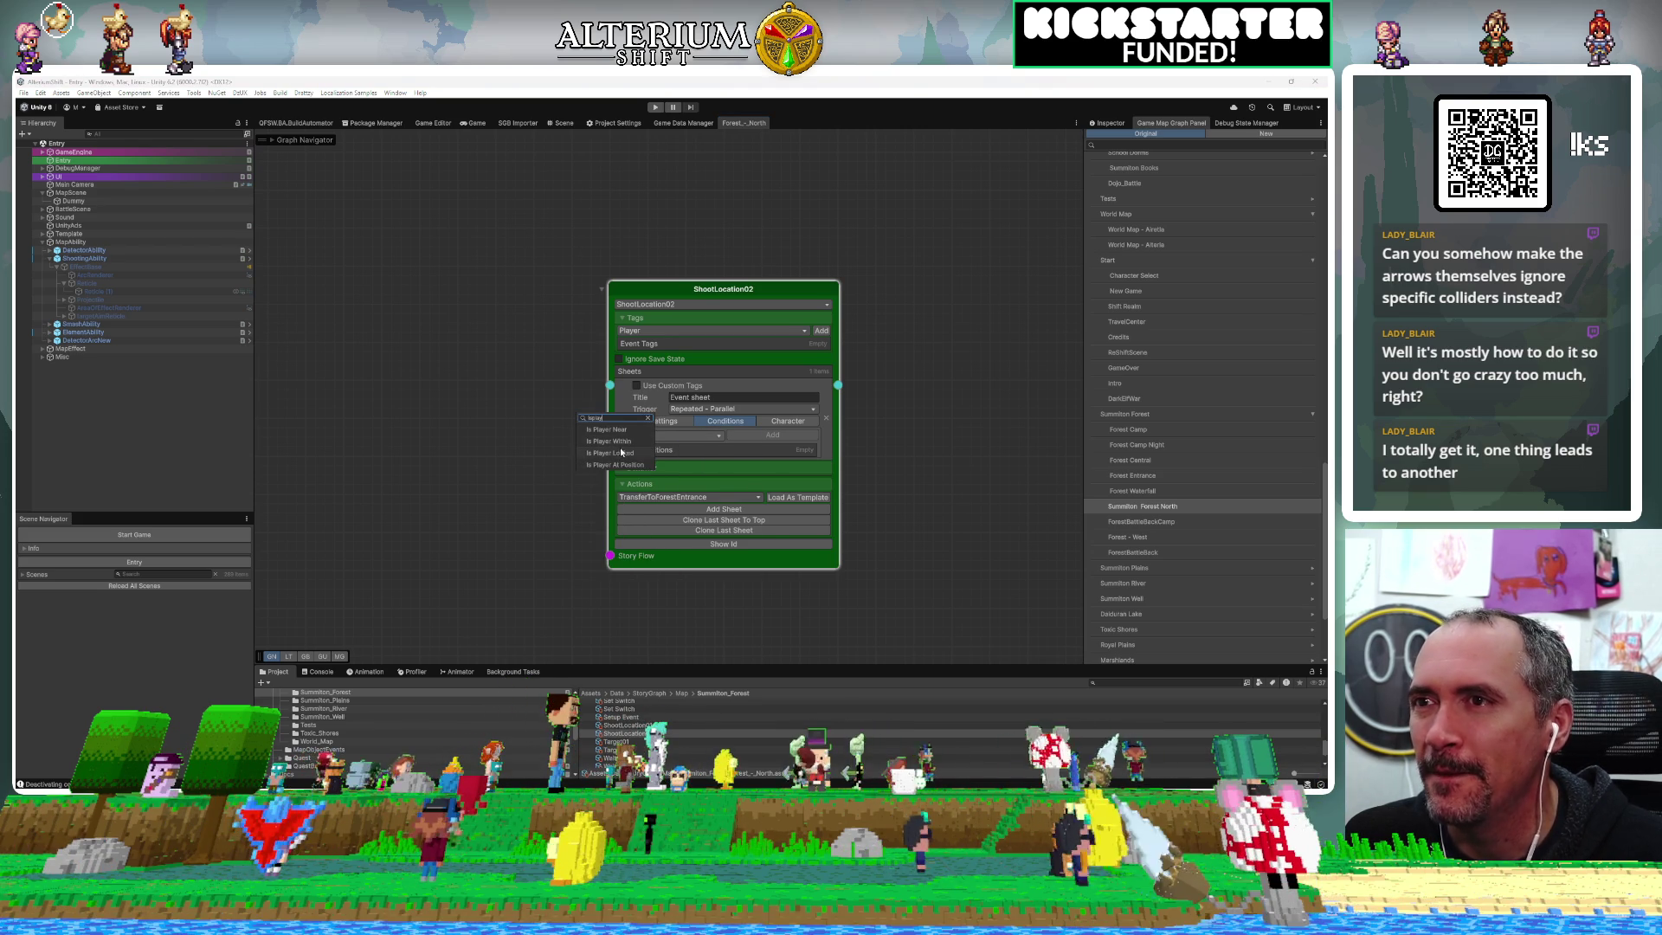
pyautogui.click(622, 453)
pyautogui.click(683, 437)
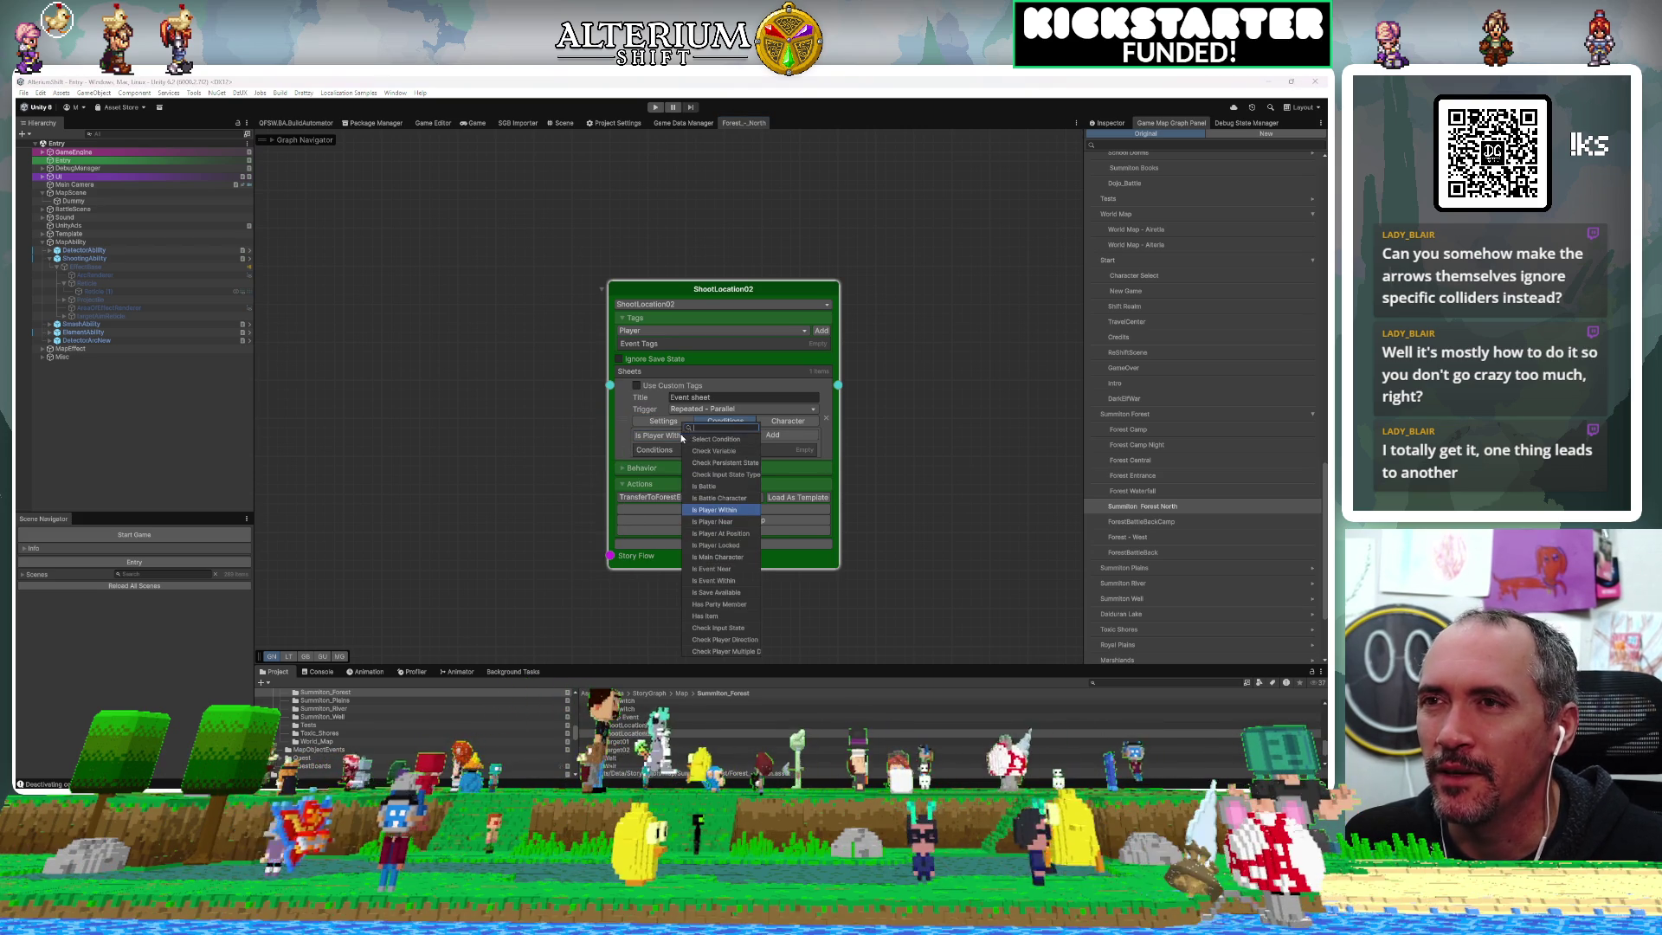
pyautogui.click(715, 521)
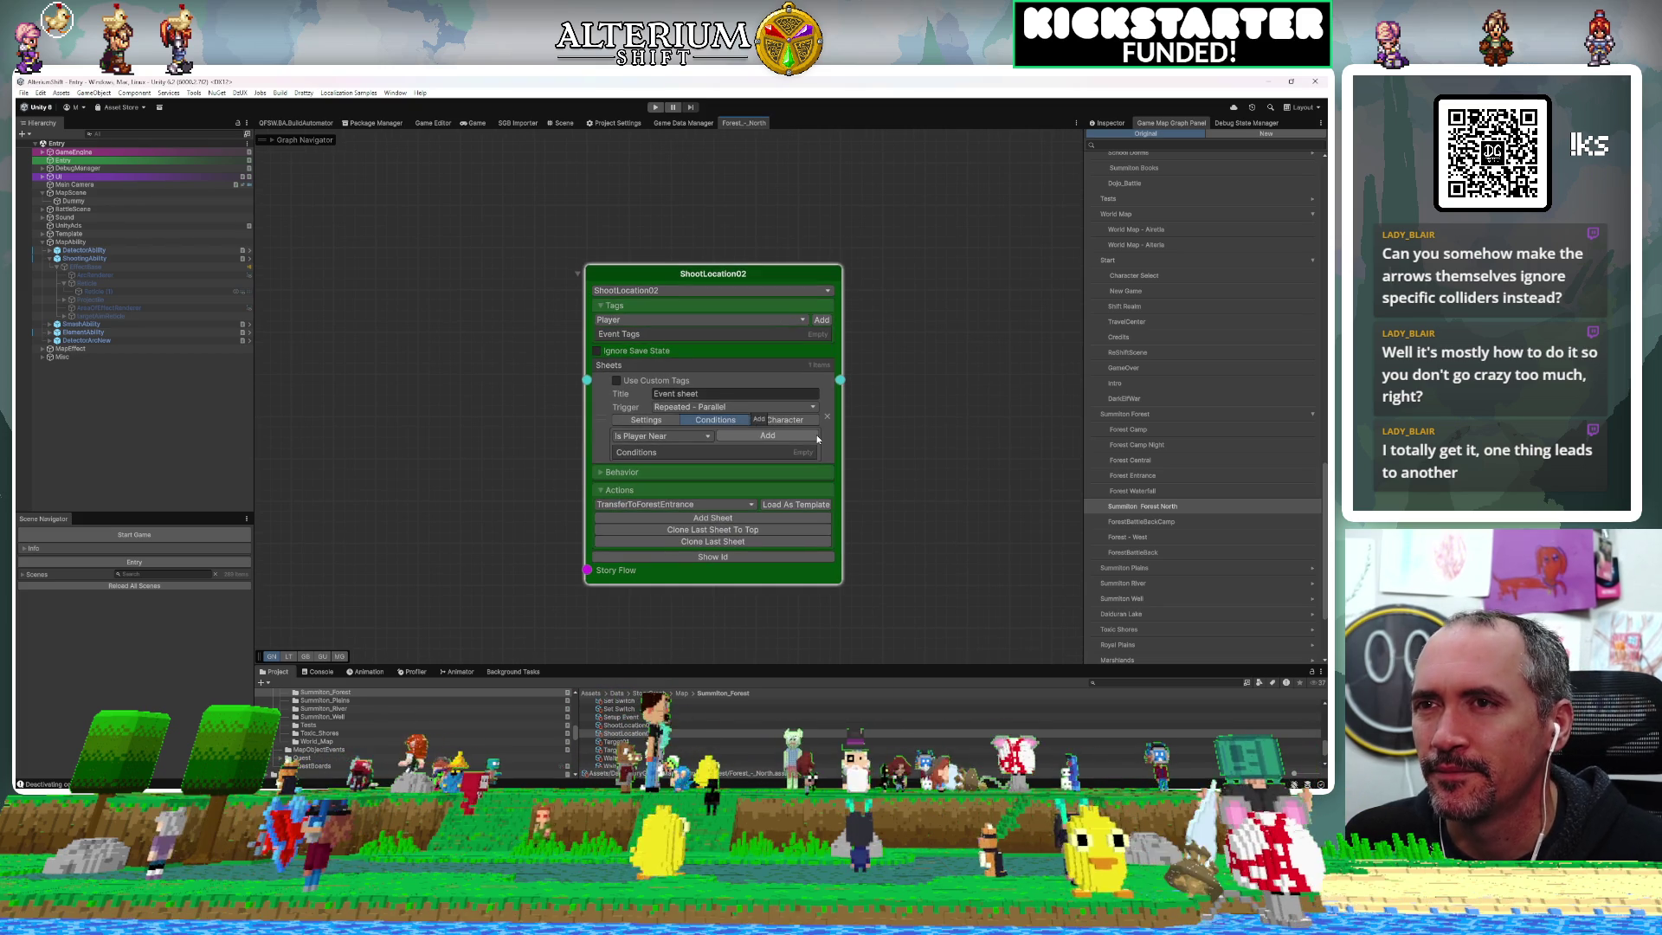
pyautogui.click(776, 435)
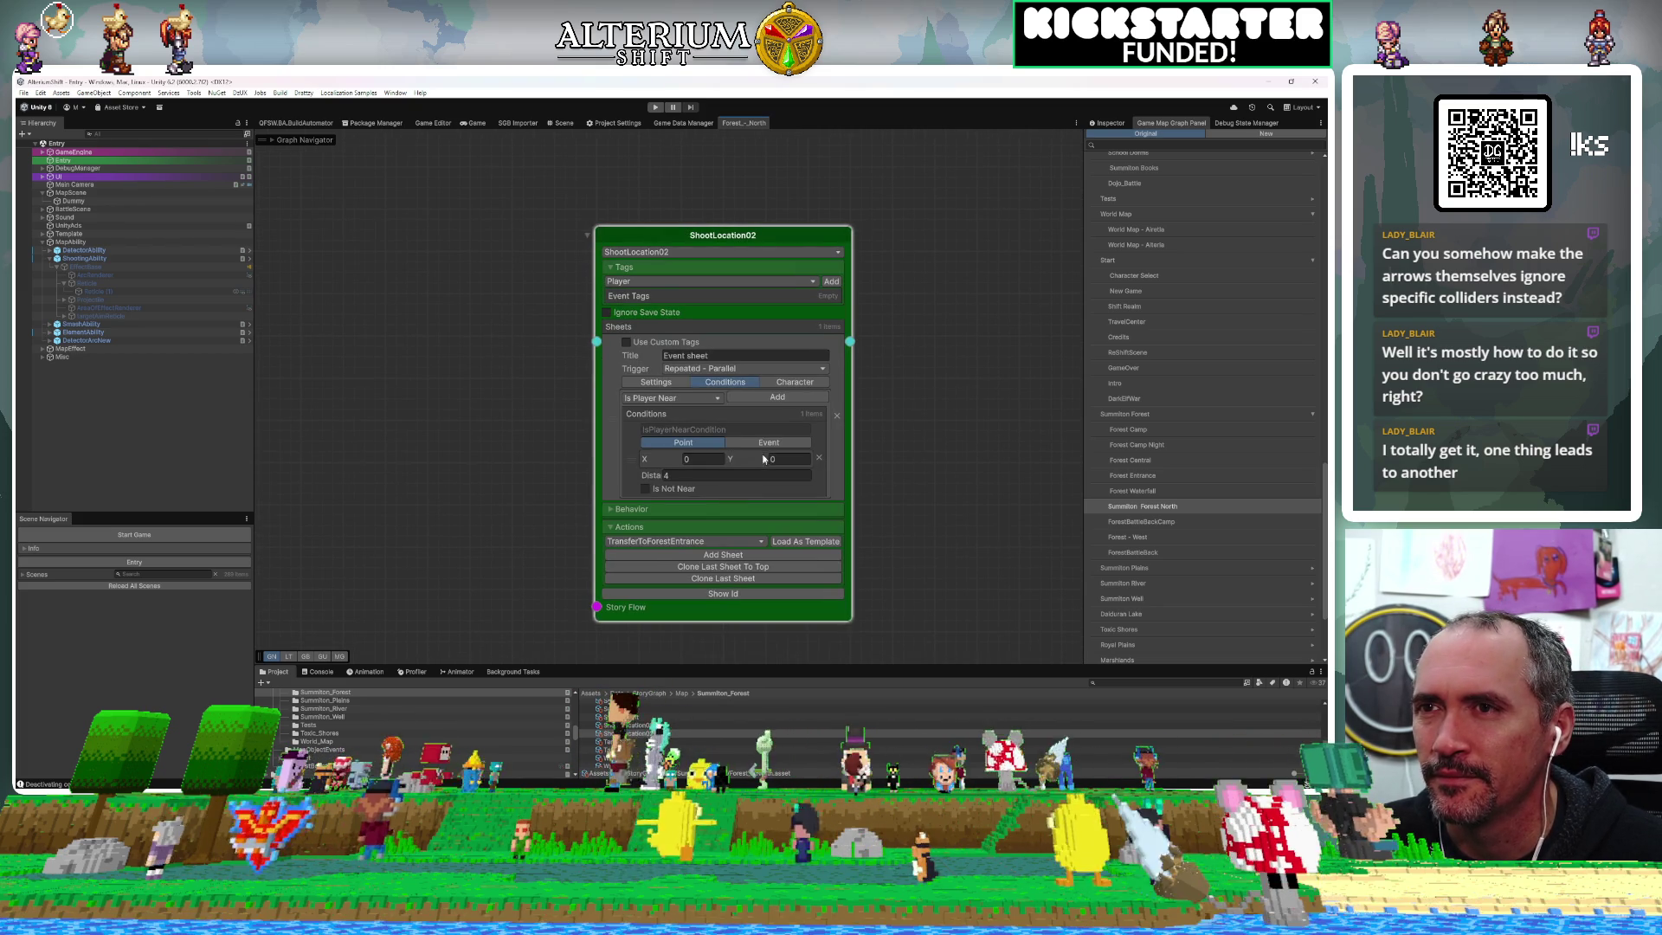
pyautogui.click(767, 443)
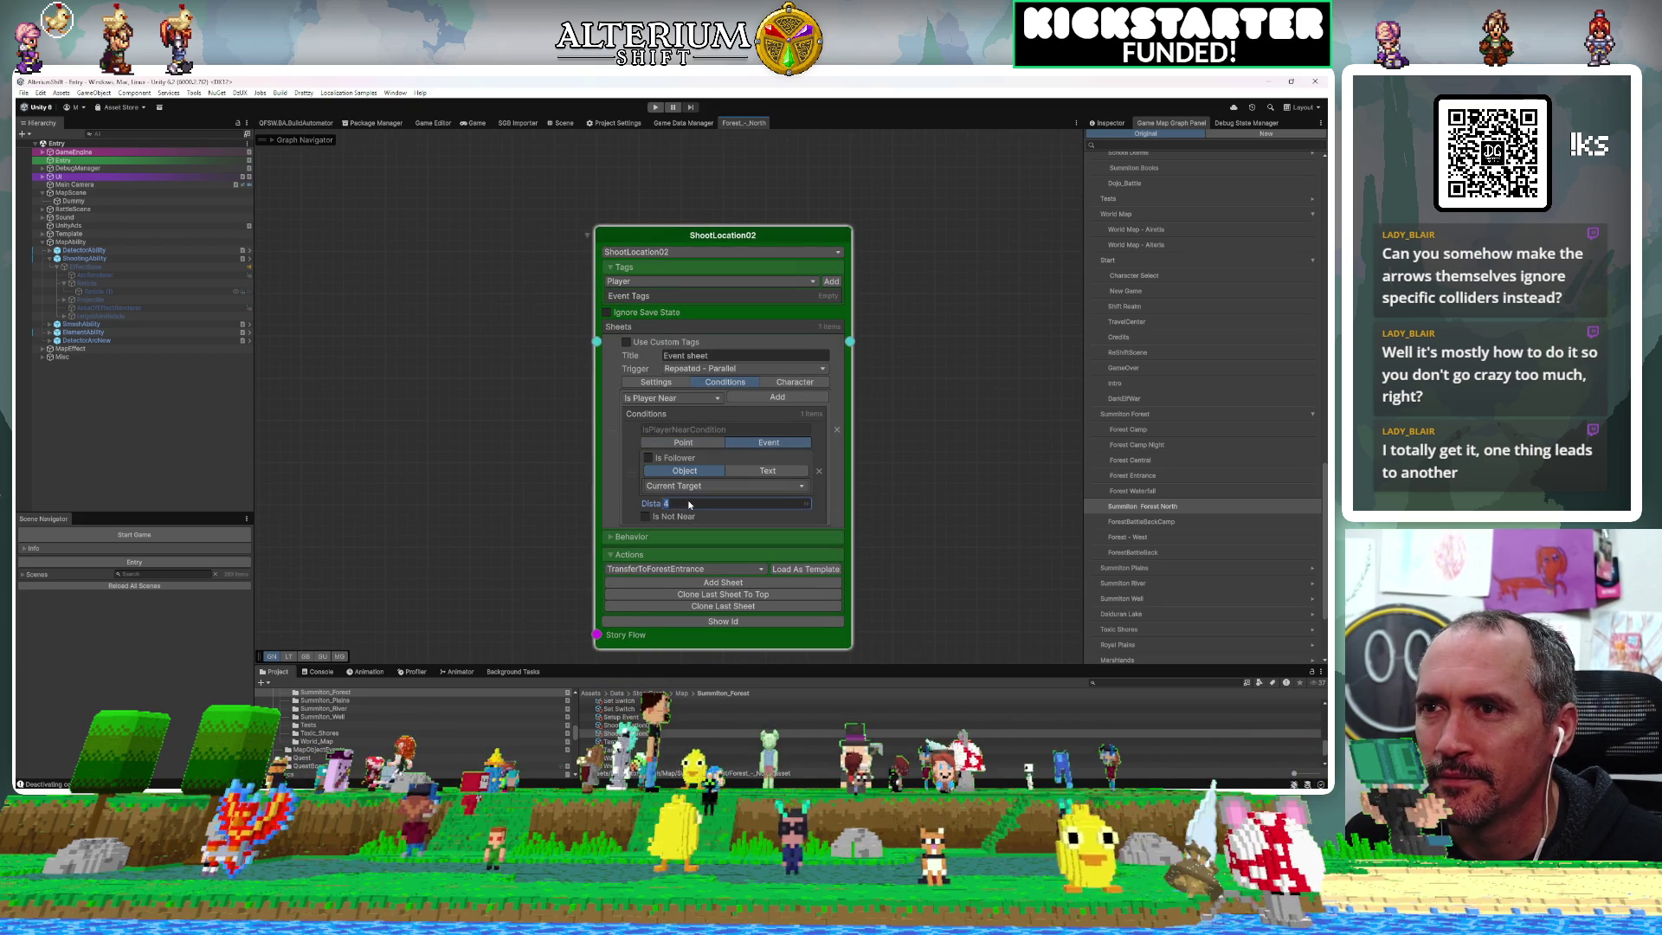
pyautogui.rightClick(963, 498)
# Add a second sheet to the ShootLocation02 node and show its conditions
pyautogui.moveTo(918, 474); pyautogui.dragTo(876, 406)
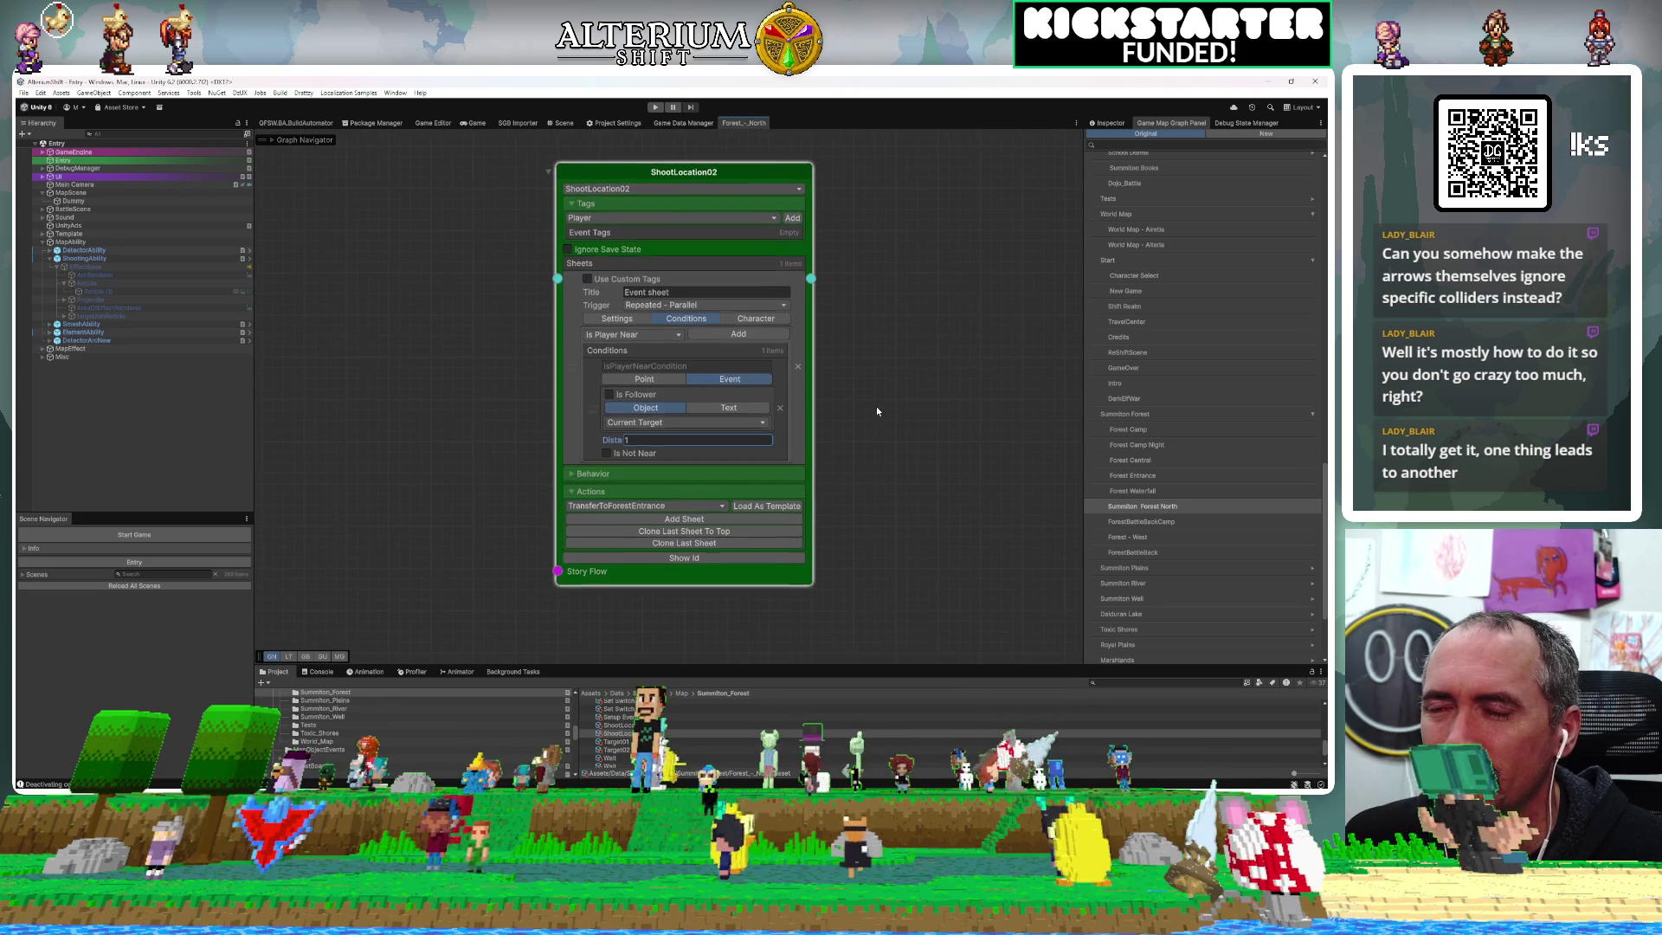
pyautogui.click(704, 545)
pyautogui.moveTo(892, 546); pyautogui.dragTo(899, 472)
pyautogui.click(691, 363)
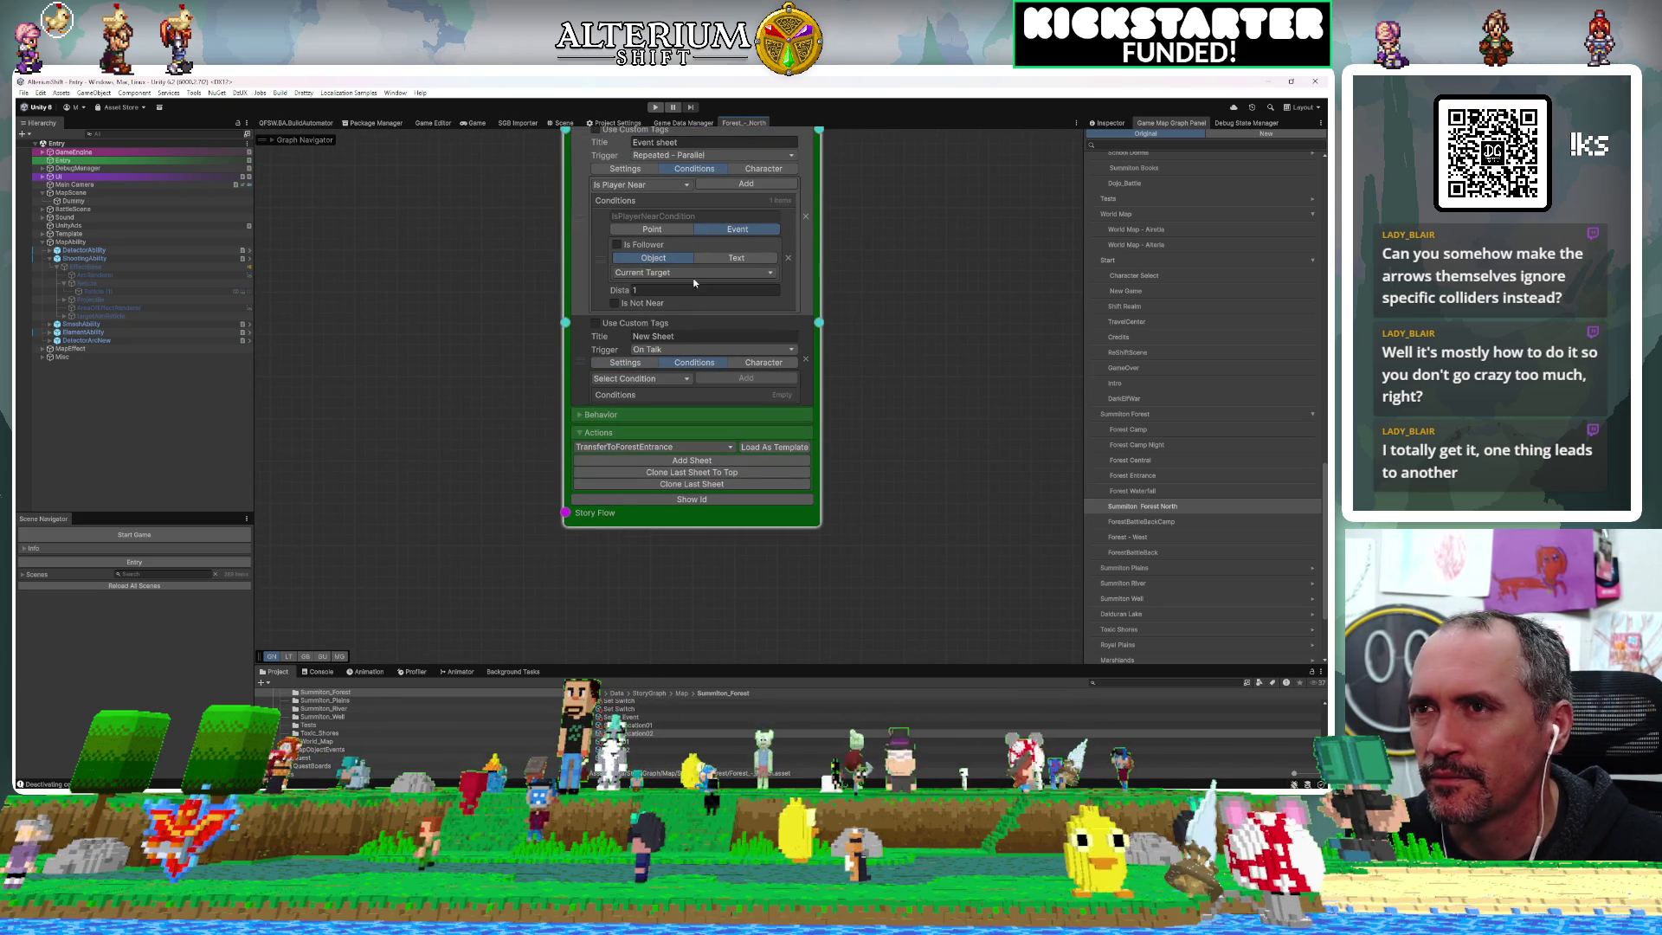
# Give the second sheet an Is Player Near condition on the event, ticked Is Not Near
pyautogui.click(622, 378)
pyautogui.click(655, 468)
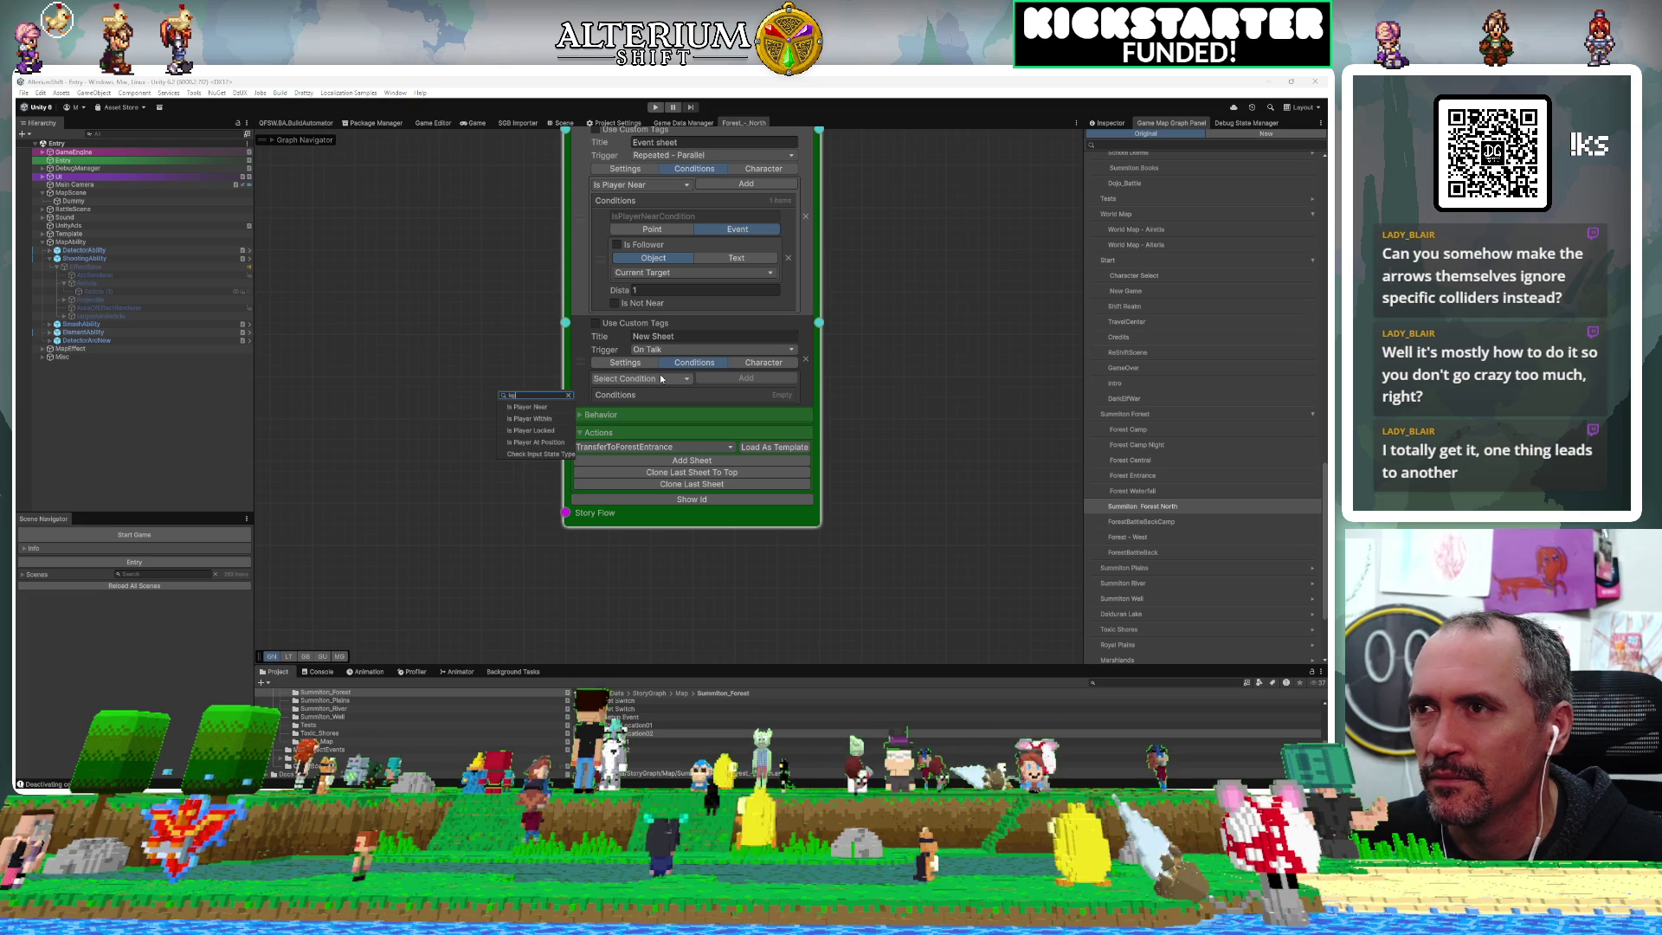
pyautogui.moveTo(829, 381); pyautogui.dragTo(787, 351)
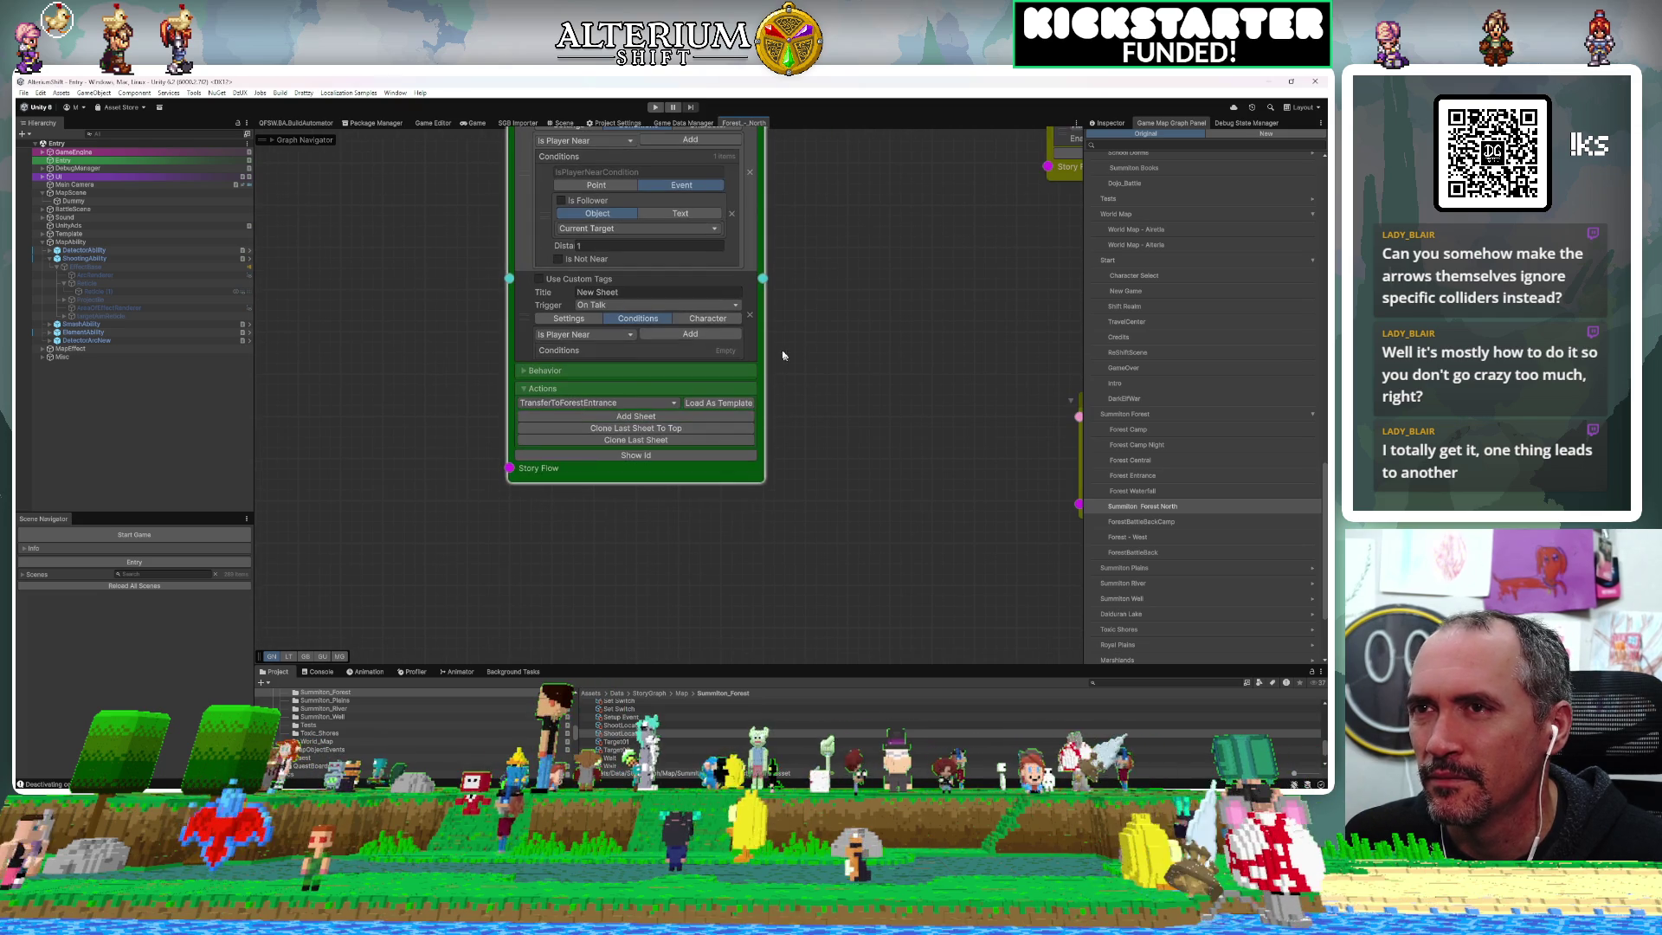
pyautogui.click(708, 334)
pyautogui.moveTo(580, 420); pyautogui.dragTo(559, 364)
pyautogui.click(559, 364)
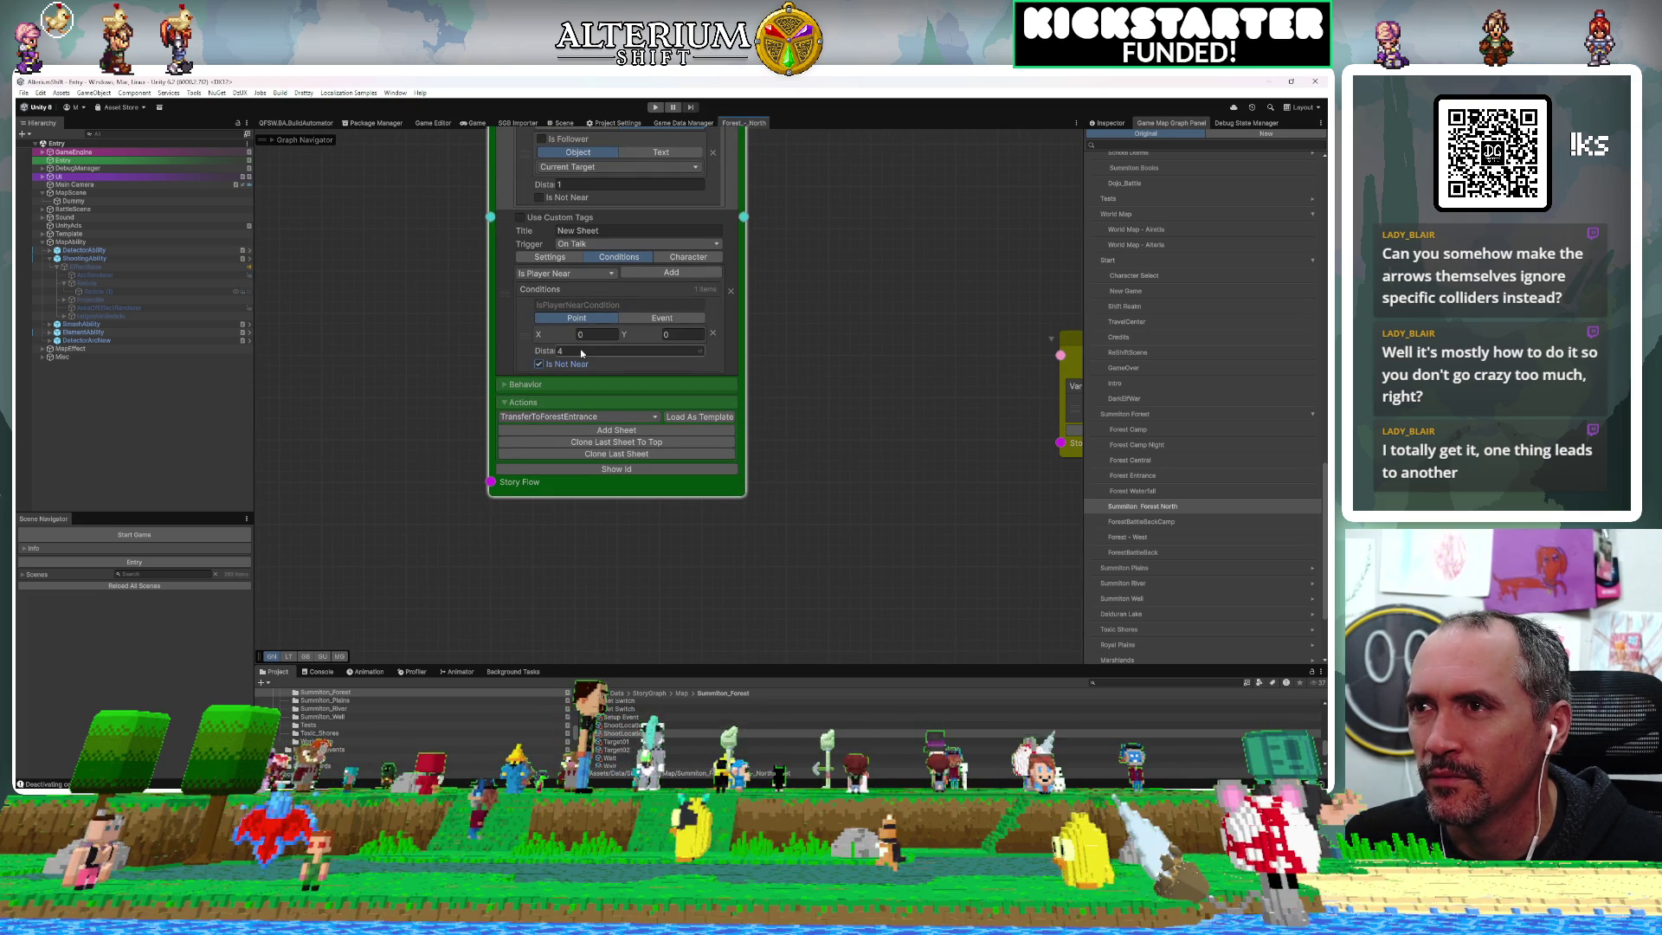
pyautogui.click(805, 347)
pyautogui.click(661, 318)
# Wire the Event sheet to the upper Set States node and New Sheet to the lower one
pyautogui.moveTo(894, 294); pyautogui.dragTo(767, 386)
pyautogui.moveTo(742, 315); pyautogui.dragTo(680, 470)
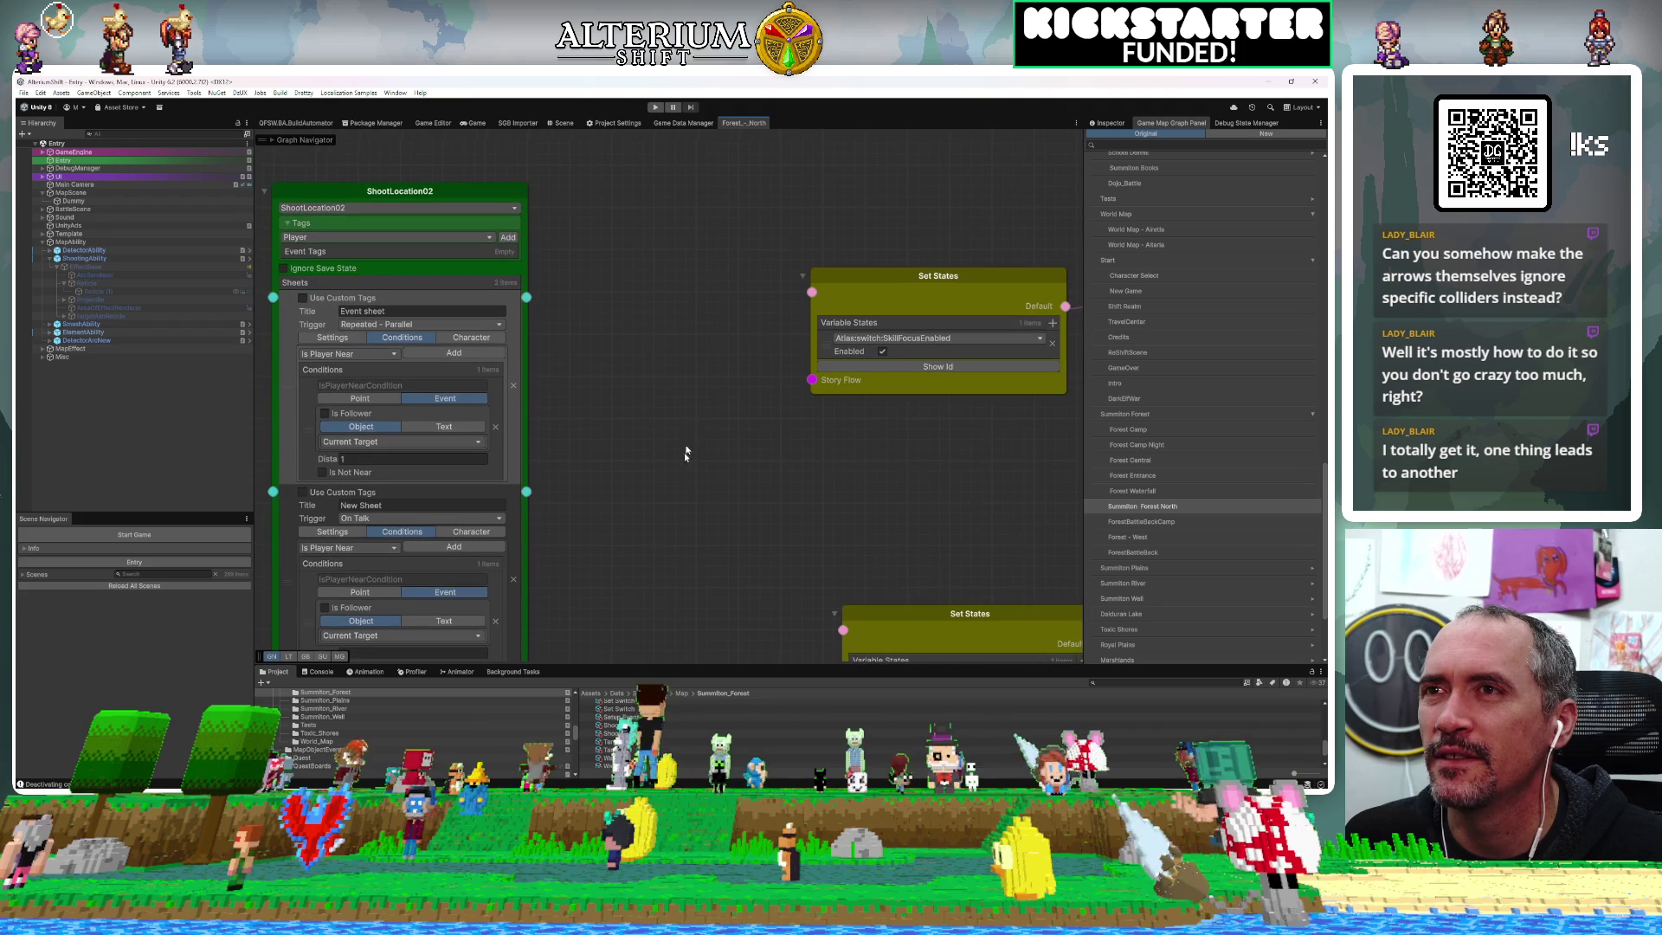
pyautogui.moveTo(527, 297); pyautogui.dragTo(812, 292)
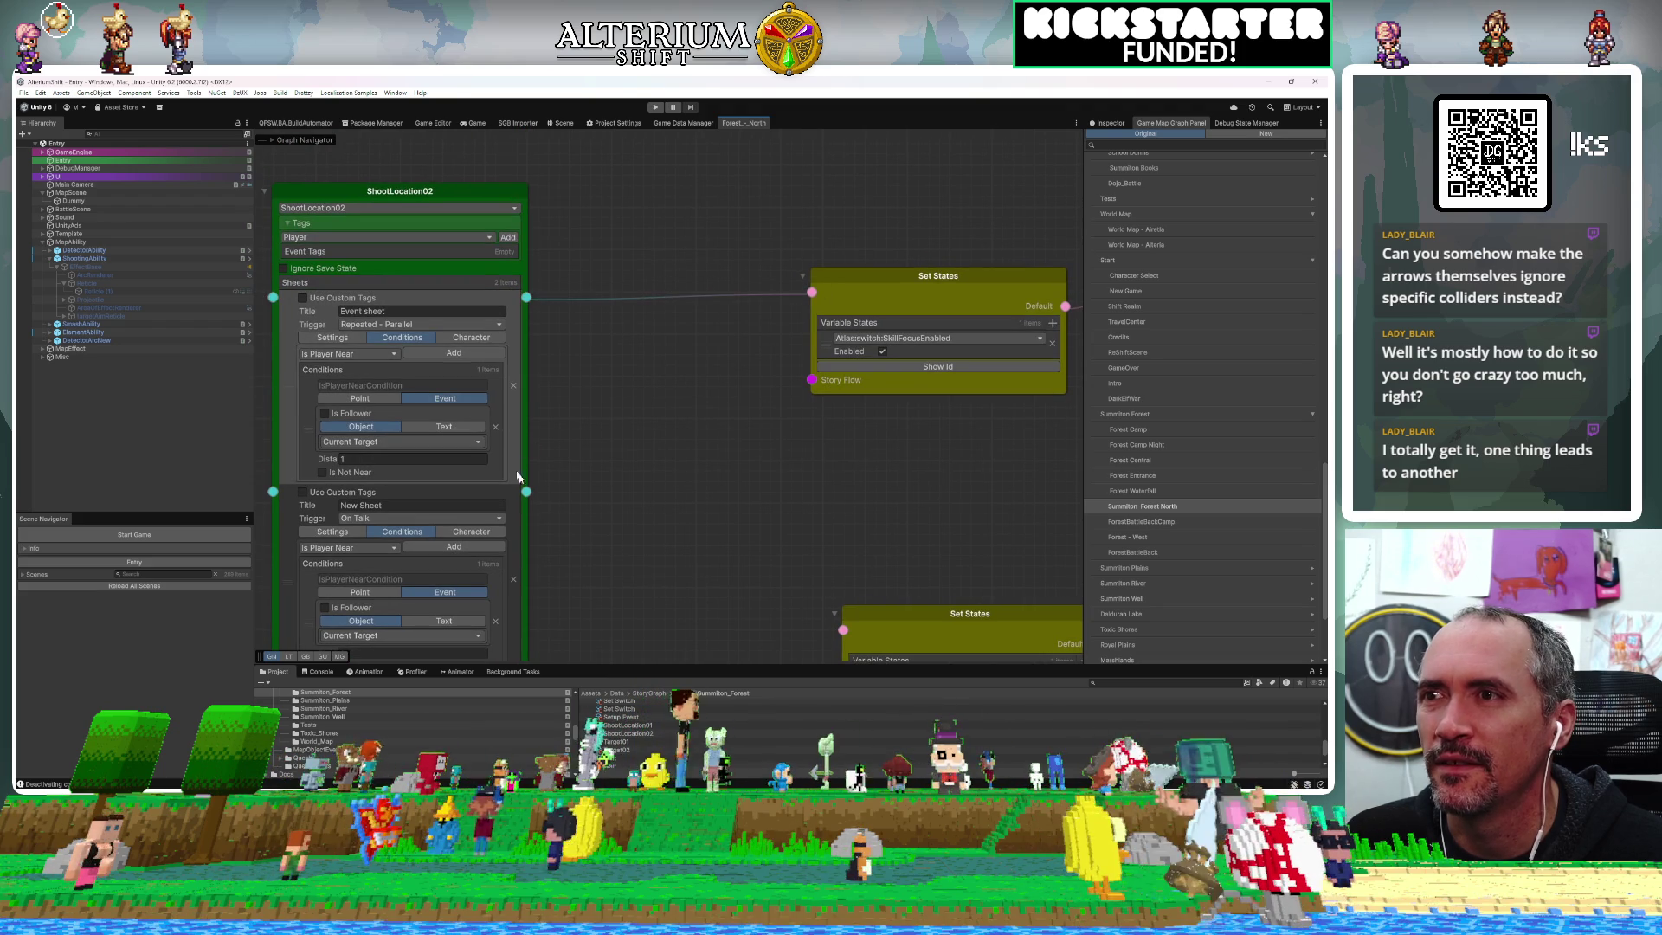
pyautogui.moveTo(526, 492); pyautogui.dragTo(843, 629)
pyautogui.moveTo(866, 488)
pyautogui.mouseDown()
pyautogui.moveTo(744, 487)
pyautogui.moveTo(677, 457)
pyautogui.mouseUp()
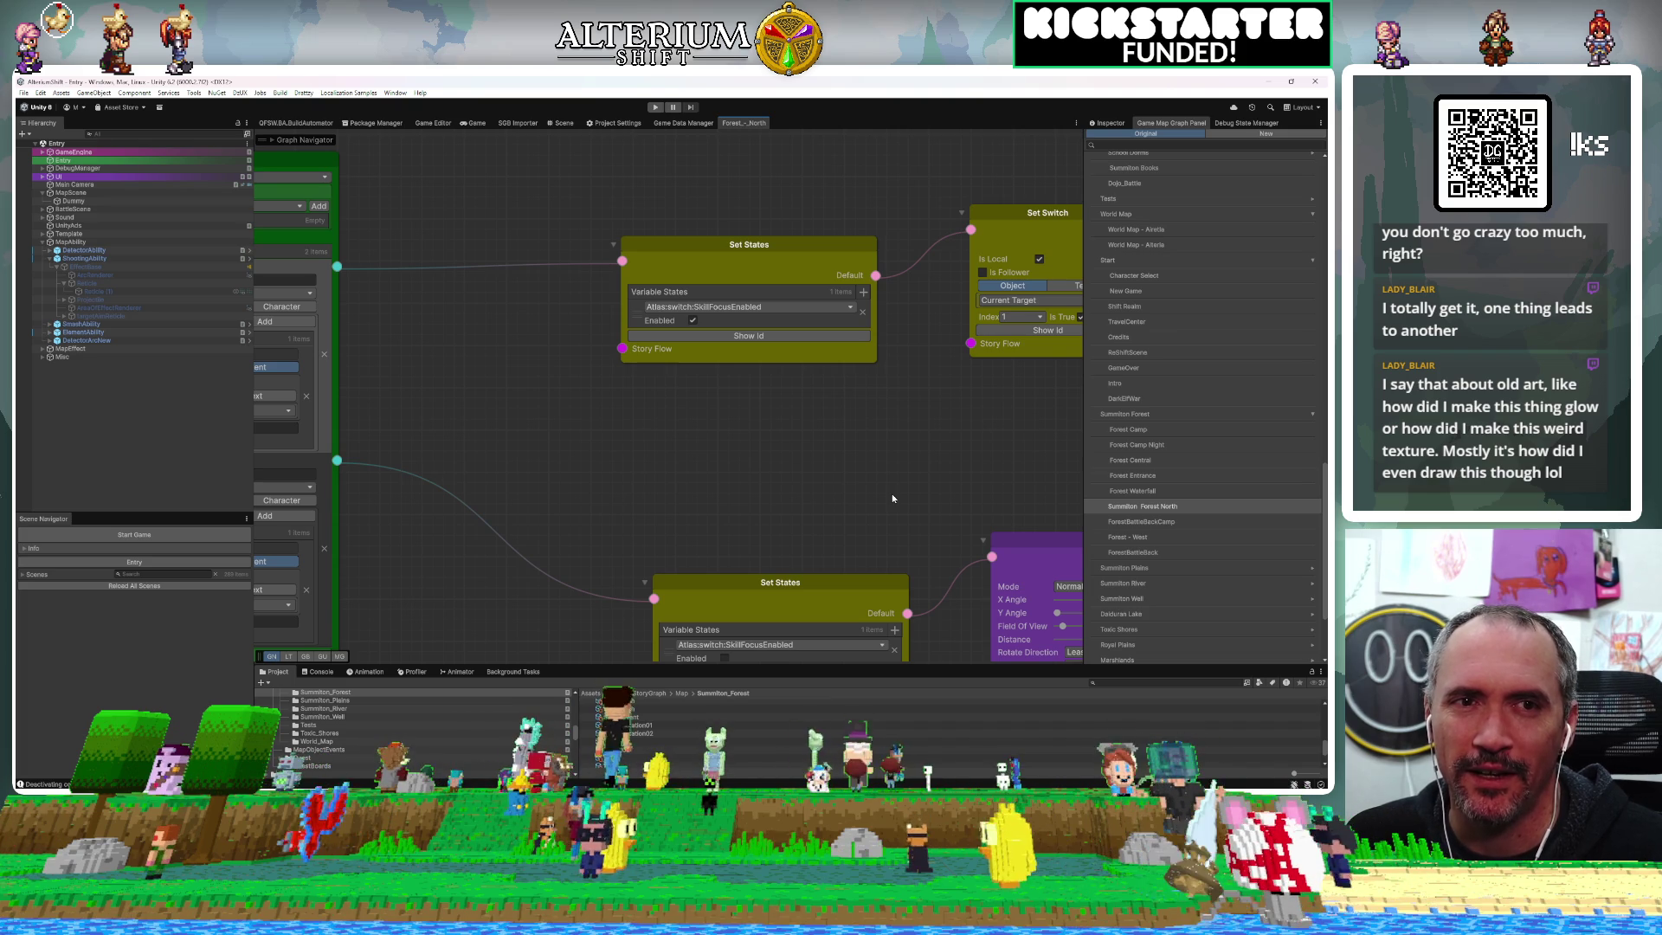
# Move the Move Camera node above the cluster and link the lower Move Camera into it
pyautogui.scroll(-5, 791, 439)
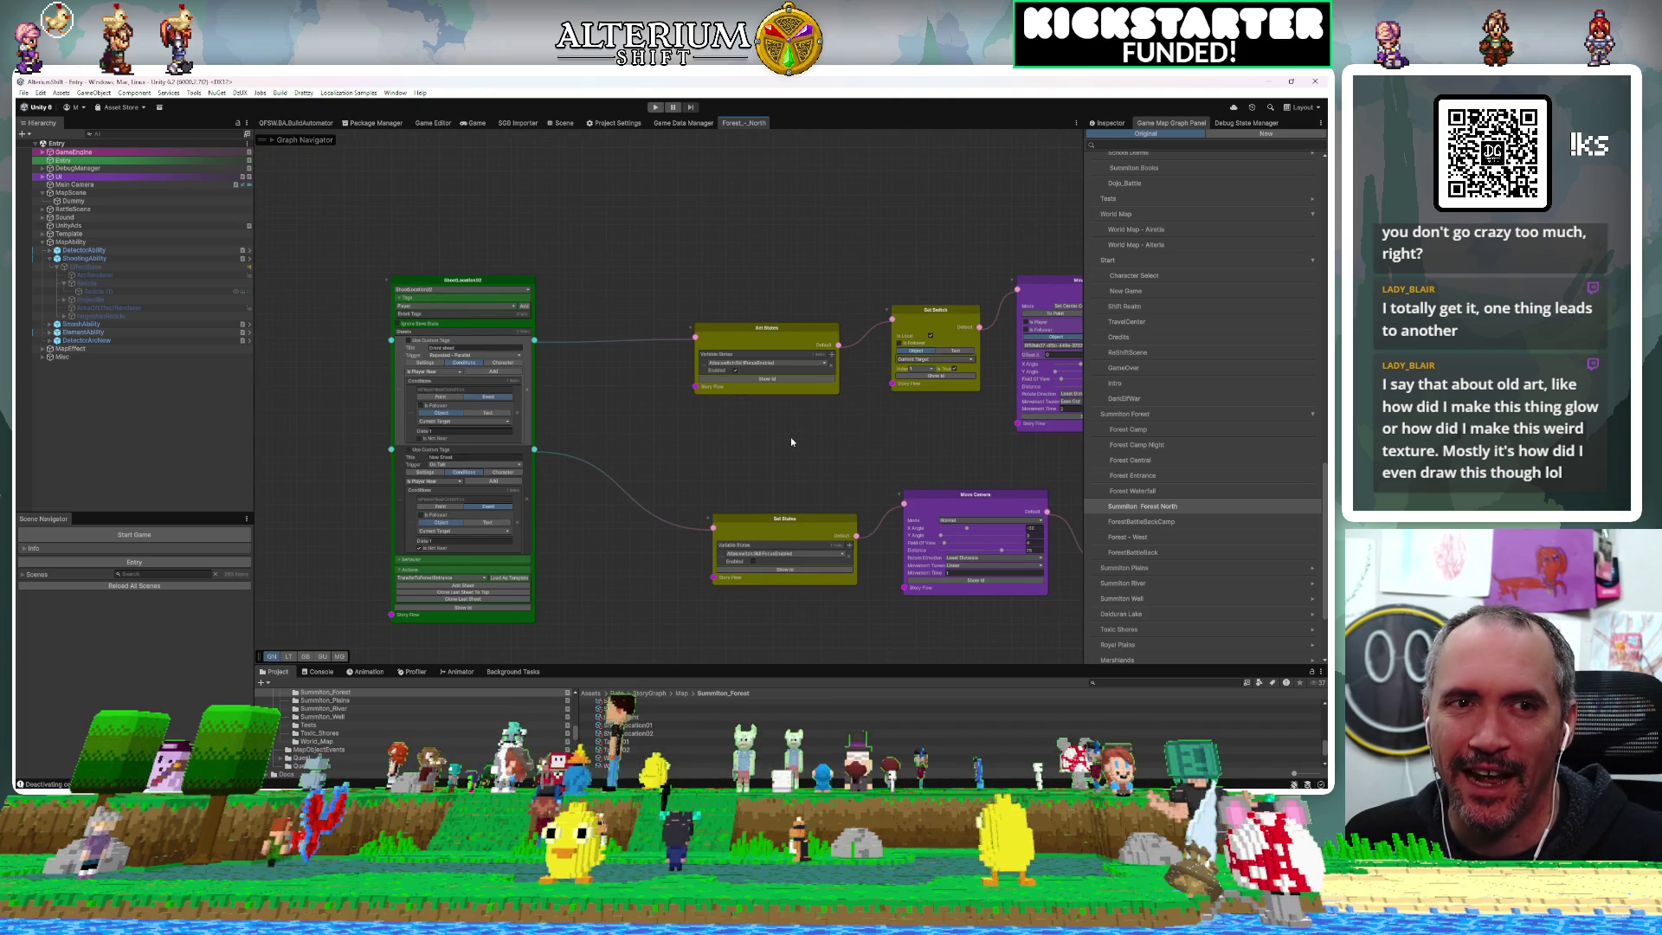
pyautogui.scroll(-4, 791, 442)
pyautogui.scroll(-1, 791, 436)
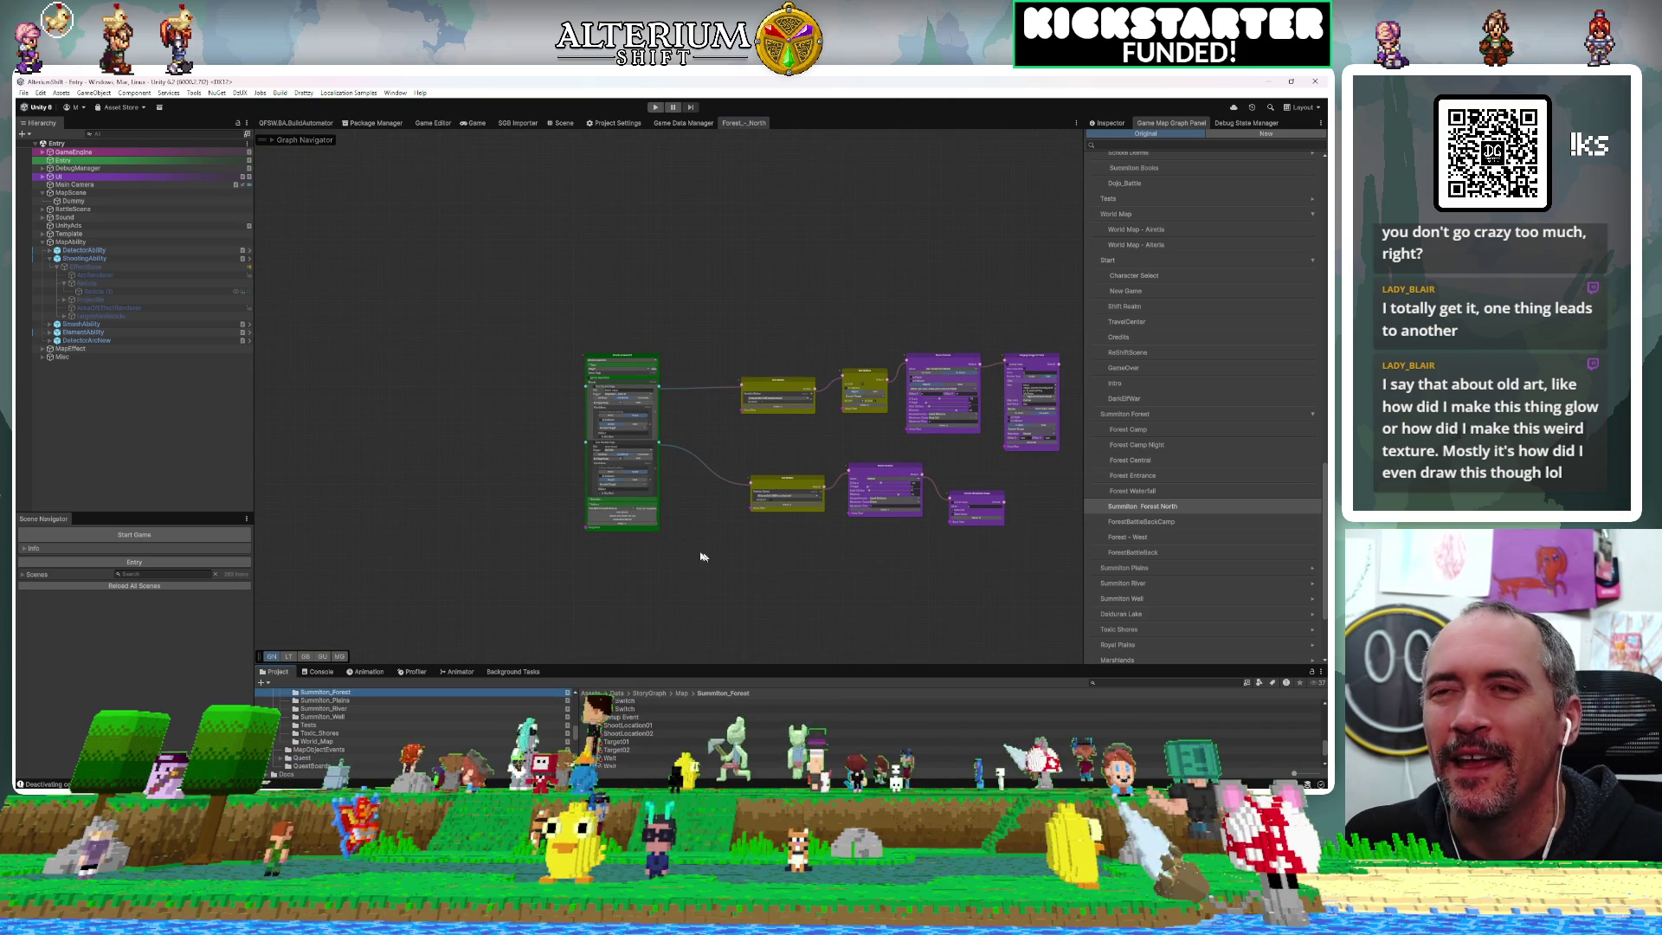
pyautogui.moveTo(748, 502); pyautogui.dragTo(521, 439)
pyautogui.moveTo(710, 433); pyautogui.dragTo(593, 396)
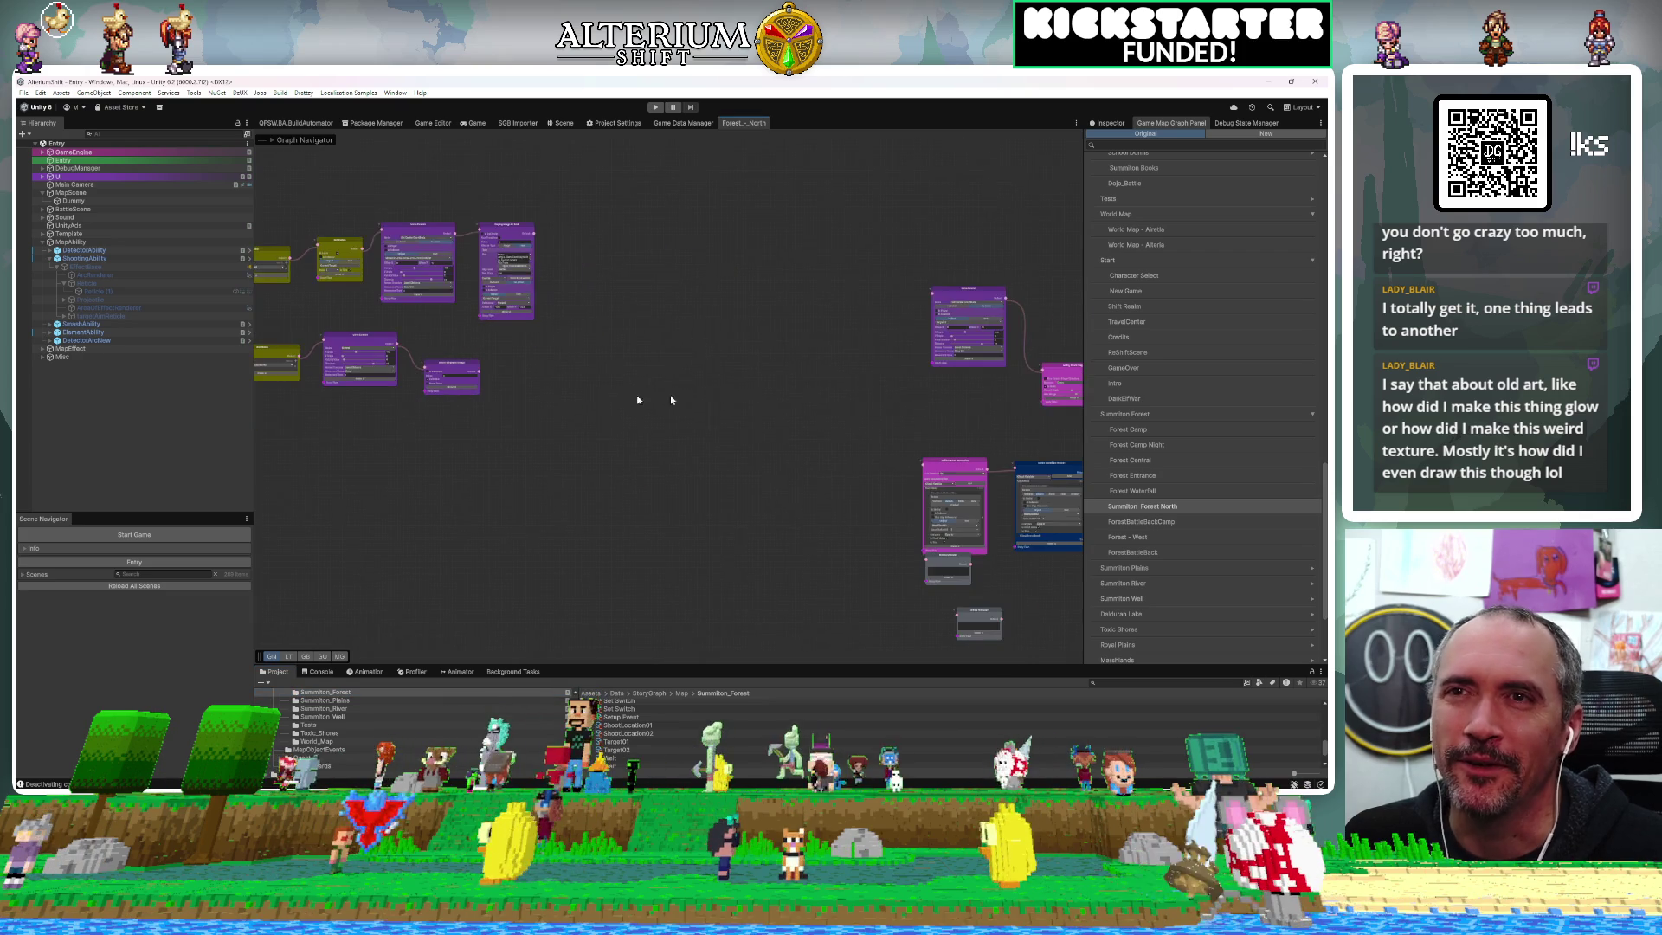
pyautogui.scroll(-2, 714, 392)
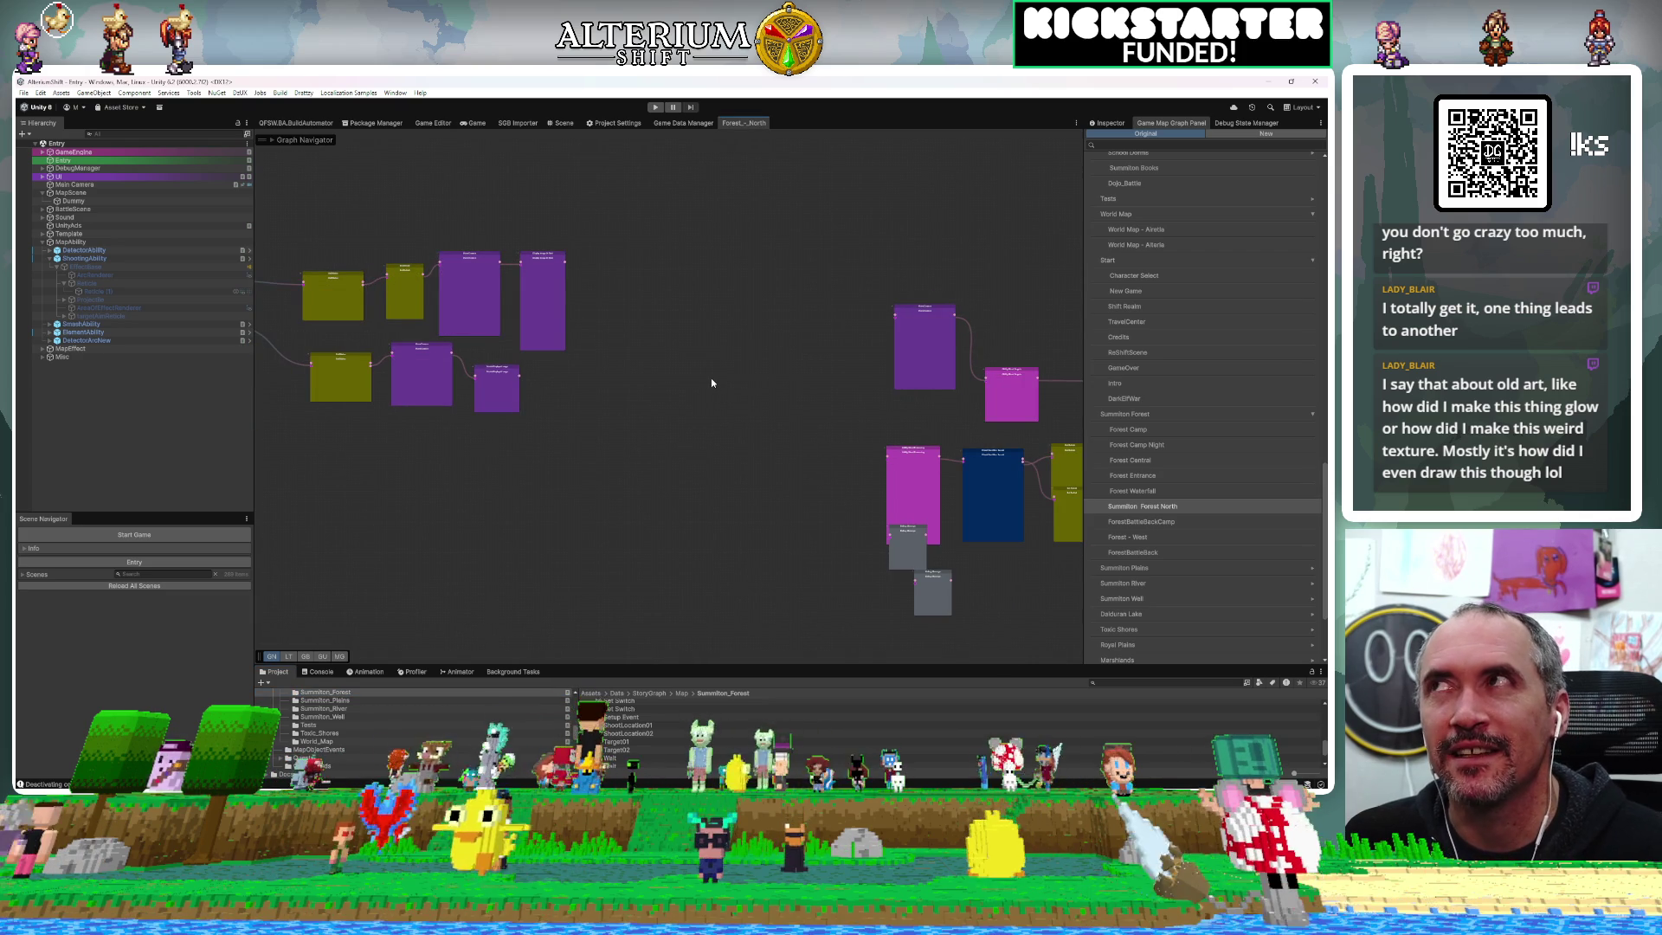
pyautogui.scroll(-1, 821, 423)
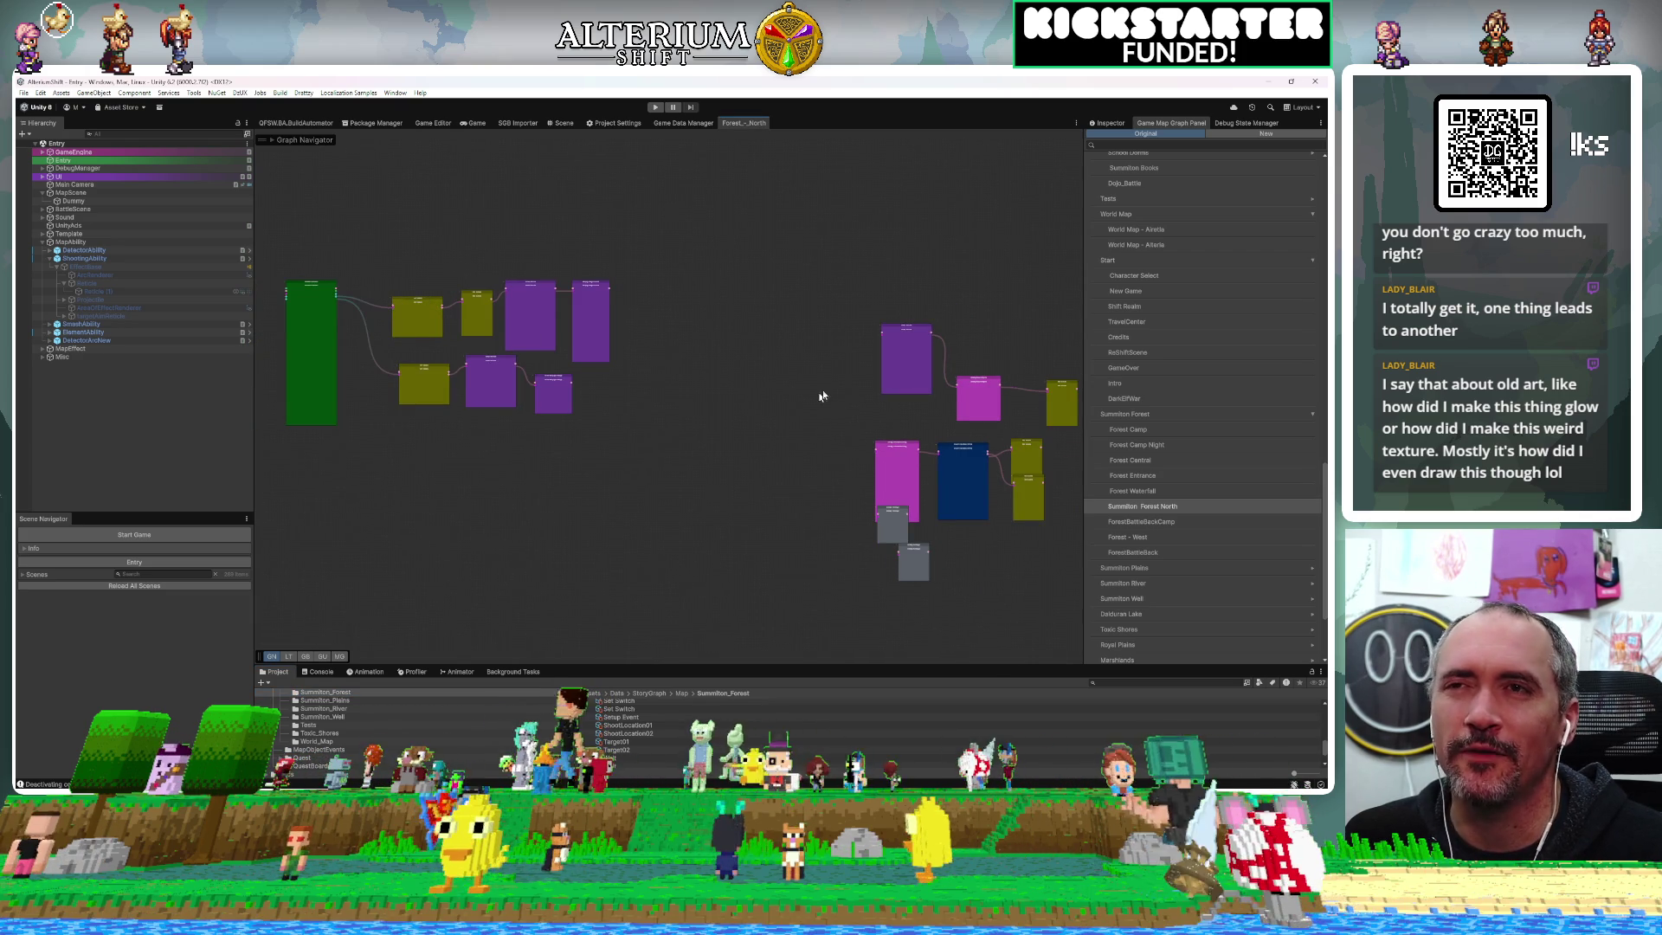
pyautogui.moveTo(913, 370)
pyautogui.mouseDown()
pyautogui.moveTo(574, 220)
pyautogui.moveTo(513, 247)
pyautogui.moveTo(534, 243)
pyautogui.mouseUp()
pyautogui.scroll(3, 663, 350)
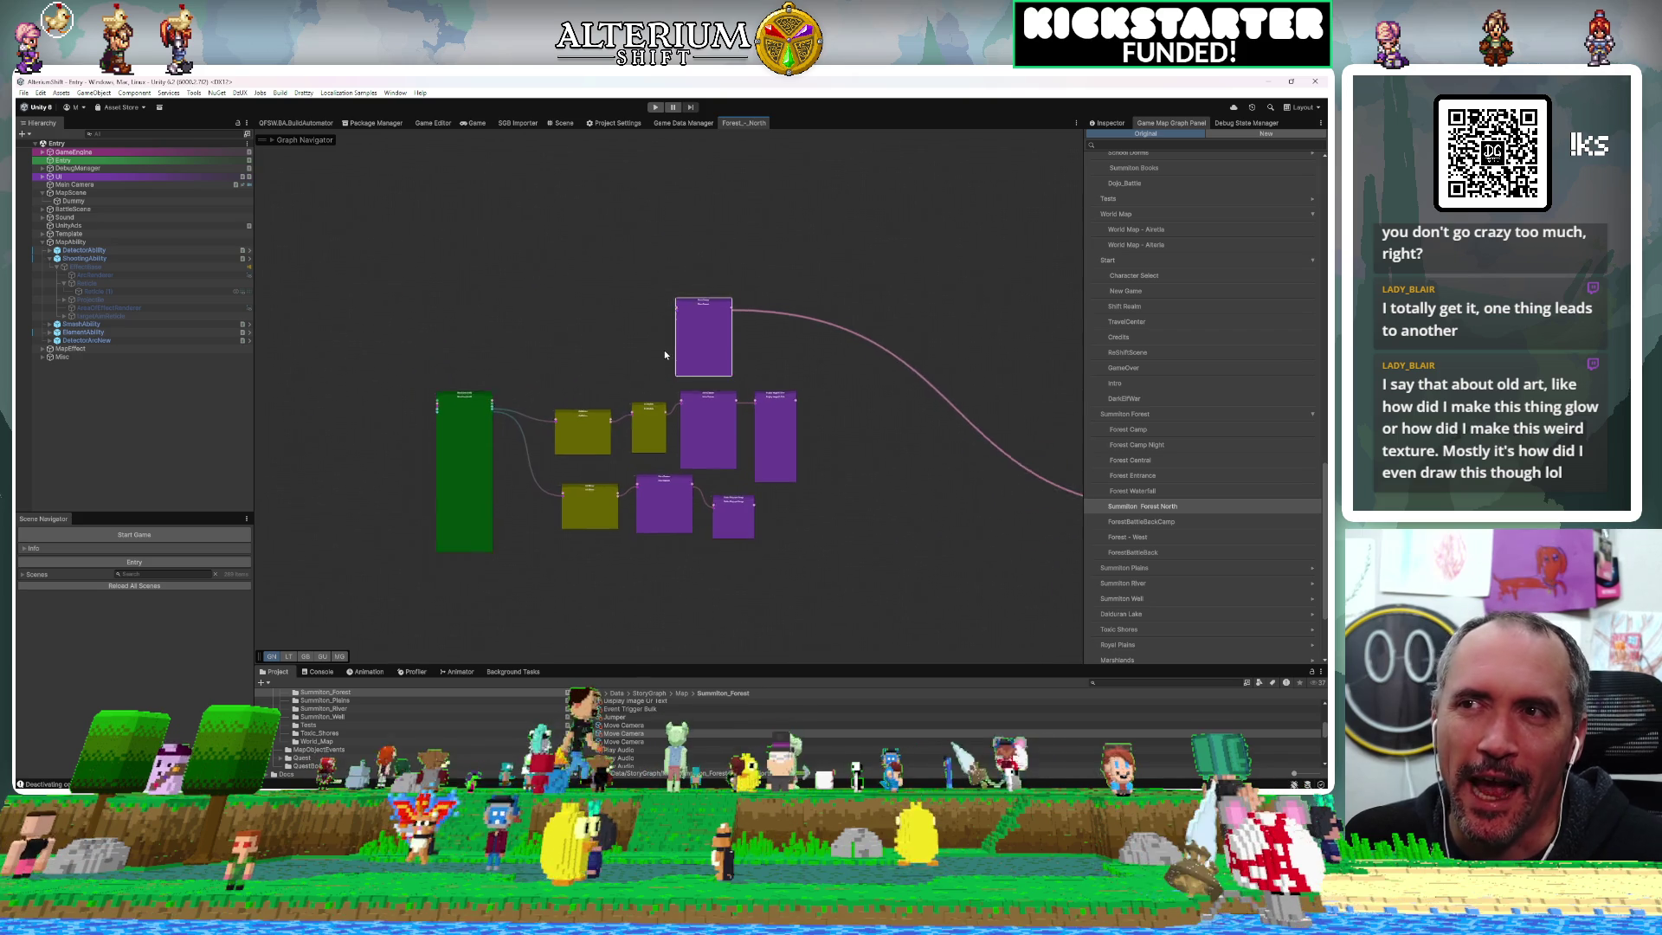
pyautogui.scroll(2, 663, 349)
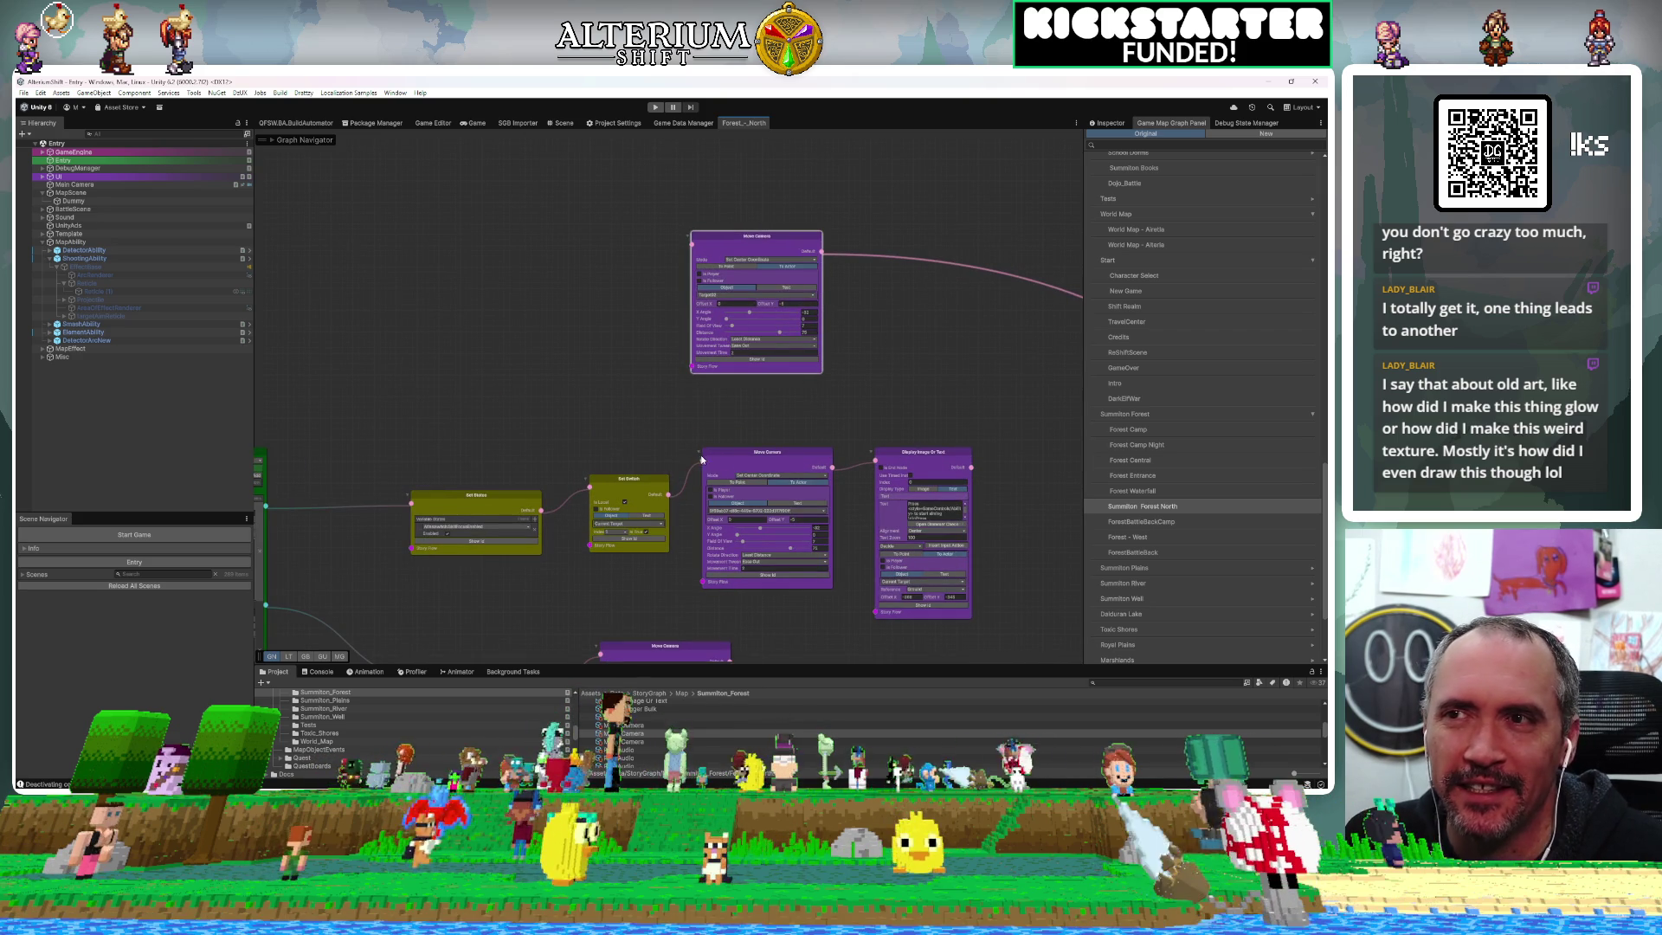
pyautogui.moveTo(706, 466)
pyautogui.mouseDown()
pyautogui.moveTo(605, 355)
pyautogui.moveTo(651, 247)
pyautogui.moveTo(762, 264)
pyautogui.mouseUp()
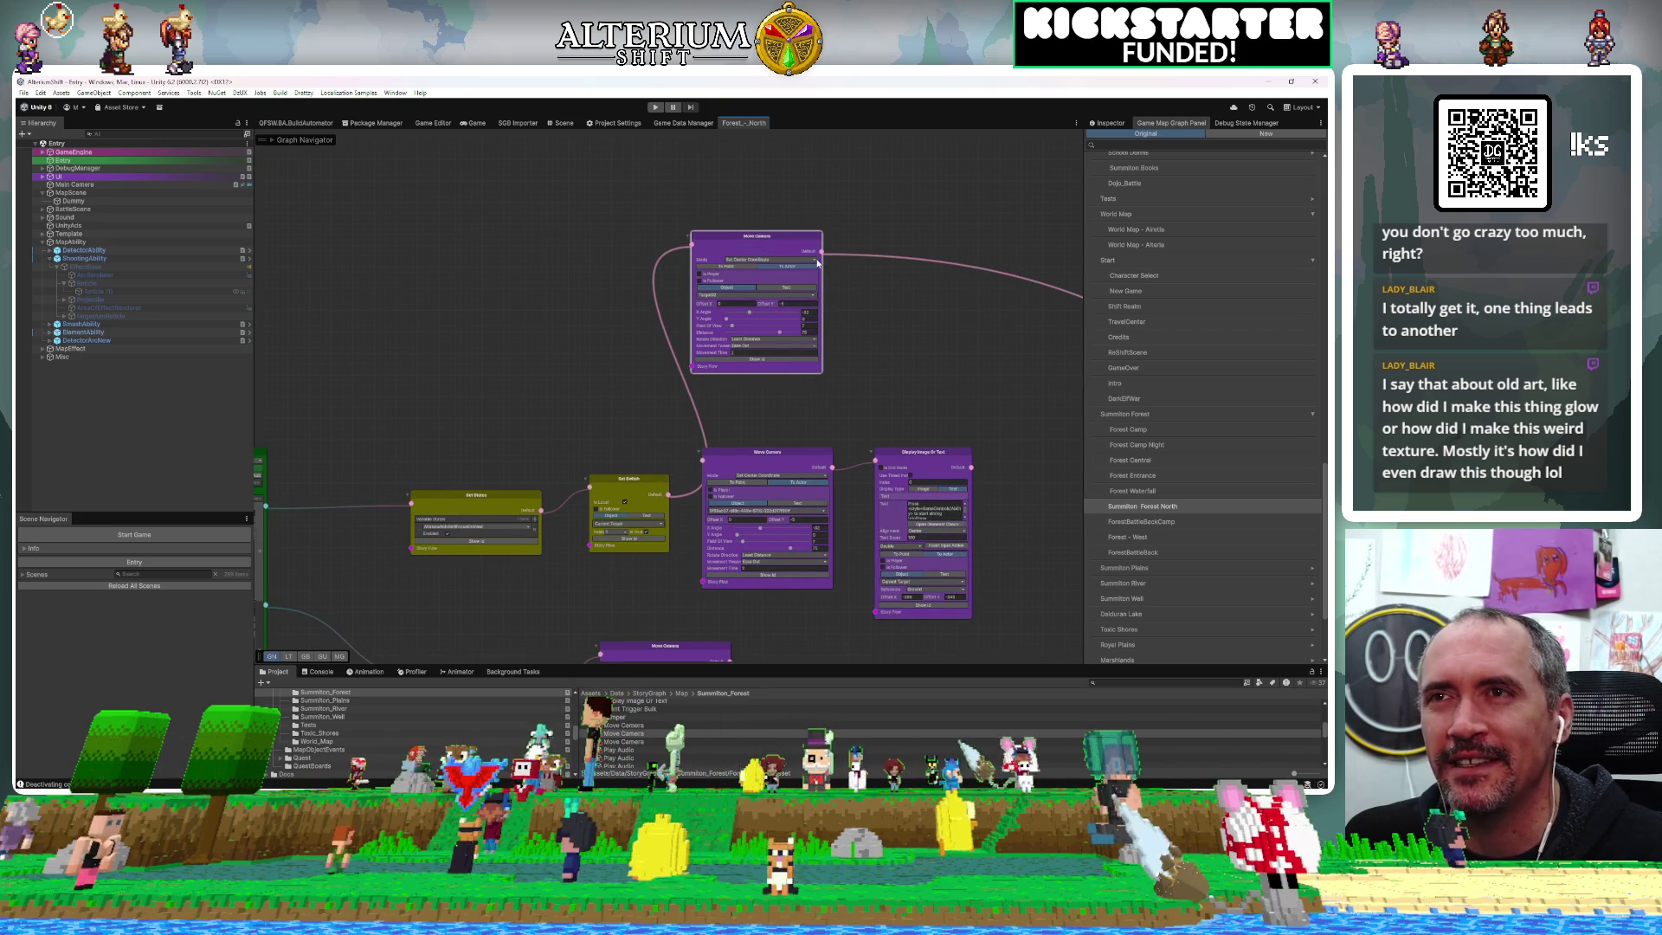
# Connect the upper Move Camera to Display Image and delete the extra edge into Display Image
pyautogui.moveTo(827, 252); pyautogui.dragTo(840, 299)
pyautogui.moveTo(852, 429)
pyautogui.mouseDown()
pyautogui.moveTo(875, 462)
pyautogui.moveTo(747, 424)
pyautogui.moveTo(455, 242)
pyautogui.mouseUp()
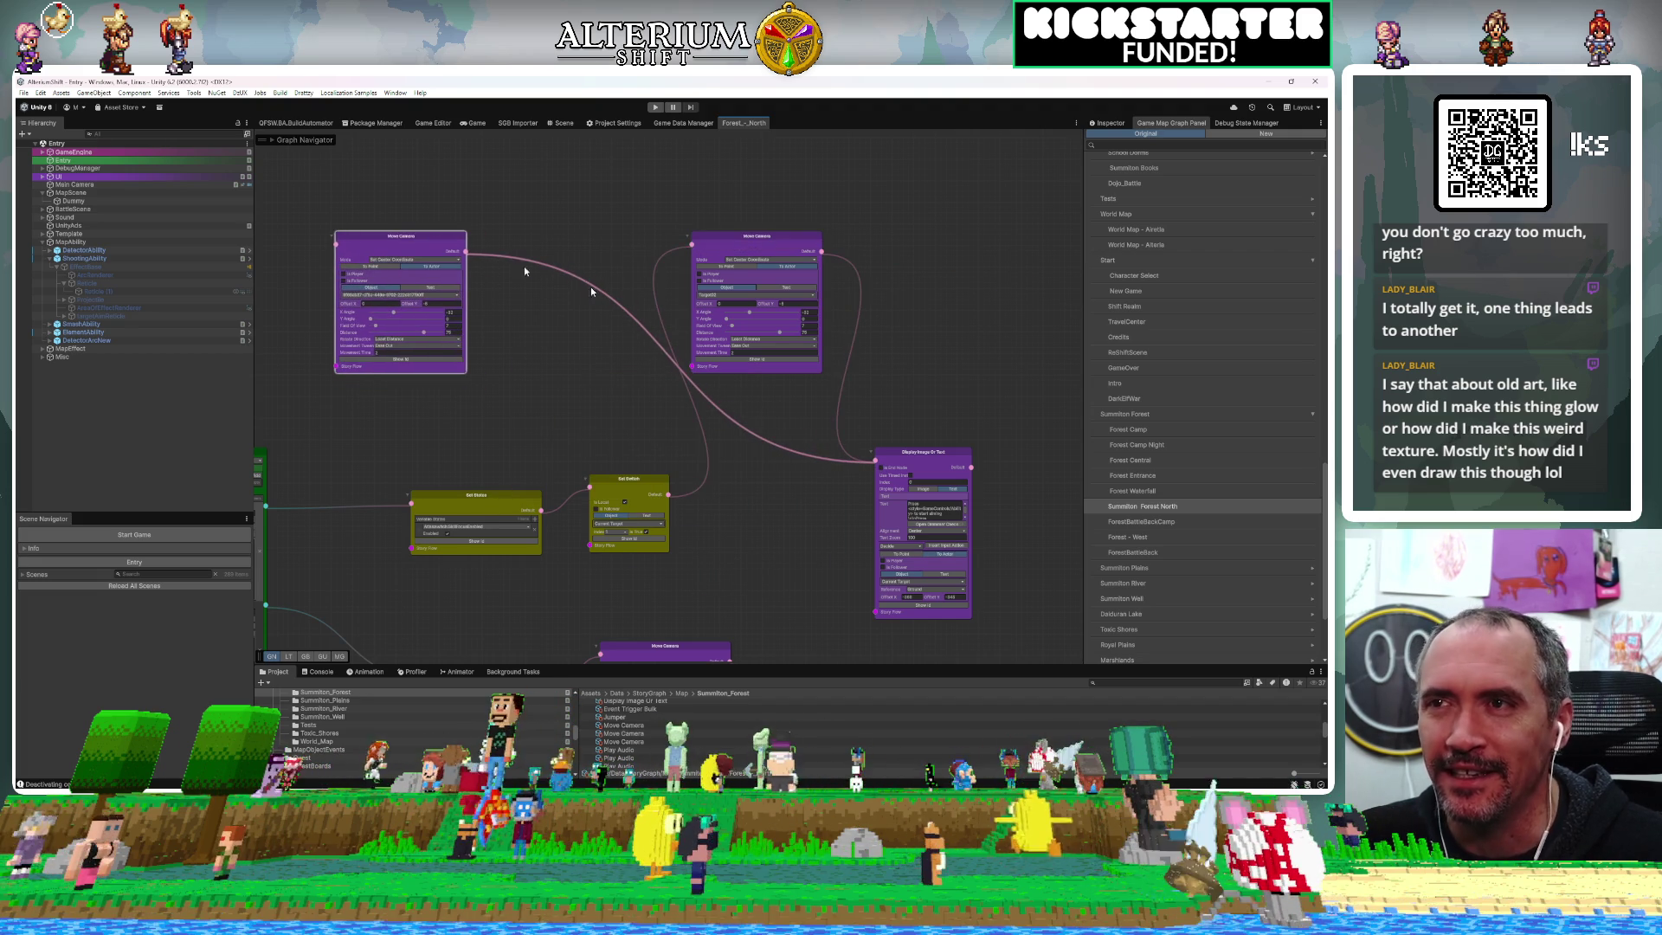
pyautogui.click(874, 465)
pyautogui.press('Delete')
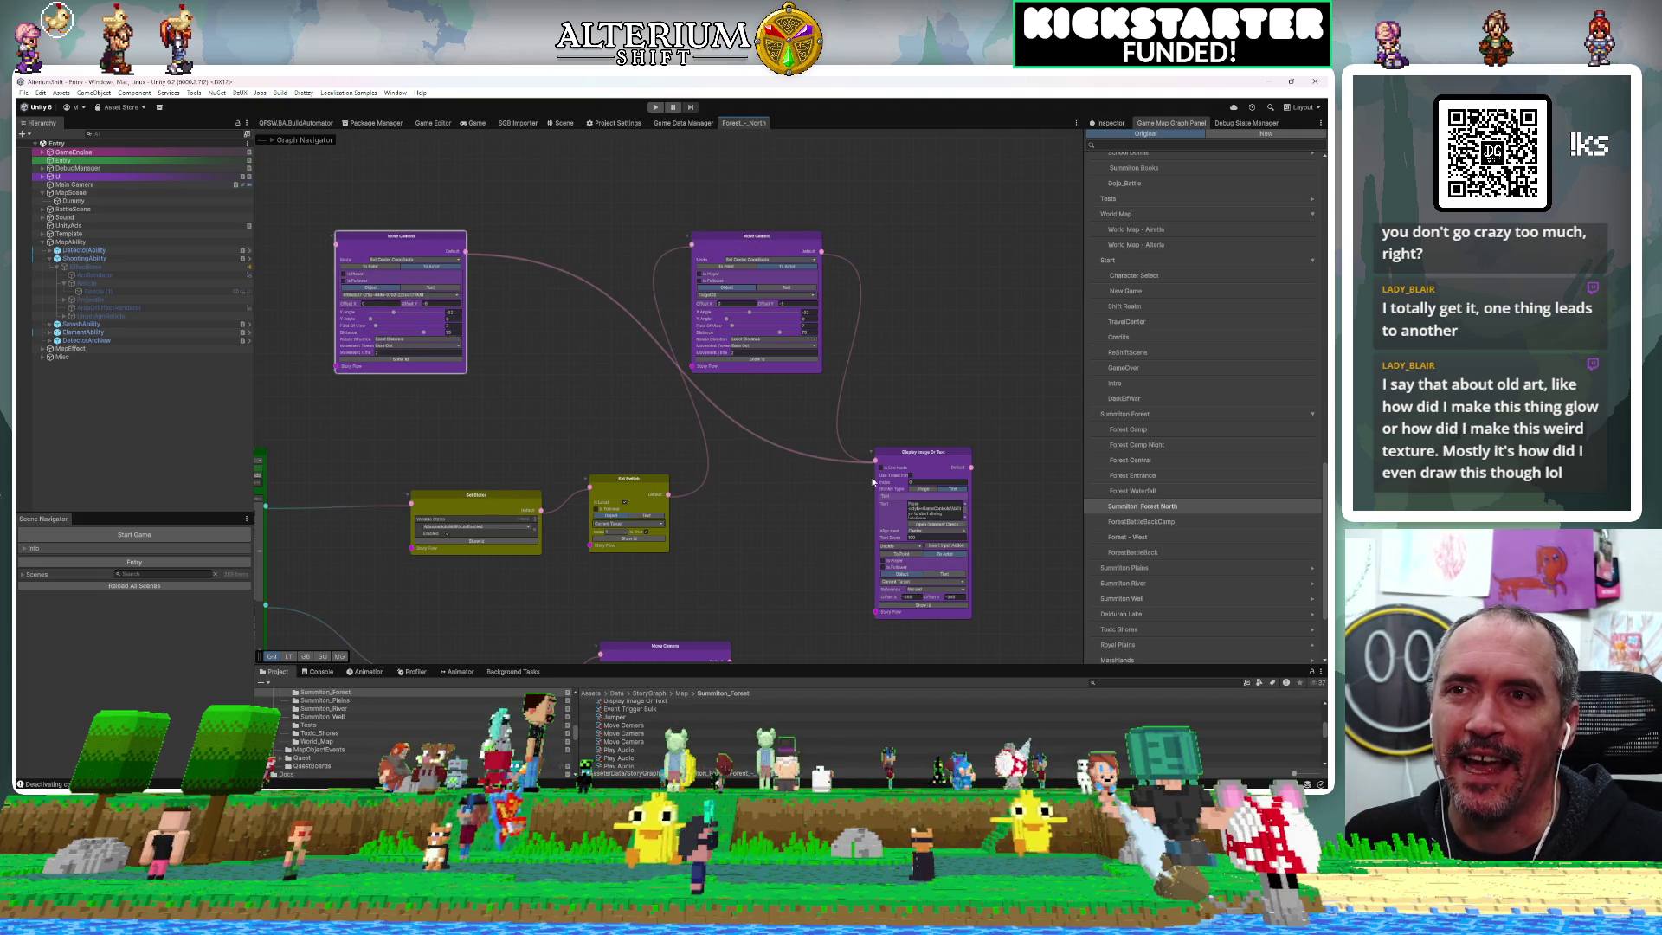
# Place Move Camera between Set Switch and Display Image and check the lower chain
pyautogui.moveTo(735, 240); pyautogui.dragTo(751, 423)
pyautogui.moveTo(719, 241)
pyautogui.mouseDown()
pyautogui.moveTo(776, 167)
pyautogui.moveTo(838, 211)
pyautogui.moveTo(725, 155)
pyautogui.mouseUp()
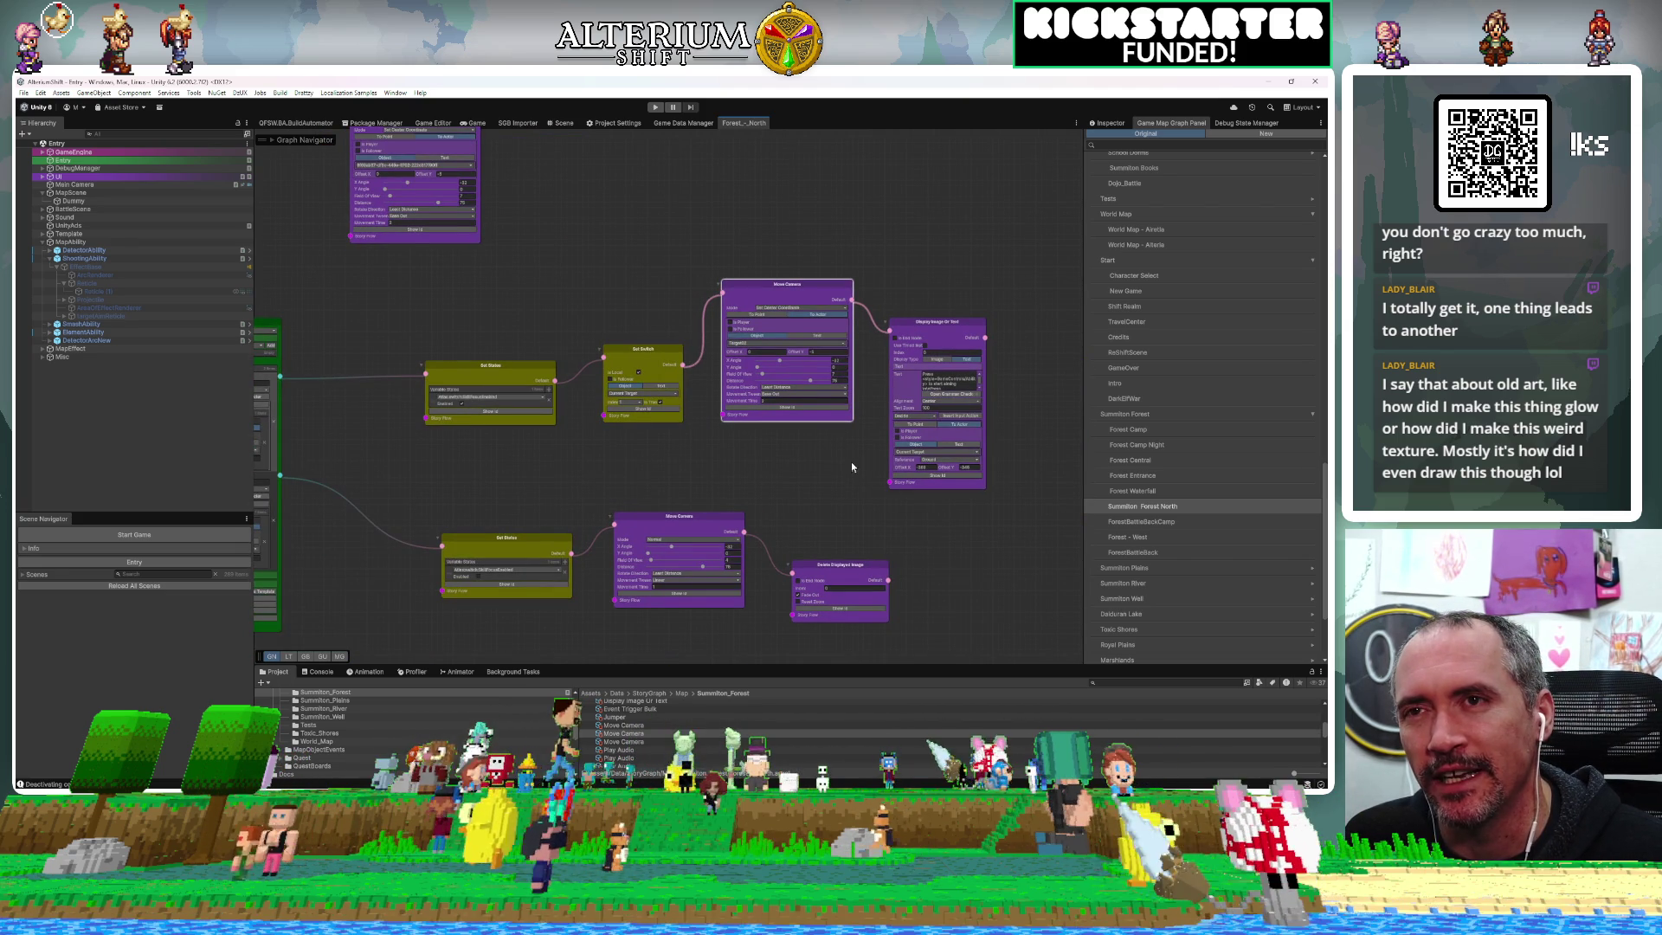
pyautogui.moveTo(821, 463)
pyautogui.mouseDown()
pyautogui.moveTo(871, 441)
pyautogui.moveTo(835, 402)
pyautogui.mouseUp()
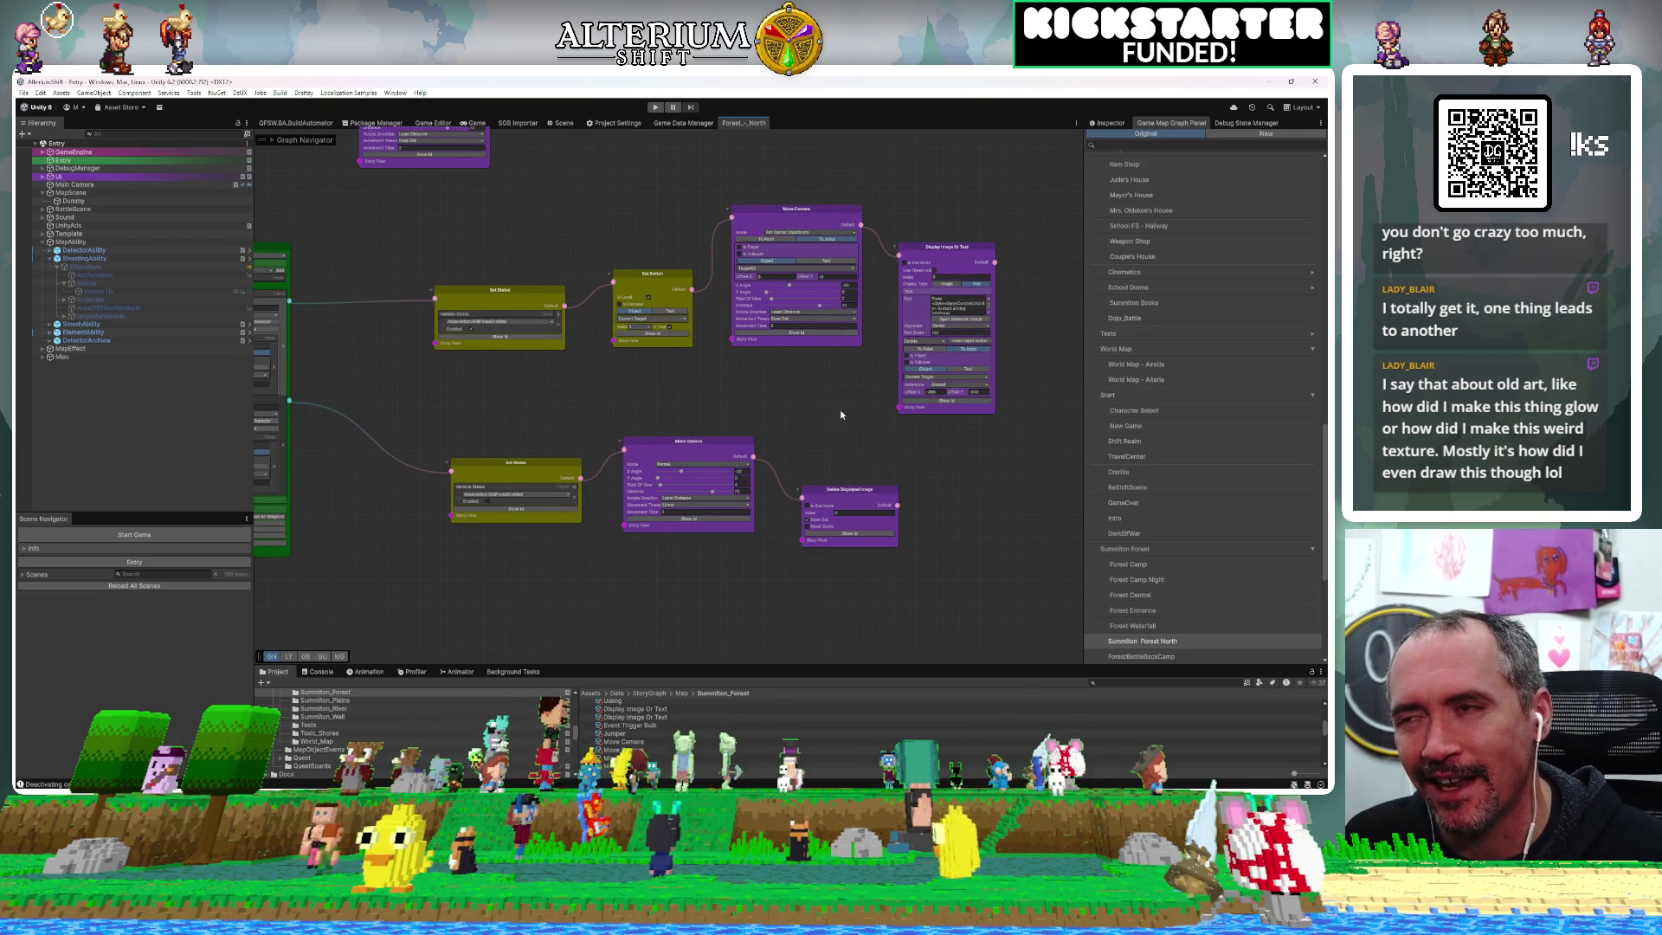
pyautogui.moveTo(770, 580)
pyautogui.mouseDown()
pyautogui.moveTo(805, 568)
pyautogui.moveTo(617, 491)
pyautogui.moveTo(819, 541)
pyautogui.mouseUp()
pyautogui.scroll(-5, 782, 539)
pyautogui.scroll(5, 609, 454)
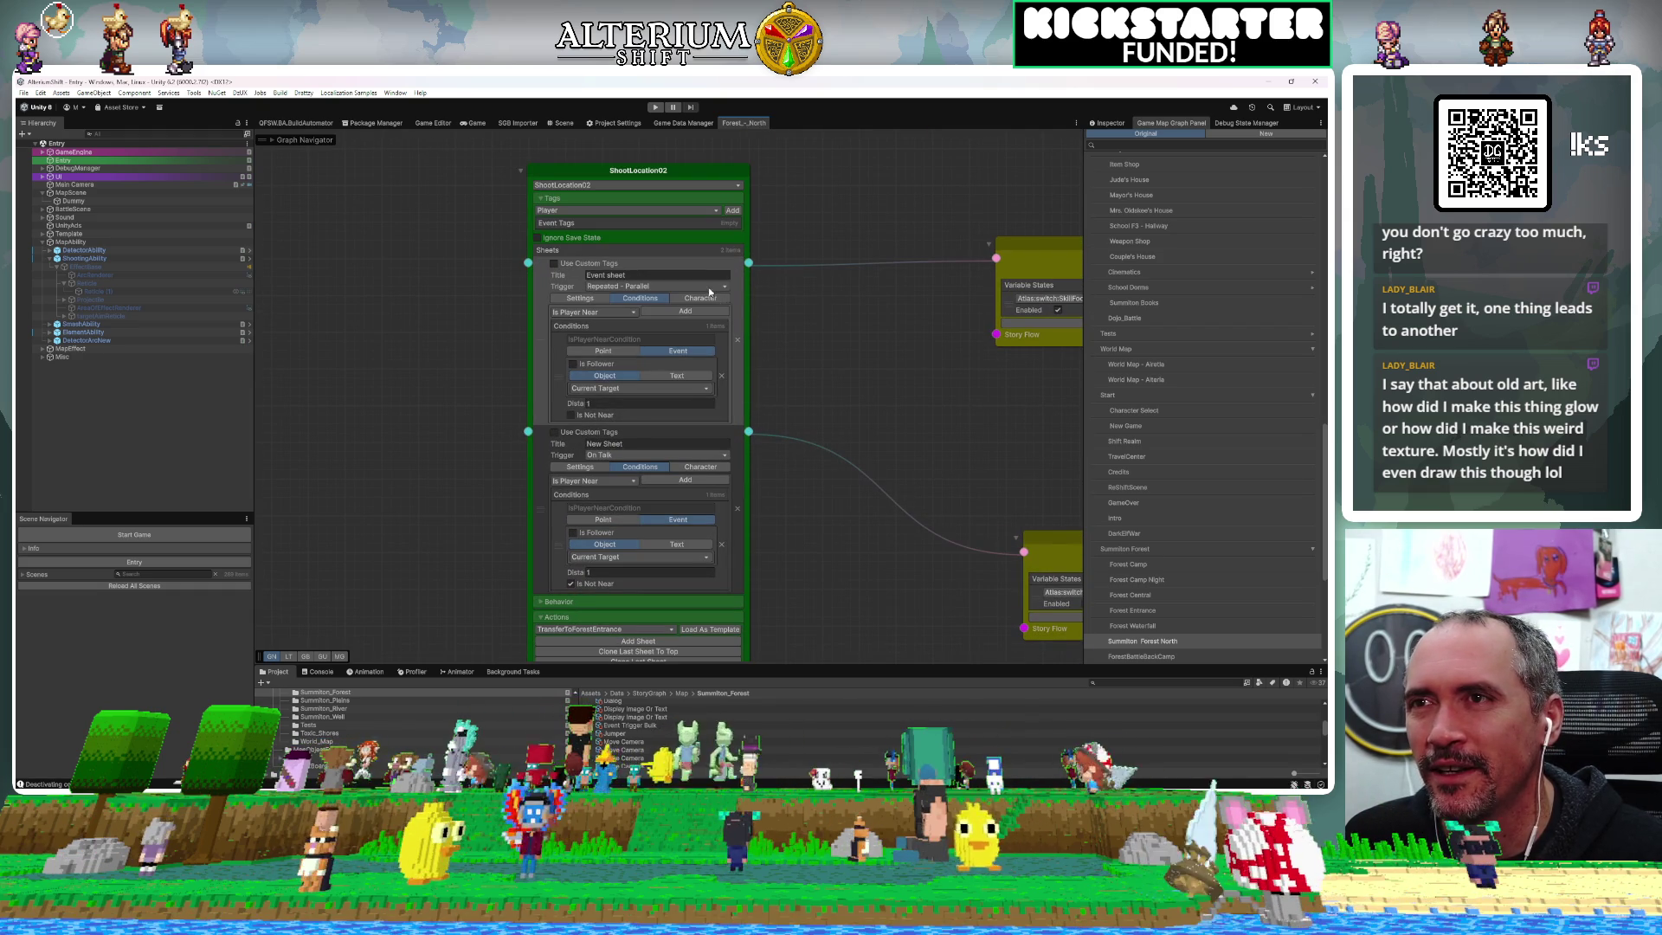
# Keep the first sheet on Repeated - Parallel and switch the second sheet's trigger to Repeated - Parallel
pyautogui.click(710, 286)
pyautogui.click(845, 244)
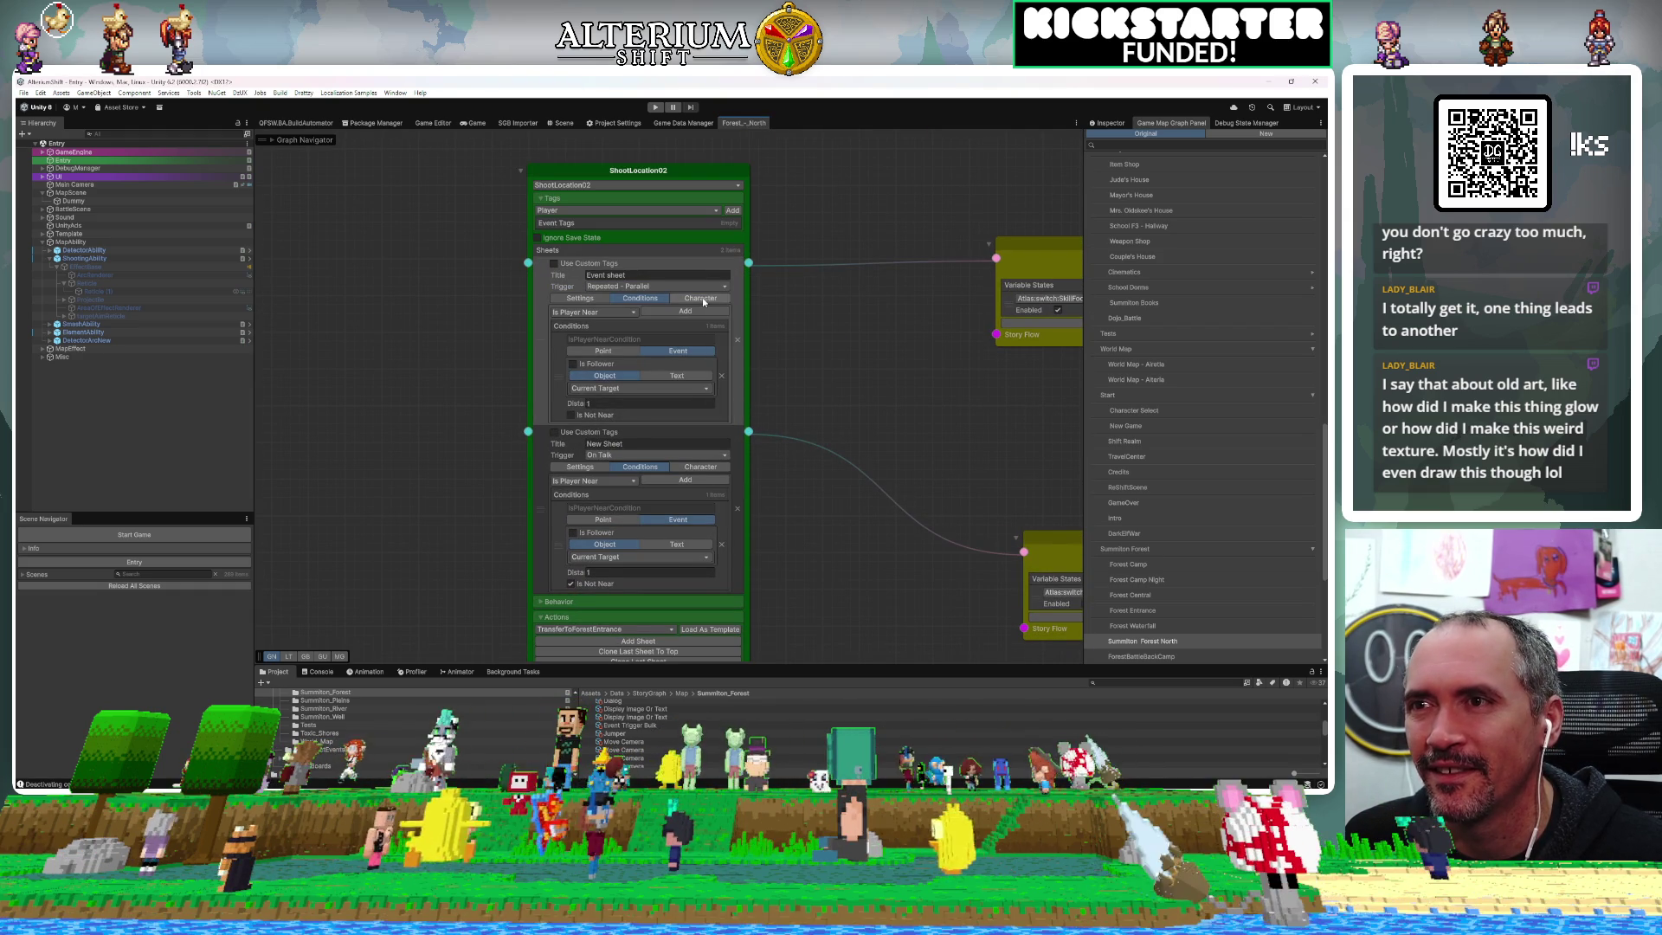
pyautogui.click(702, 299)
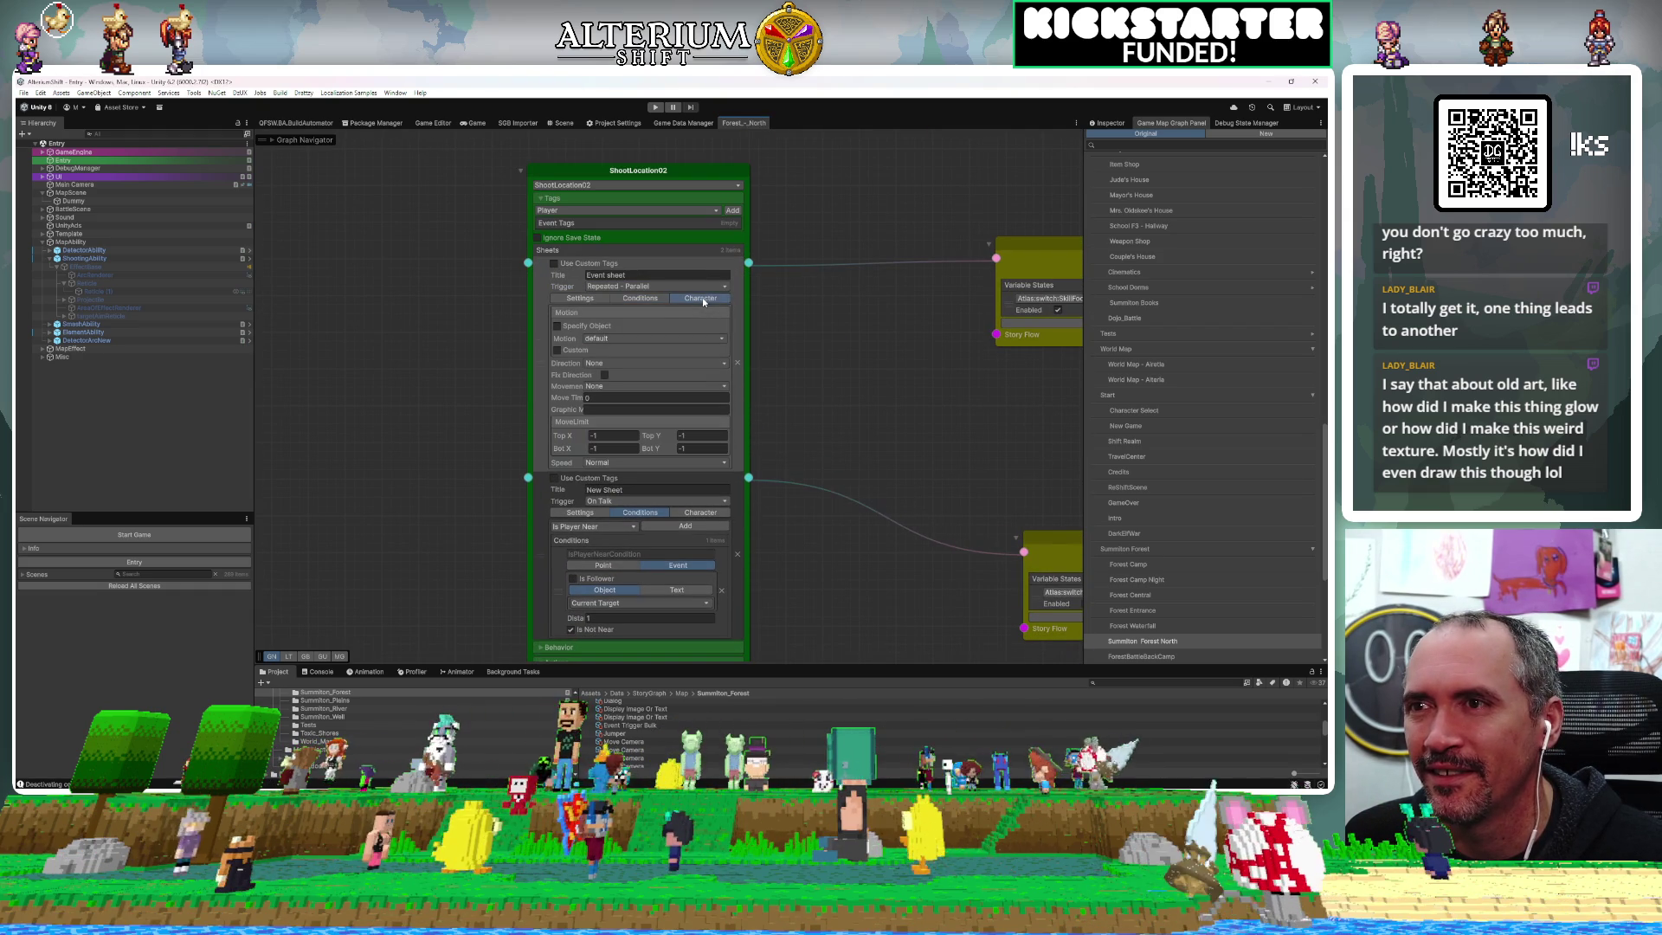
pyautogui.click(711, 502)
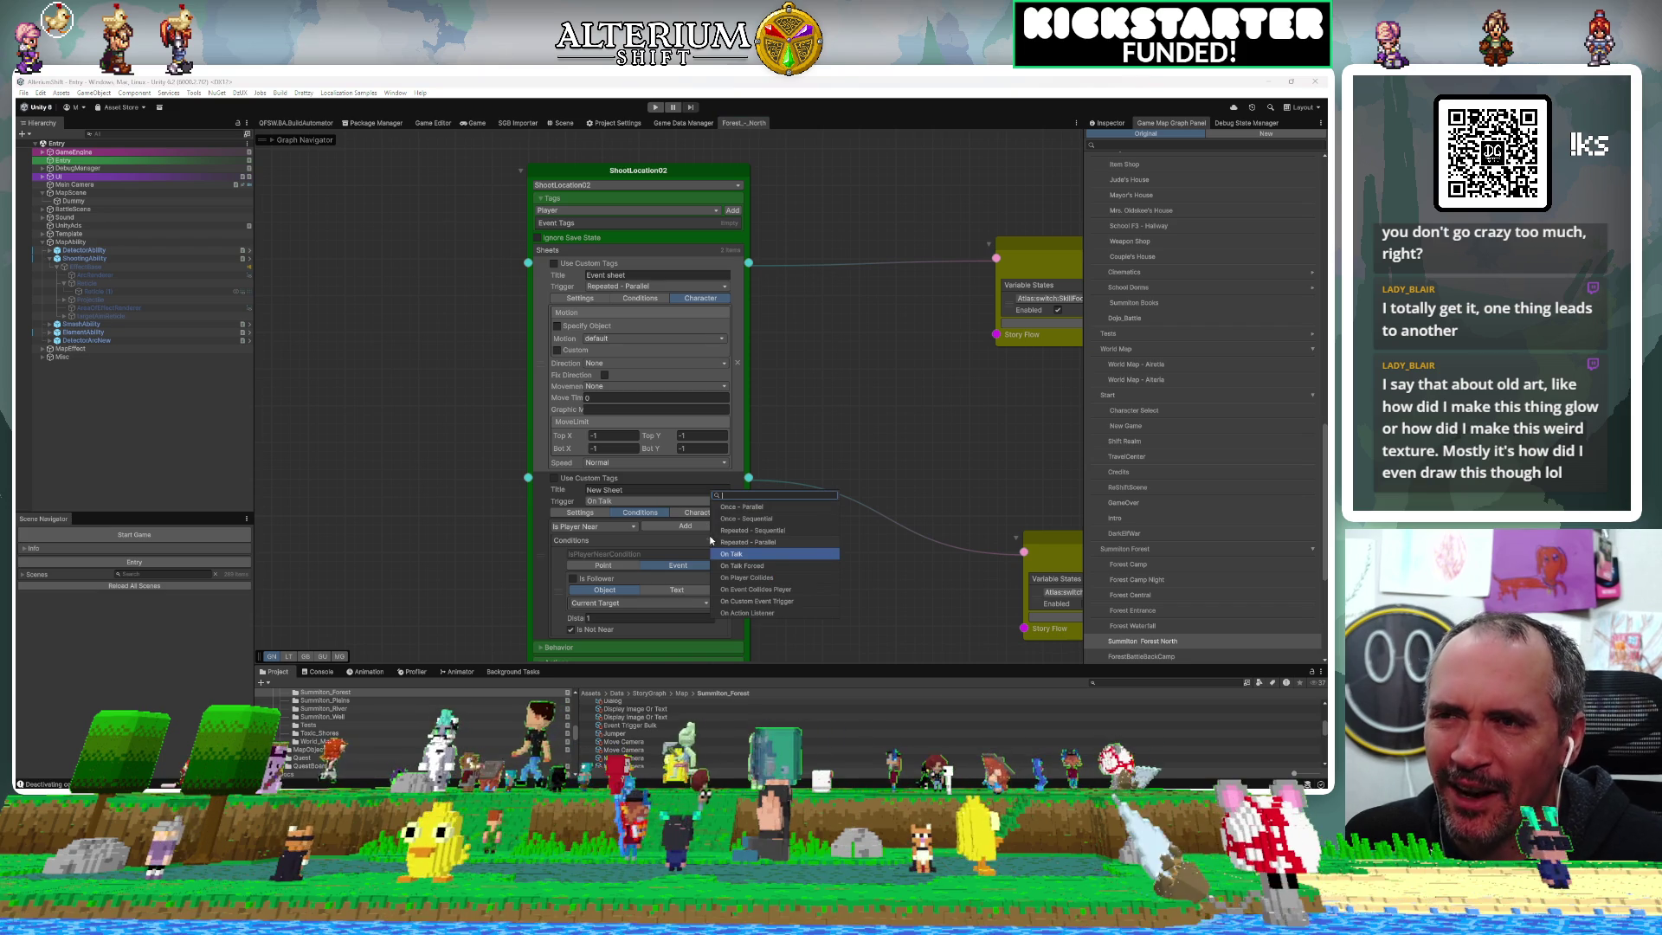
pyautogui.click(719, 541)
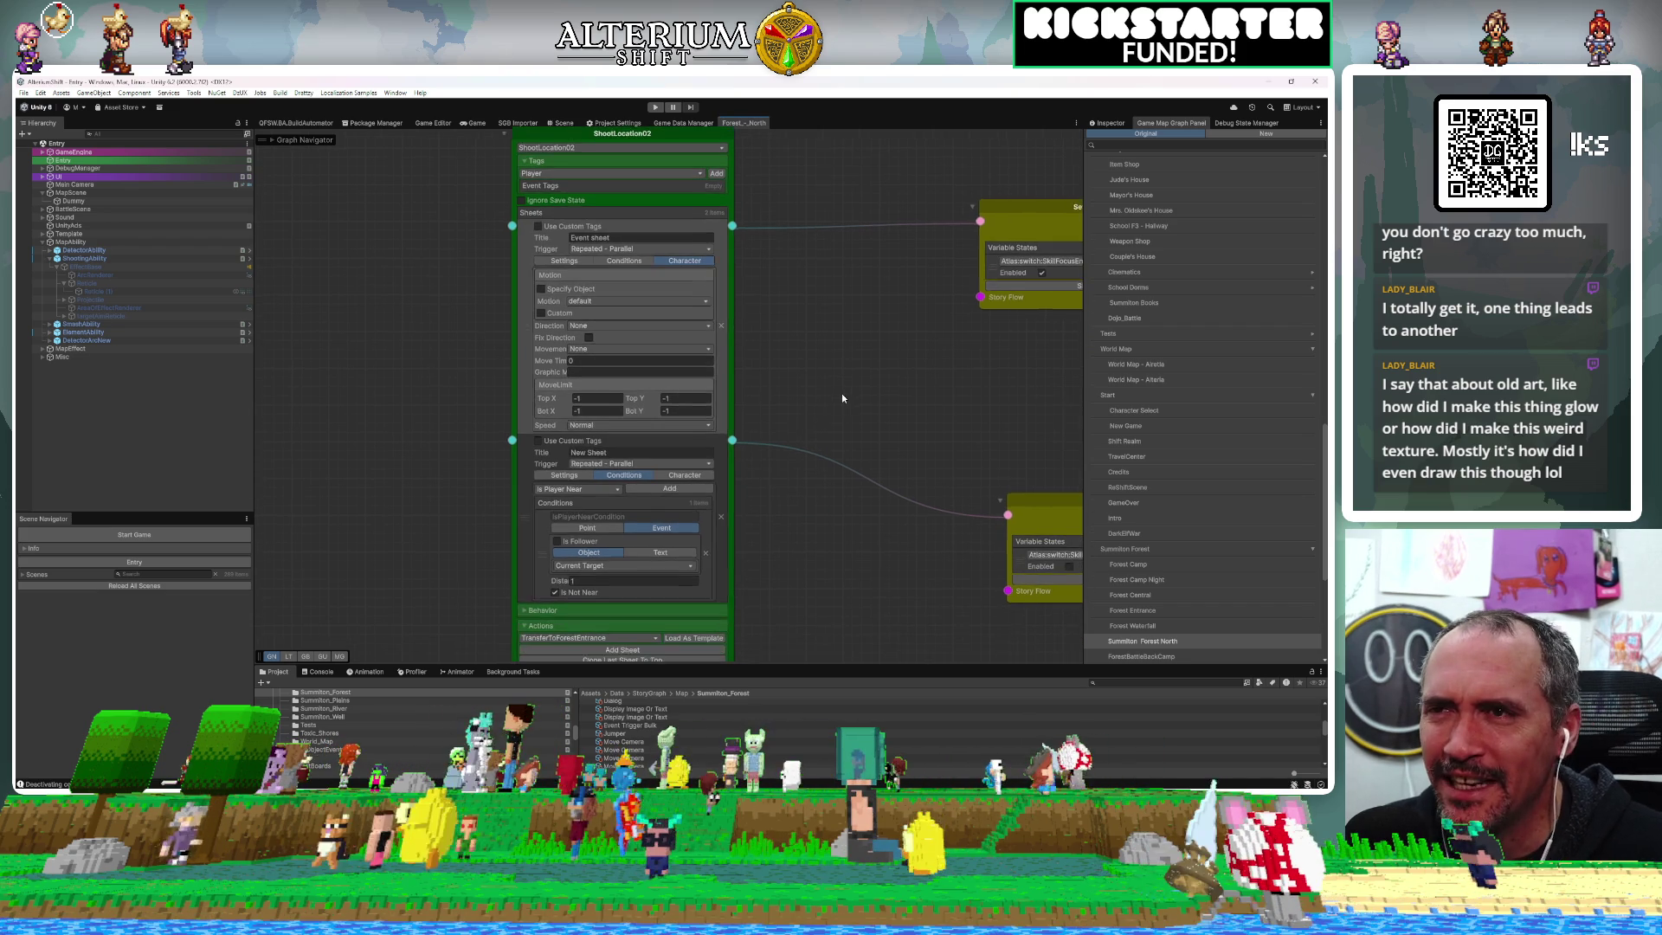
pyautogui.scroll(2, 747, 227)
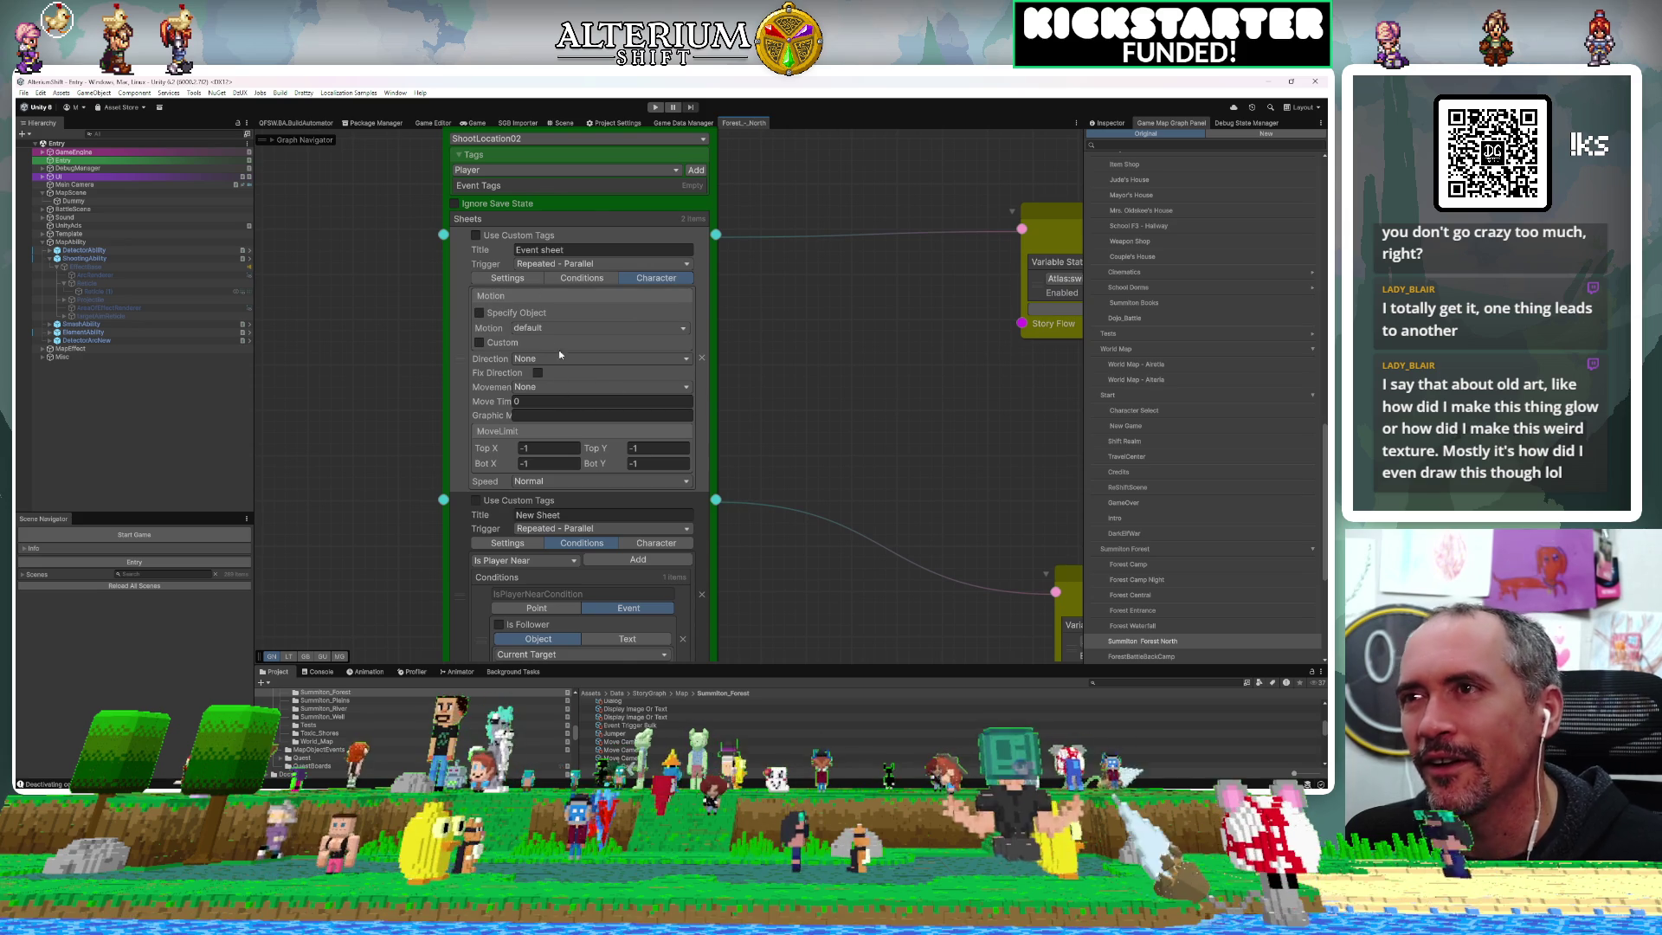
# Make the first sheet's character a specified object using the ShootAreaActive prefab
pyautogui.click(477, 312)
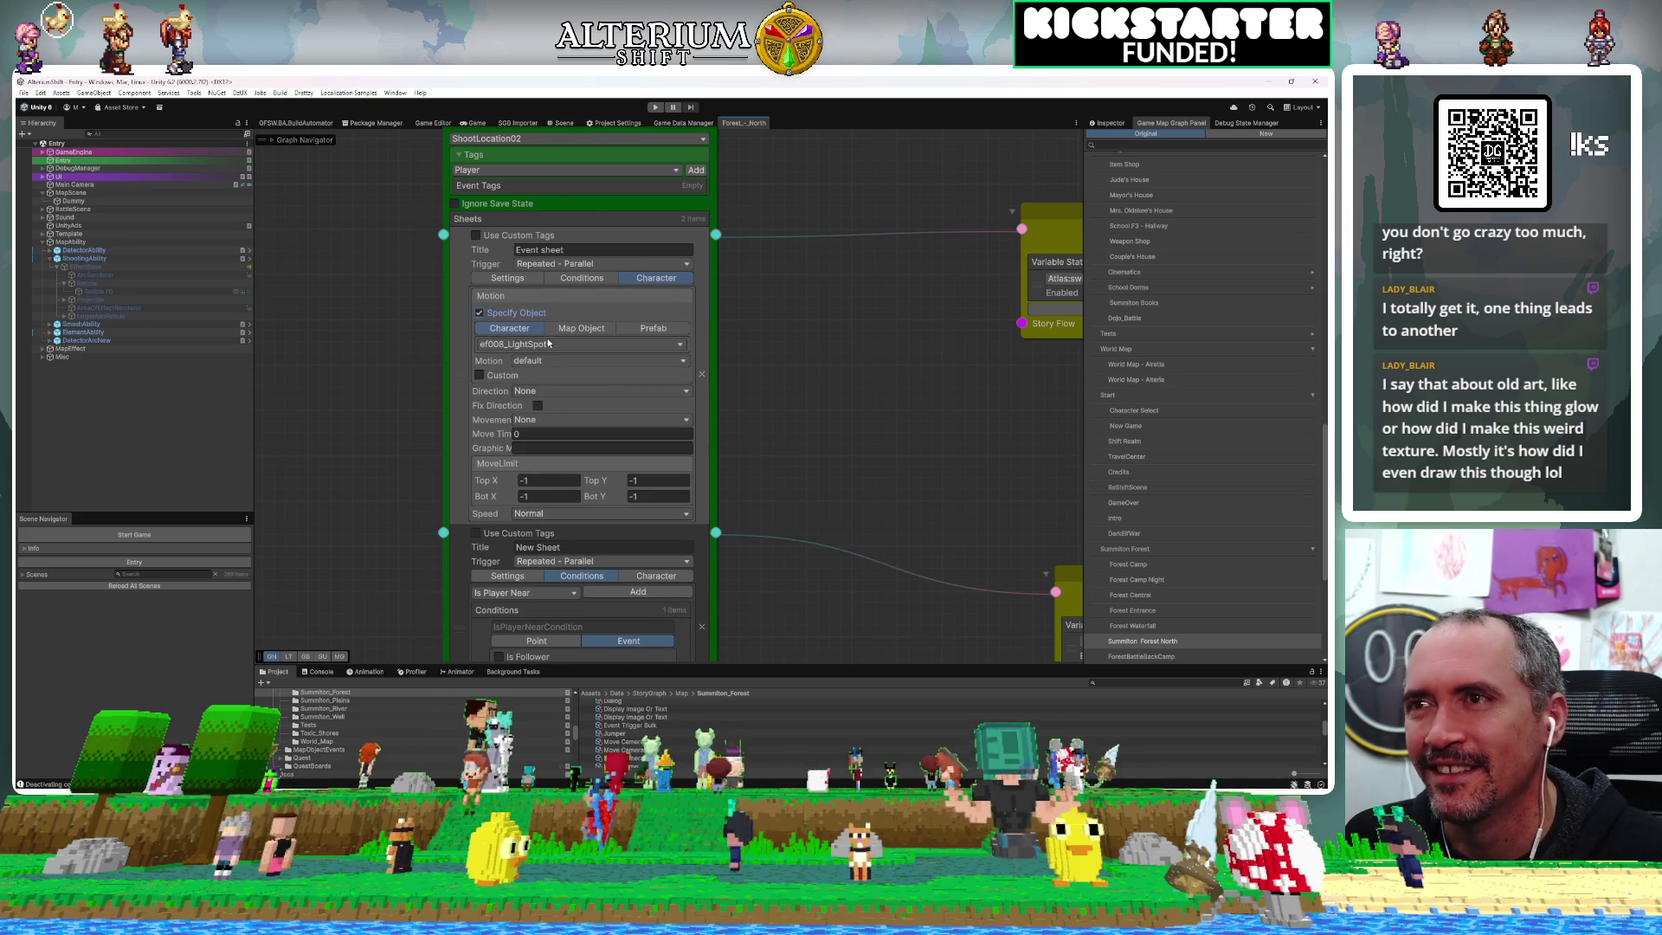
pyautogui.click(651, 330)
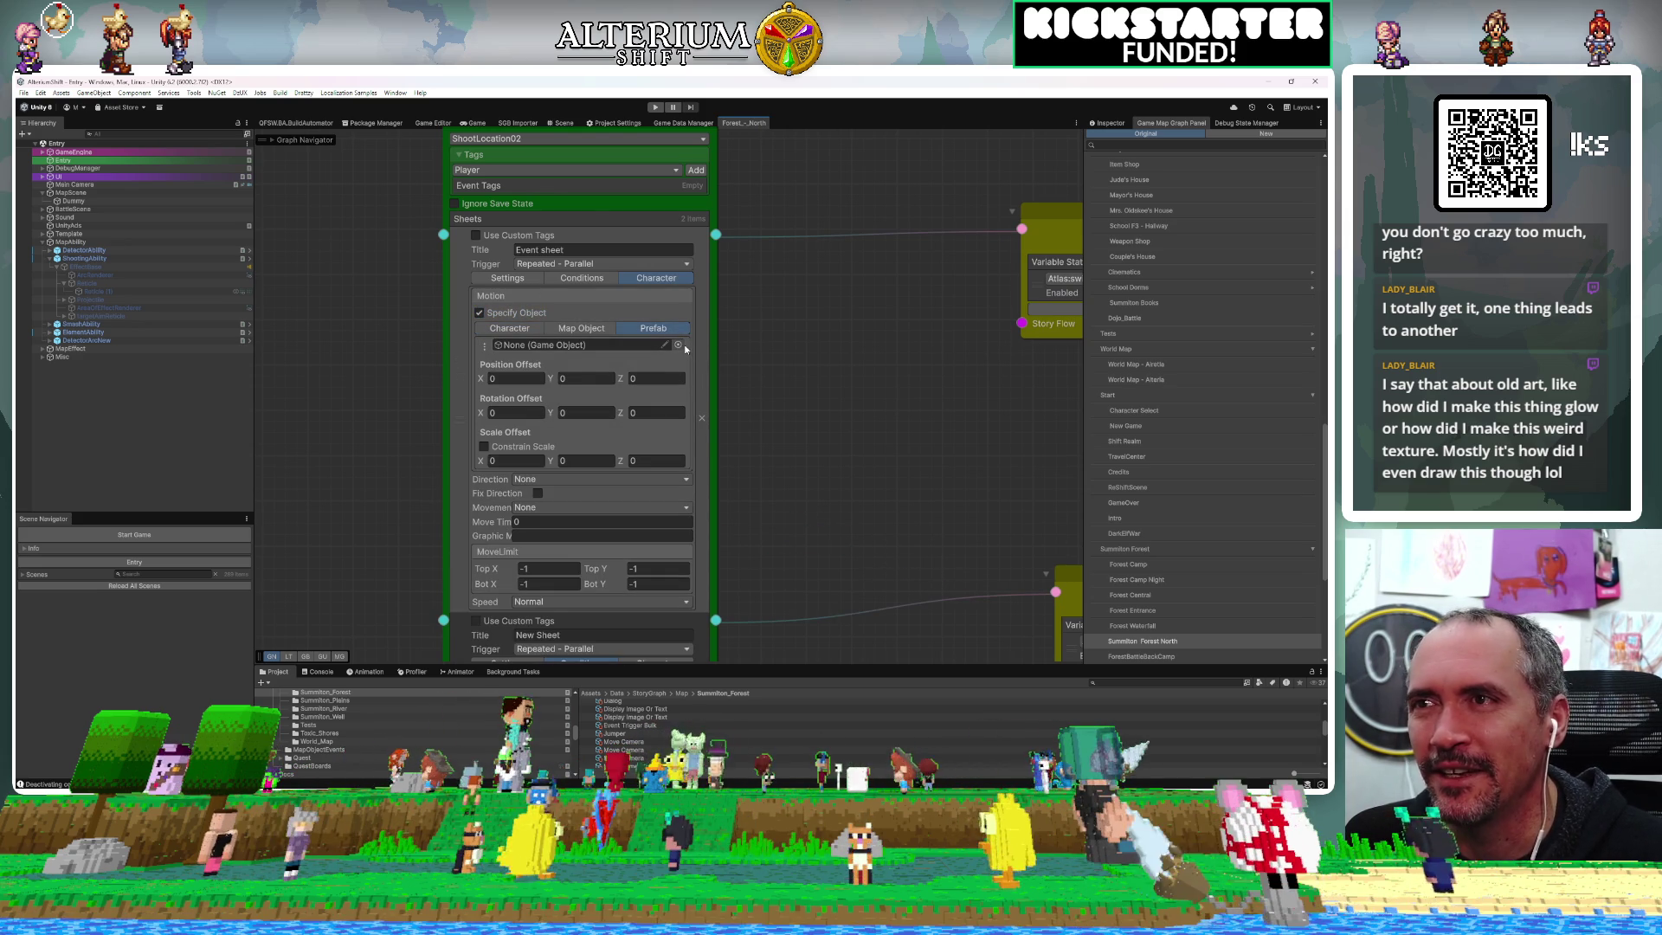
pyautogui.click(678, 345)
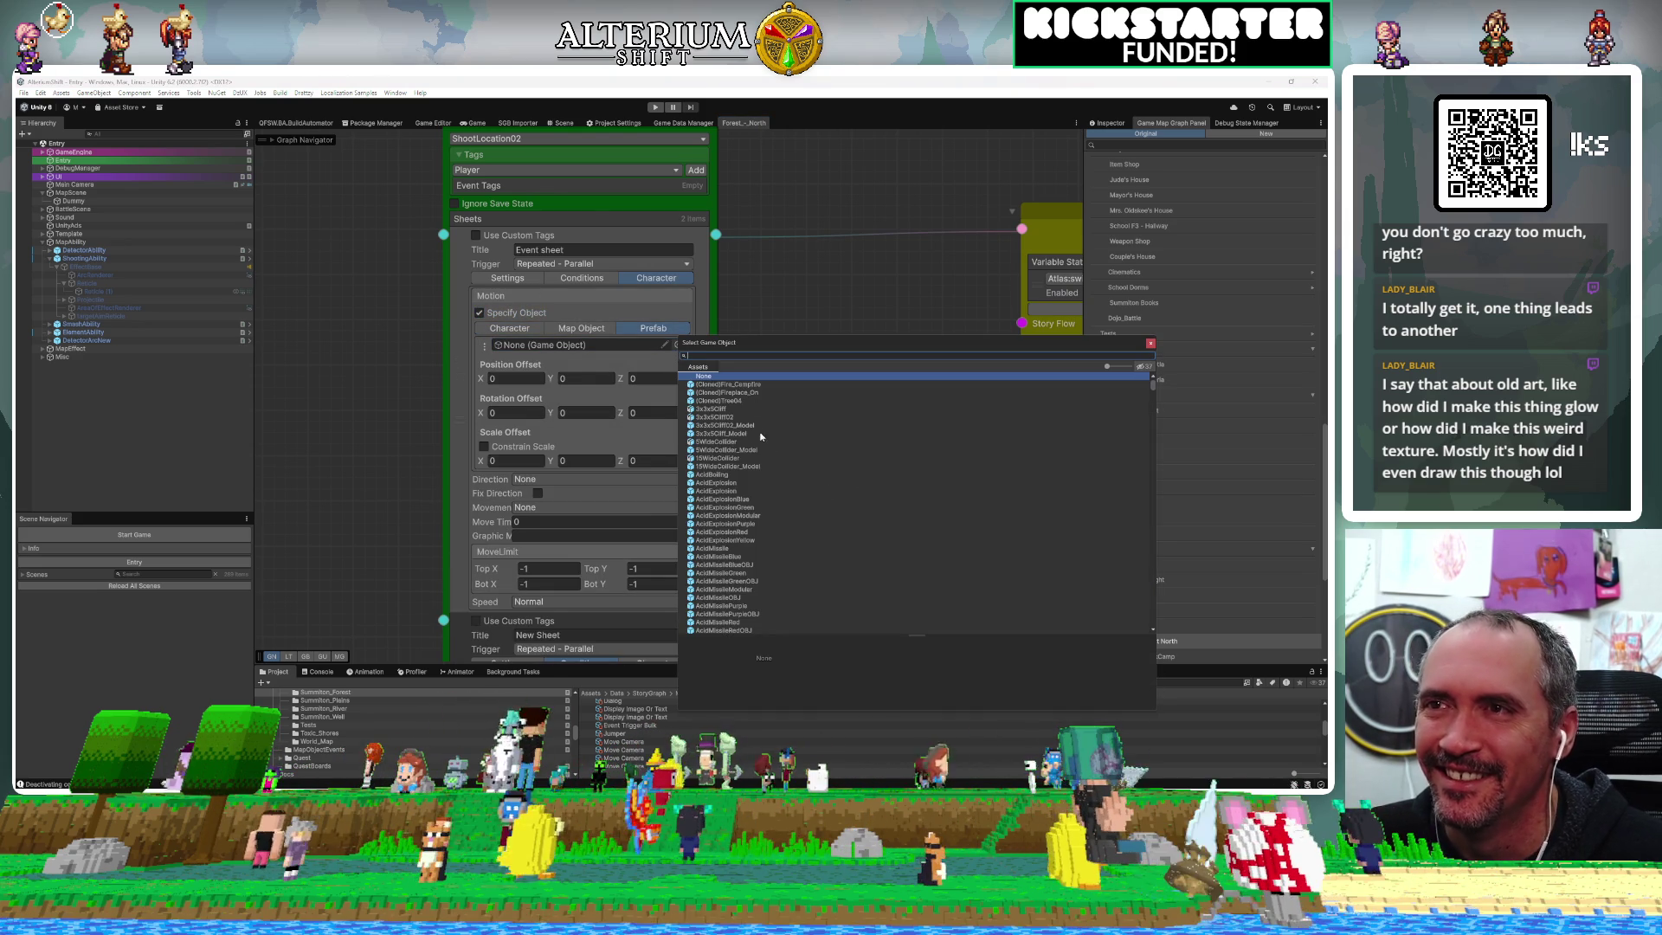
pyautogui.write('shootare')
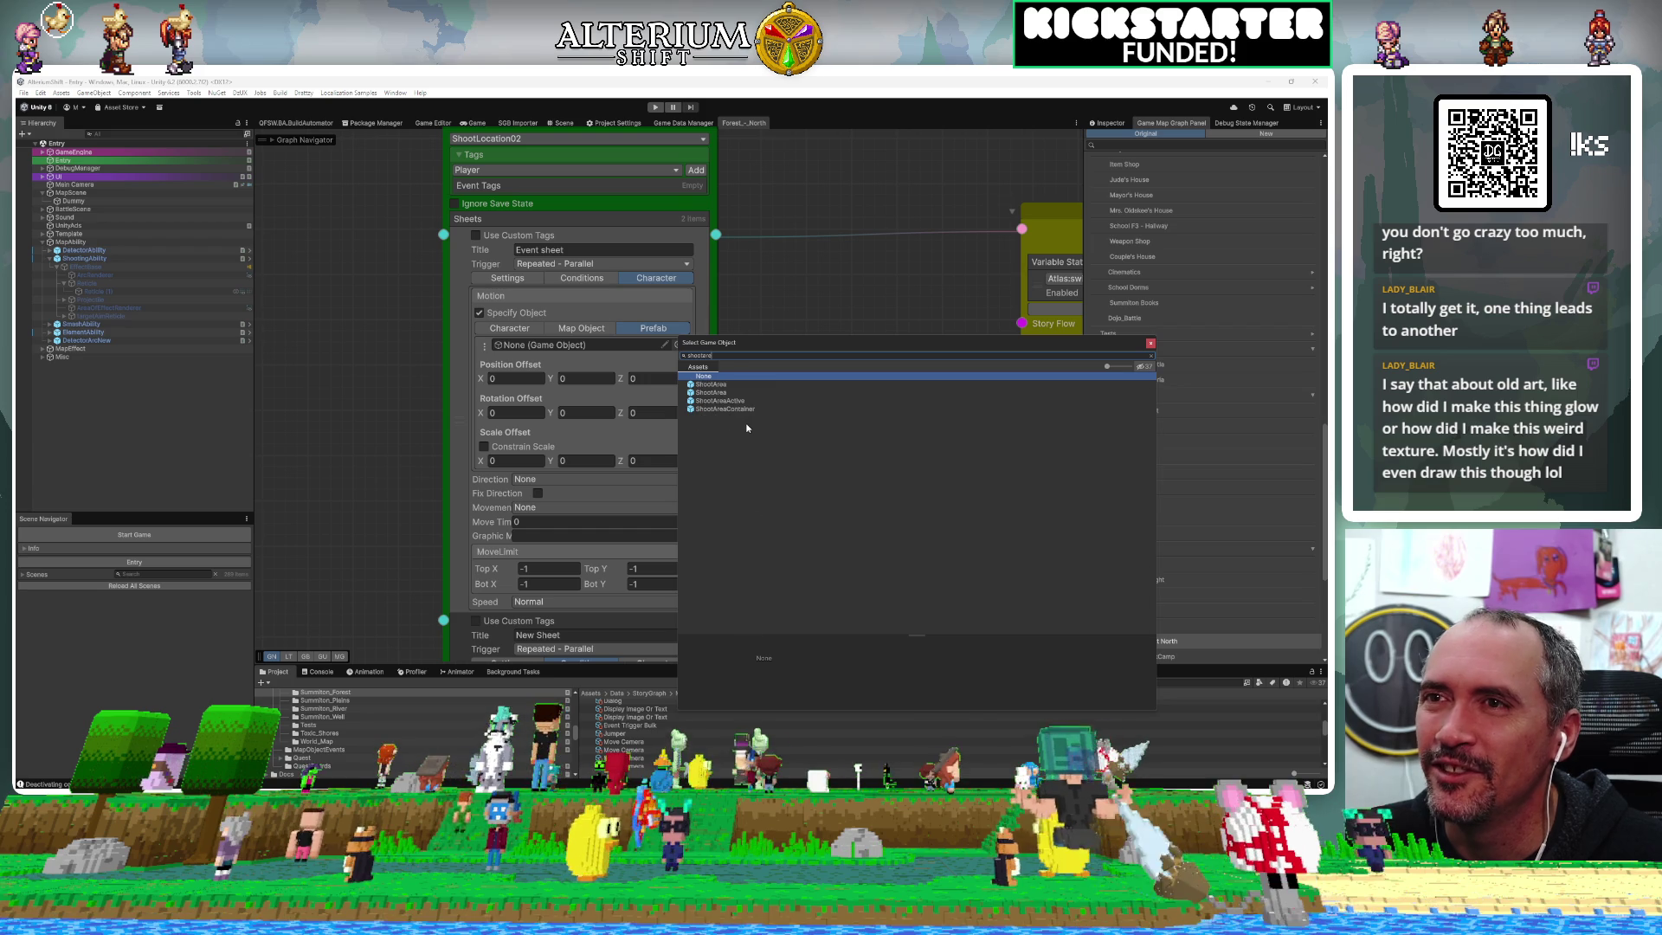
pyautogui.click(736, 401)
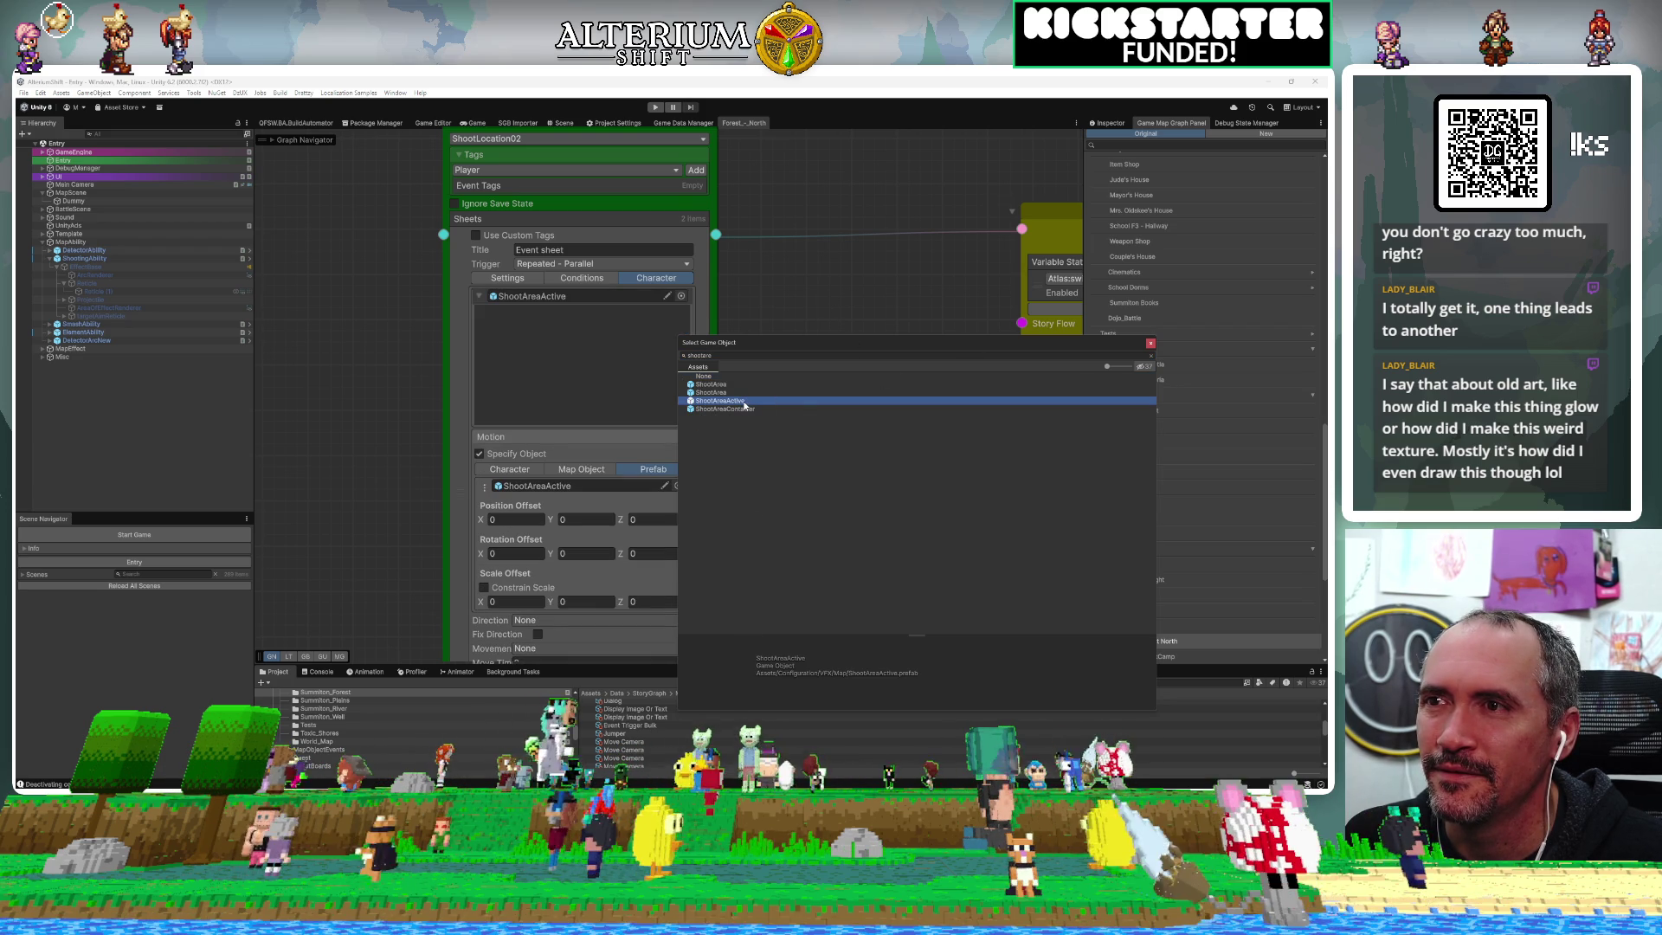
pyautogui.click(1150, 343)
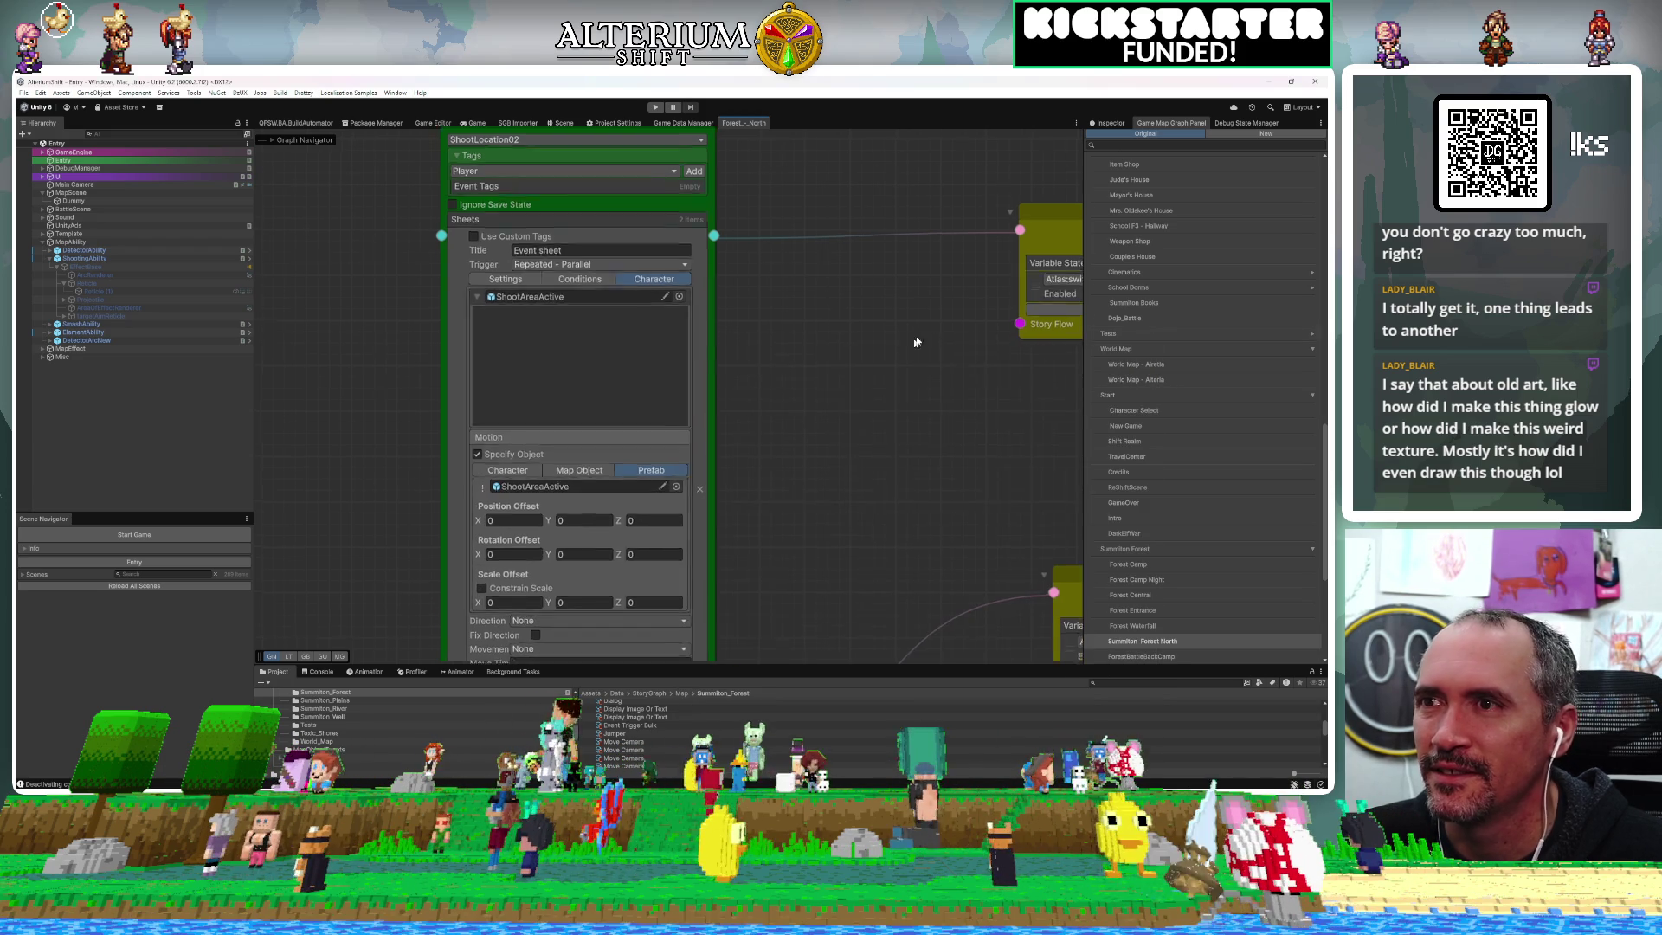
pyautogui.moveTo(902, 340); pyautogui.dragTo(1005, 244)
pyautogui.scroll(3, 621, 295)
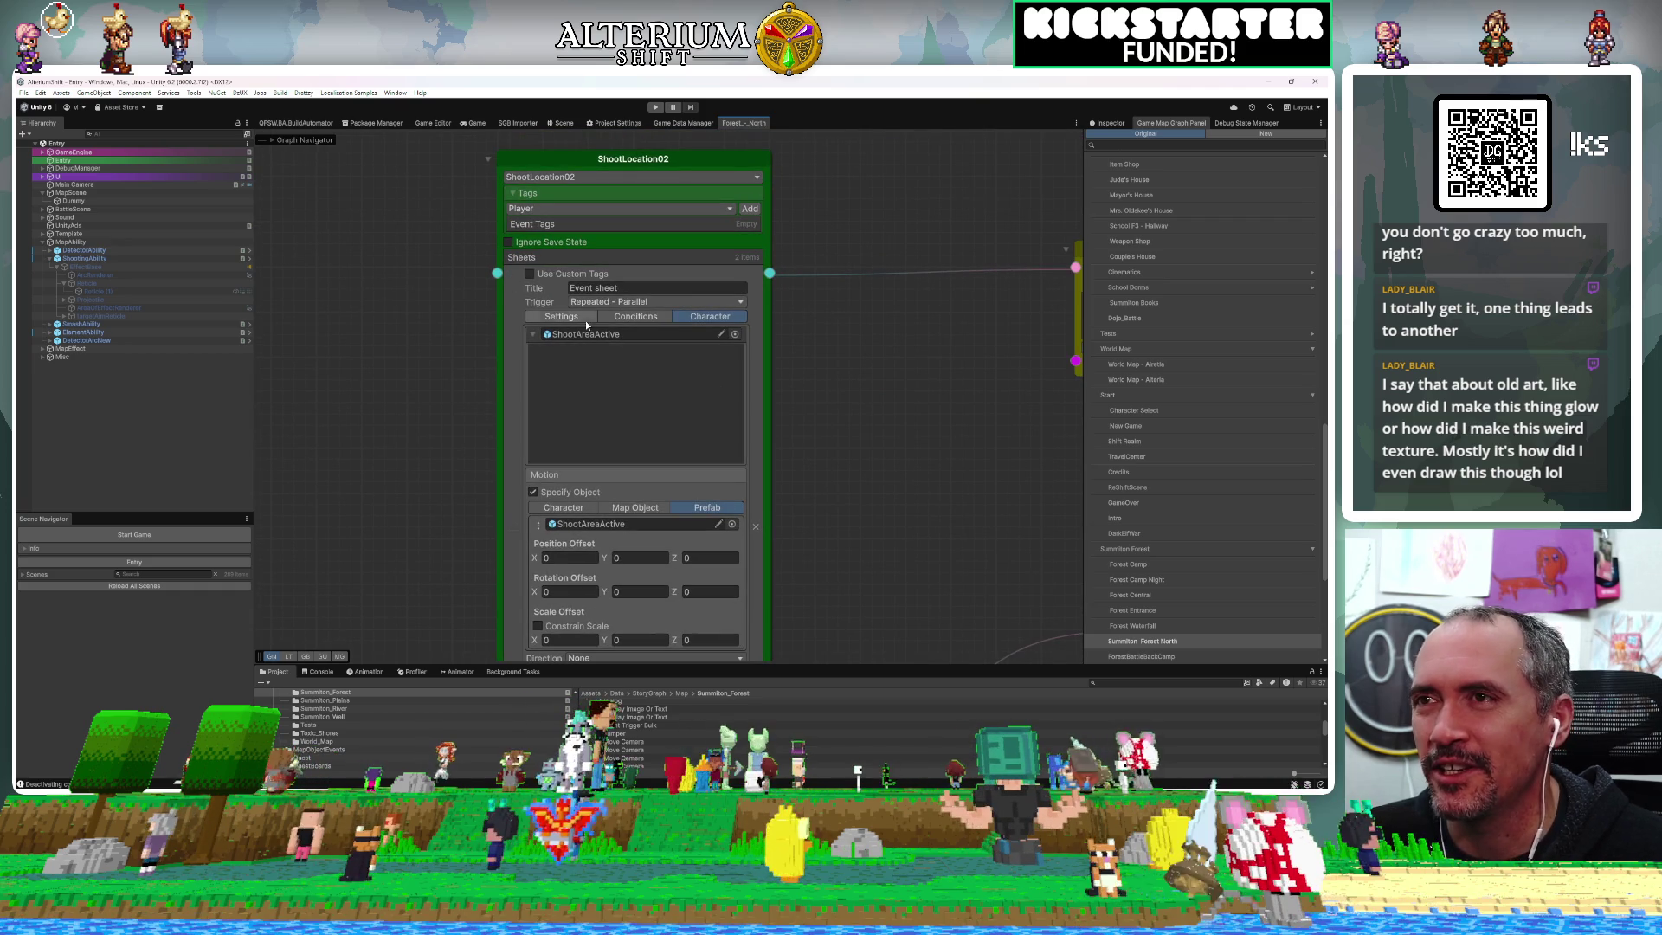
# Set New Sheet's specified object to the ShootAreaContainer prefab, then show the Game view
pyautogui.click(532, 335)
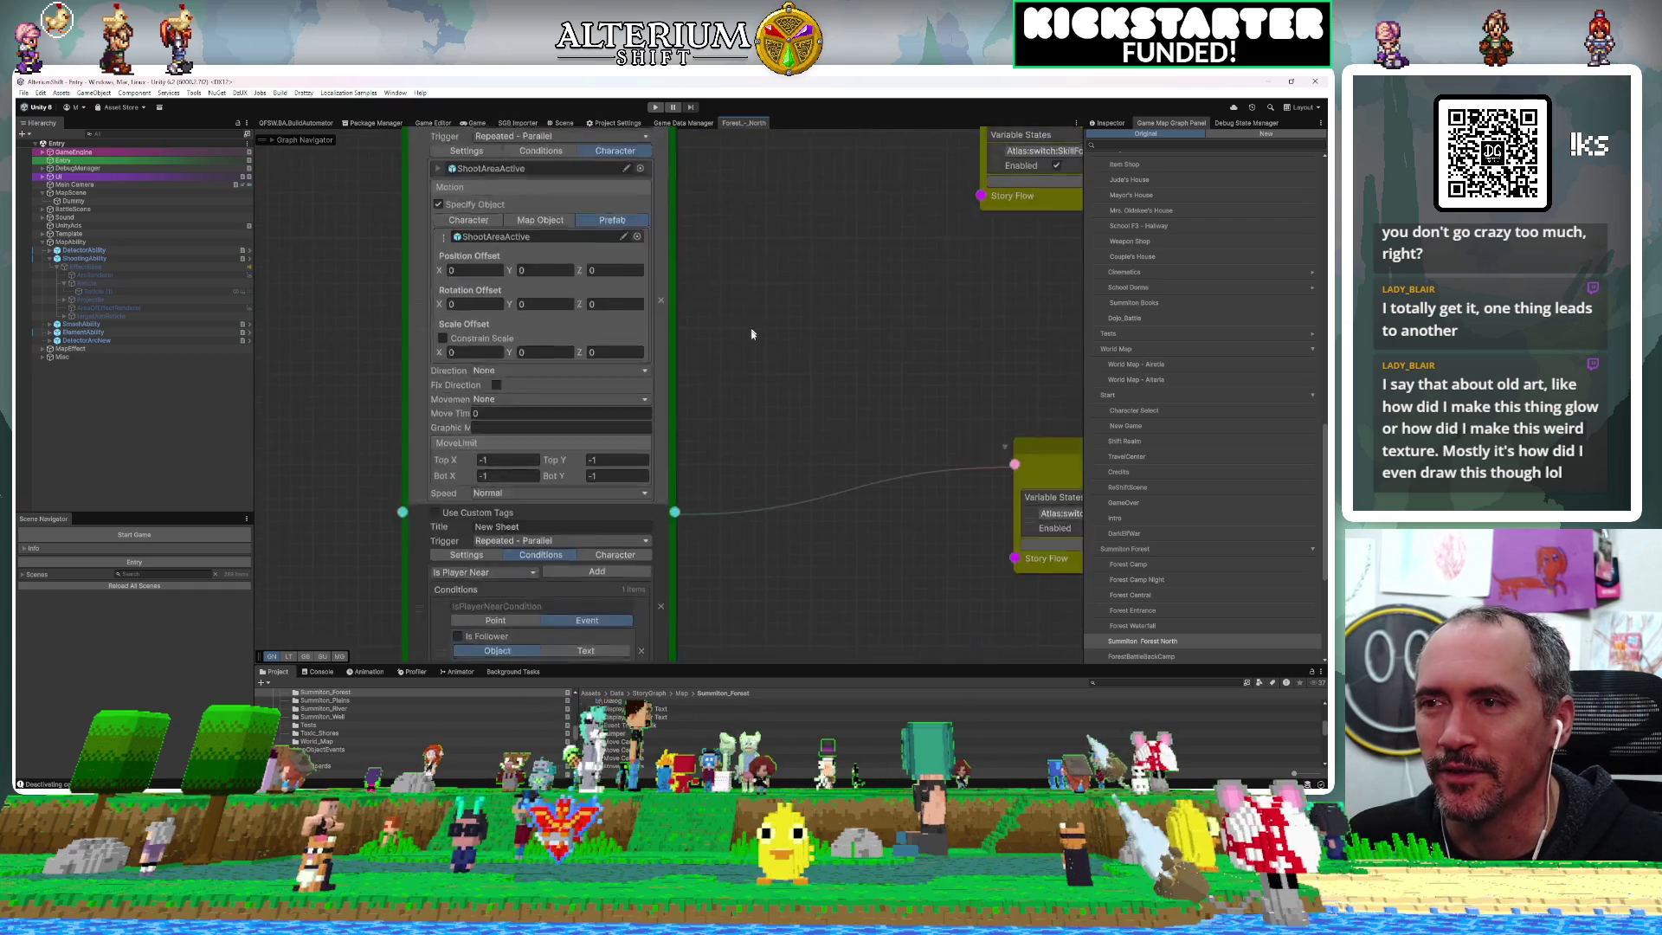
pyautogui.click(660, 358)
pyautogui.scroll(-5, 870, 475)
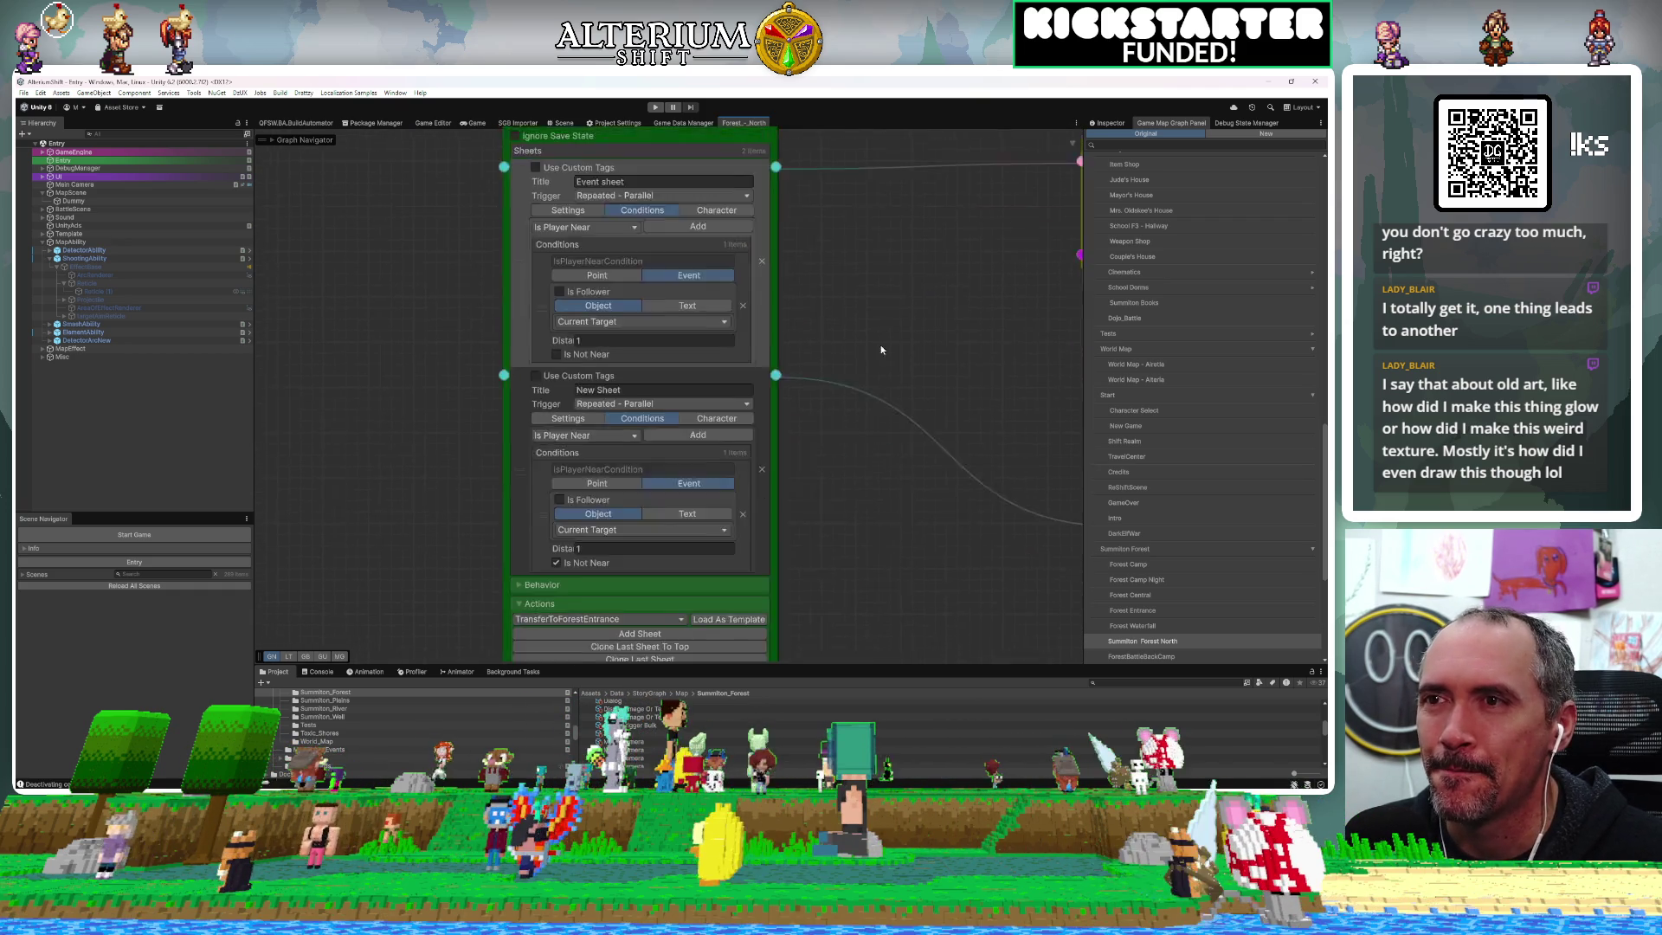
pyautogui.click(681, 363)
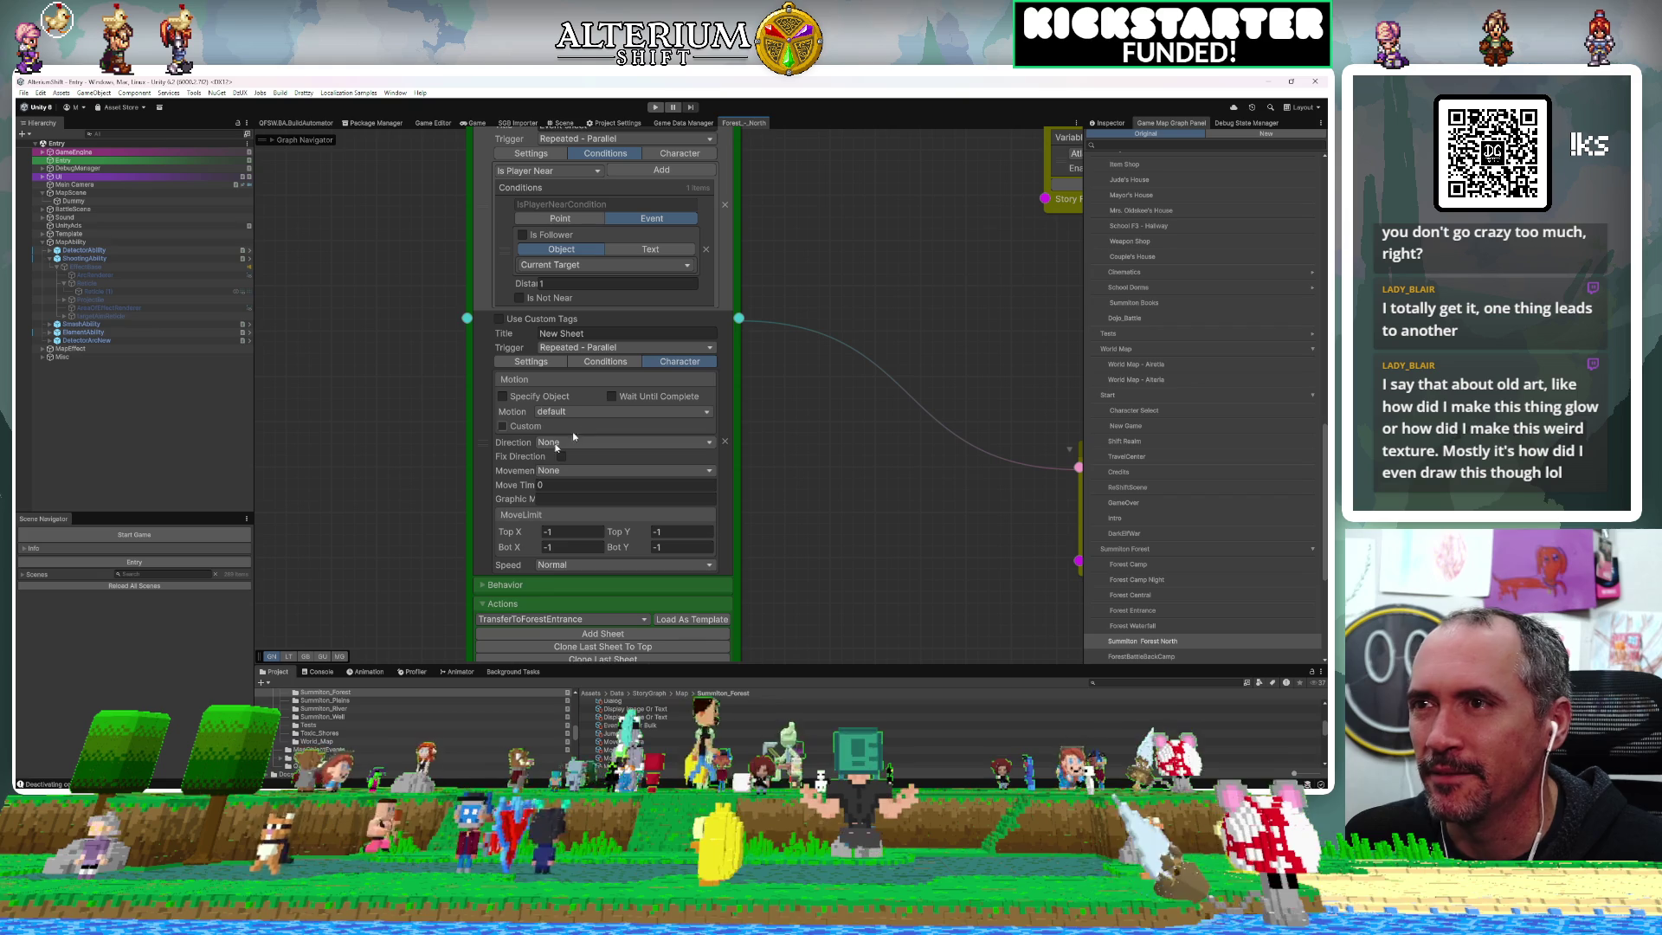
pyautogui.click(517, 397)
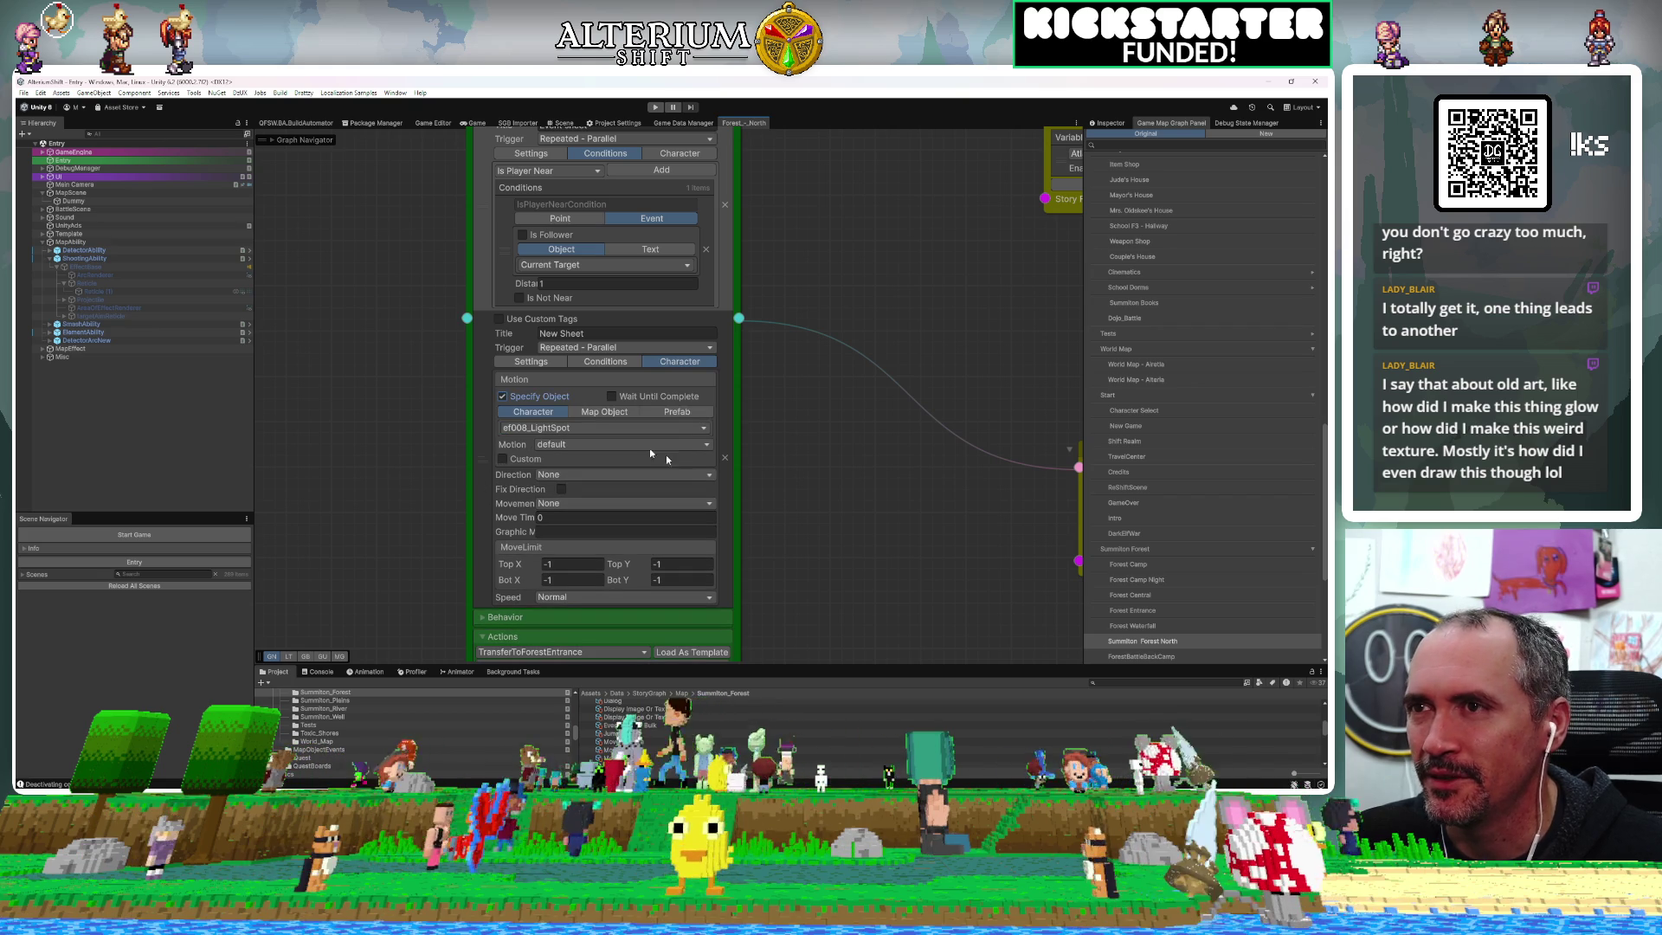
pyautogui.click(679, 412)
pyautogui.click(701, 430)
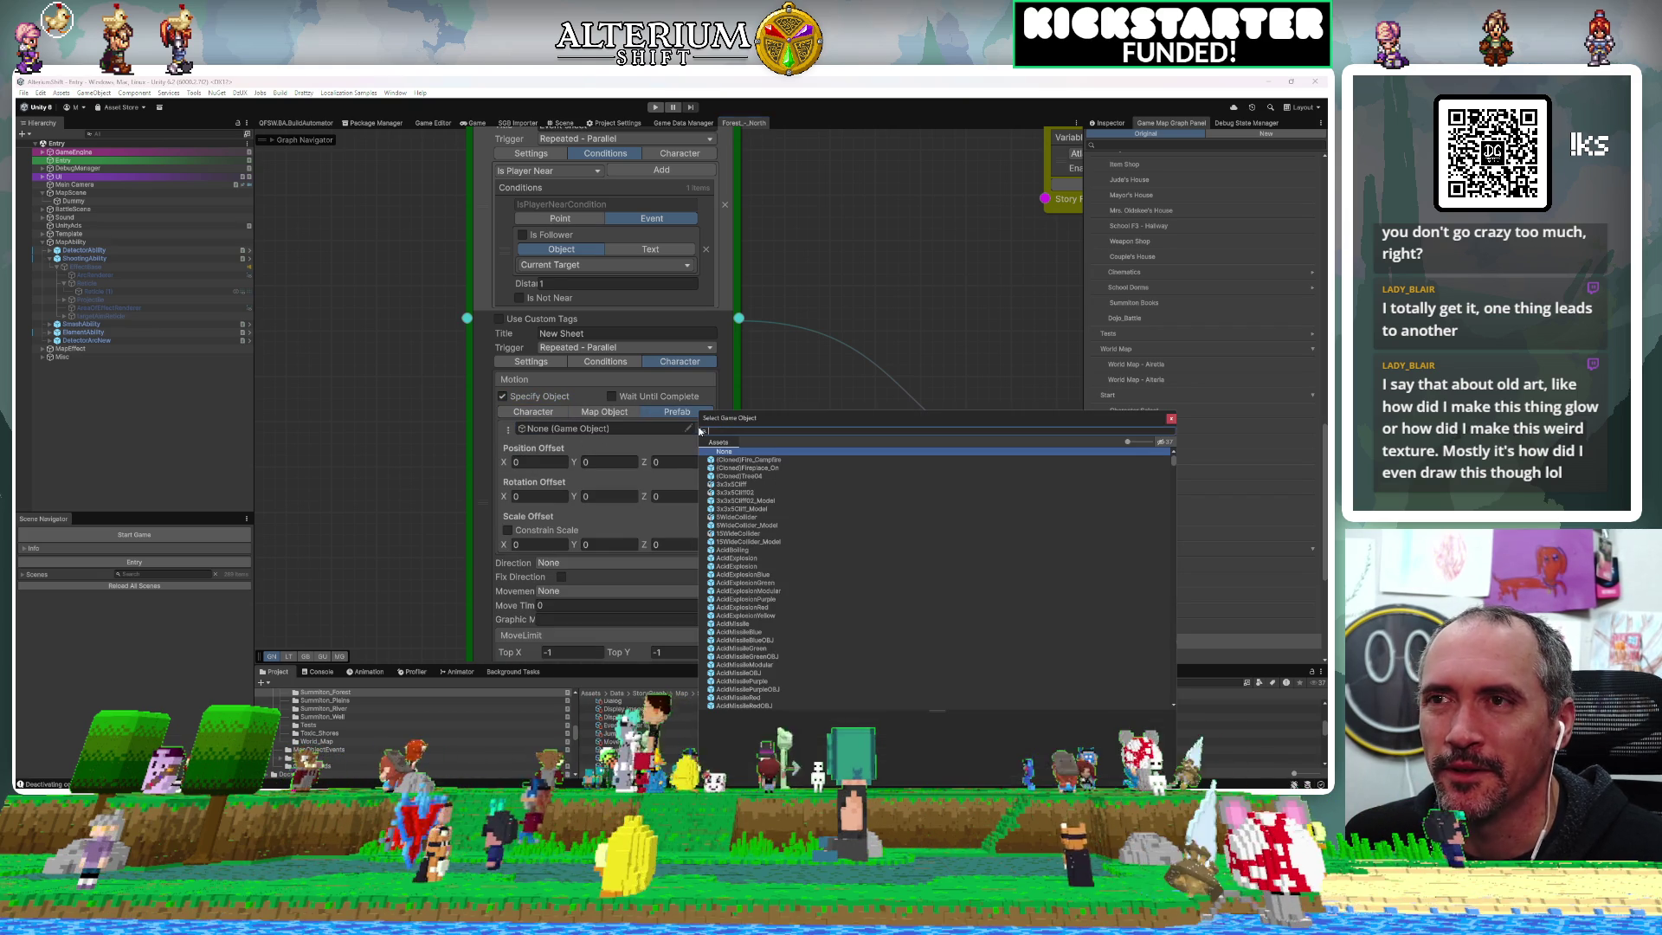
pyautogui.write('shoot')
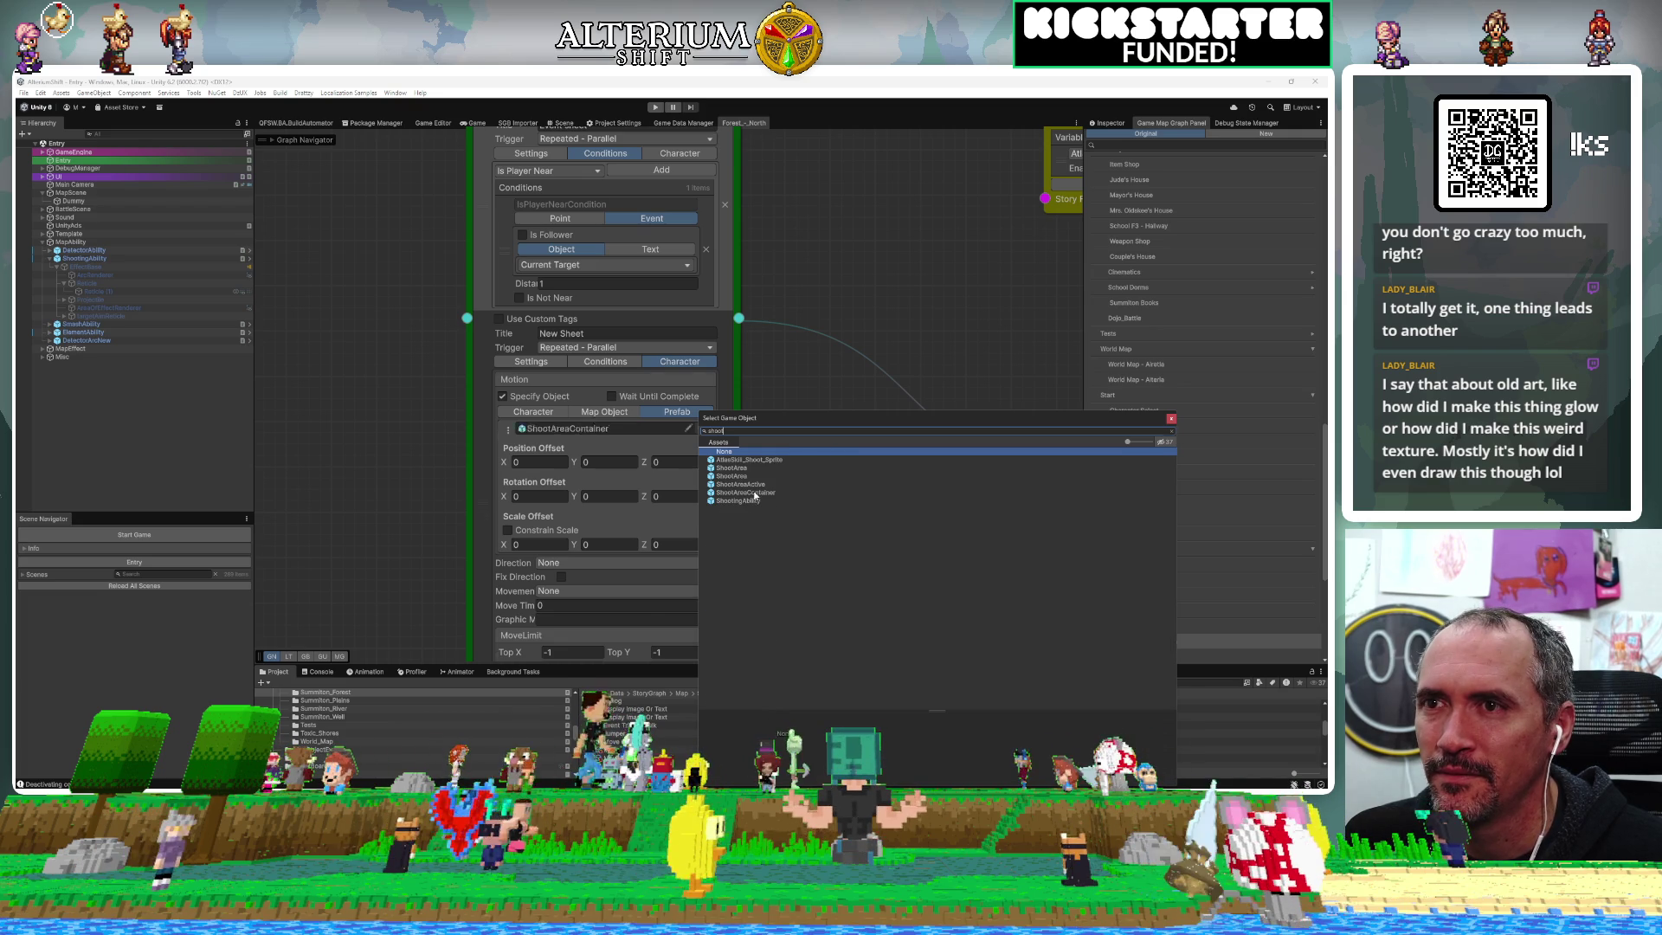
pyautogui.doubleClick(745, 492)
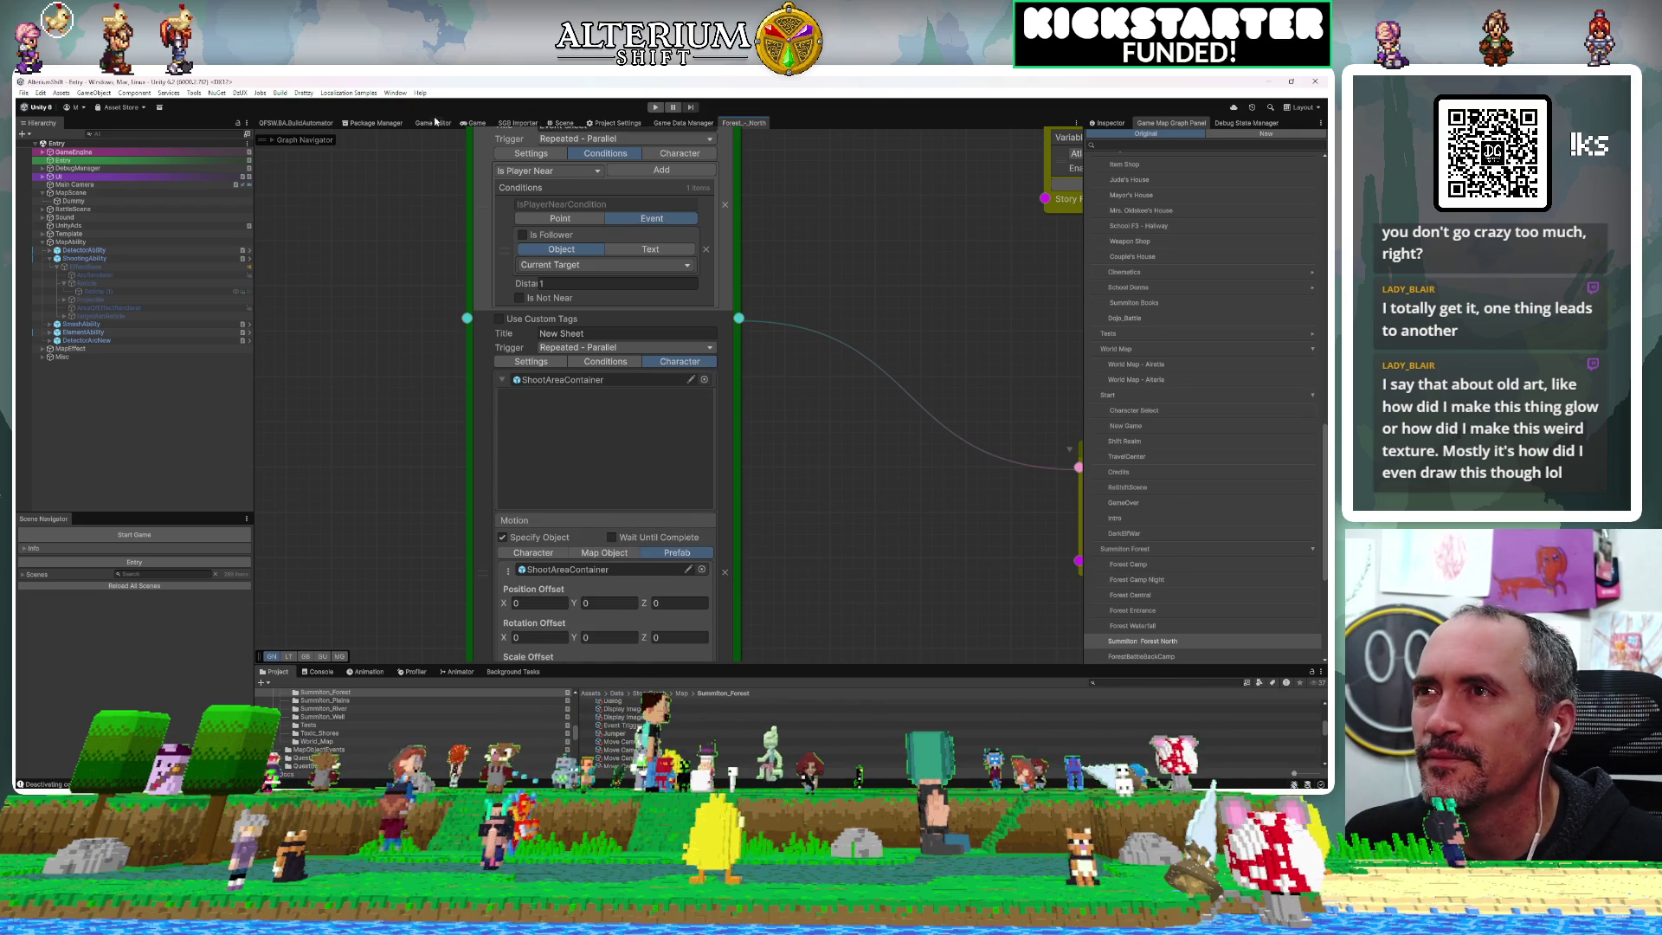
pyautogui.click(474, 123)
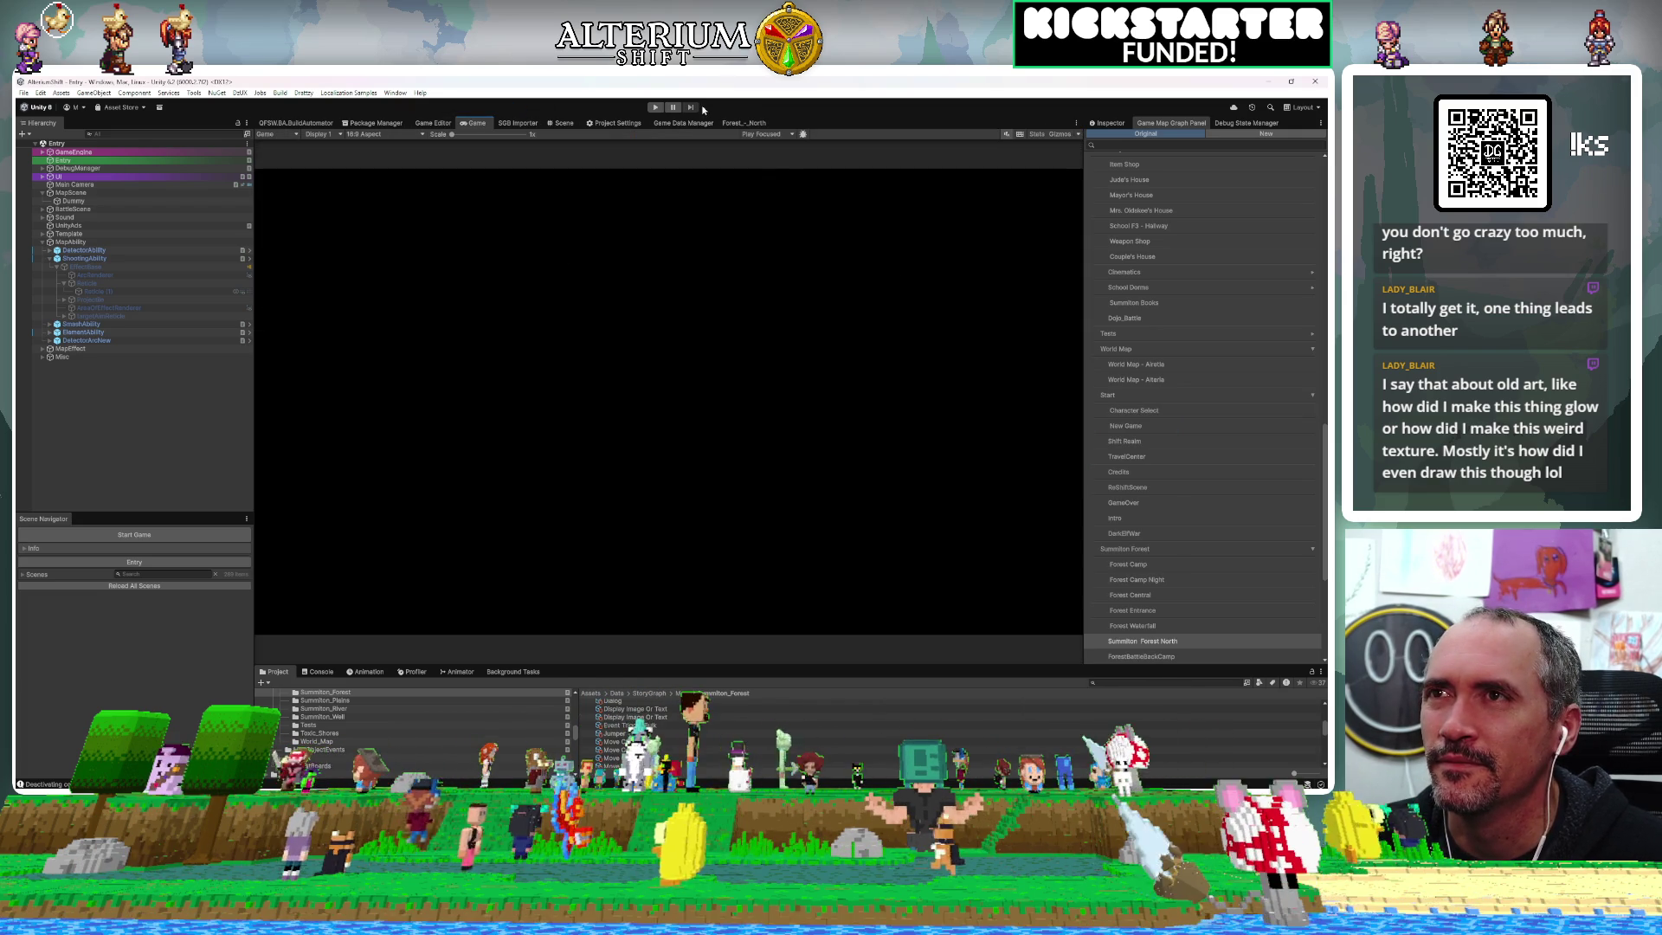
# Play the game and load the first Summiton Forest North save slot
pyautogui.click(655, 109)
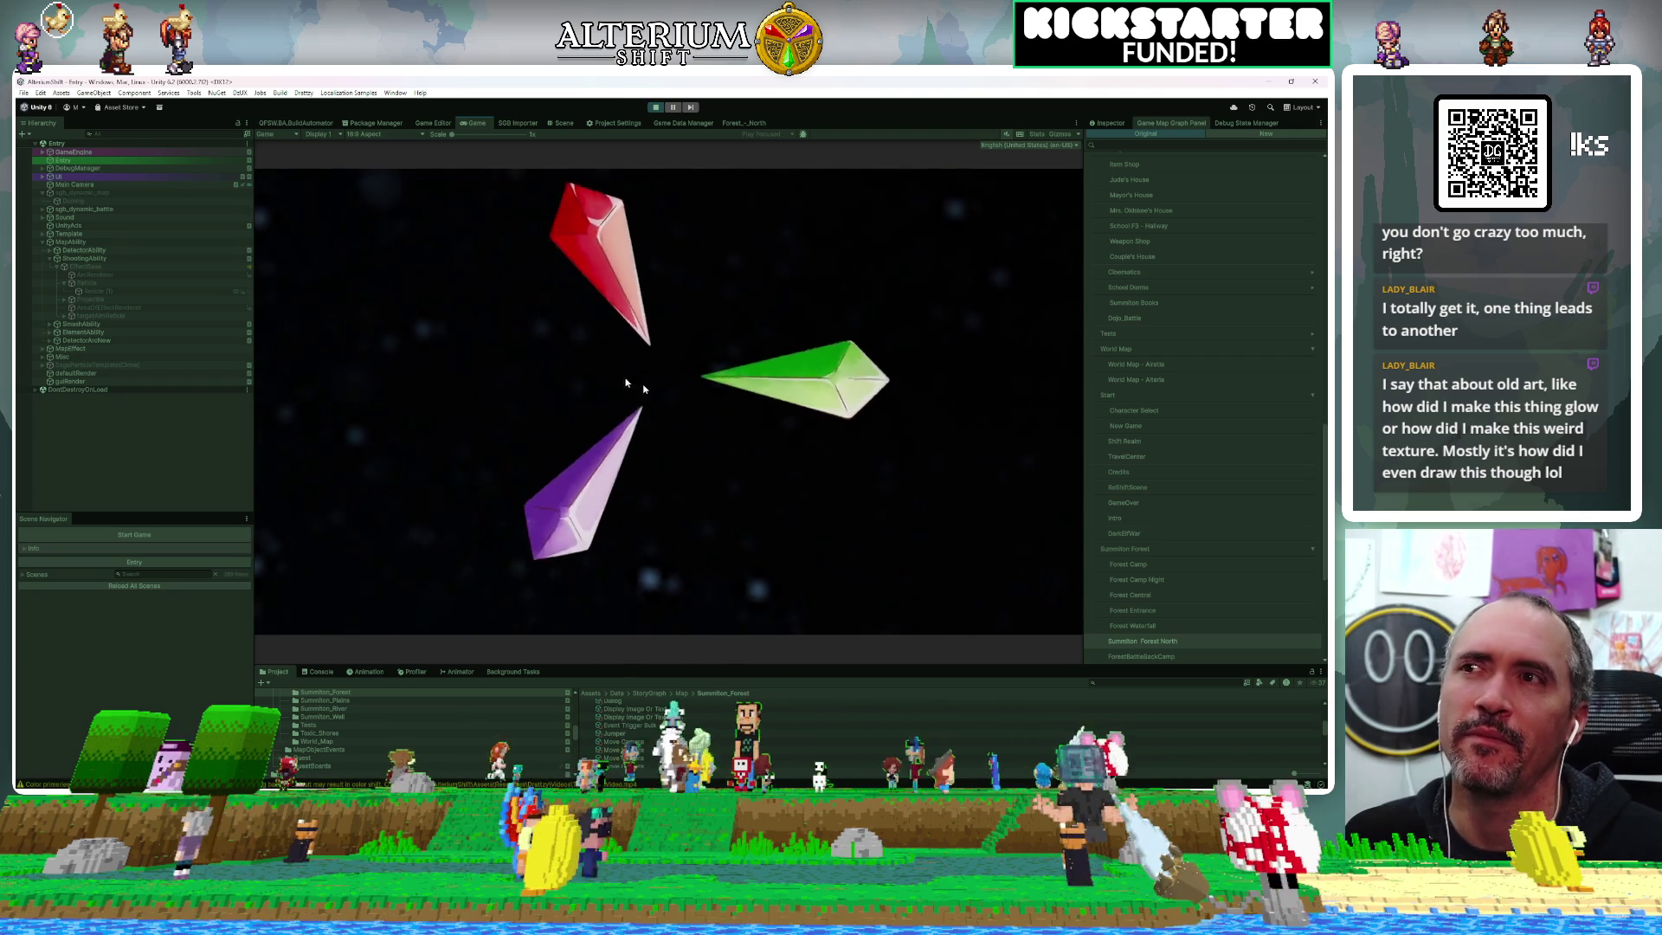
pyautogui.press('z')
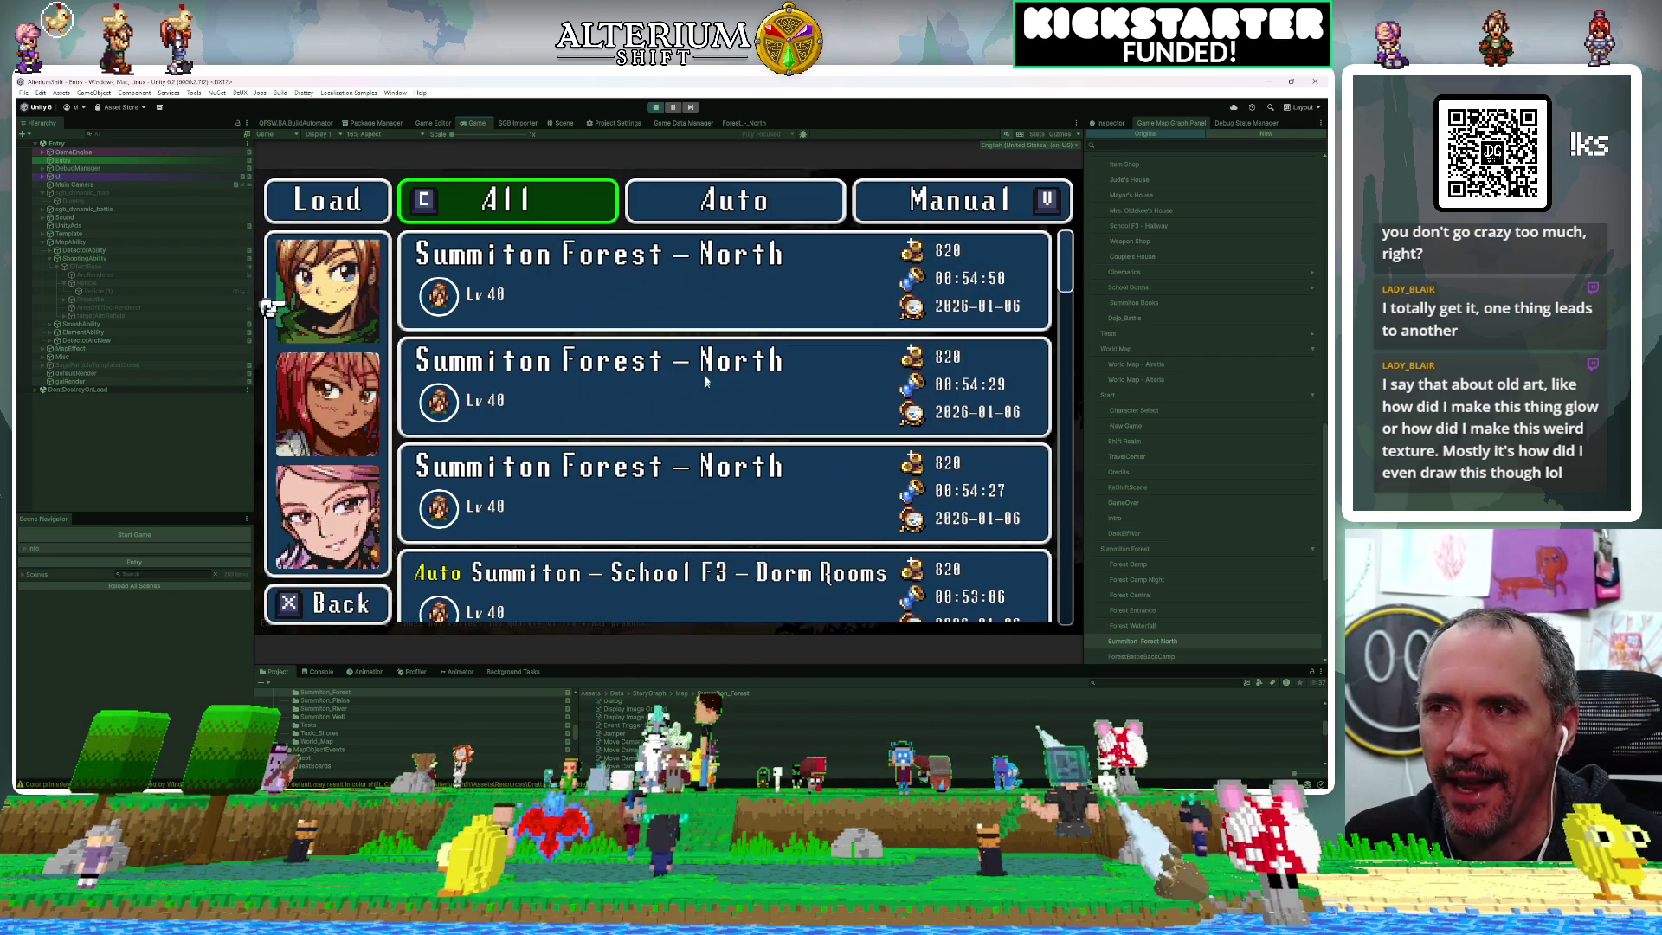
pyautogui.press('Up')
pyautogui.press('Down')
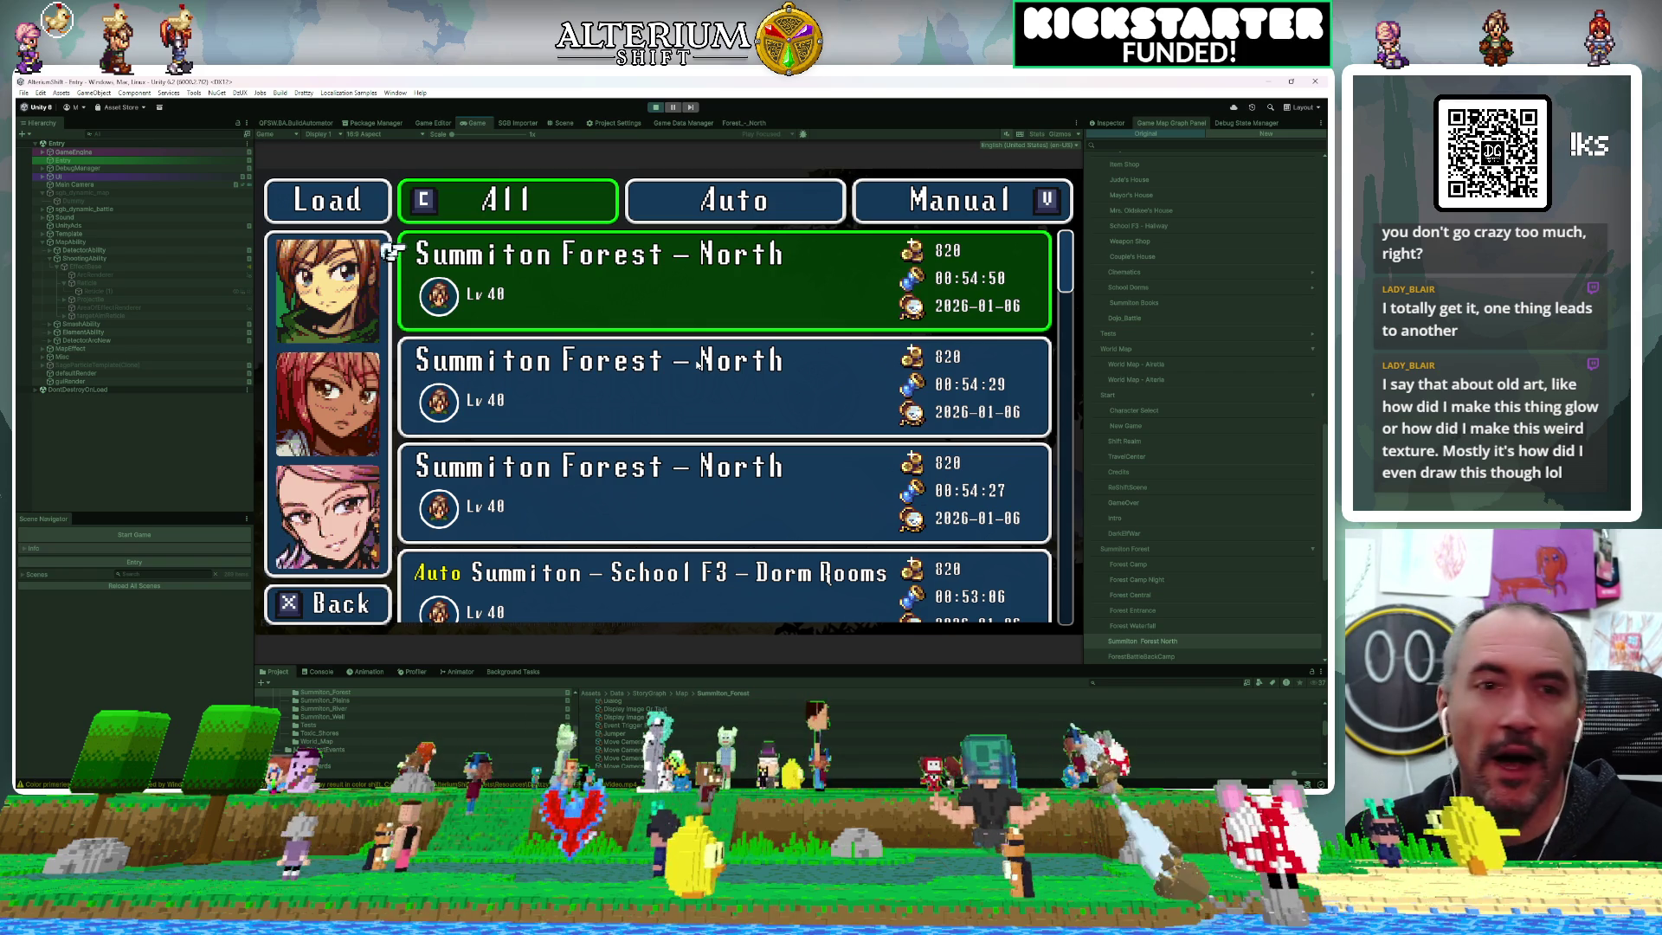
pyautogui.press('z')
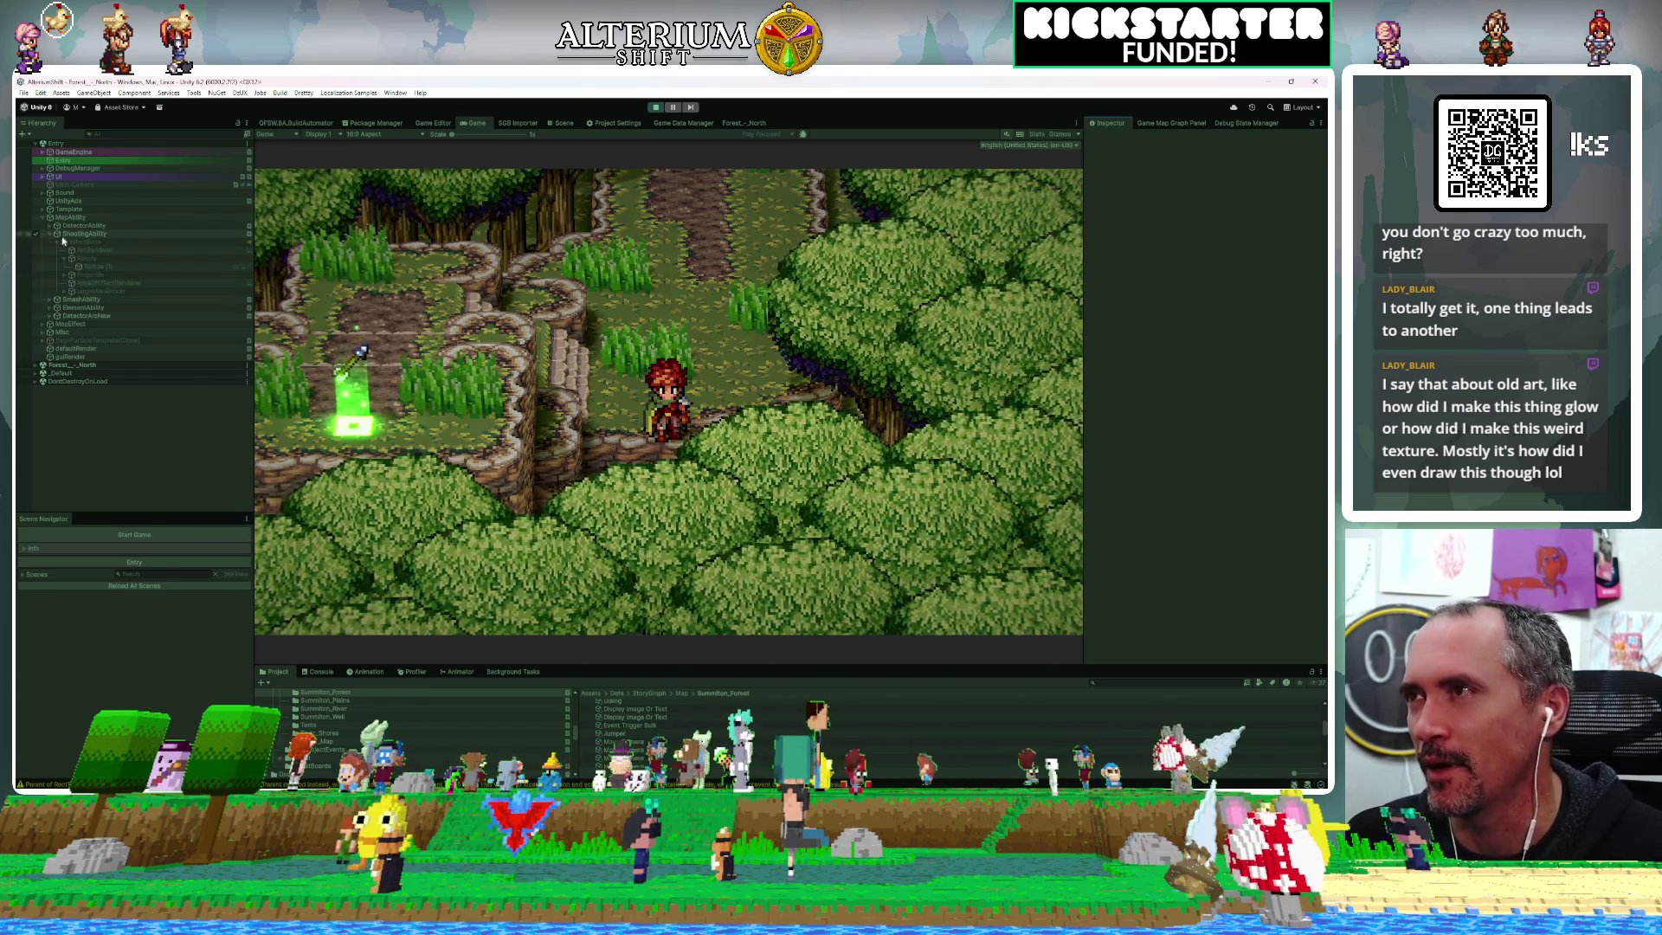
# Use DebugManager to move the camera down, right twice, then back up to the hero
pyautogui.click(70, 169)
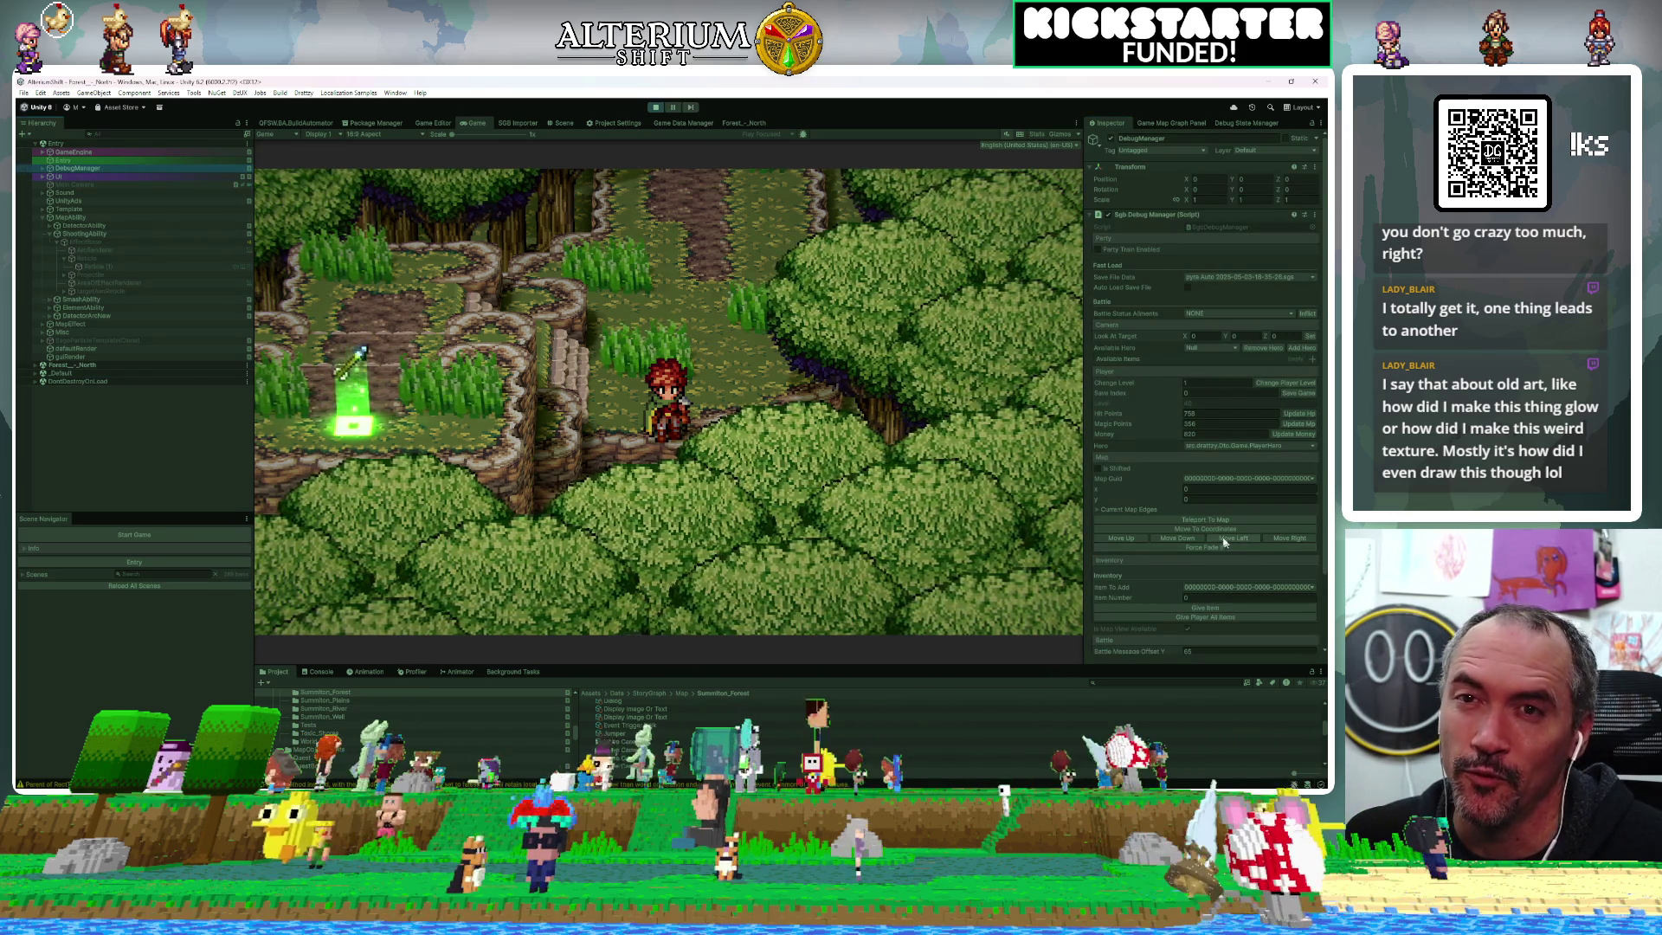
pyautogui.click(1167, 537)
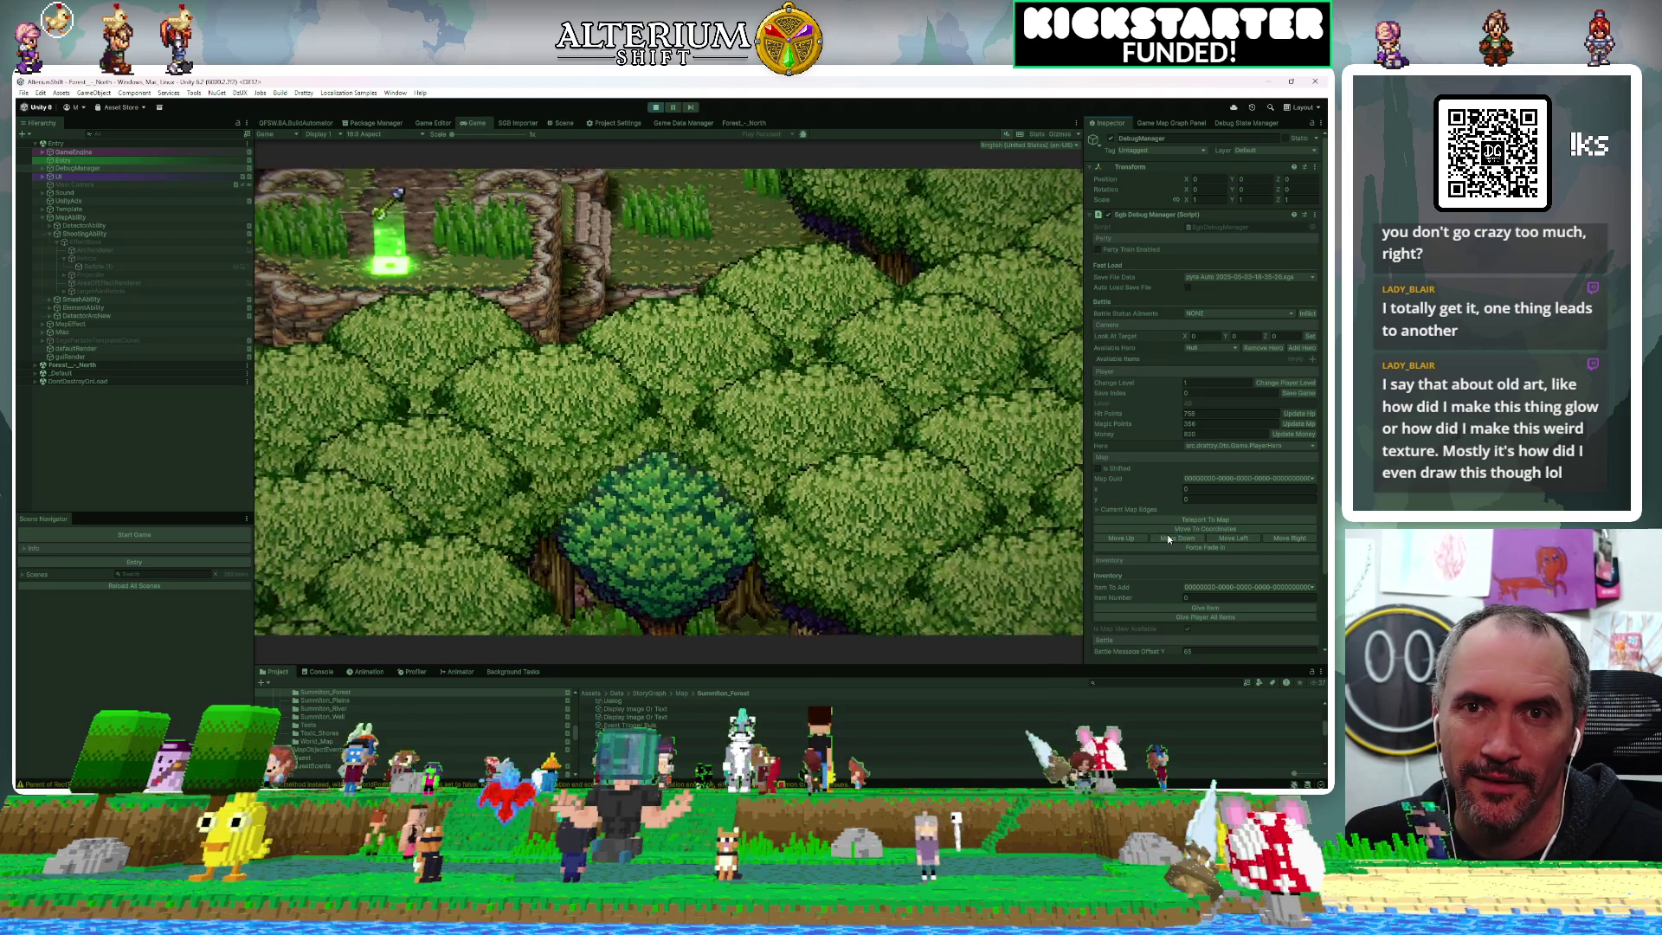
pyautogui.click(1302, 538)
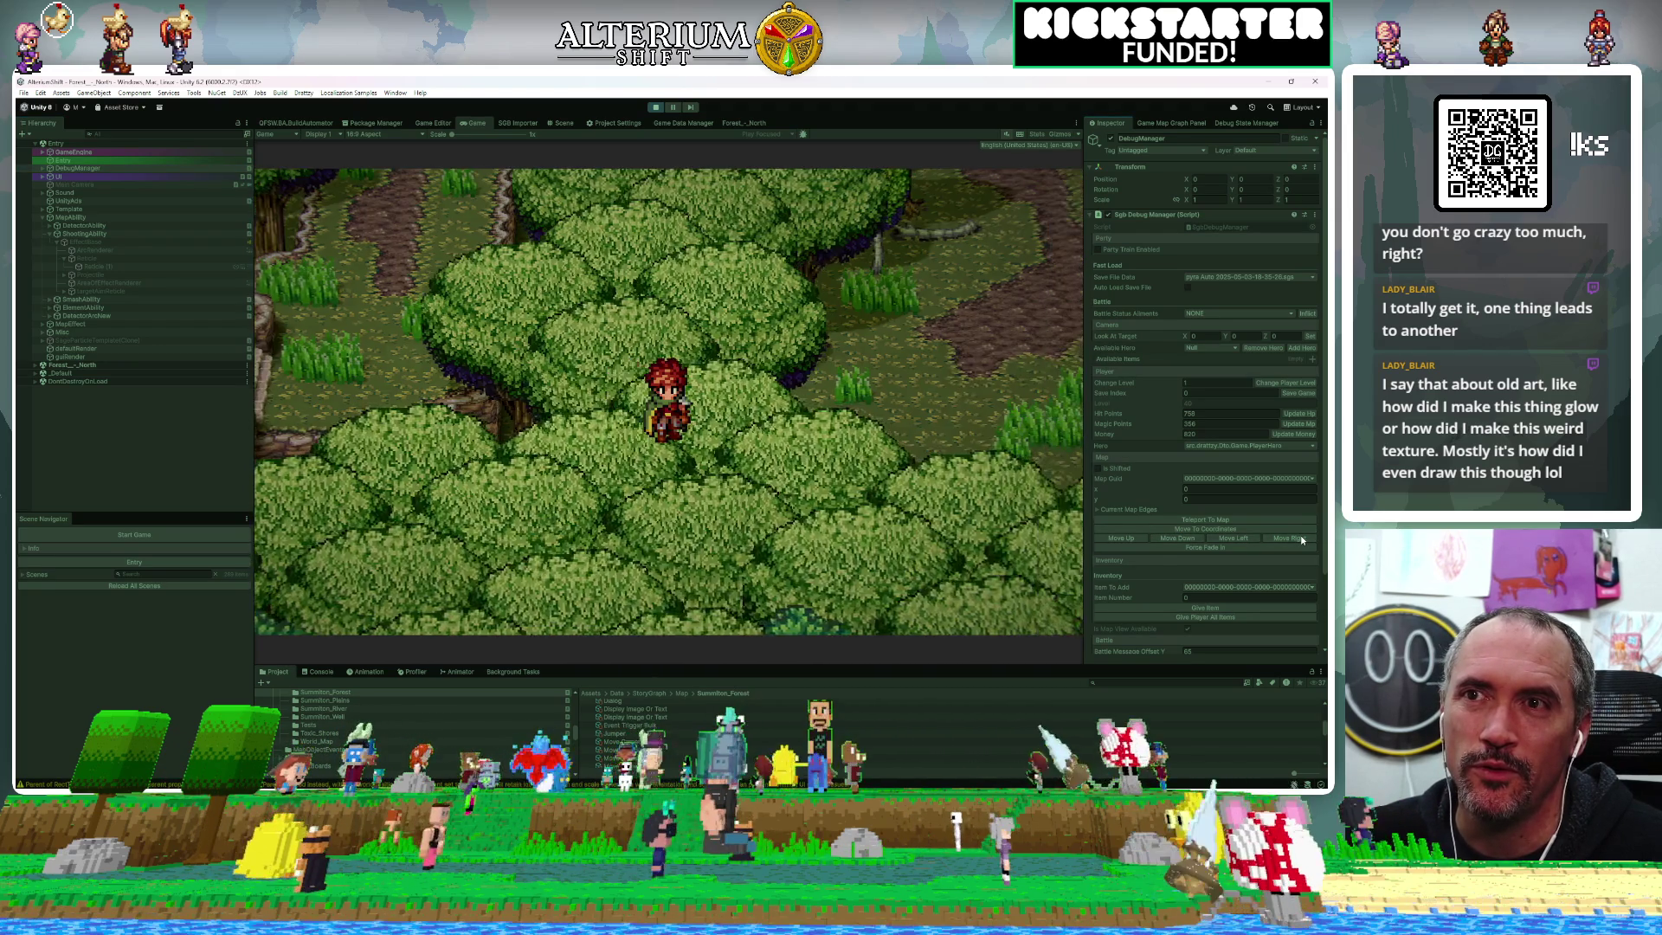
pyautogui.click(1300, 535)
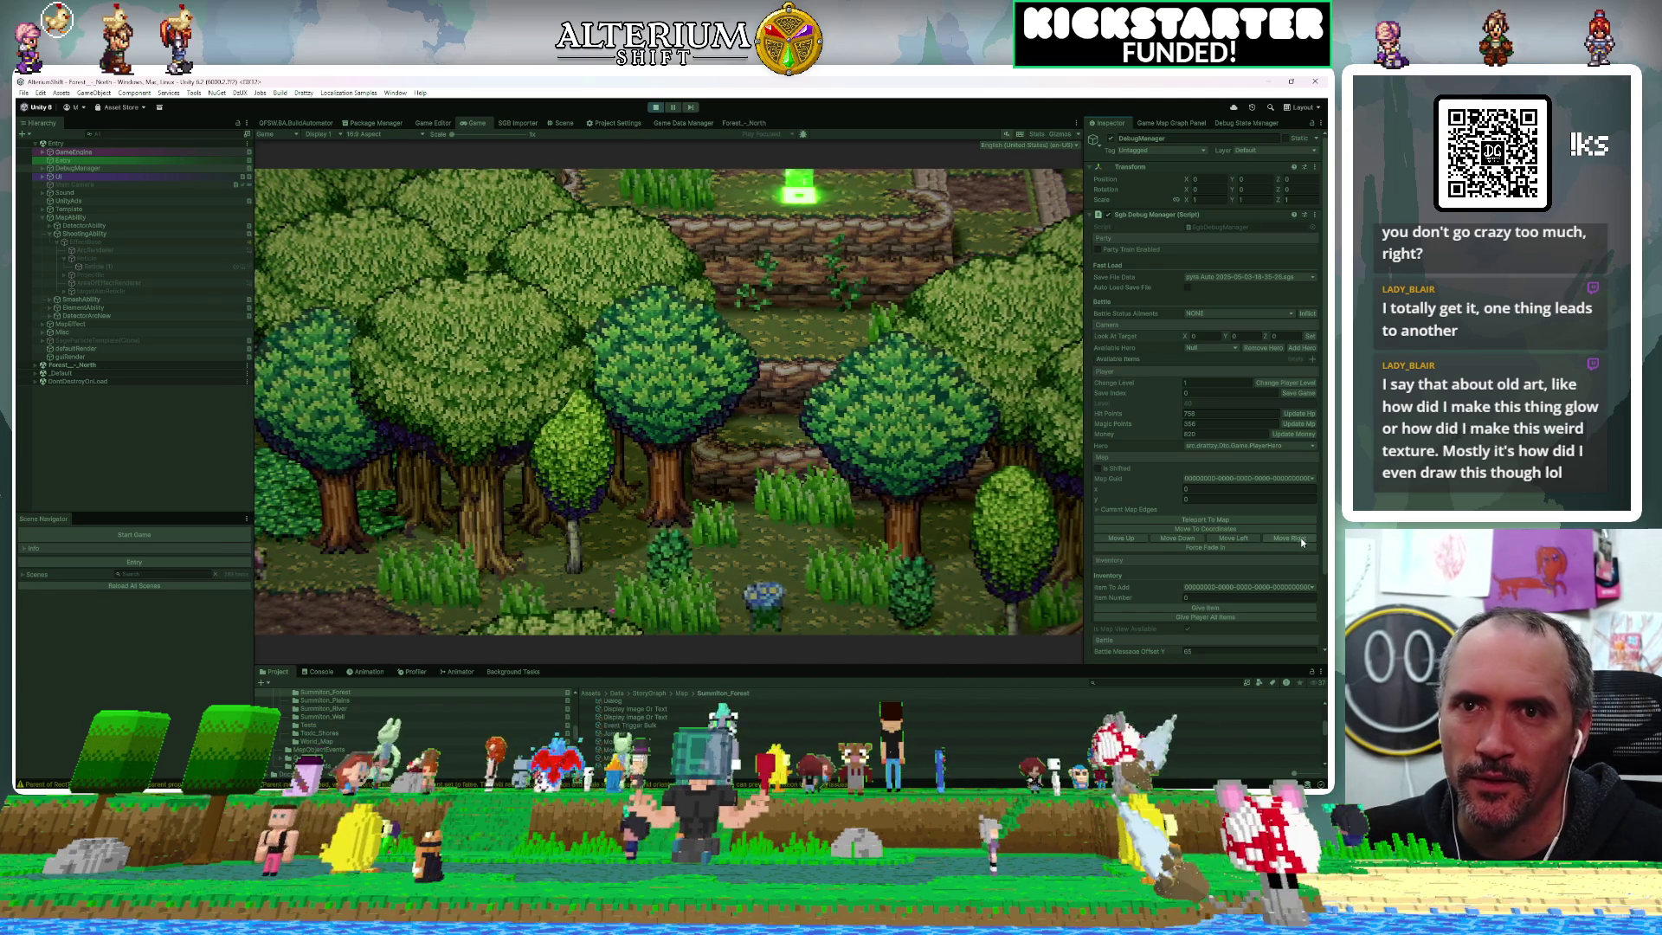
pyautogui.click(1137, 539)
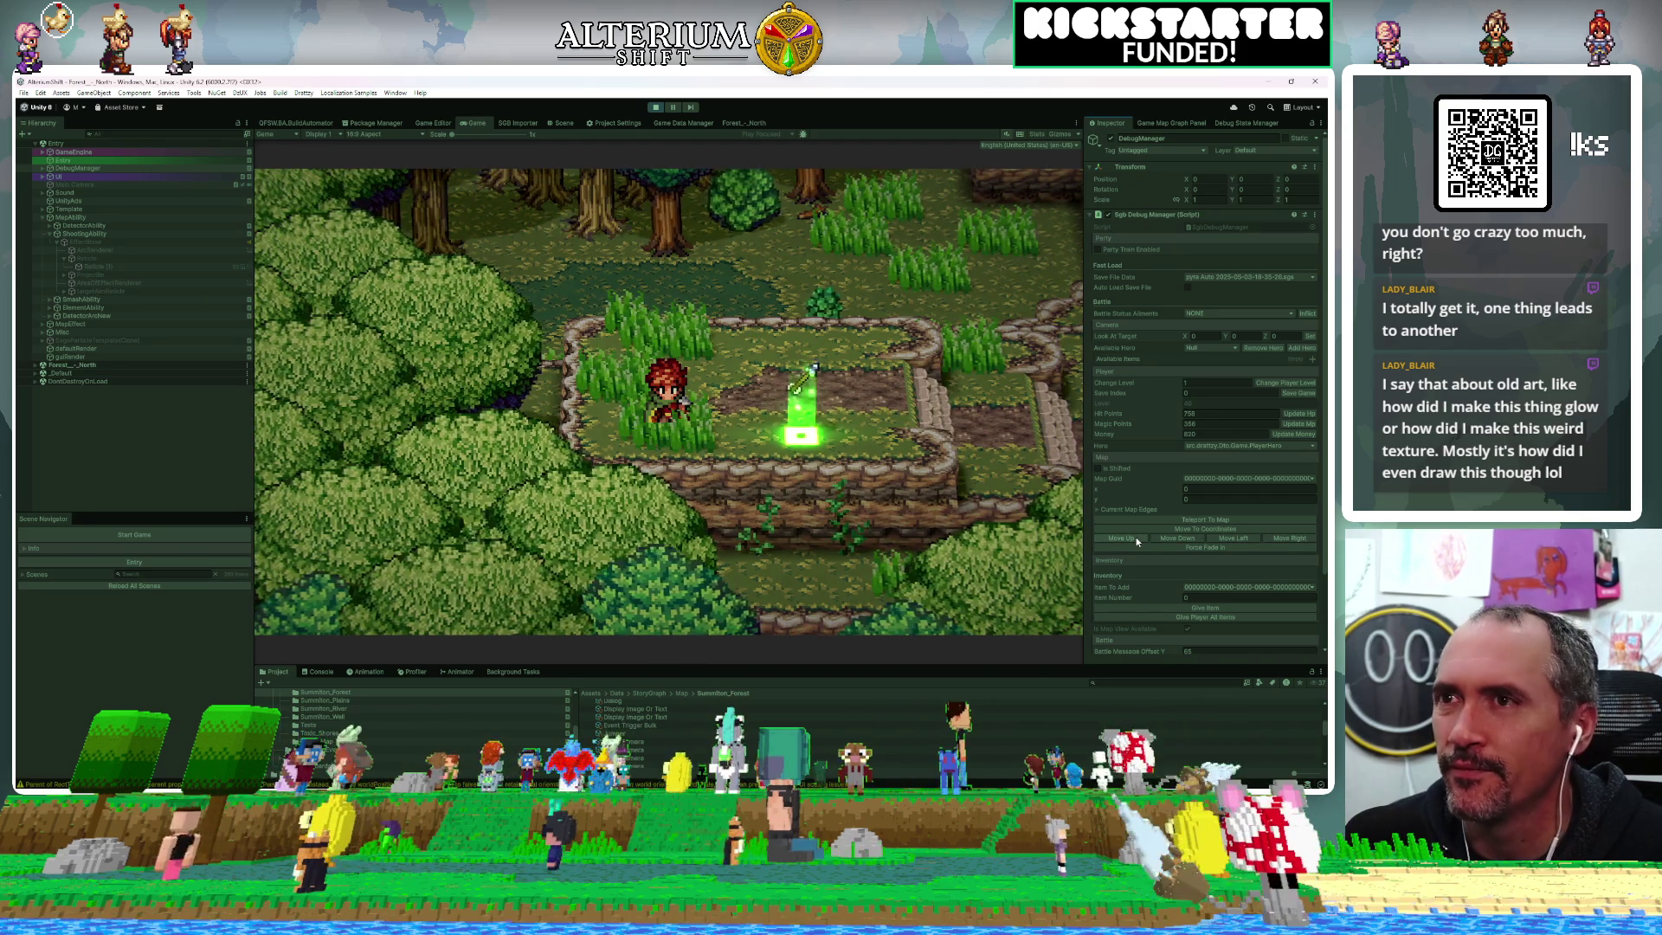
# Save the game from the in-game menu and widen the Game view
pyautogui.press('Escape')
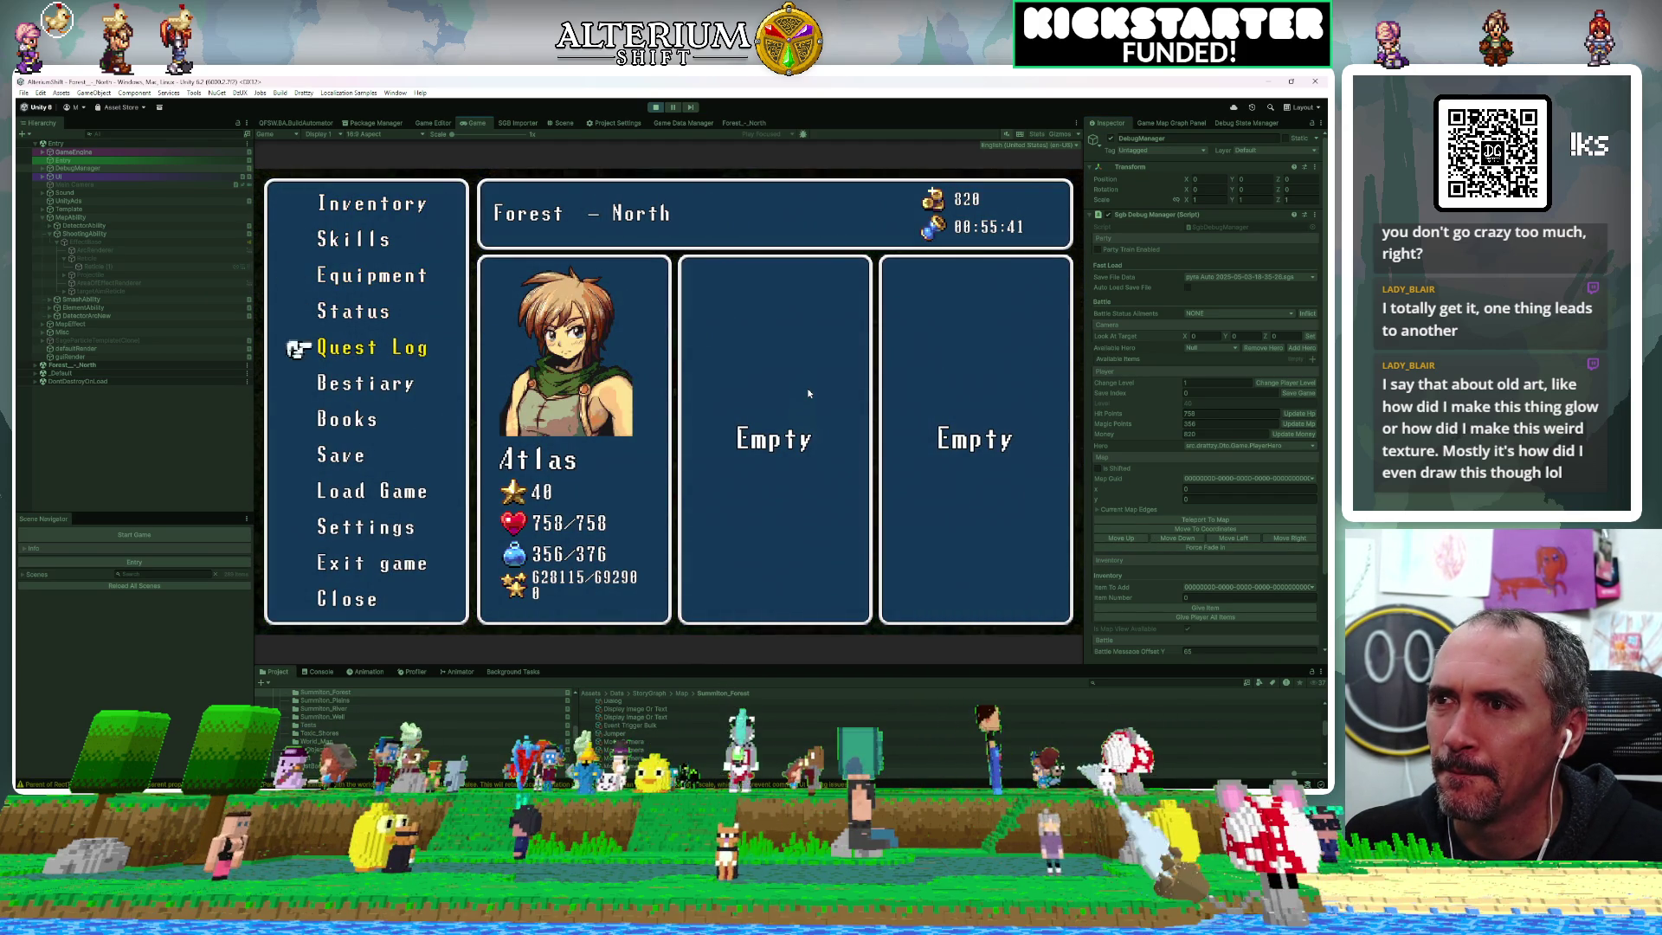
pyautogui.press('Down')
pyautogui.press('Return')
pyautogui.press('Return')
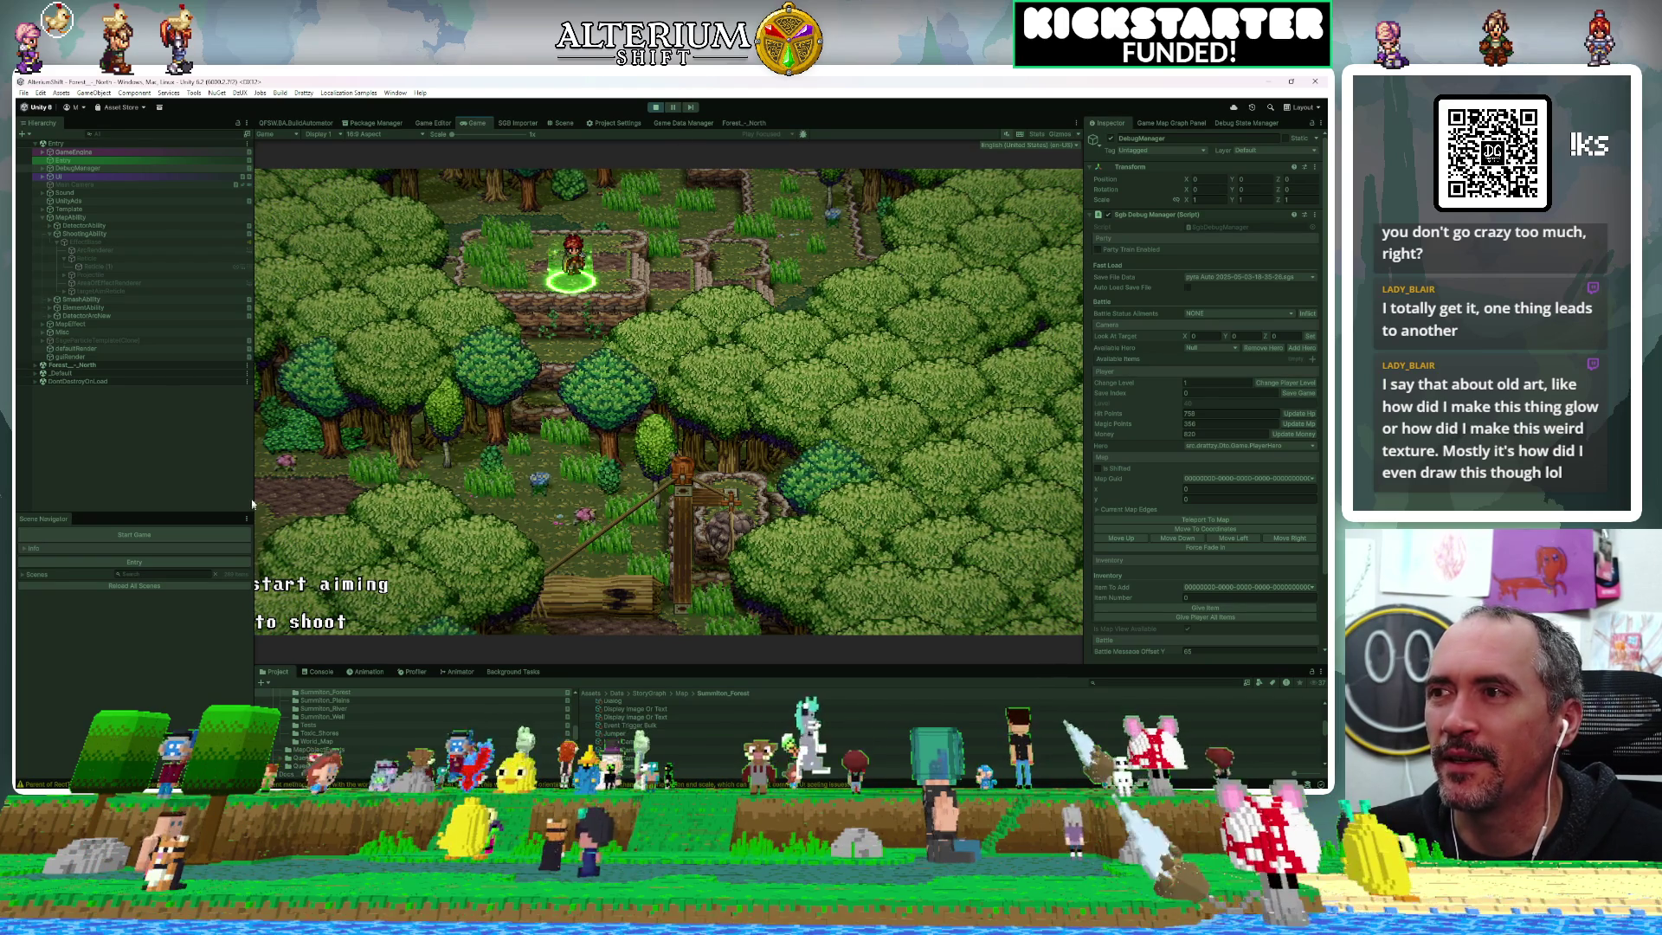
pyautogui.moveTo(252, 493); pyautogui.dragTo(227, 494)
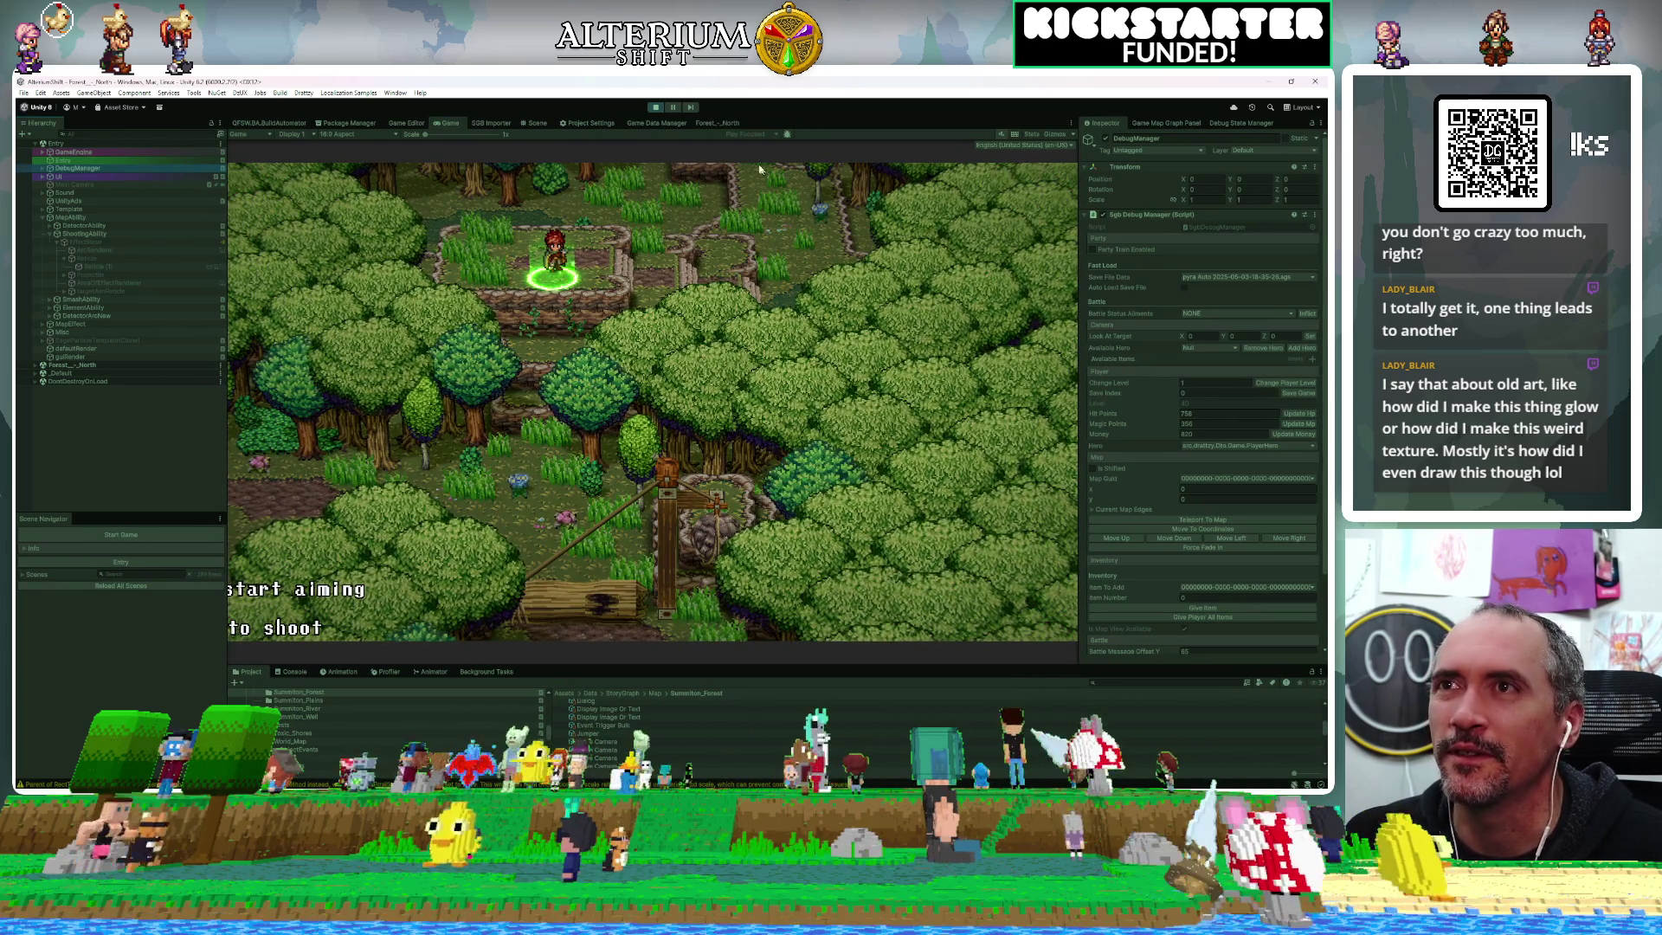
pyautogui.click(724, 123)
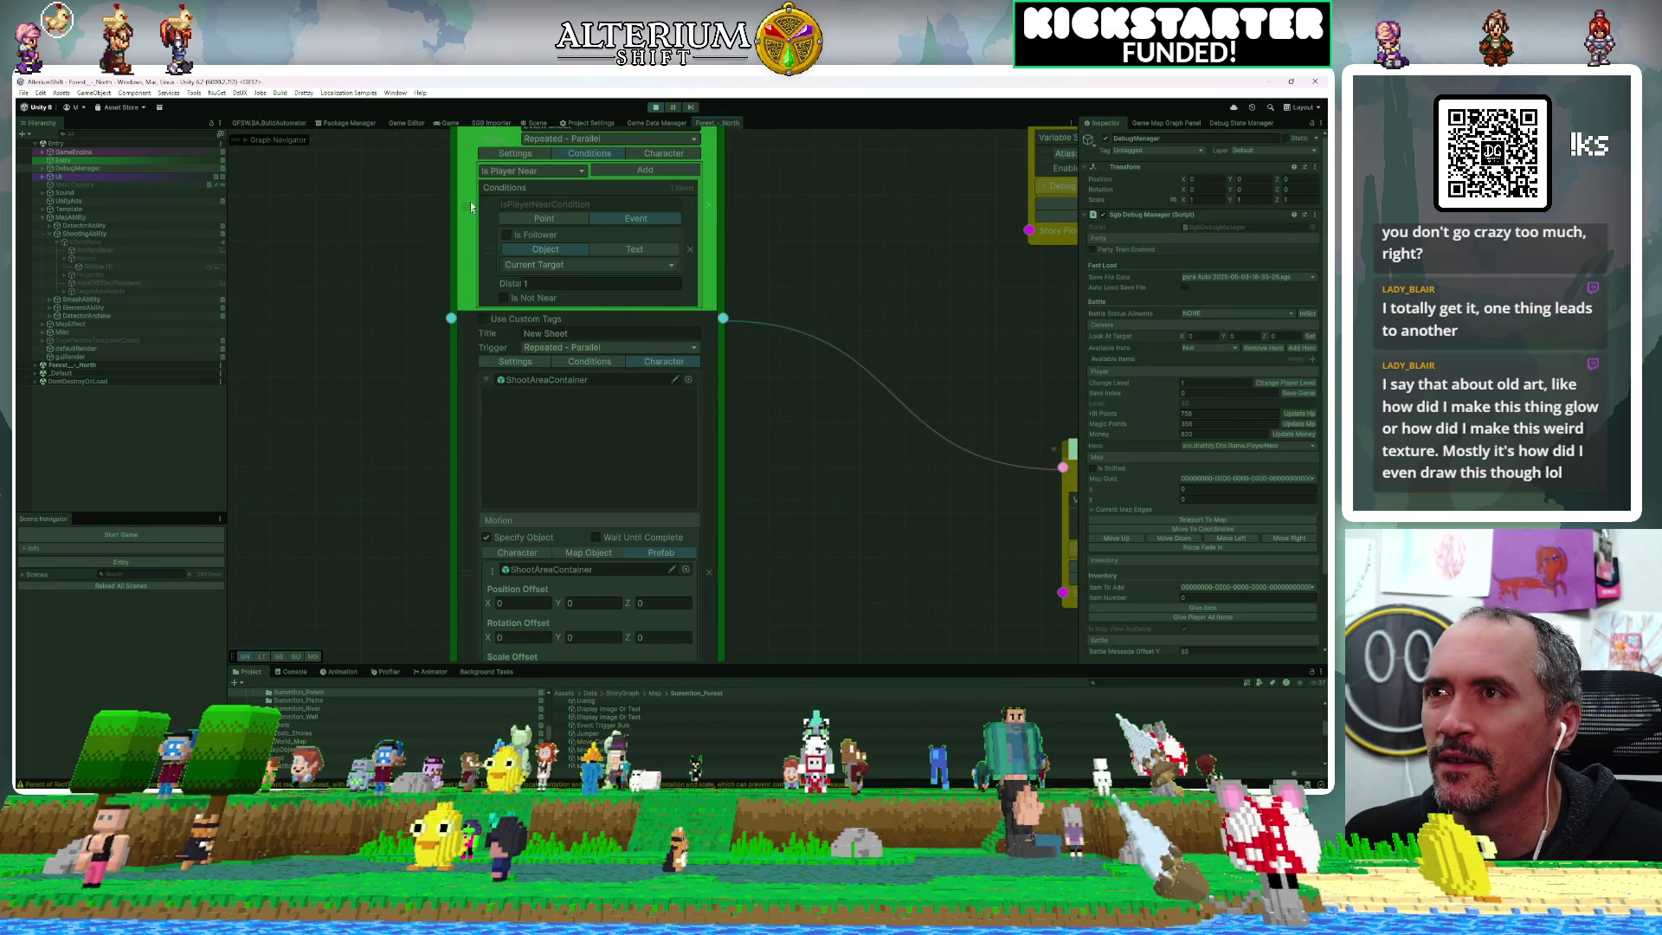
pyautogui.click(515, 154)
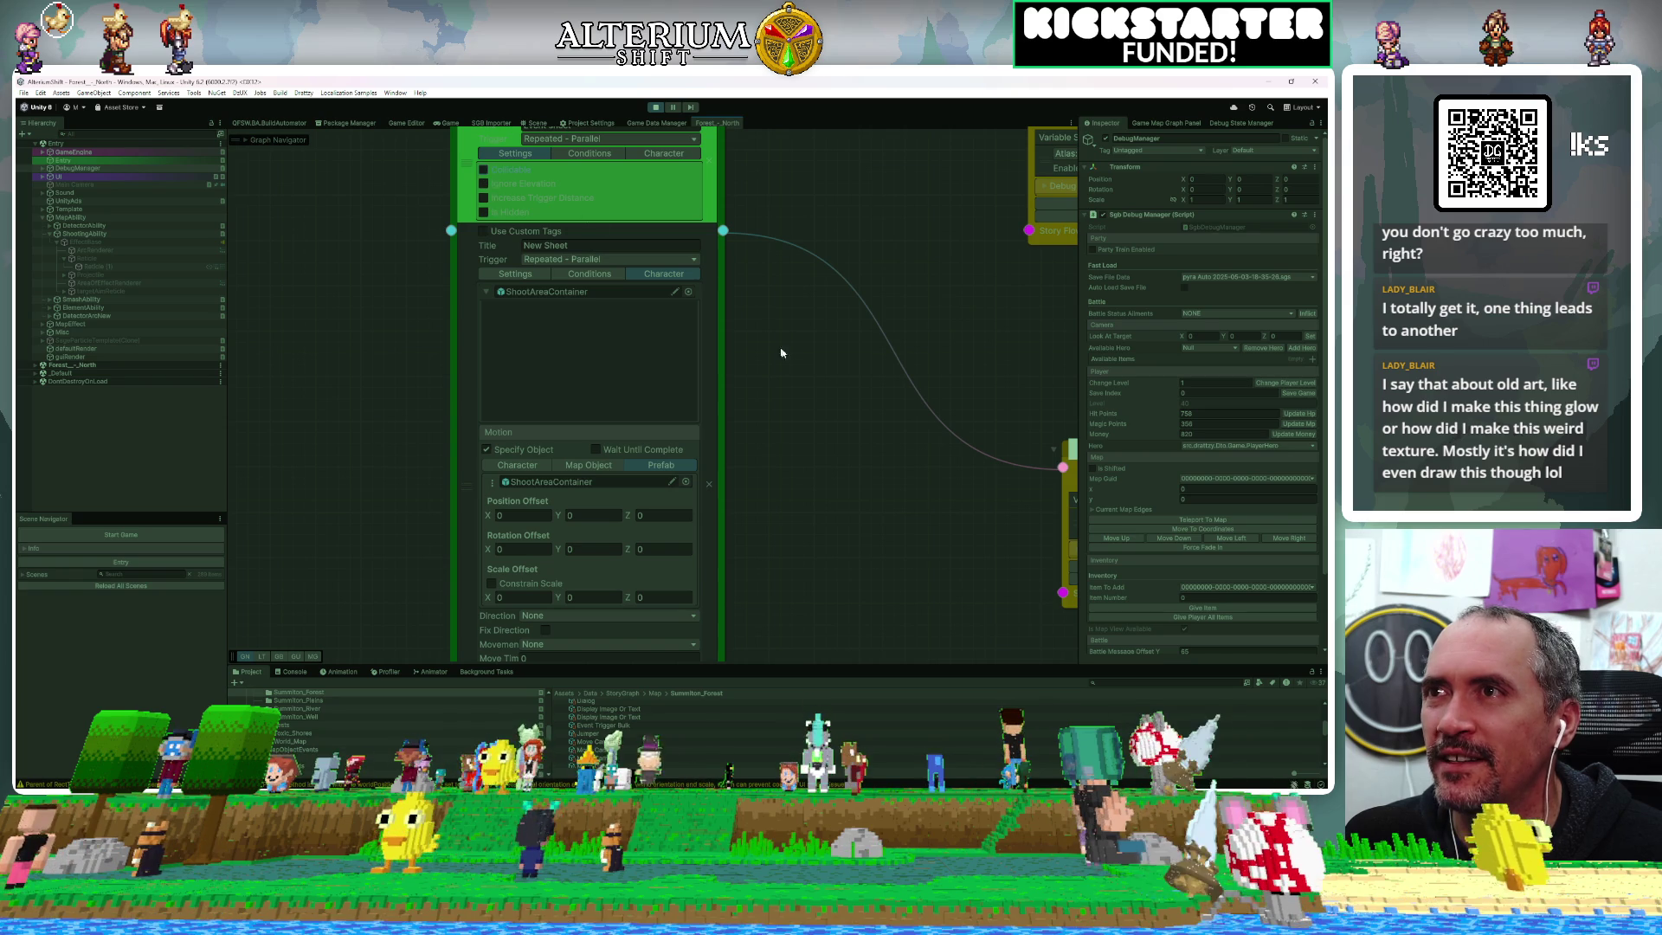
pyautogui.scroll(-2, 804, 433)
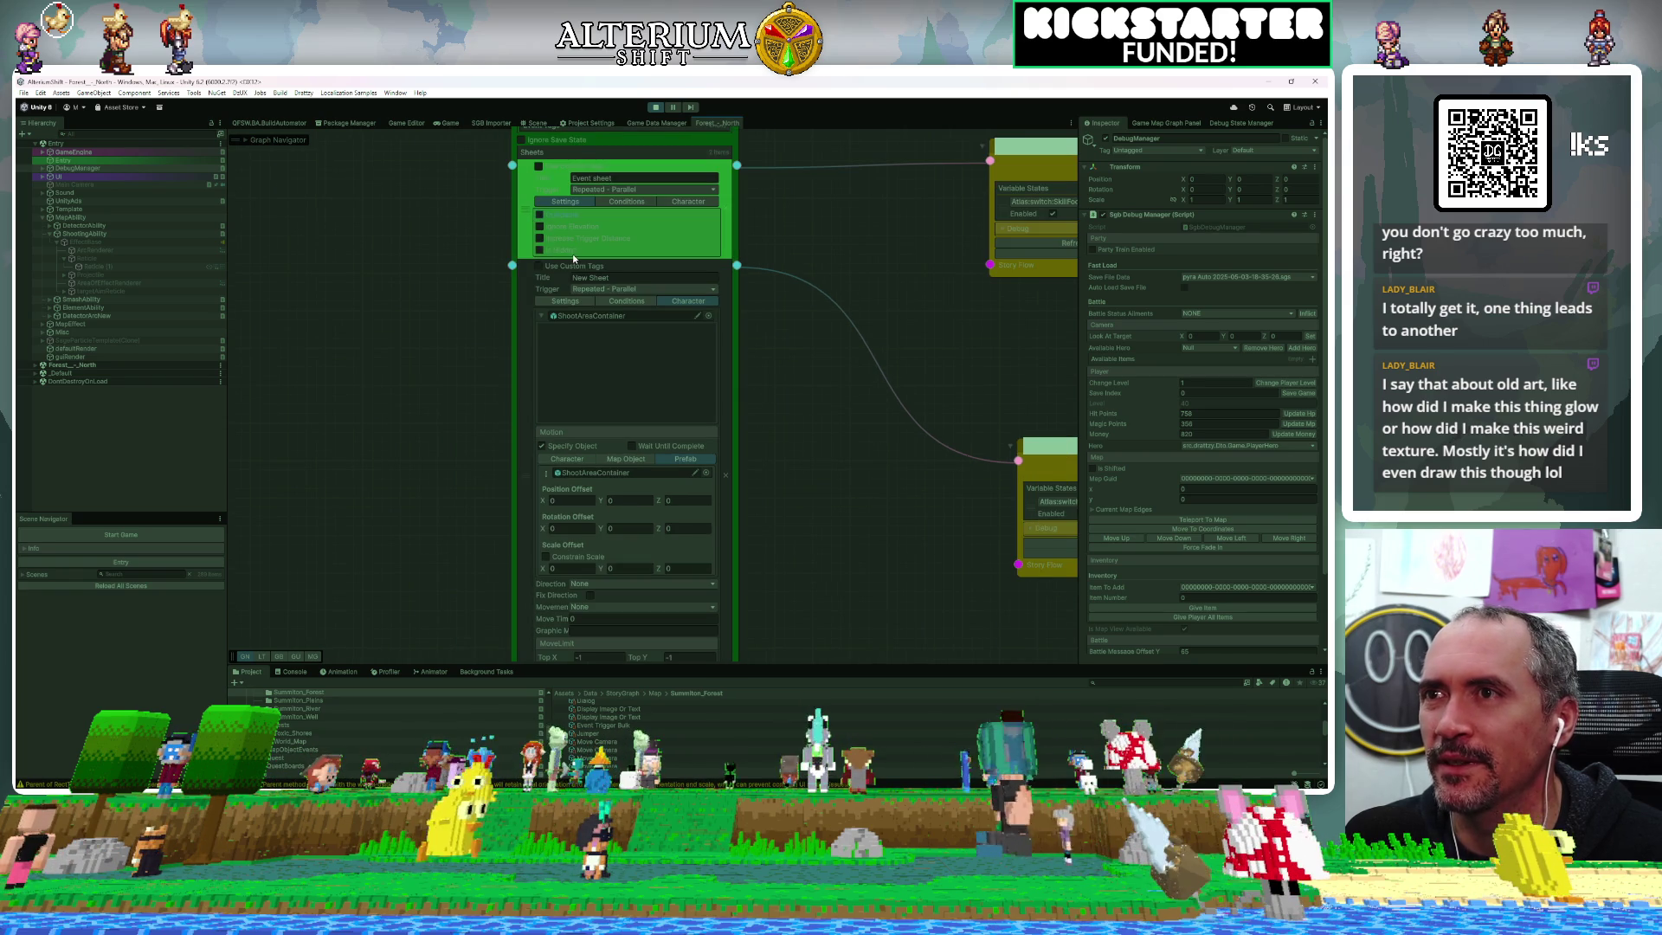
pyautogui.click(606, 301)
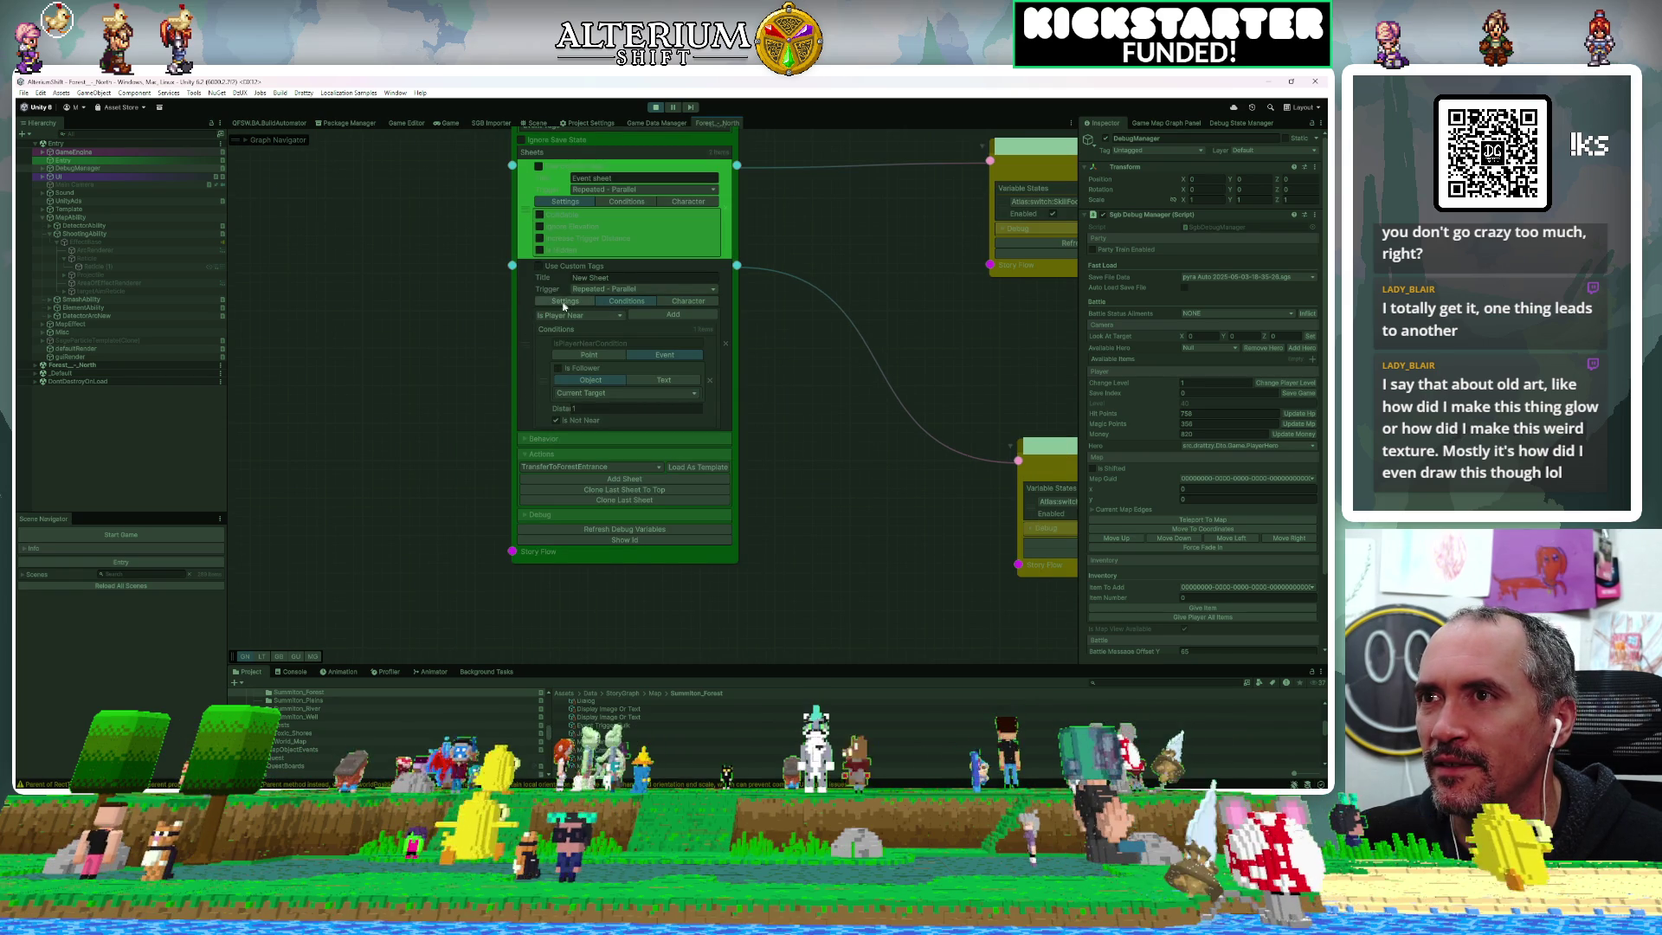
pyautogui.click(563, 300)
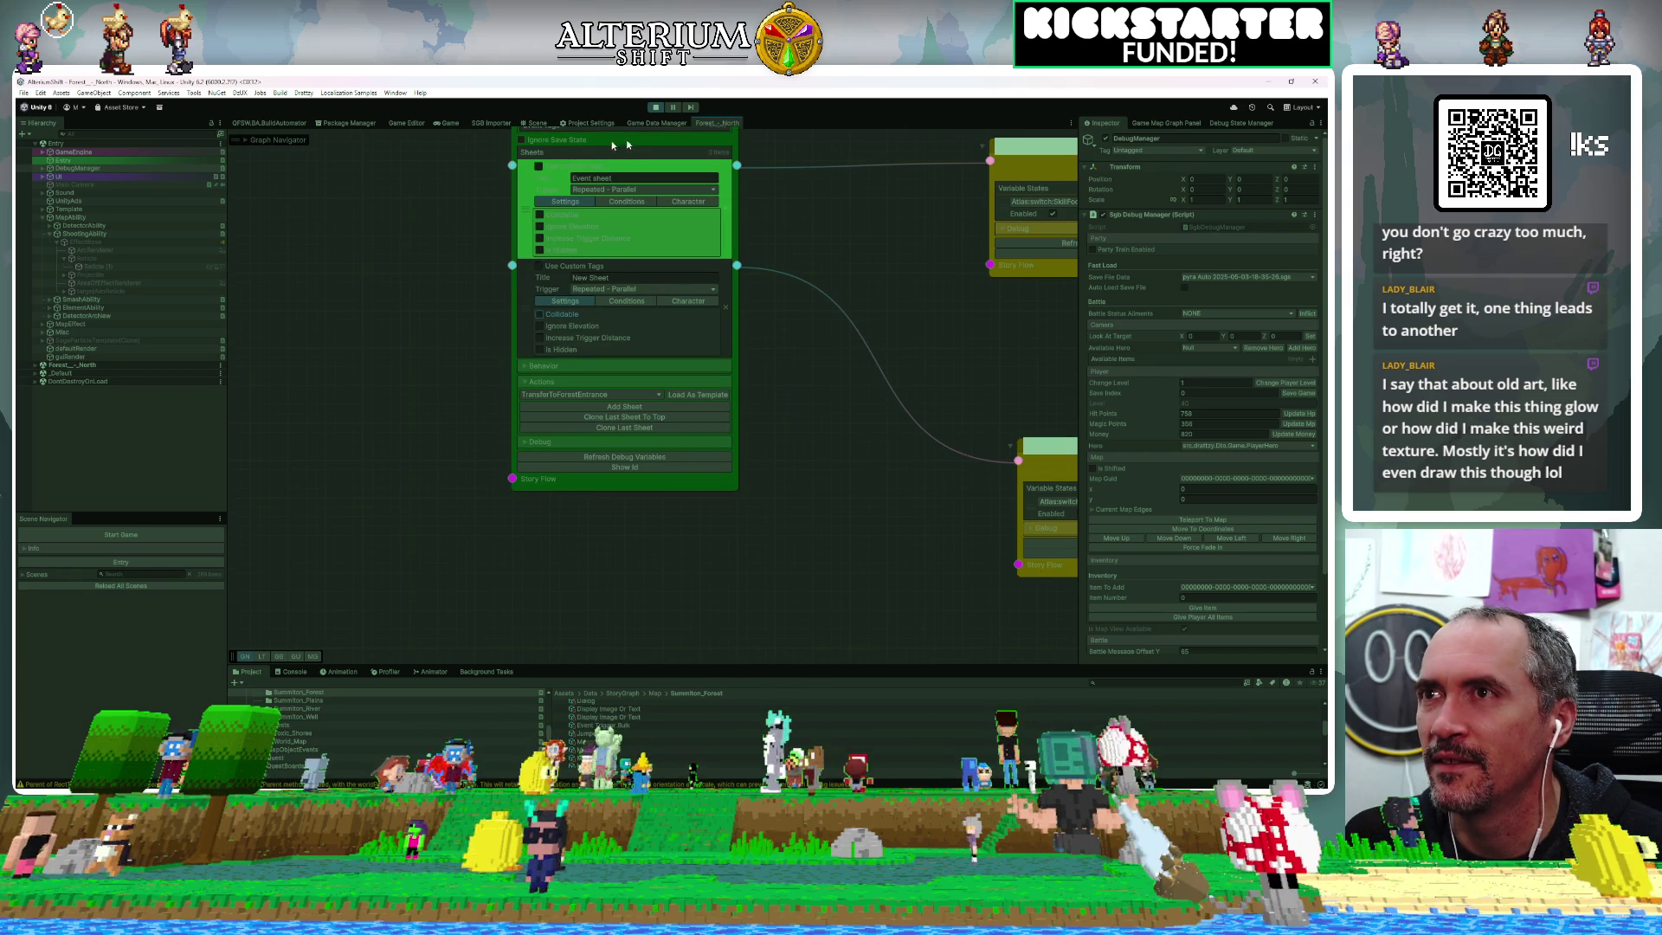
pyautogui.click(431, 123)
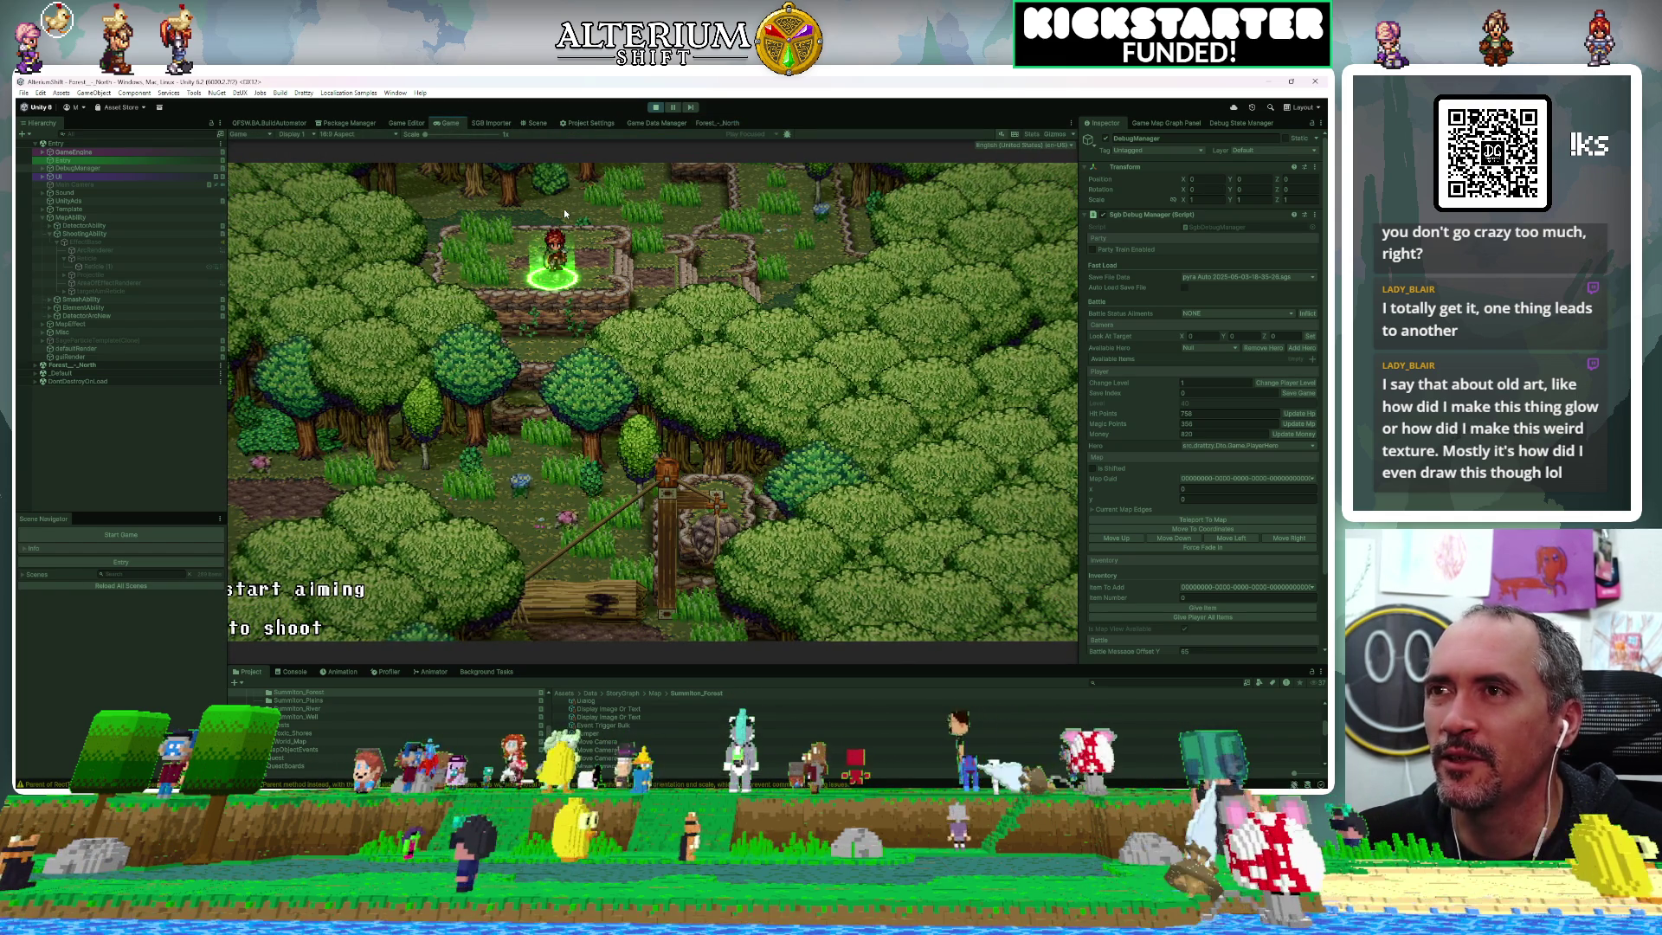
# Aim the reticle around the log-trap post, fire a shot, then open the Game Editor
pyautogui.press('Up')
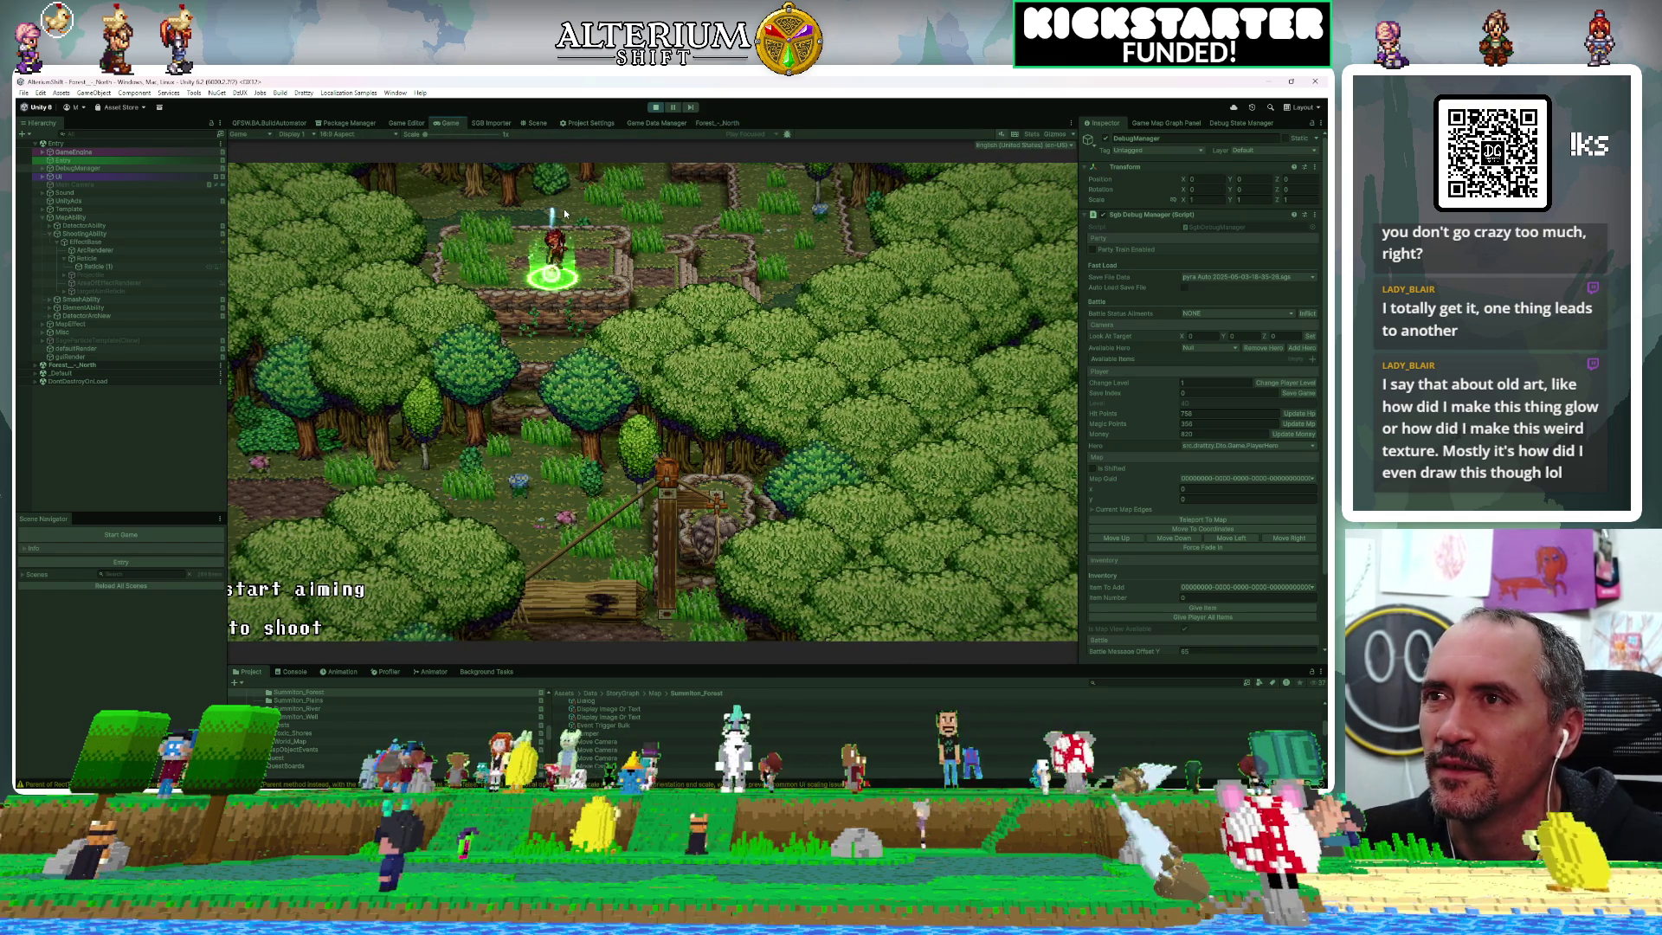
pyautogui.press('Down')
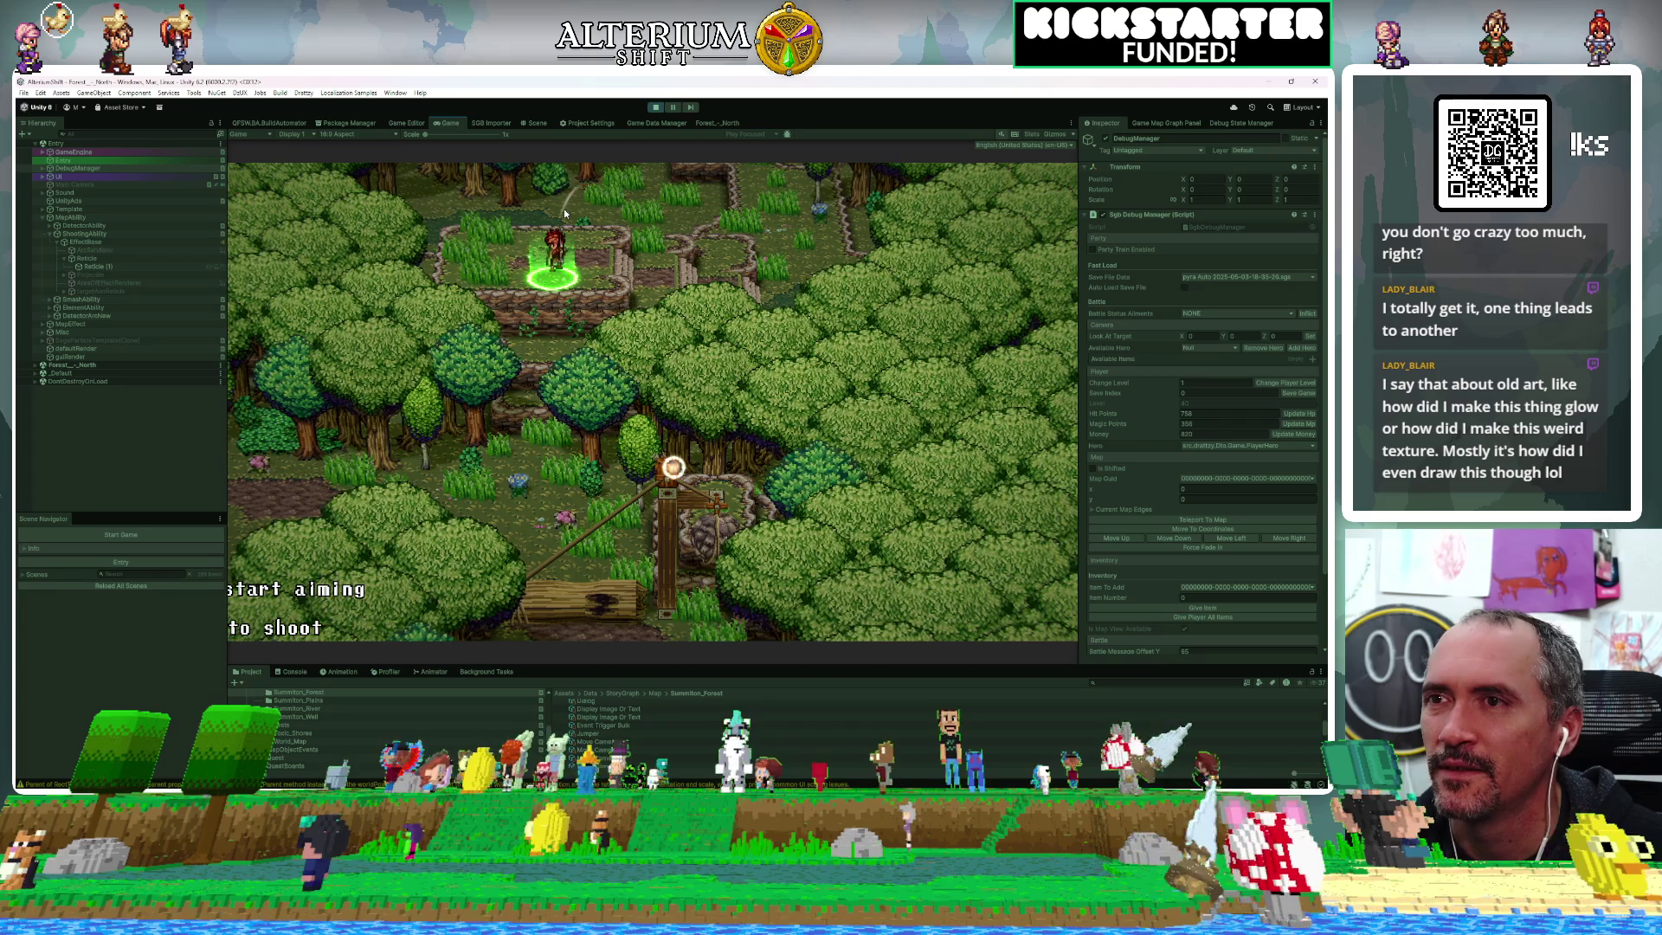
pyautogui.press('Left')
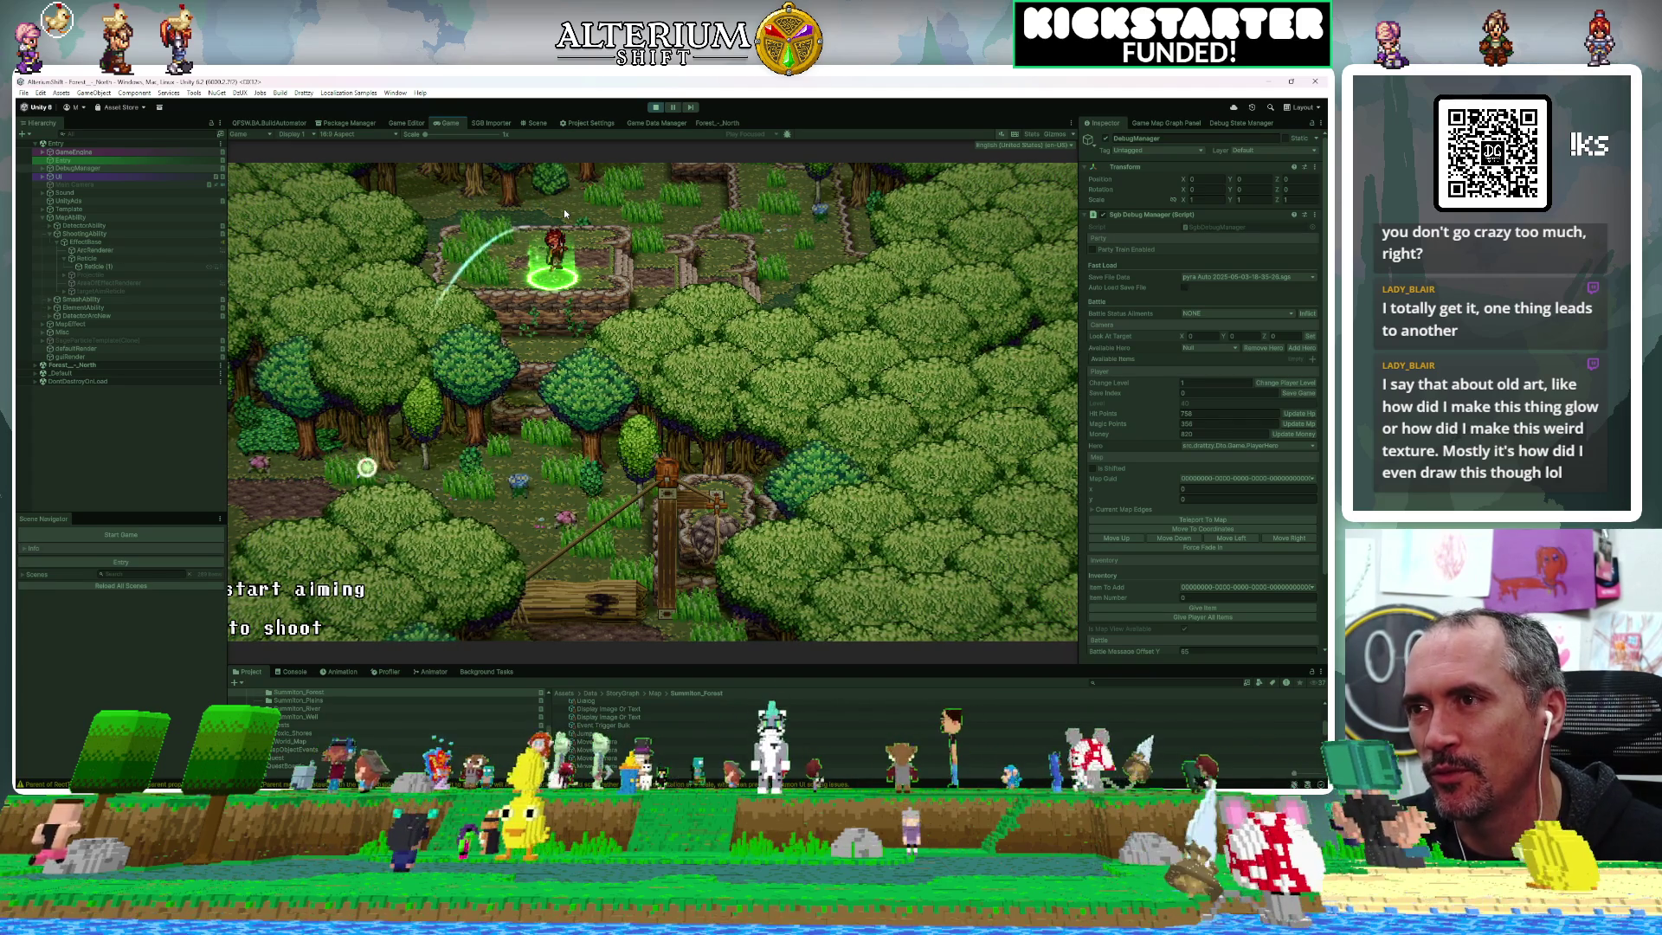
pyautogui.press('Right')
pyautogui.press('Up')
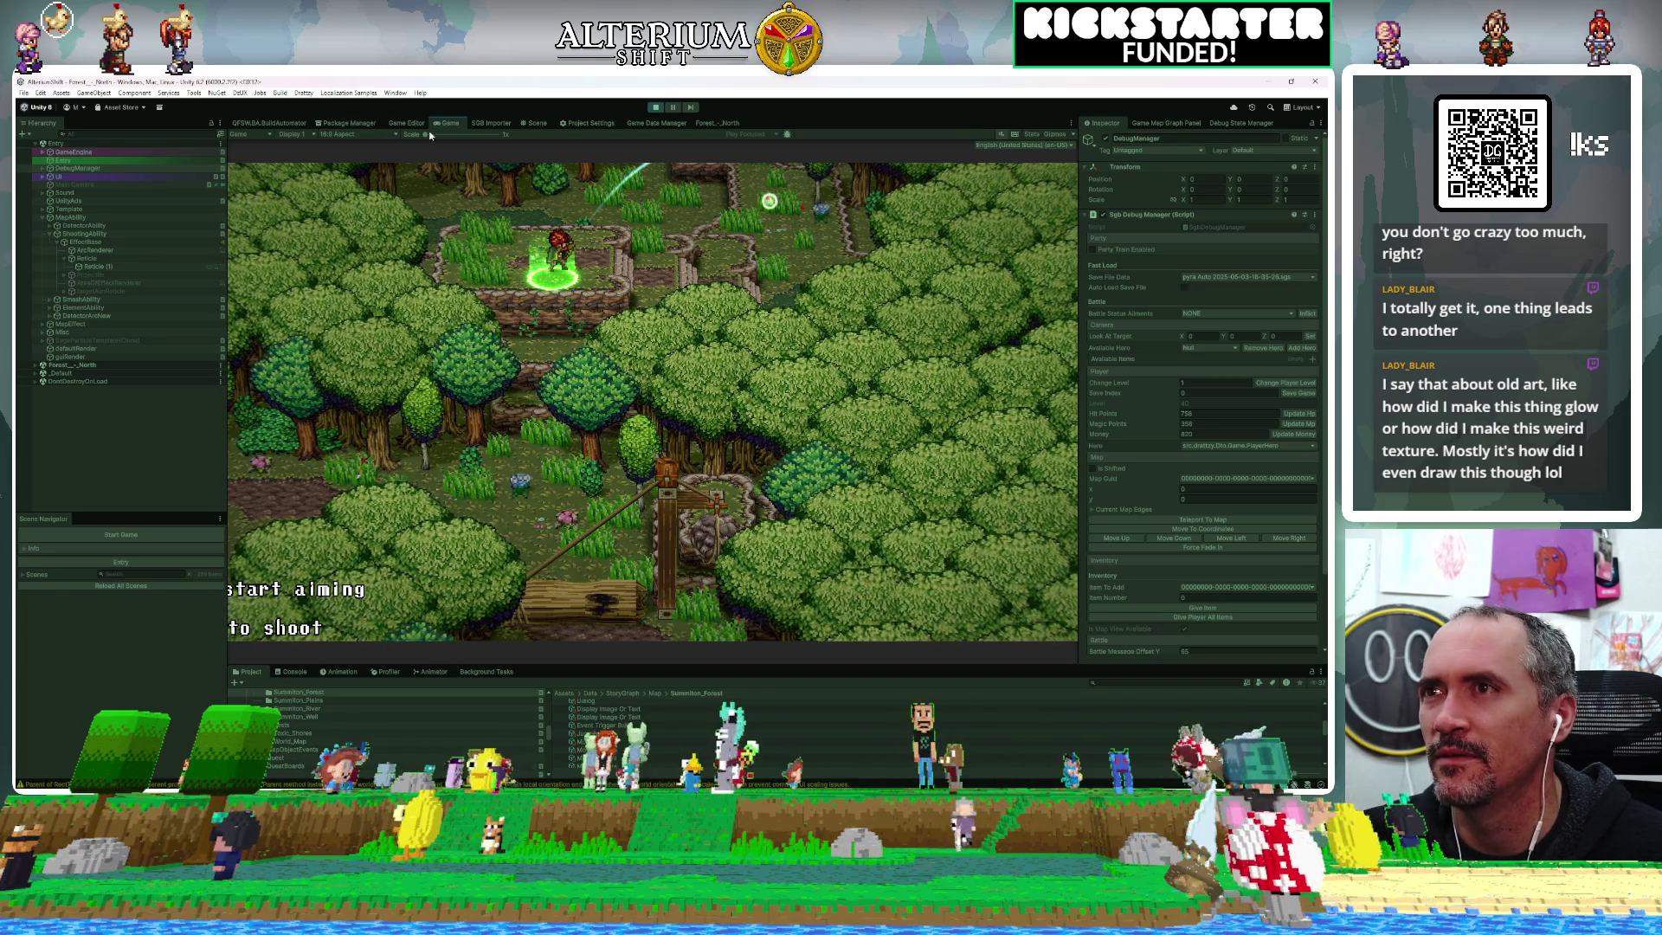
pyautogui.click(394, 122)
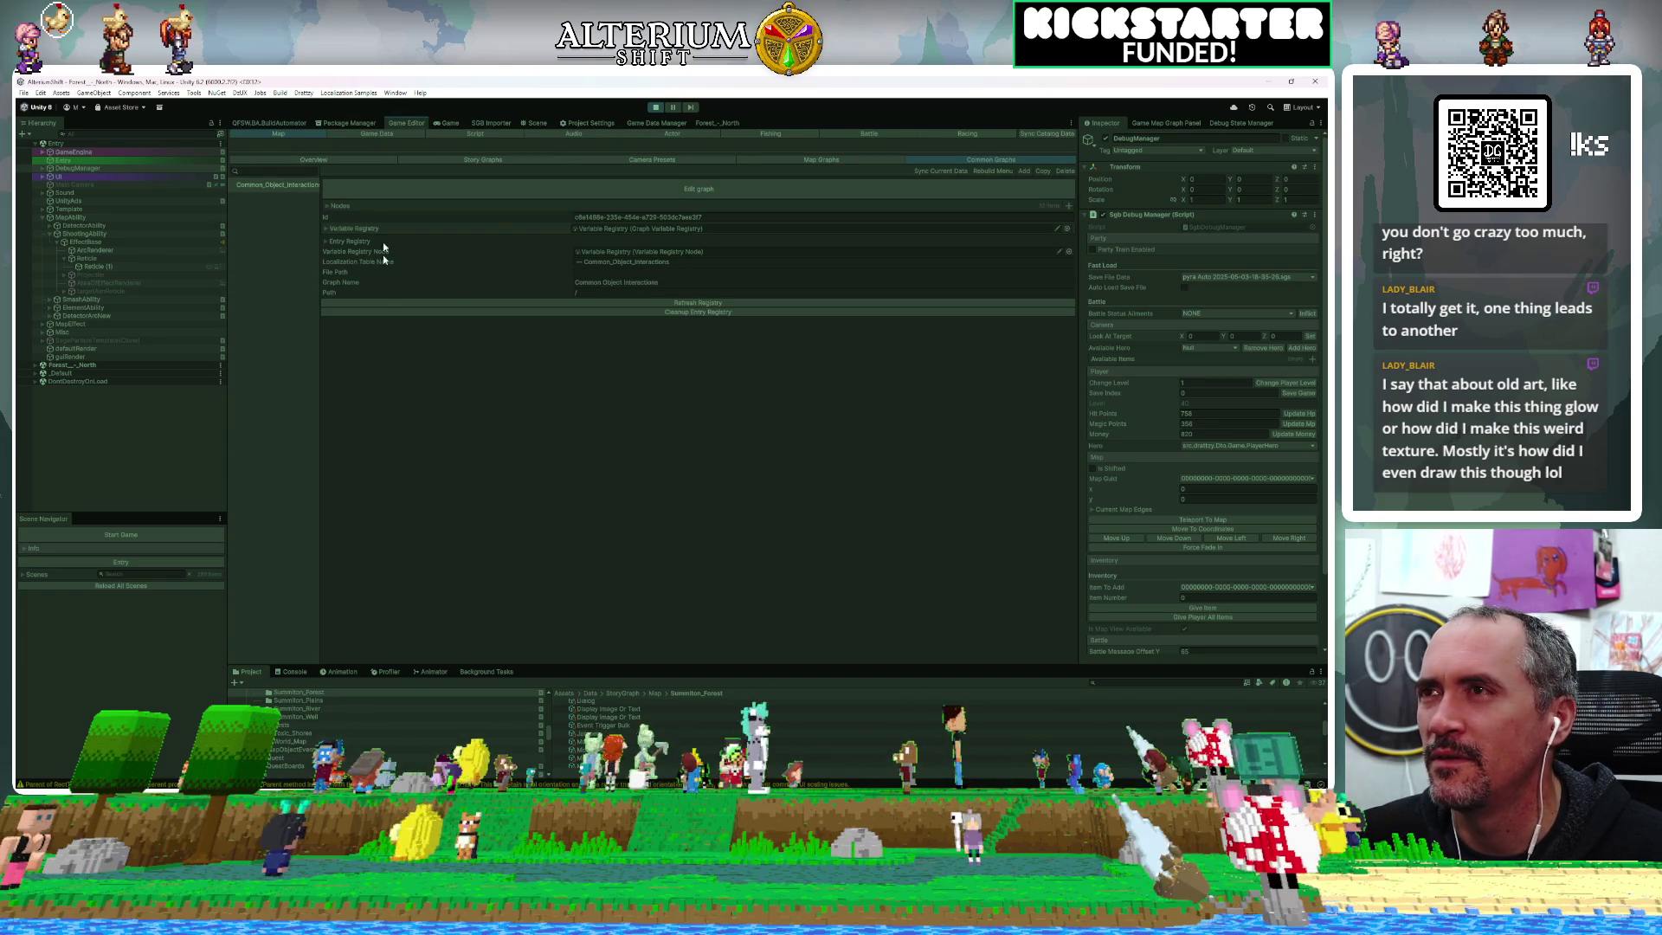
# In Common_Object_Interactions, name a new Tall Grass Interactions execution 'Shoot Focused'
pyautogui.click(708, 192)
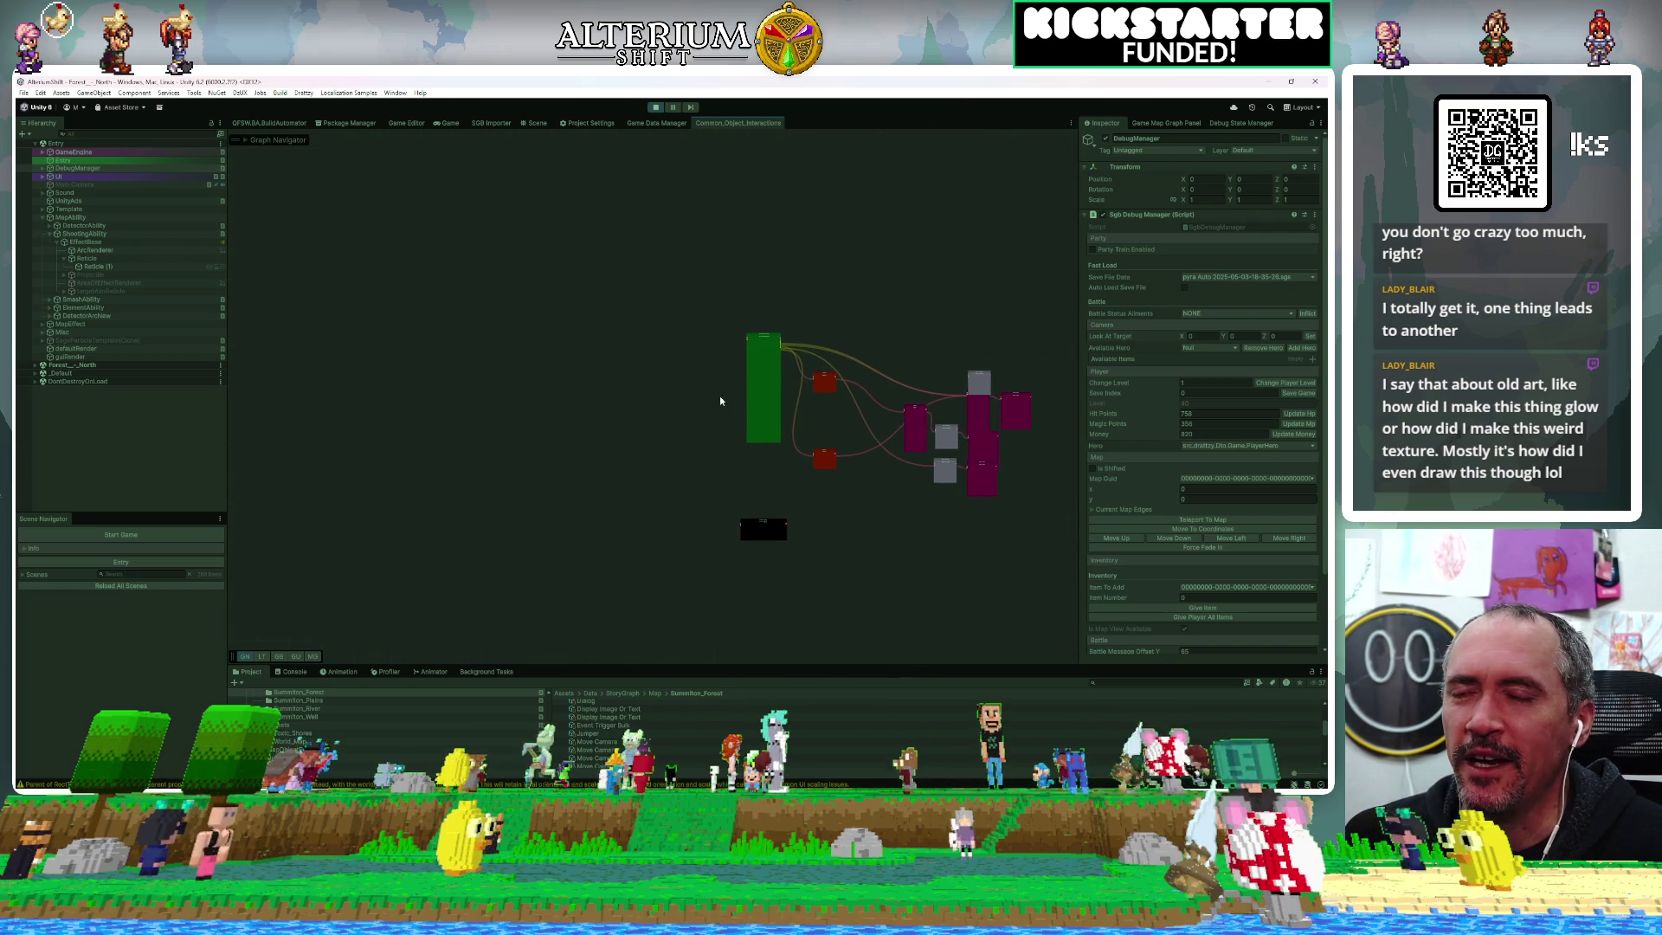
pyautogui.scroll(10, 736, 370)
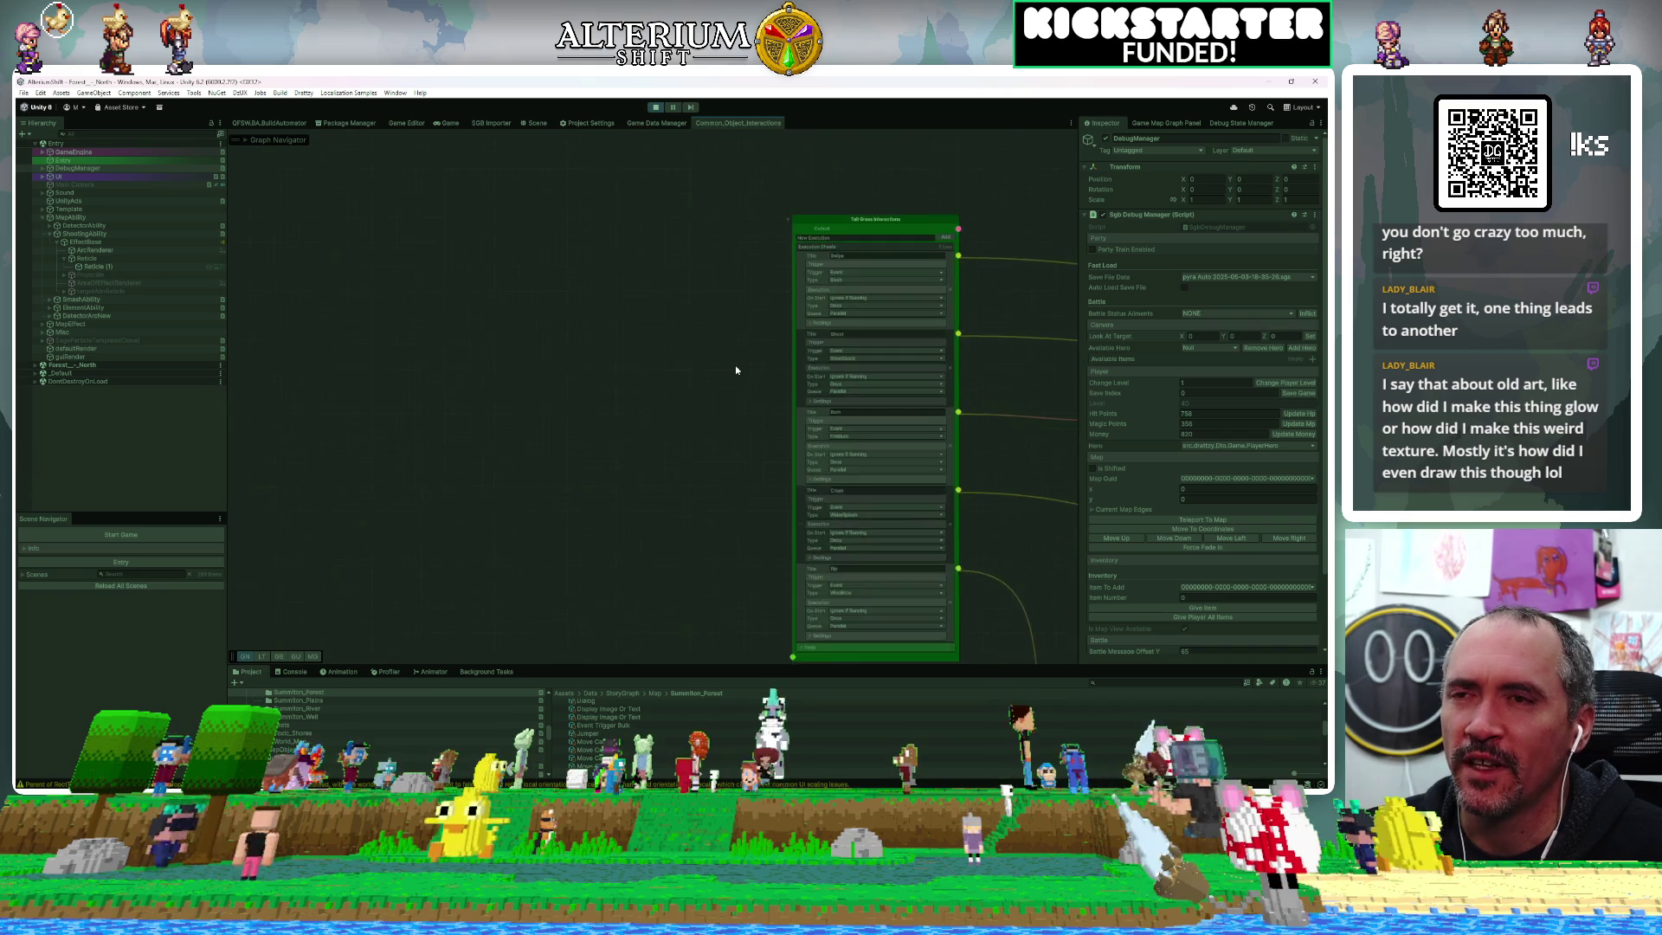
pyautogui.moveTo(665, 355); pyautogui.dragTo(542, 278)
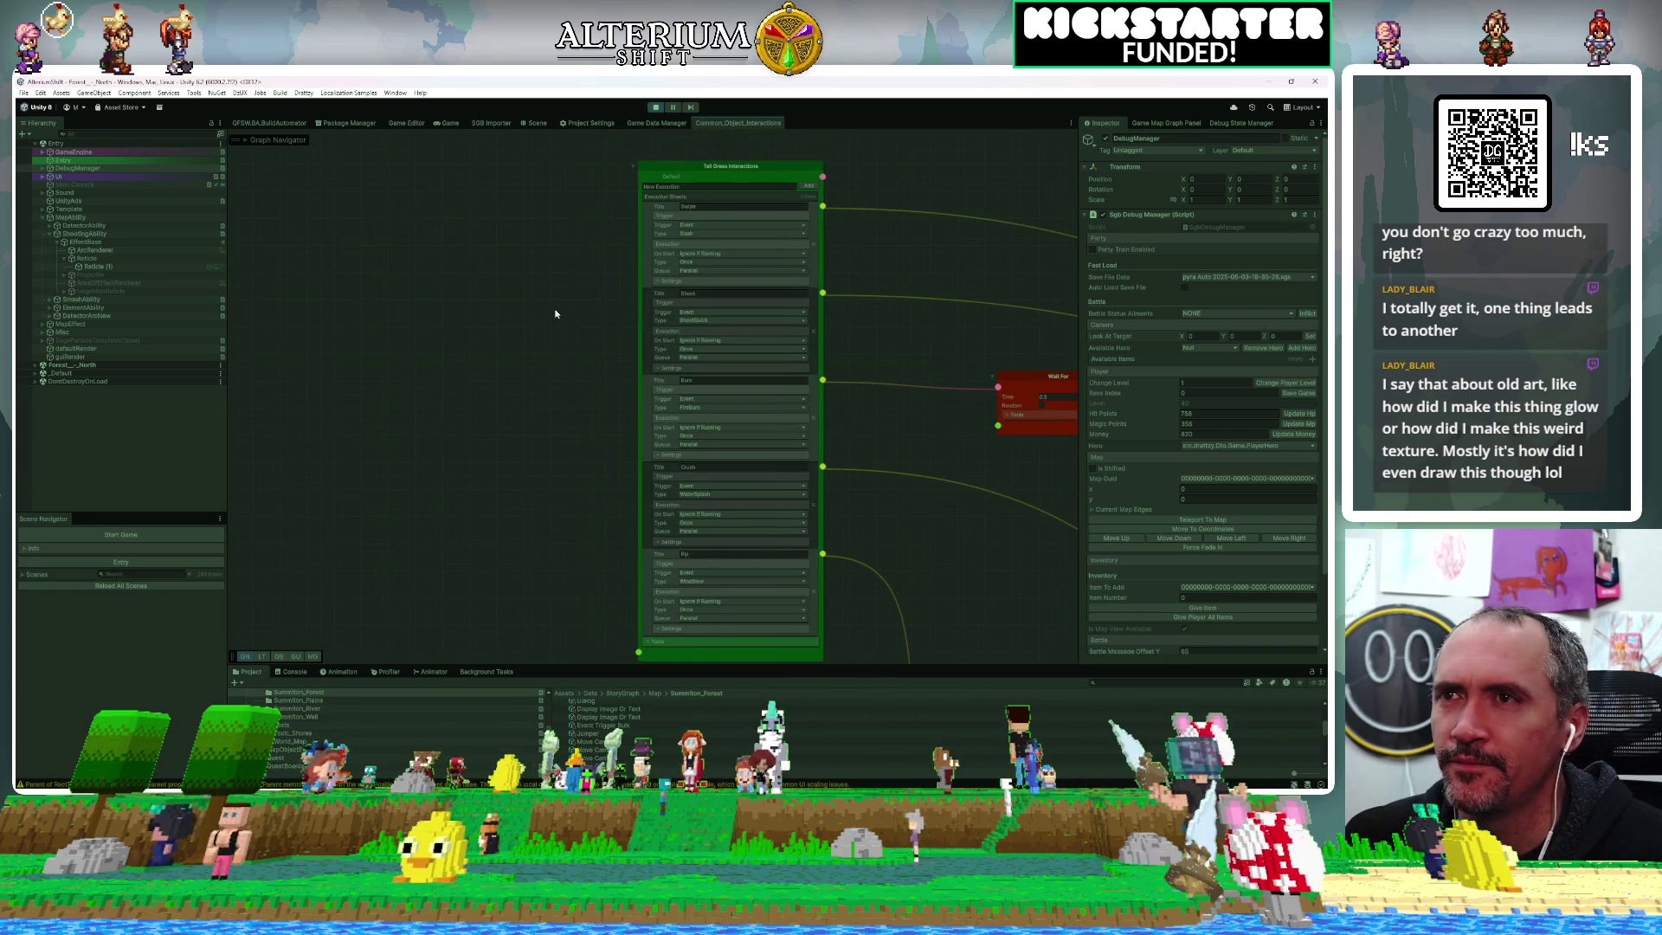
pyautogui.scroll(1, 554, 315)
pyautogui.scroll(2, 555, 314)
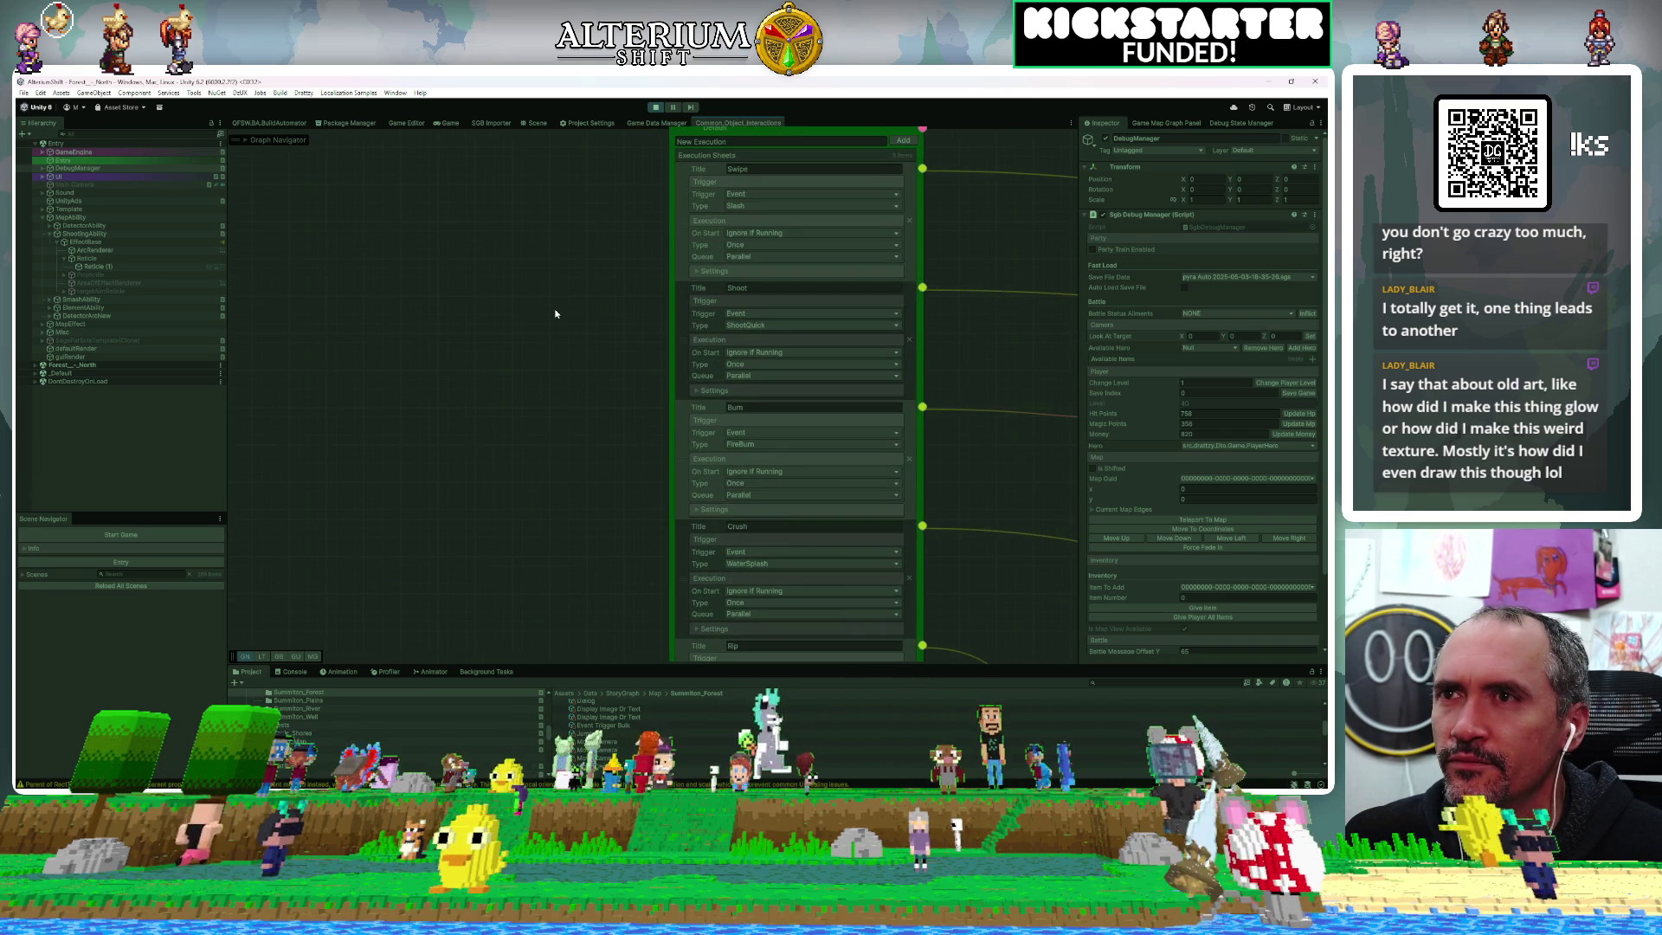
pyautogui.moveTo(885, 276); pyautogui.dragTo(807, 314)
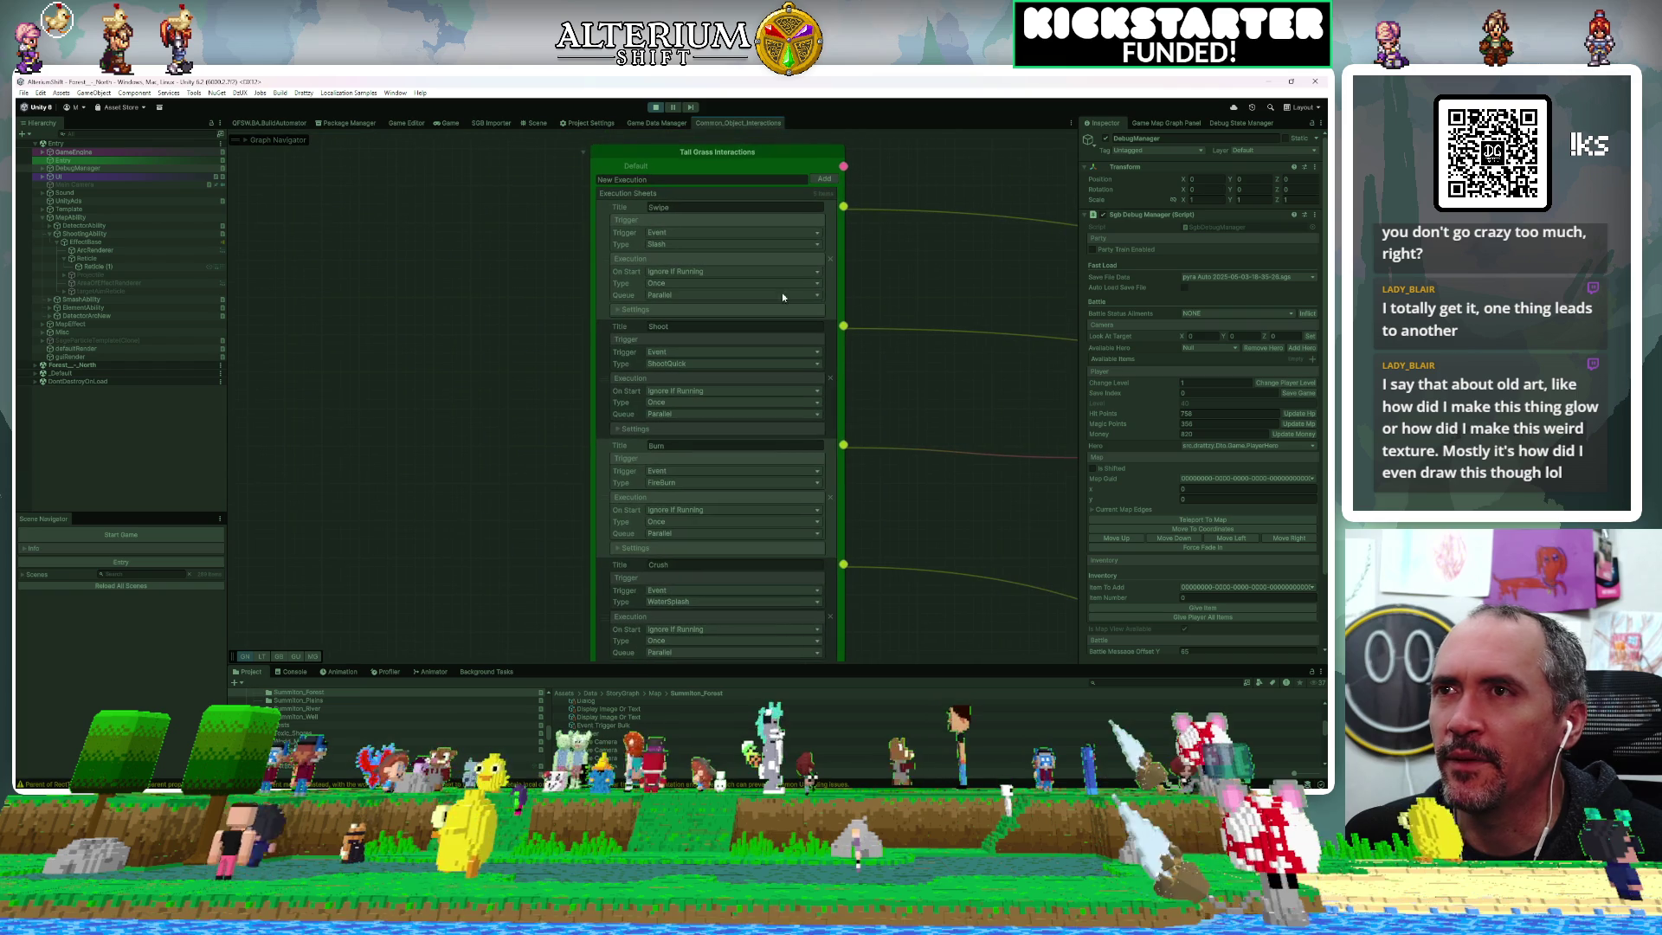
pyautogui.moveTo(926, 422)
pyautogui.mouseDown()
pyautogui.moveTo(805, 289)
pyautogui.moveTo(838, 248)
pyautogui.moveTo(857, 479)
pyautogui.mouseUp()
pyautogui.click(579, 231)
pyautogui.write('Shoot Focused')
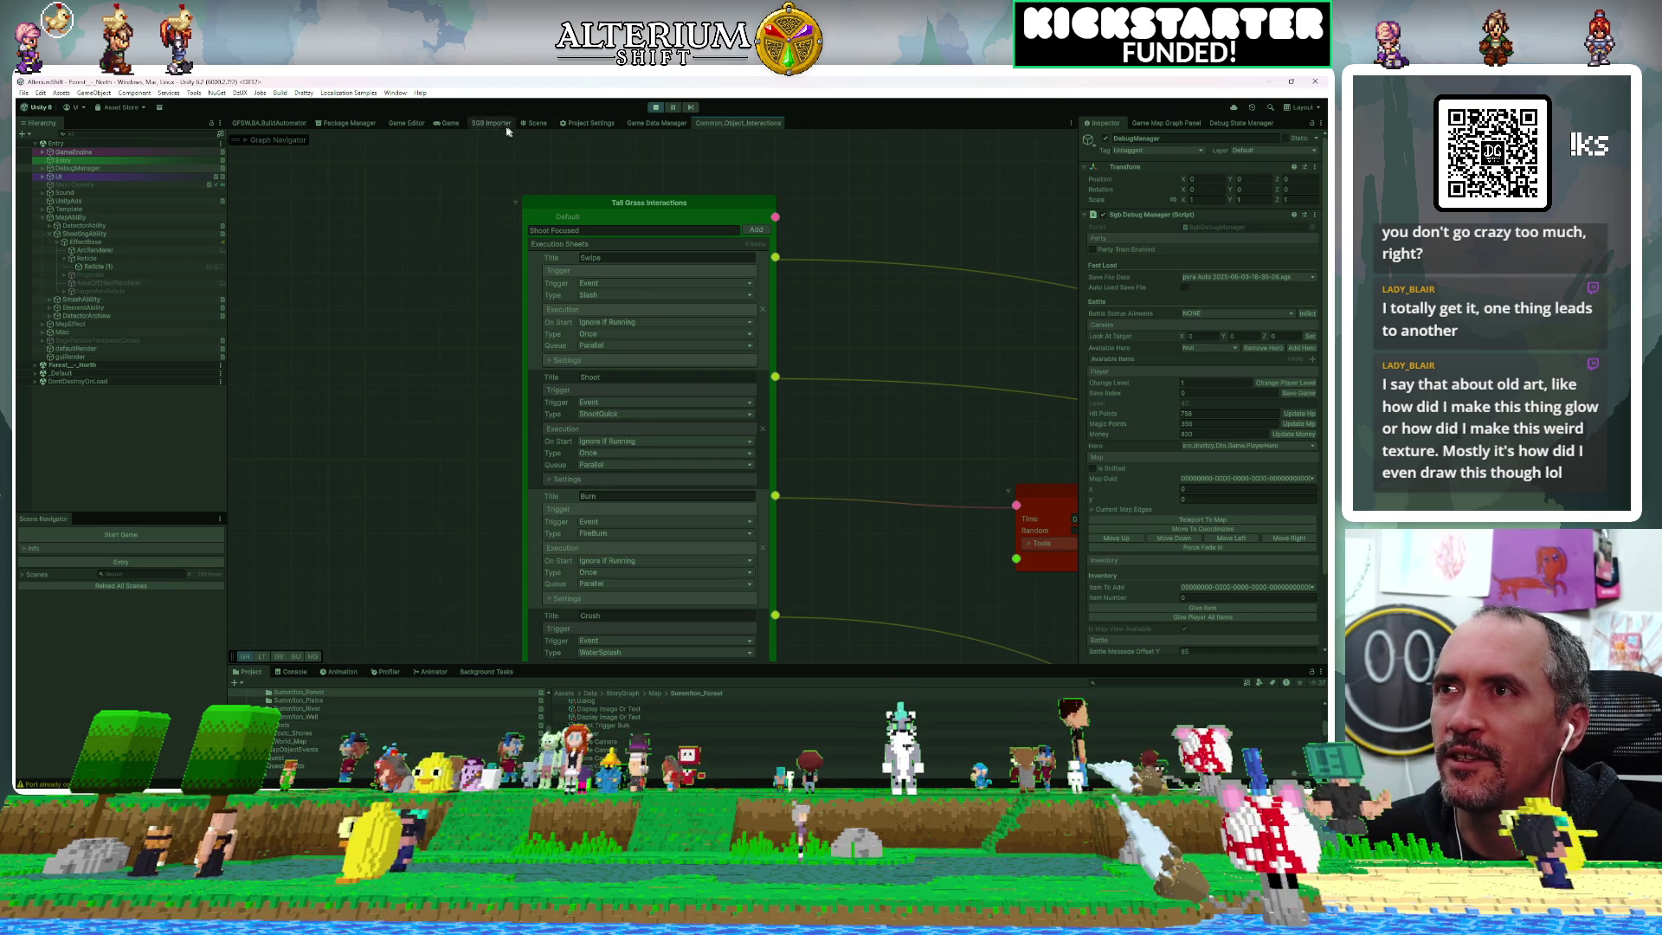
# Stop Play mode and pan the graph to reveal the remaining sheets and Wait For nodes
pyautogui.click(448, 125)
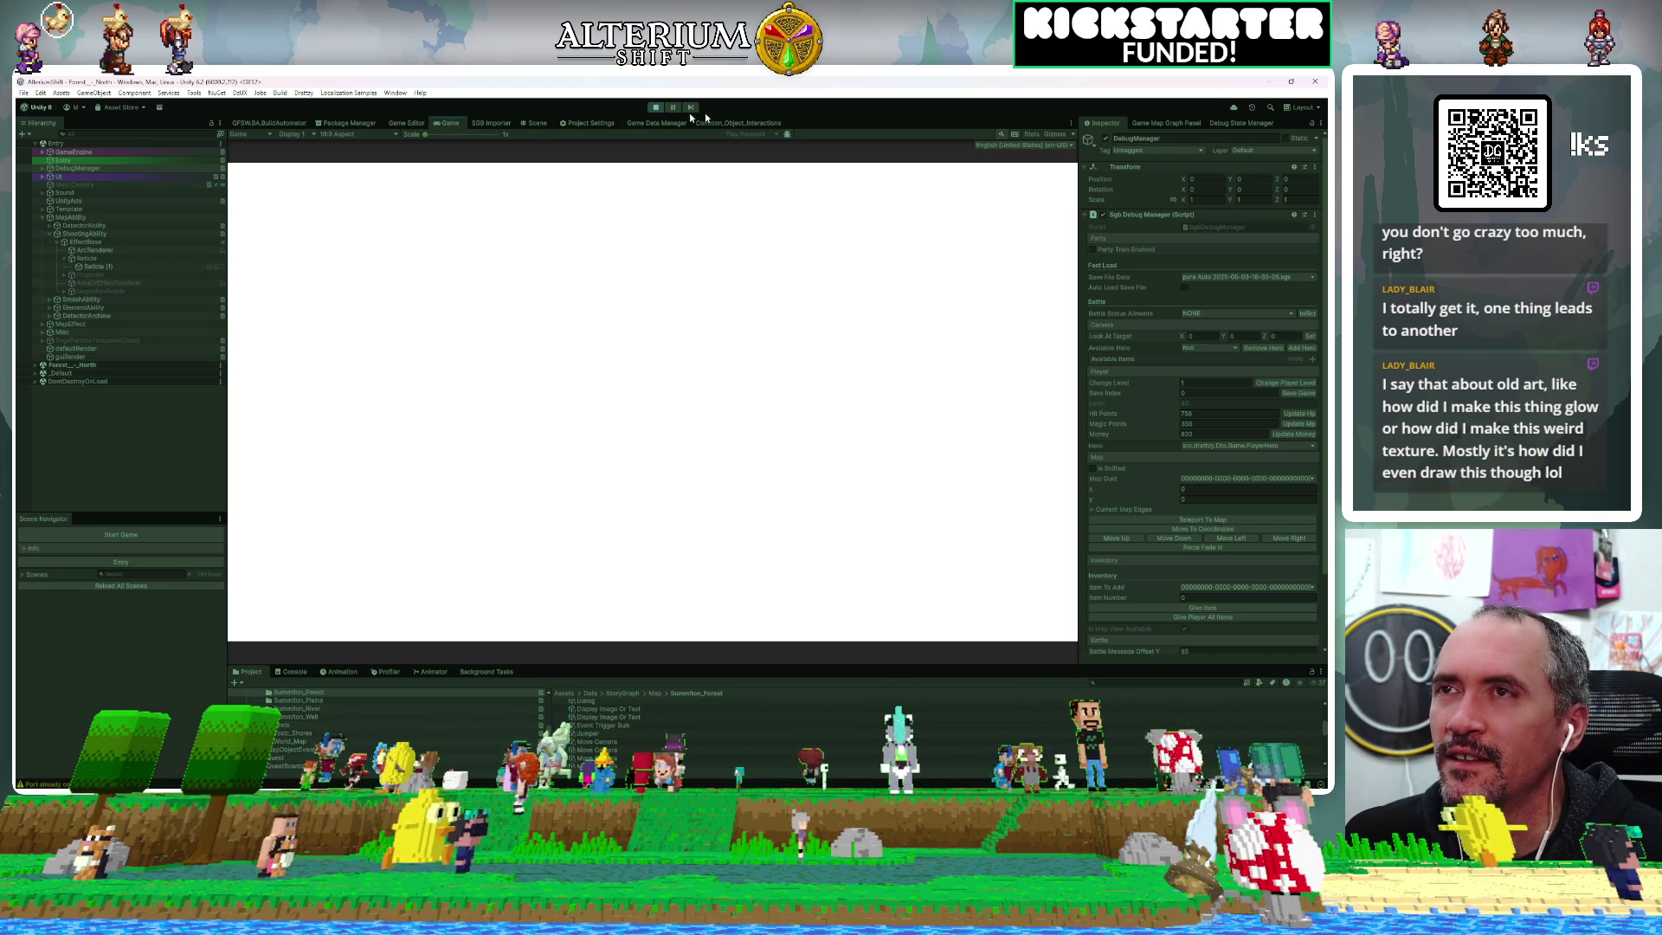
pyautogui.click(655, 107)
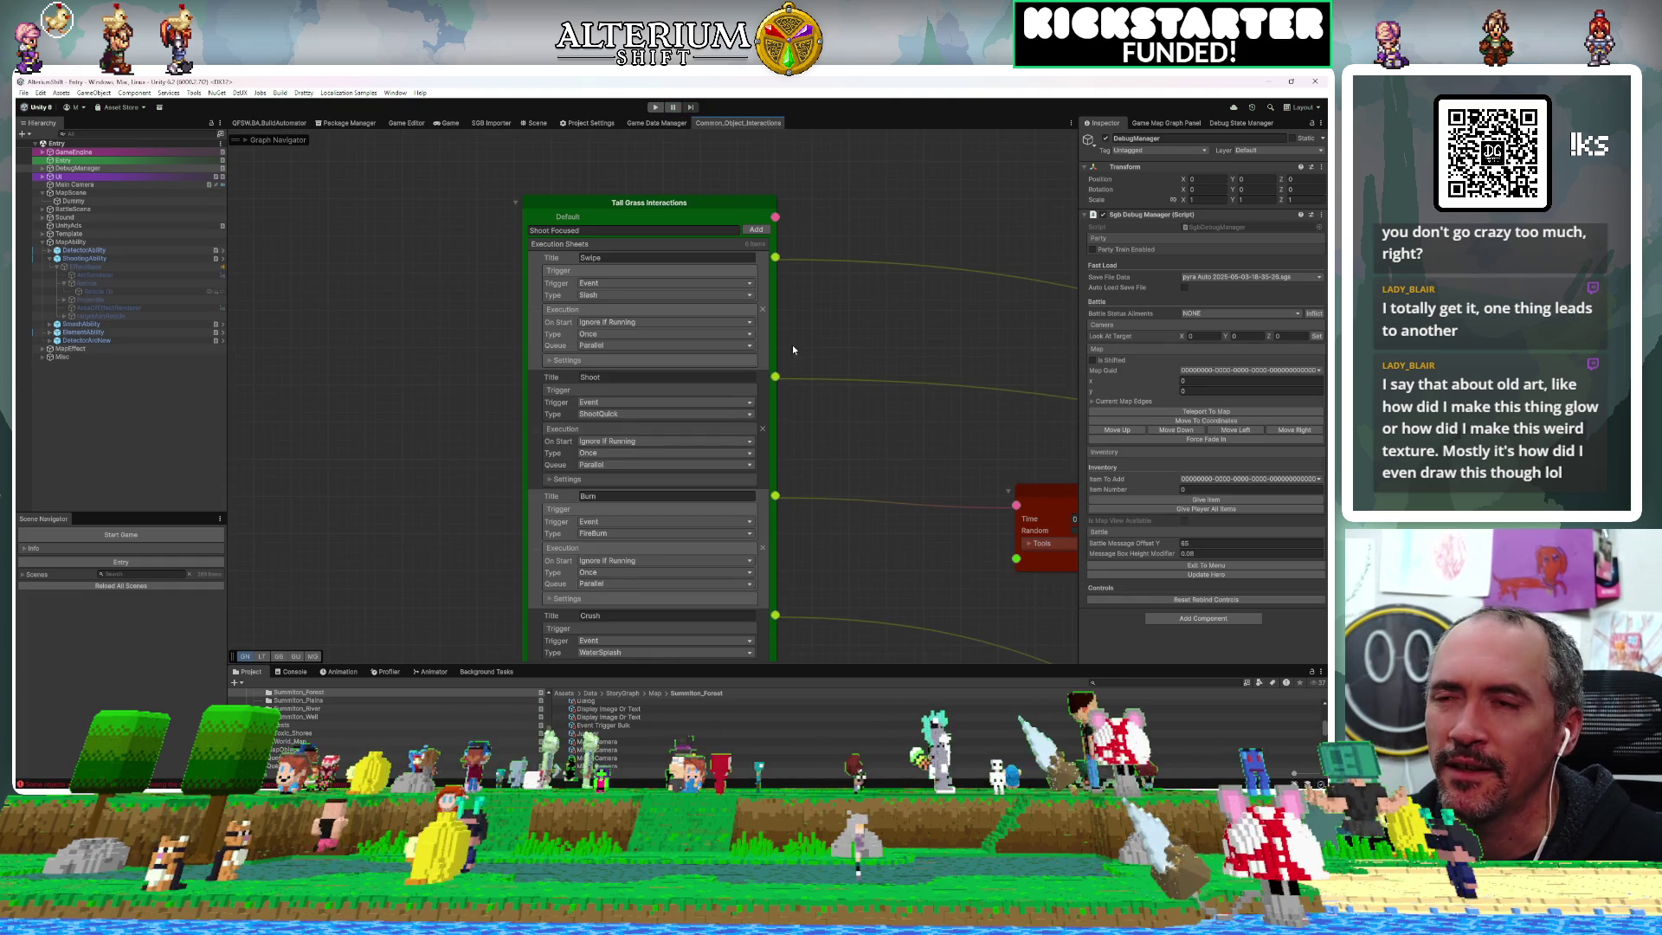
pyautogui.scroll(-2, 792, 350)
pyautogui.moveTo(962, 572)
pyautogui.mouseDown()
pyautogui.moveTo(919, 450)
pyautogui.moveTo(808, 424)
pyautogui.moveTo(756, 374)
pyautogui.moveTo(730, 537)
pyautogui.moveTo(511, 583)
pyautogui.moveTo(335, 515)
pyautogui.moveTo(277, 472)
pyautogui.moveTo(517, 455)
pyautogui.moveTo(734, 495)
pyautogui.moveTo(625, 438)
pyautogui.moveTo(425, 450)
pyautogui.mouseUp()
pyautogui.scroll(3, 390, 449)
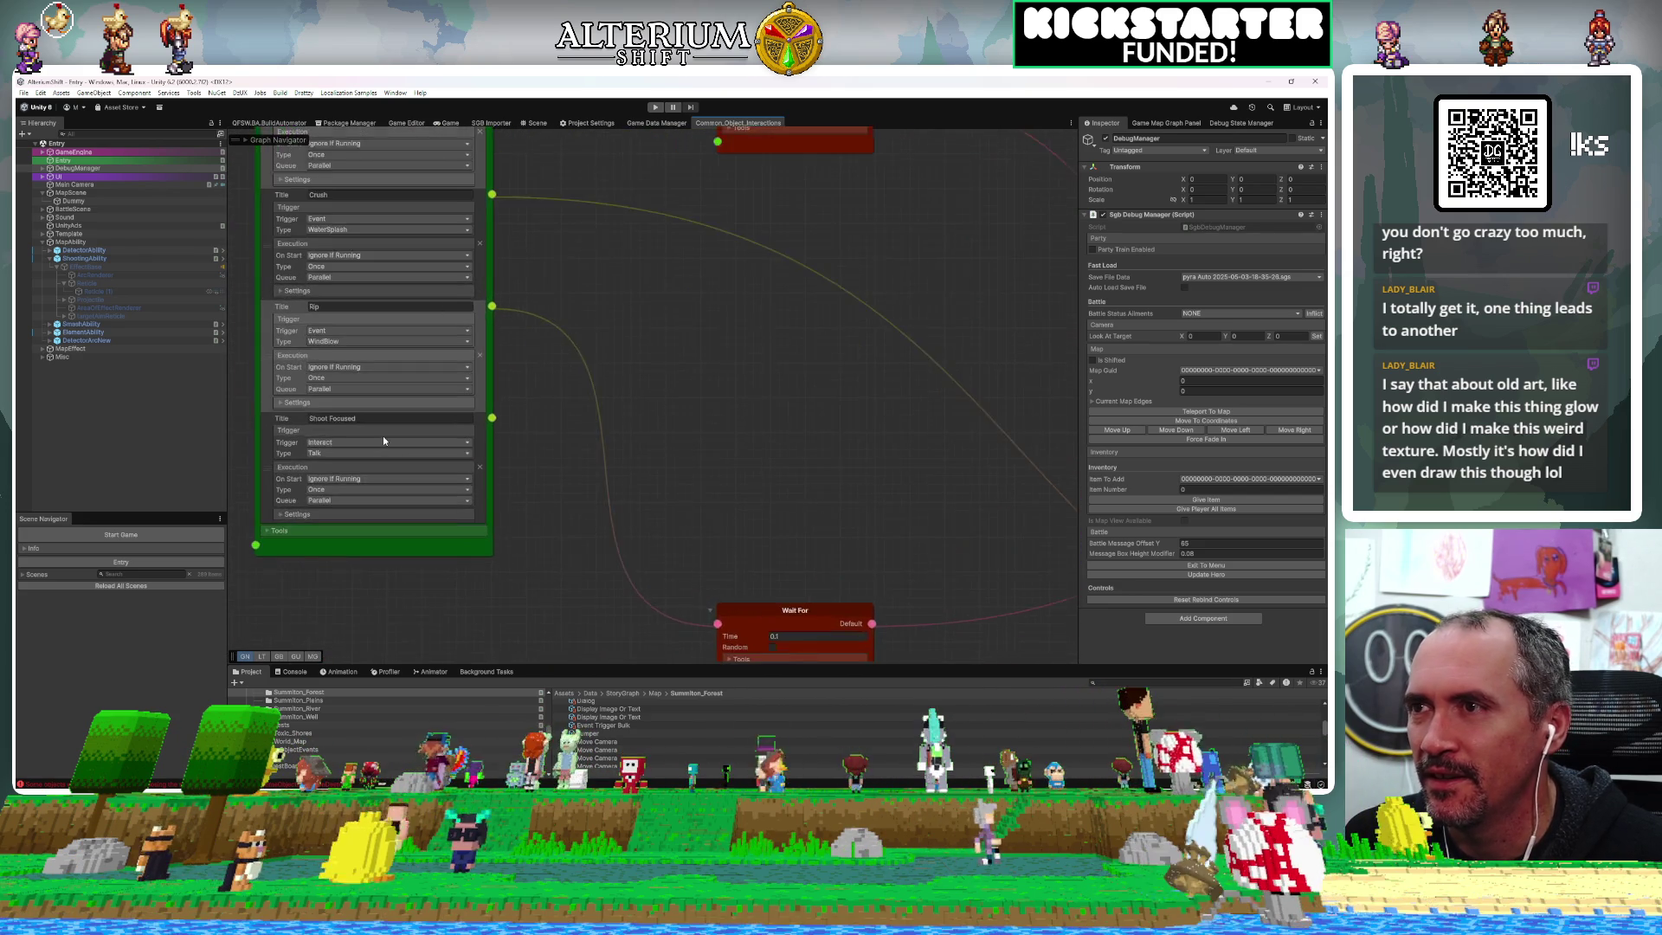
# Set the Shoot Focused sheet's Trigger to Event with type ShootFocused
pyautogui.click(385, 440)
pyautogui.click(435, 465)
pyautogui.click(350, 454)
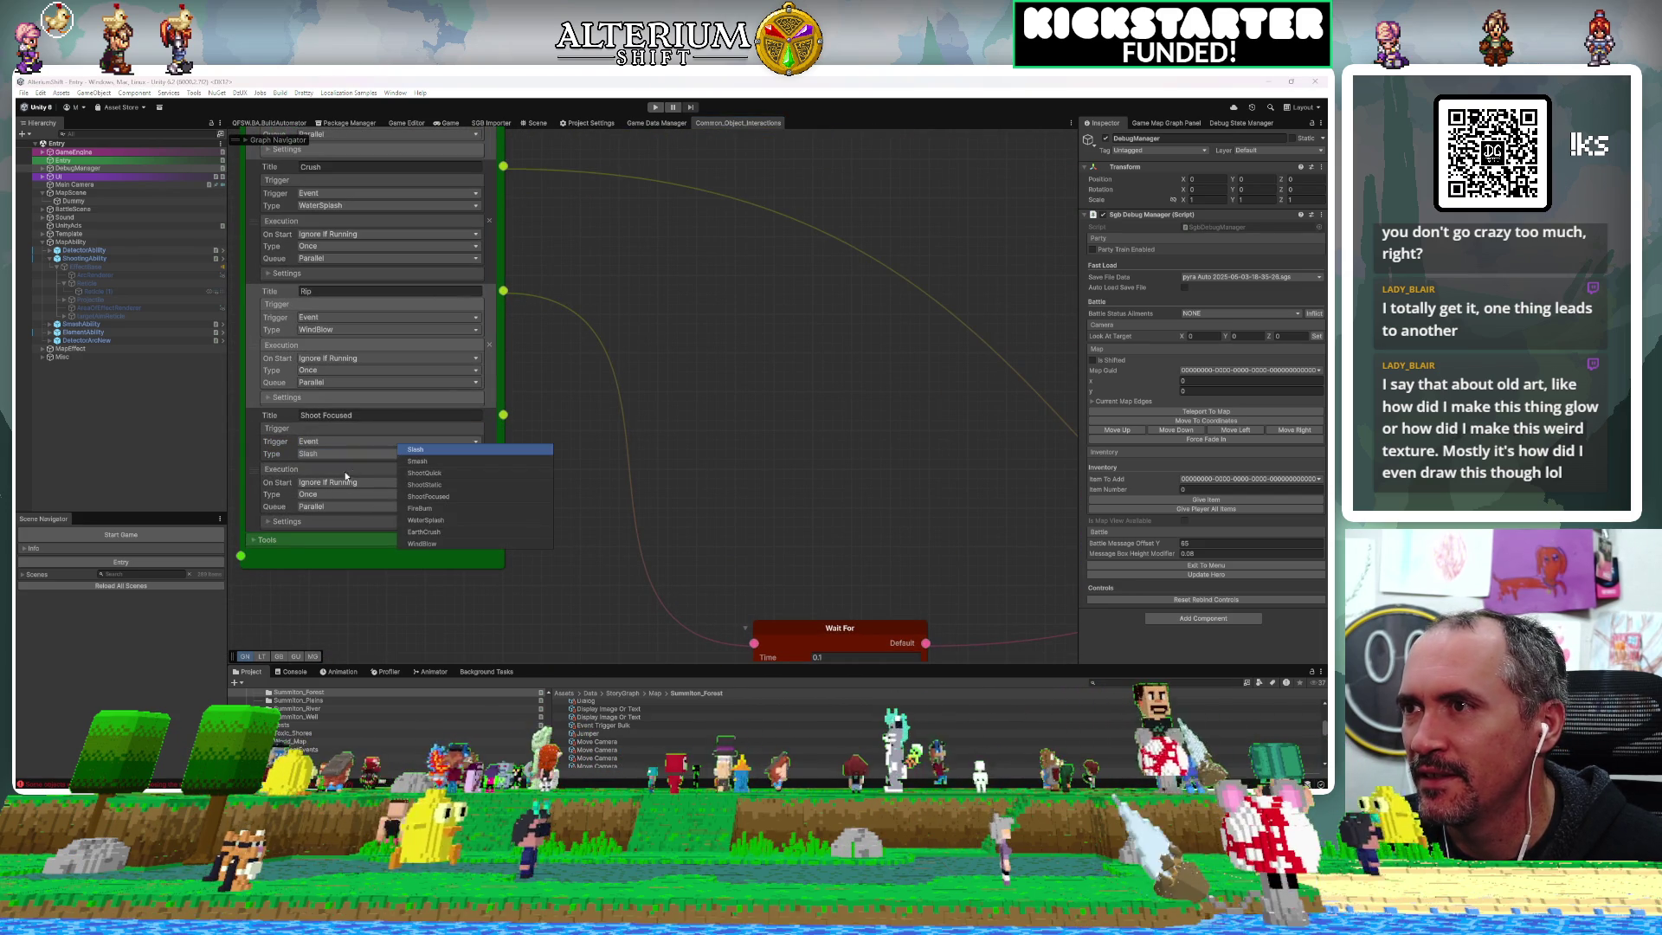
pyautogui.press('Escape')
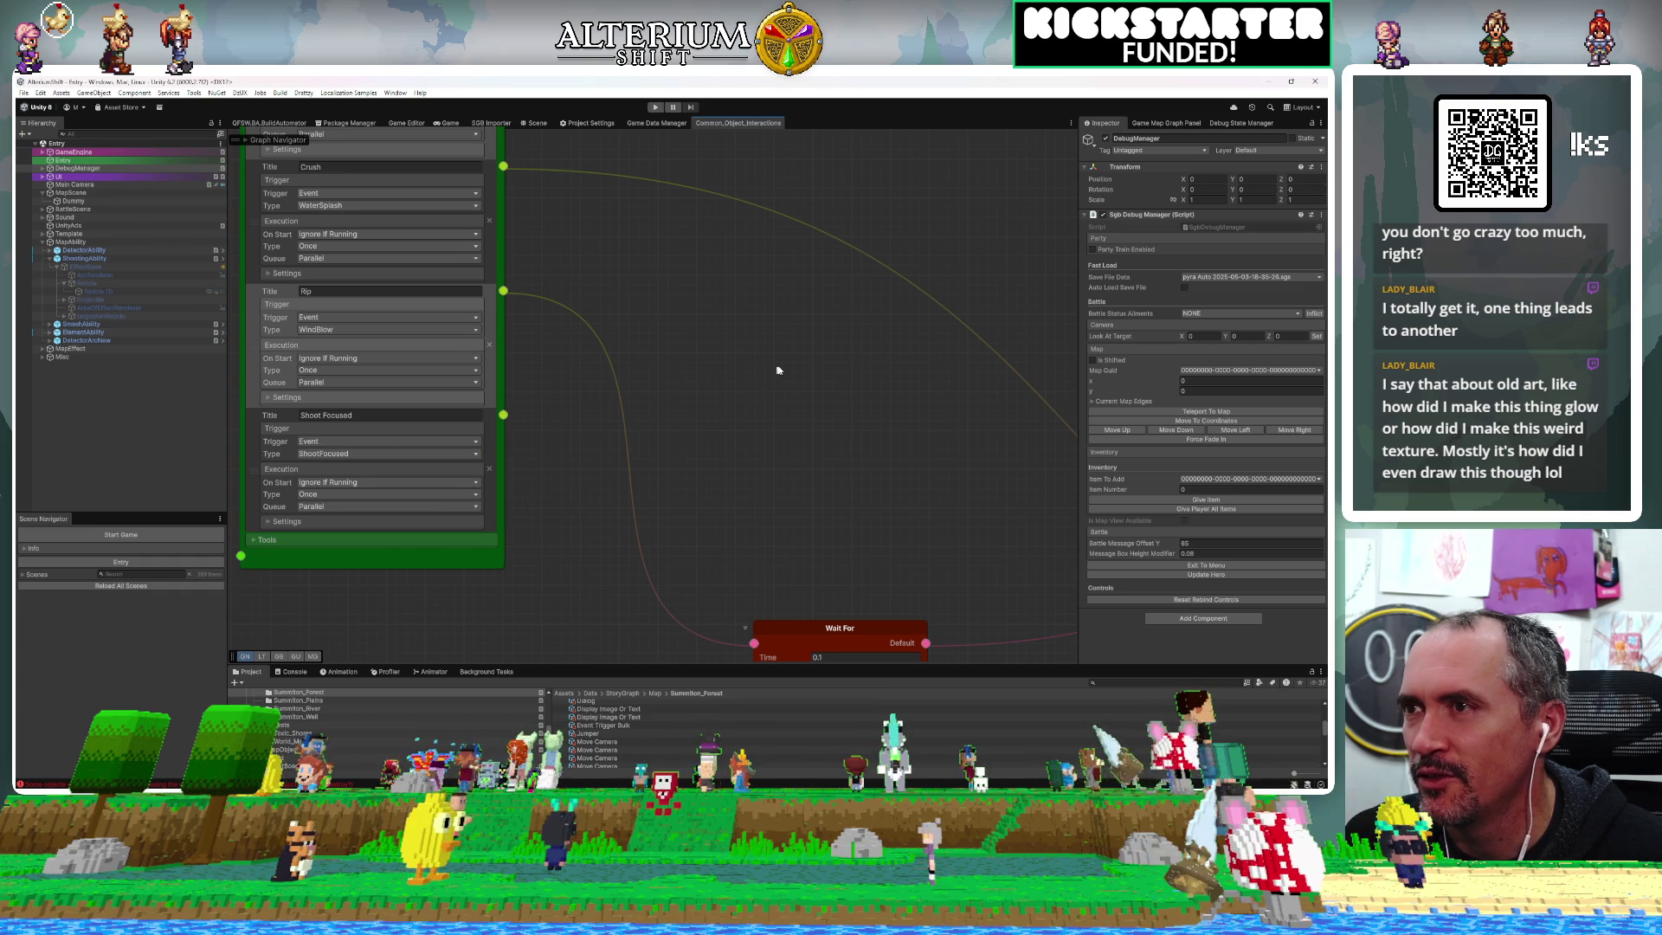
# Wire the Shoot Focused sheet's bottom output to the pink node
pyautogui.scroll(-10, 692, 382)
pyautogui.scroll(-2, 562, 417)
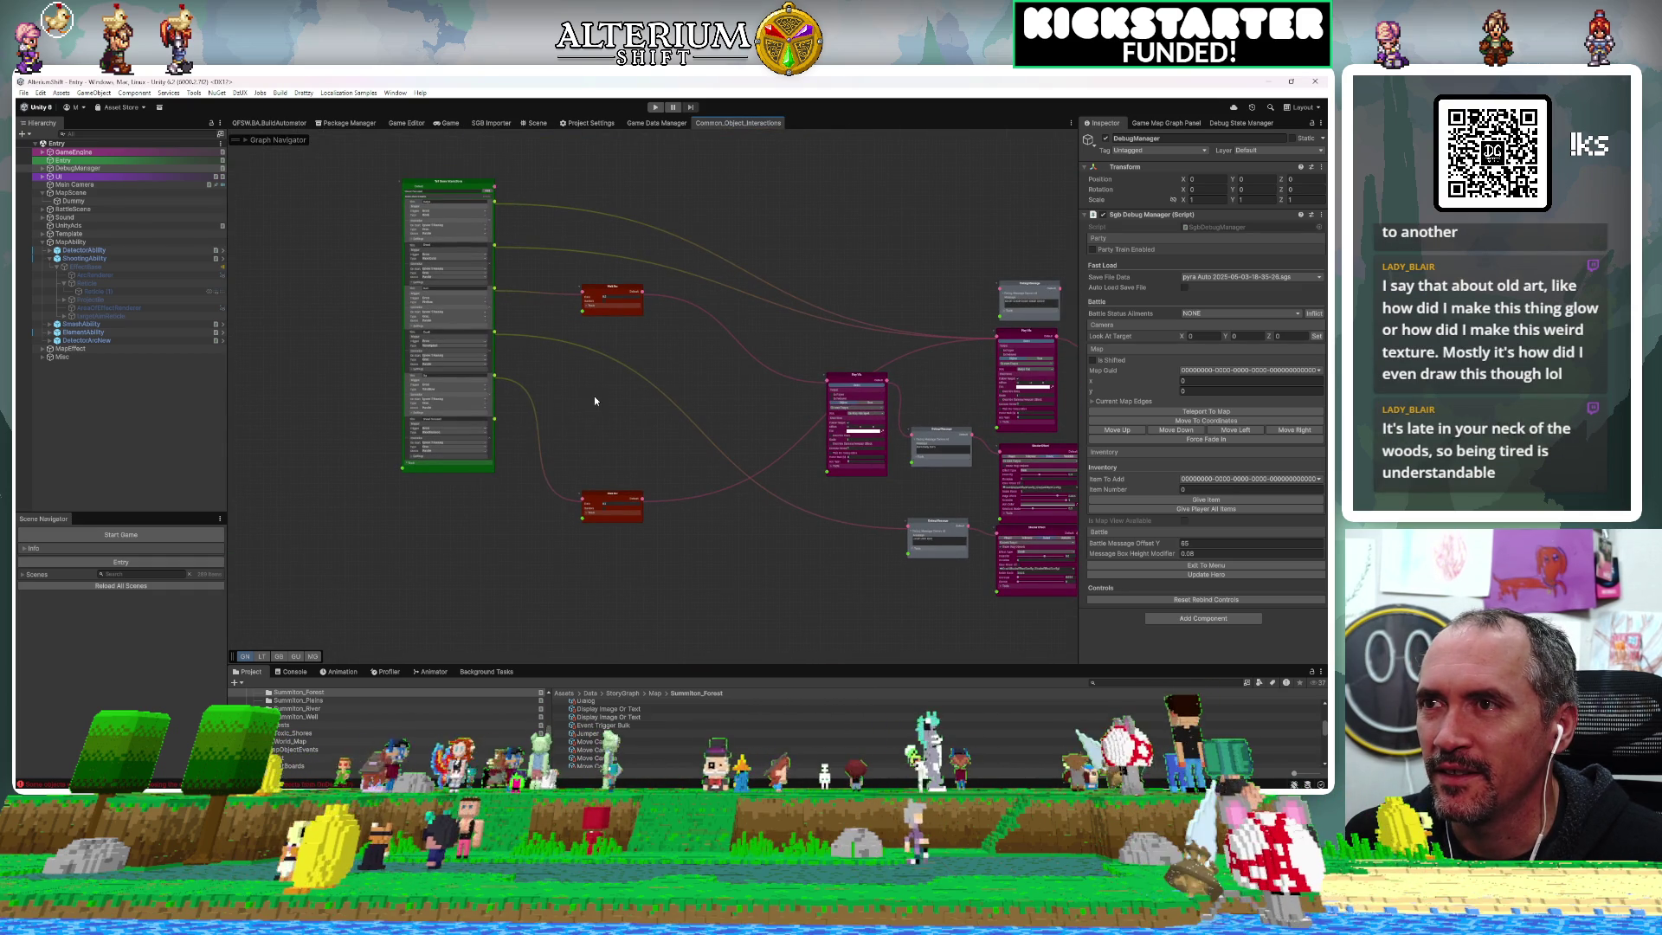
pyautogui.moveTo(497, 424)
pyautogui.mouseDown()
pyautogui.moveTo(676, 375)
pyautogui.moveTo(638, 381)
pyautogui.moveTo(845, 354)
pyautogui.mouseUp()
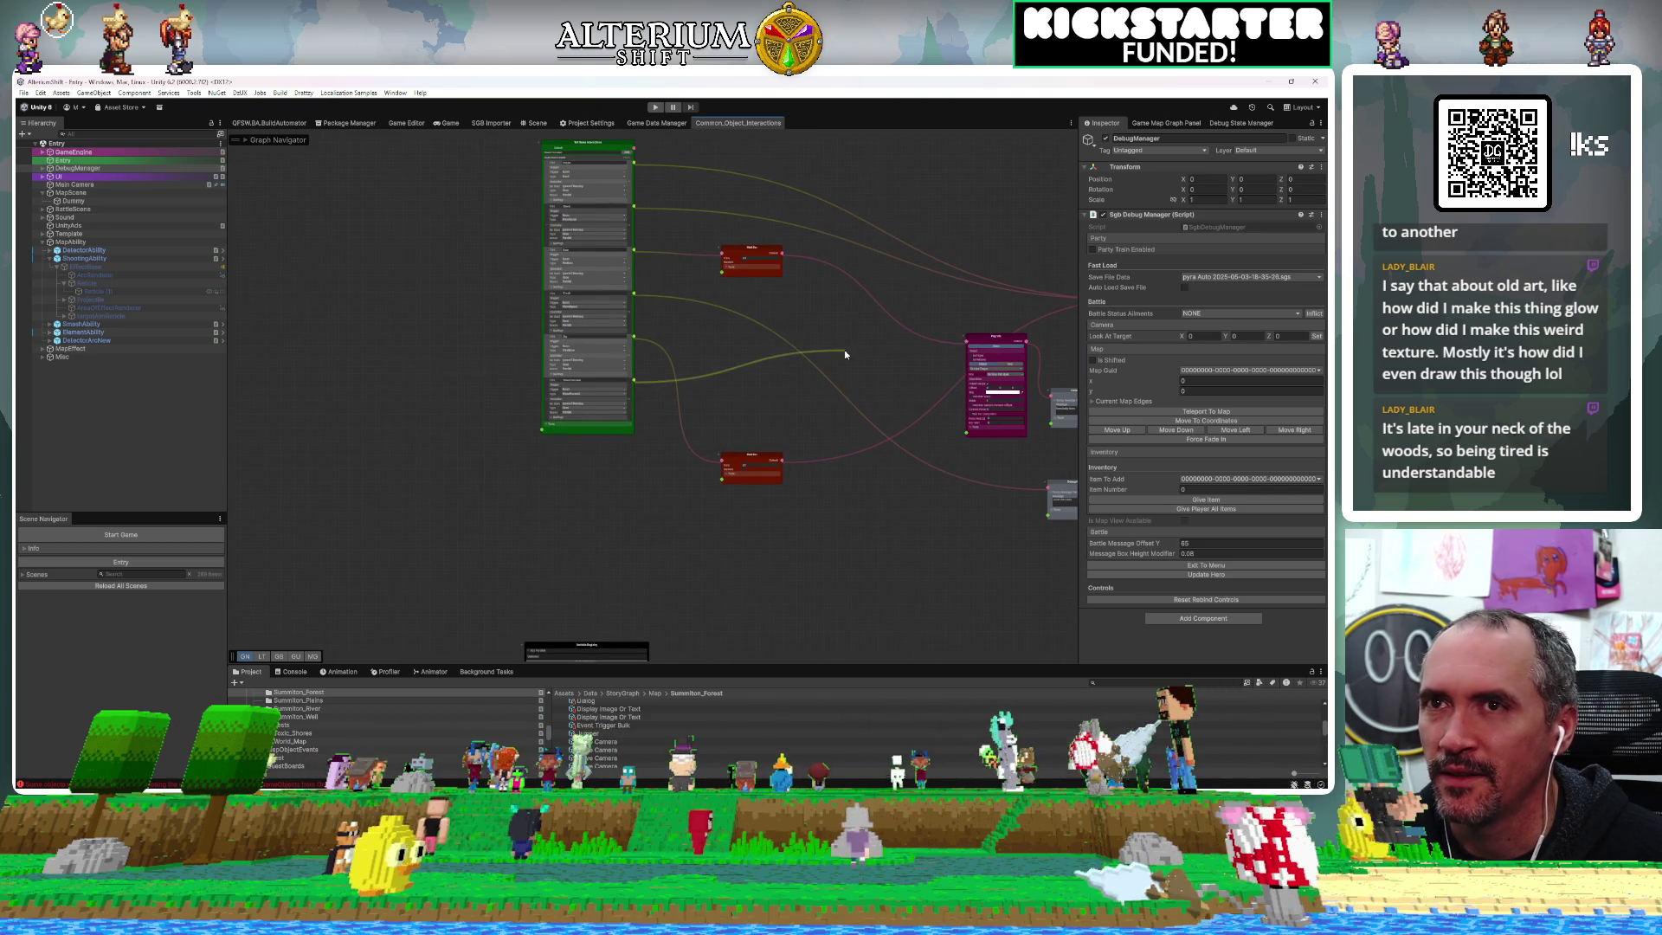
pyautogui.moveTo(1089, 298); pyautogui.dragTo(840, 318)
pyautogui.moveTo(525, 391); pyautogui.dragTo(1049, 301)
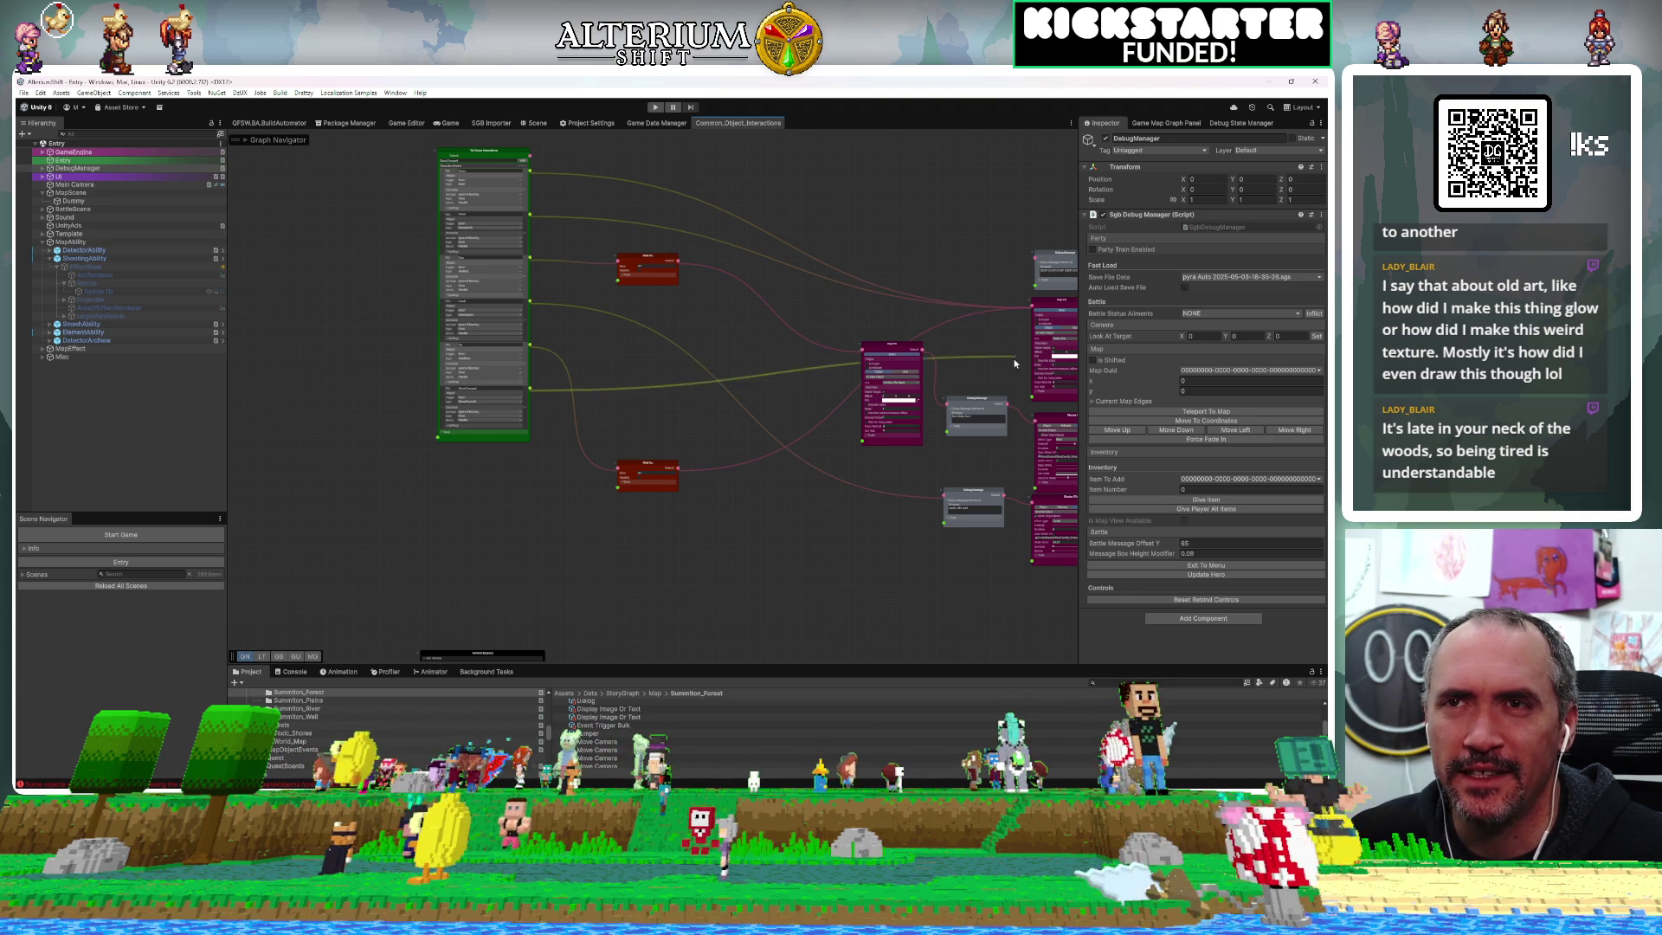
pyautogui.click(1050, 310)
pyautogui.click(910, 250)
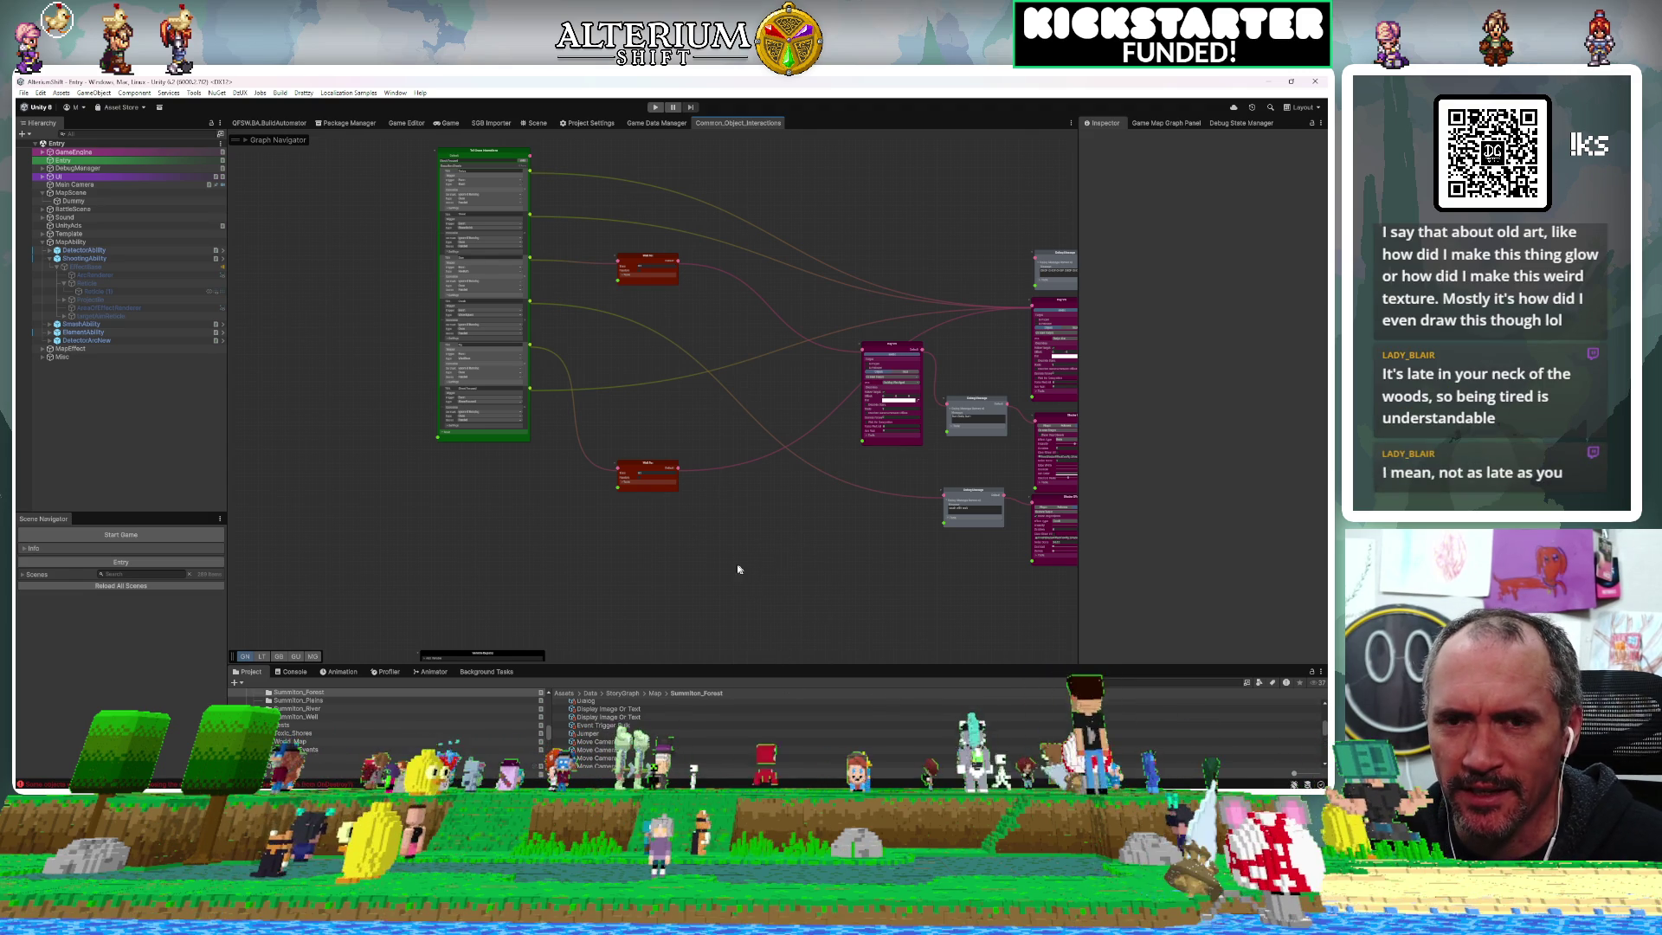
# Reposition the graph view and return to the Game view
pyautogui.moveTo(671, 571)
pyautogui.mouseDown()
pyautogui.moveTo(571, 573)
pyautogui.moveTo(727, 511)
pyautogui.moveTo(728, 460)
pyautogui.moveTo(776, 542)
pyautogui.moveTo(679, 582)
pyautogui.moveTo(753, 556)
pyautogui.mouseUp()
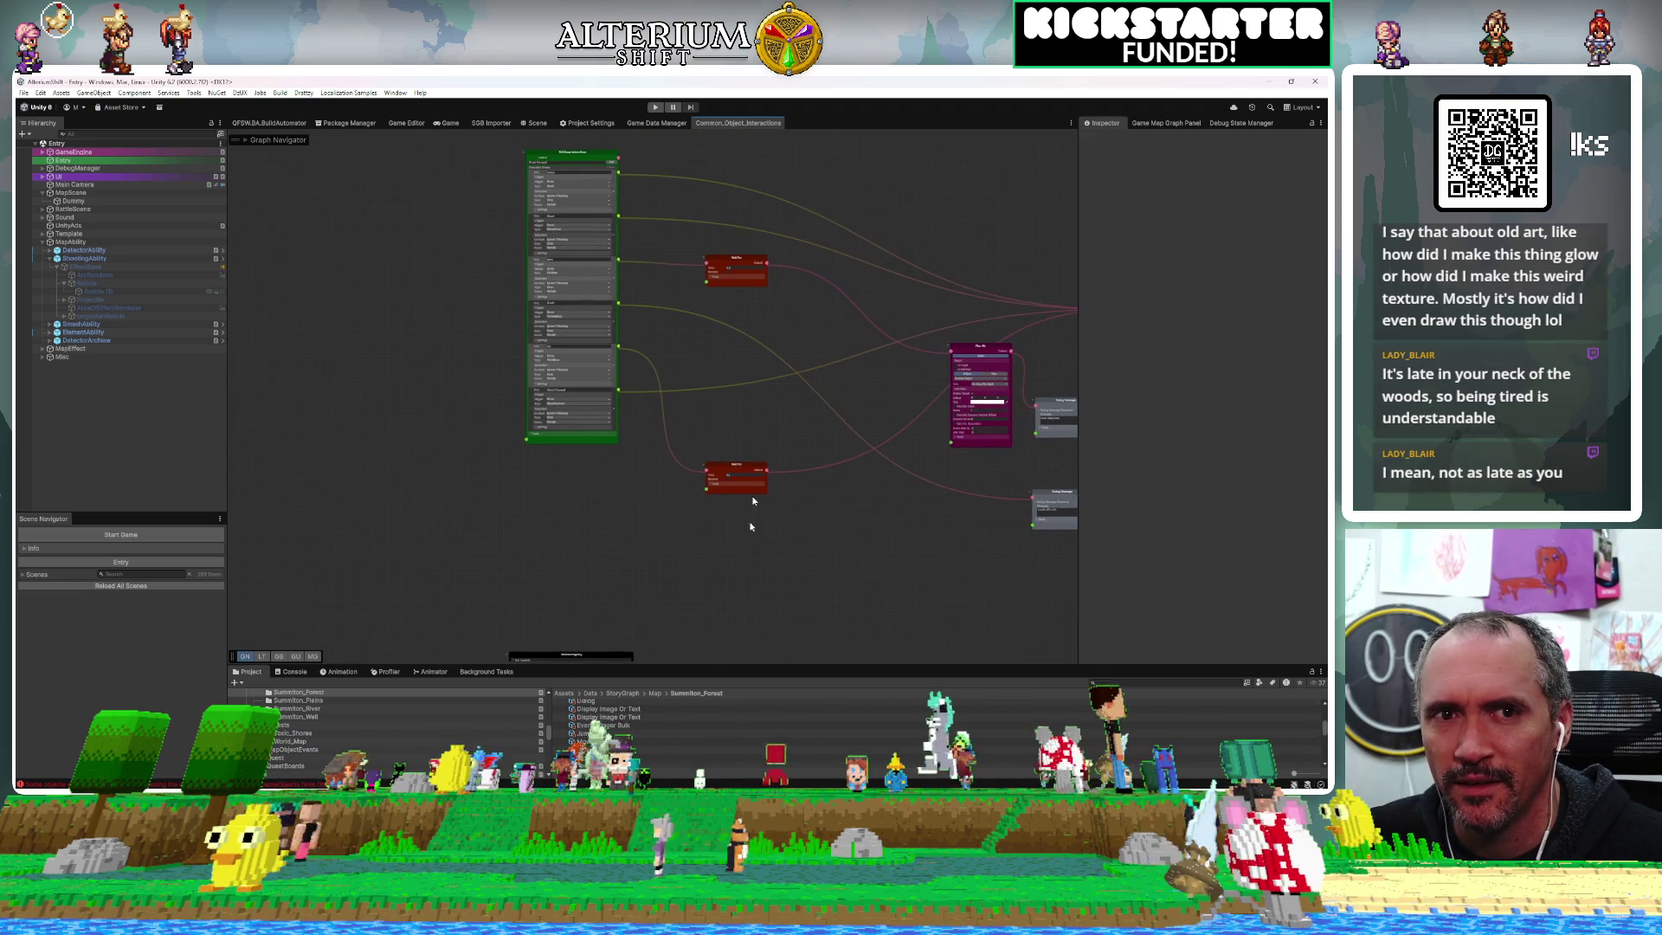
pyautogui.moveTo(804, 271)
pyautogui.mouseDown()
pyautogui.moveTo(696, 374)
pyautogui.moveTo(738, 336)
pyautogui.mouseUp()
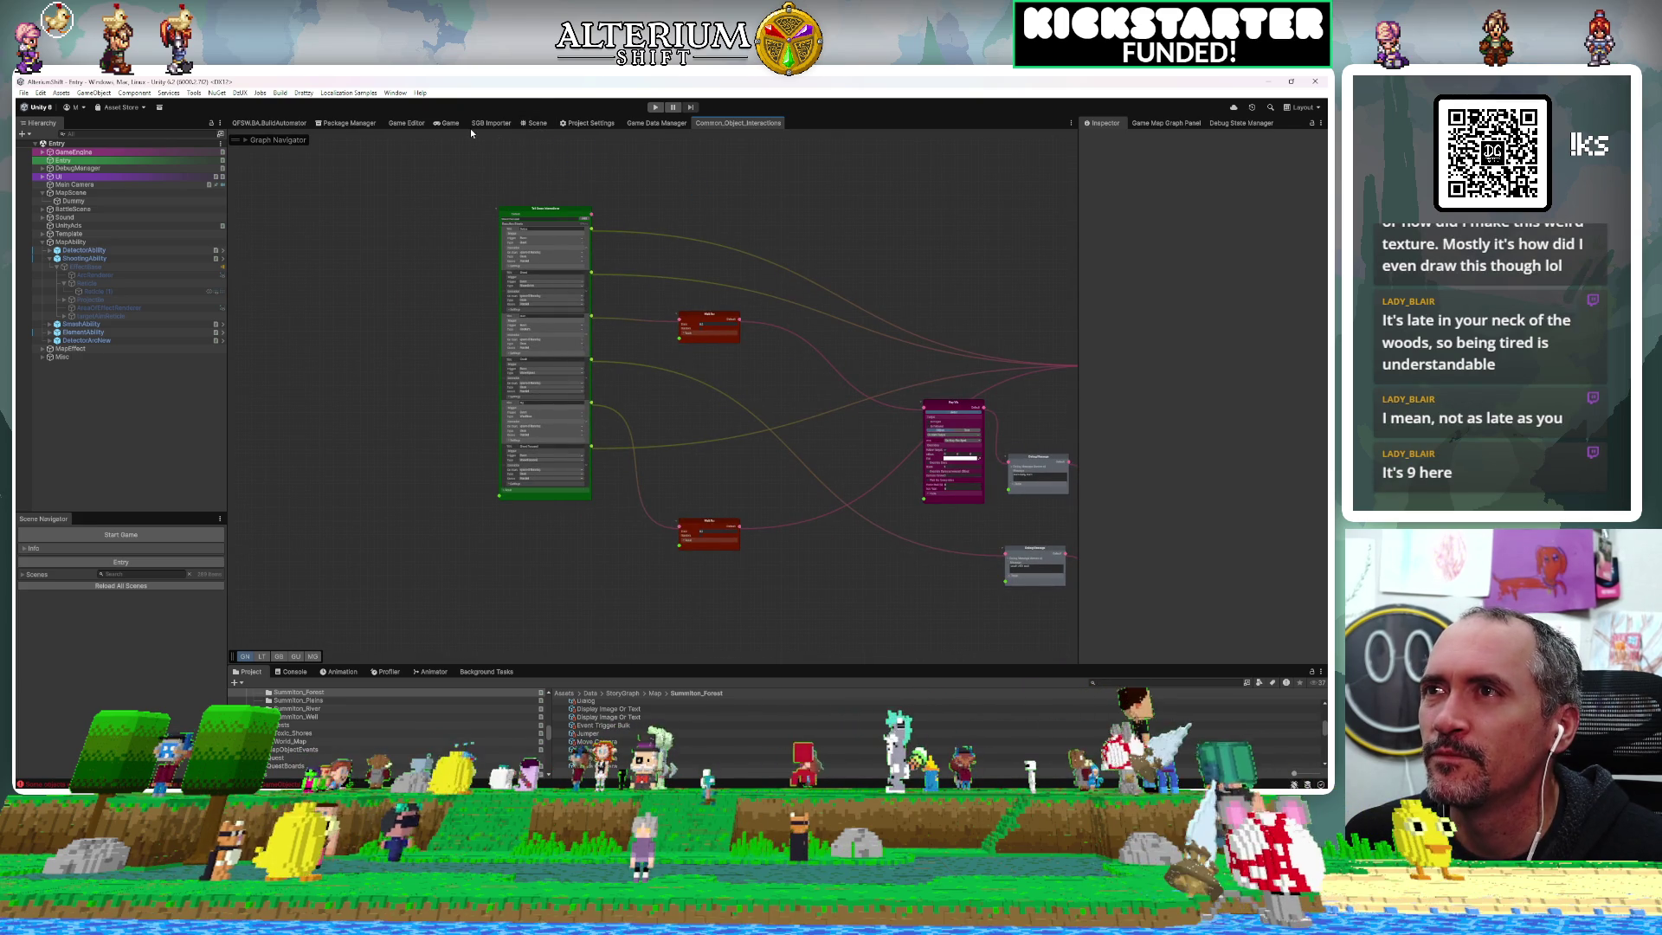
pyautogui.click(442, 123)
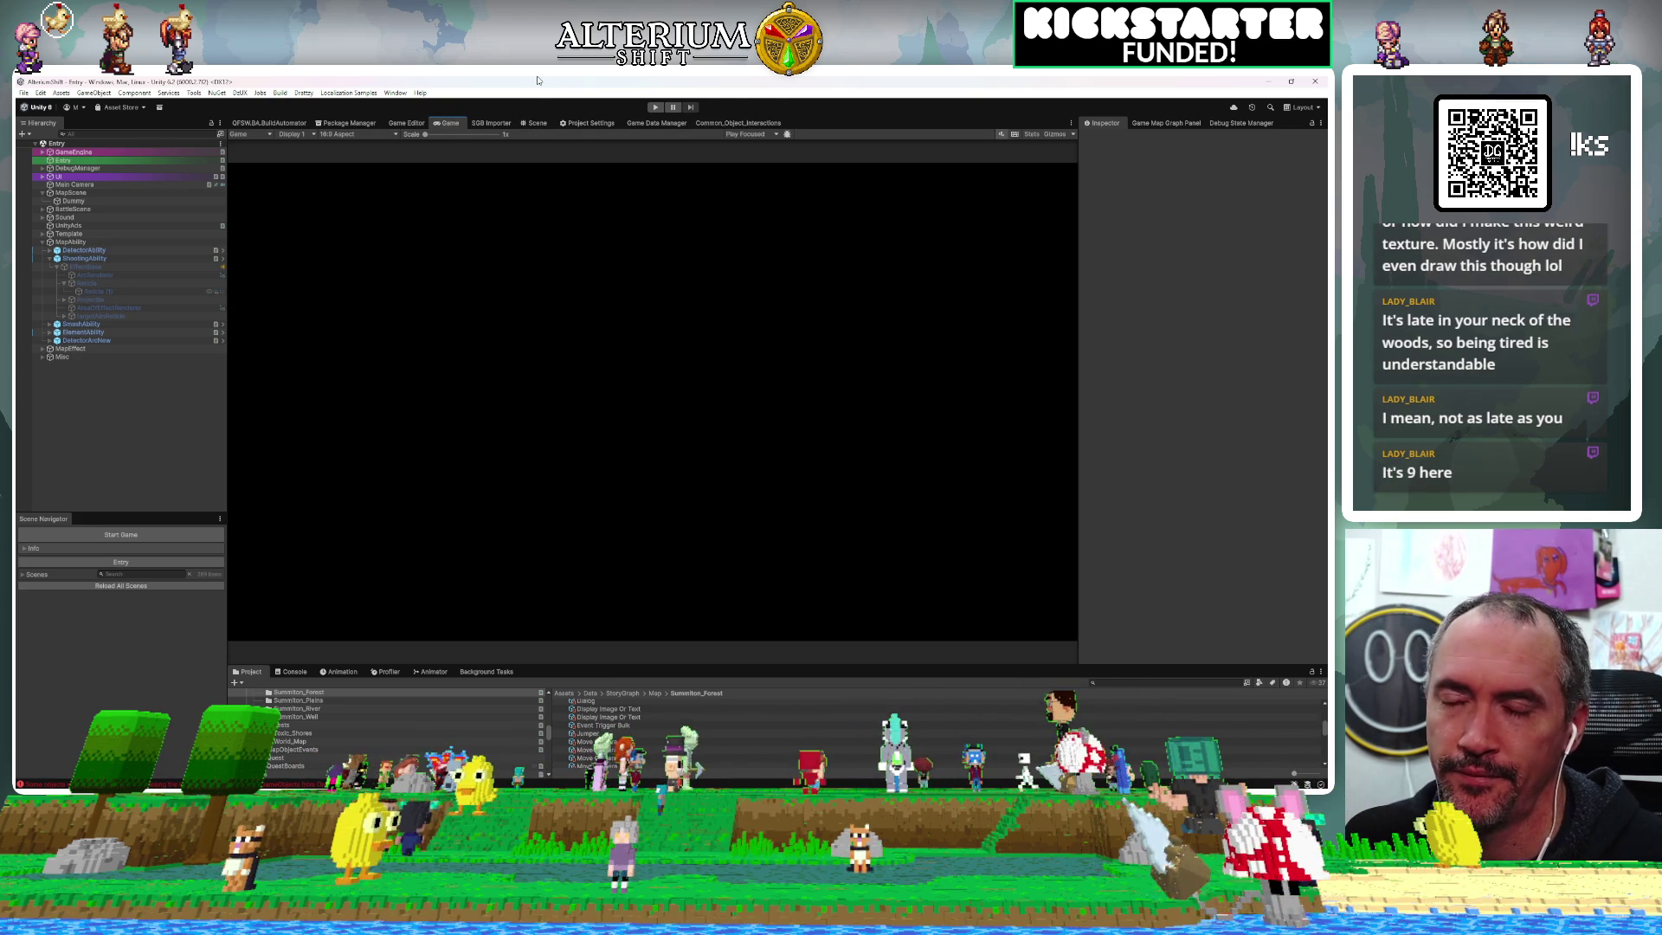
# Enter Play mode, choose Continue, load the first Summiton Forest – North save, and walk north
pyautogui.click(655, 109)
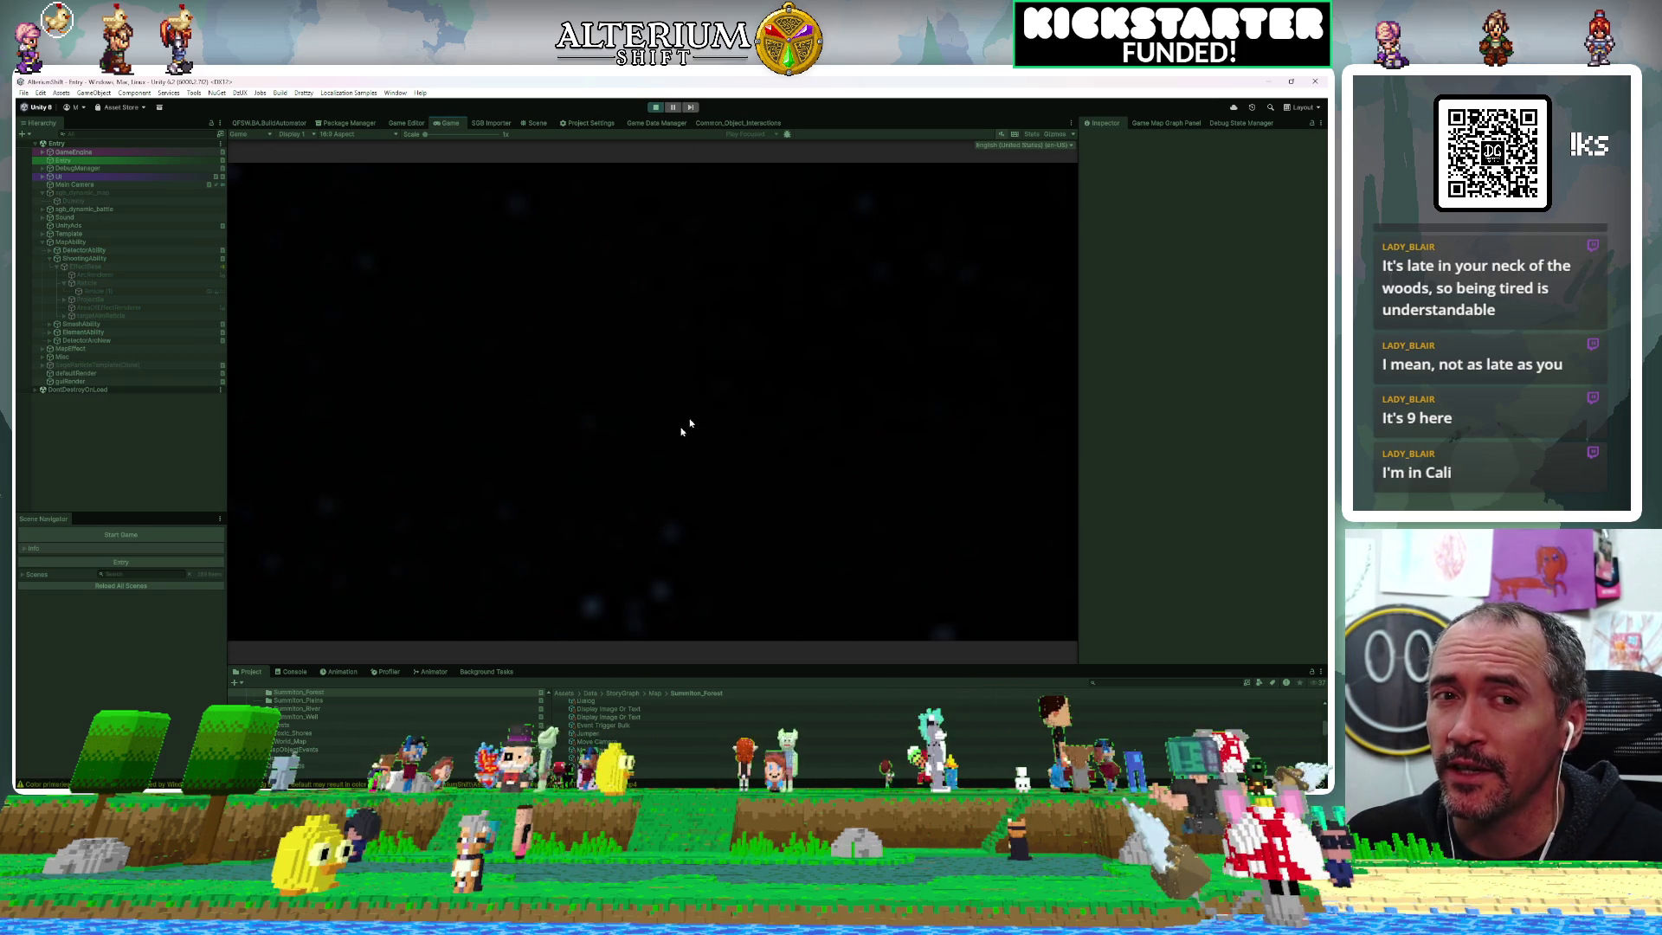
pyautogui.press('Return')
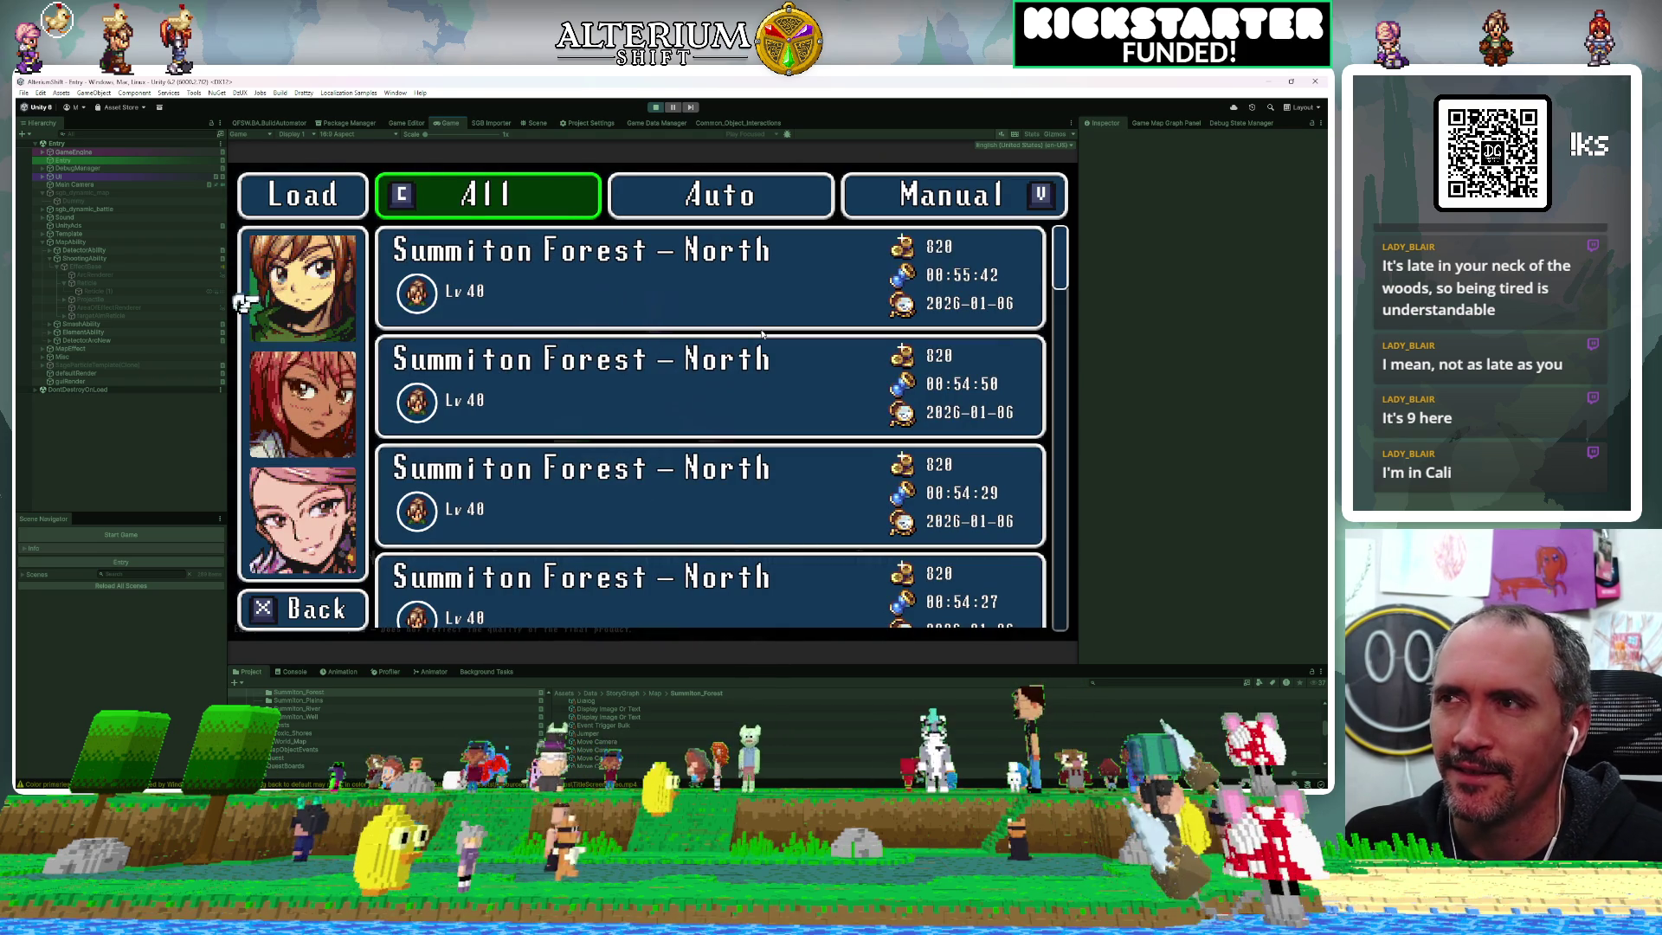
pyautogui.press('Return')
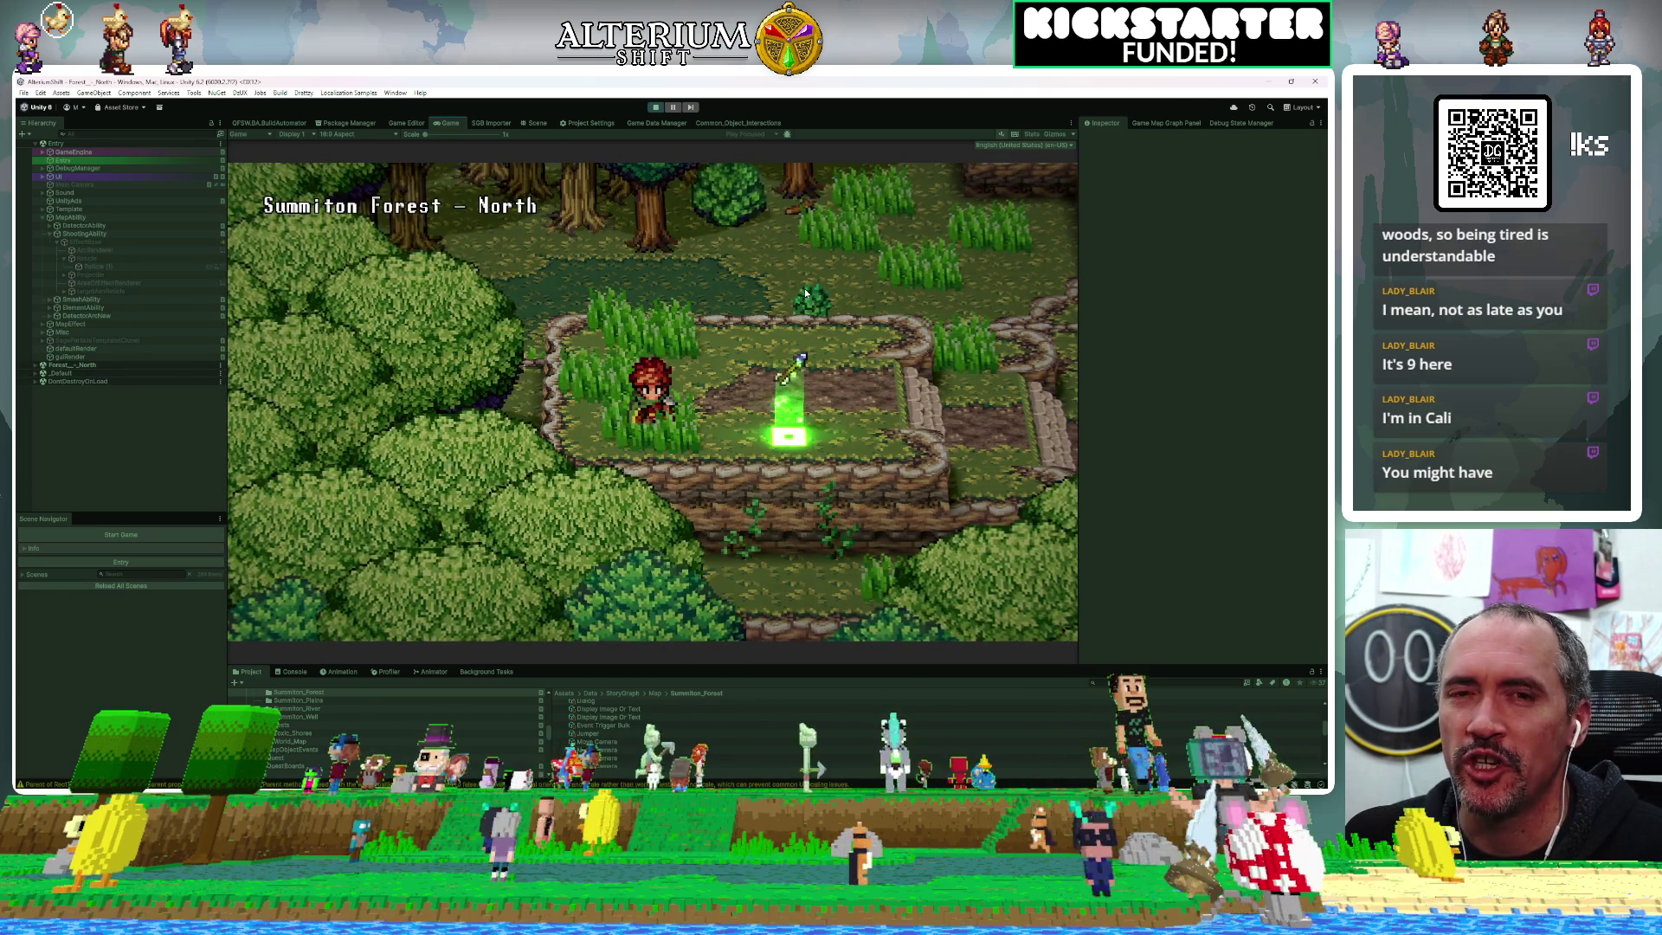
pyautogui.press('Up')
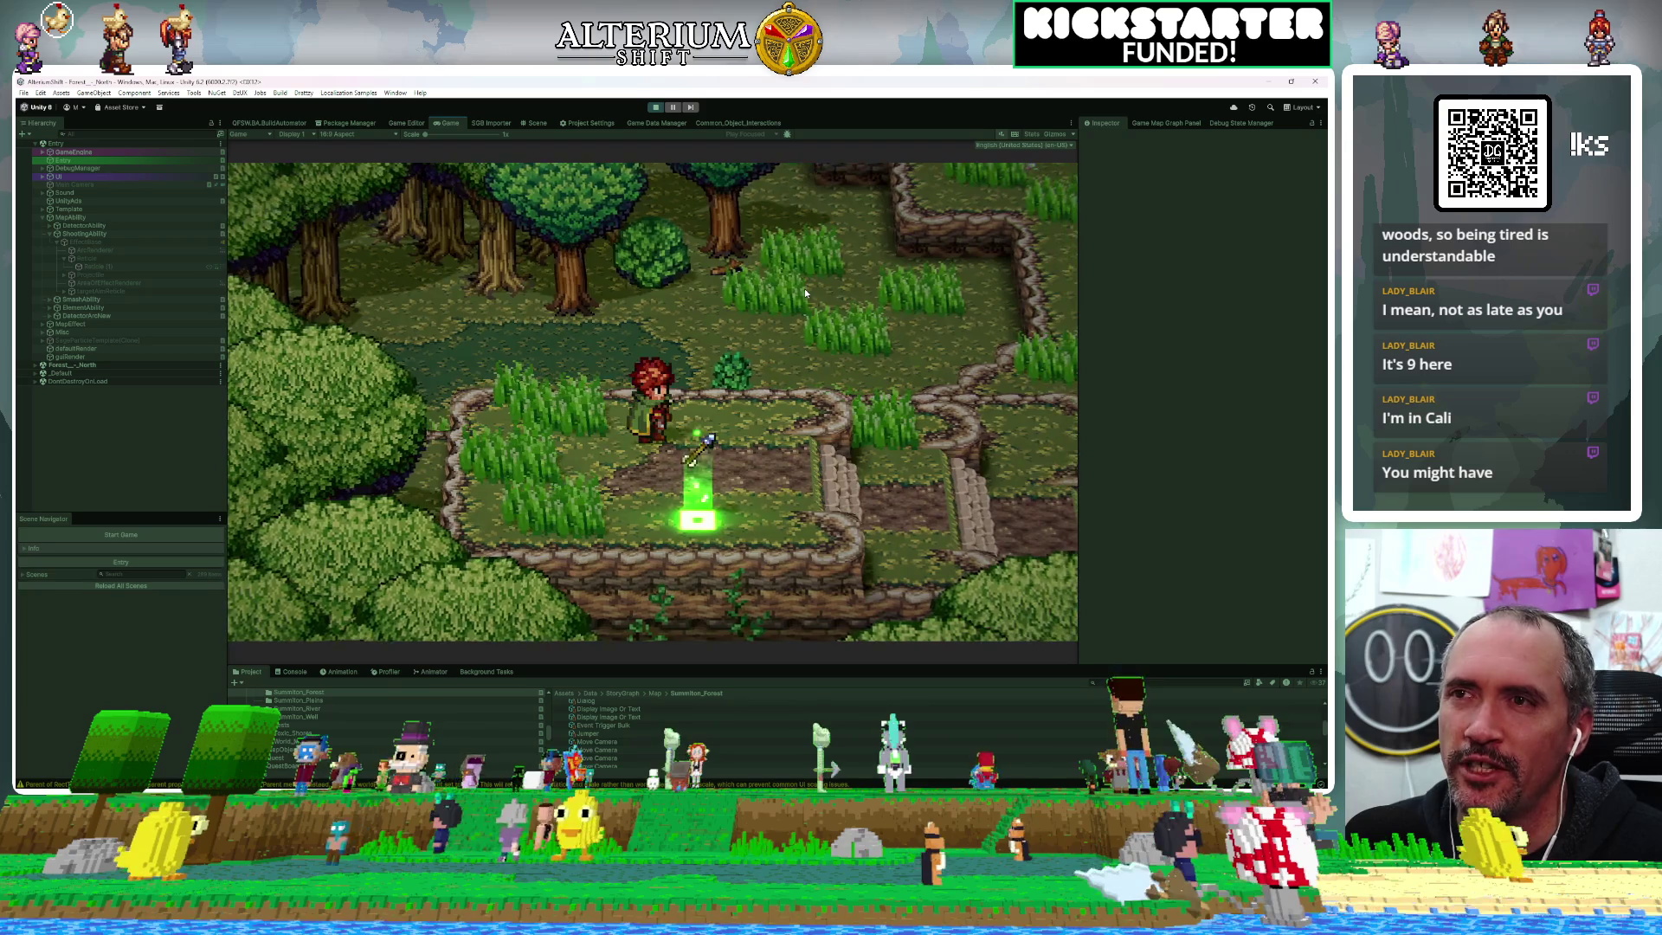
# Start aiming from the shoot spot toward the log trap and bring up the game map scenes panel
pyautogui.press('space')
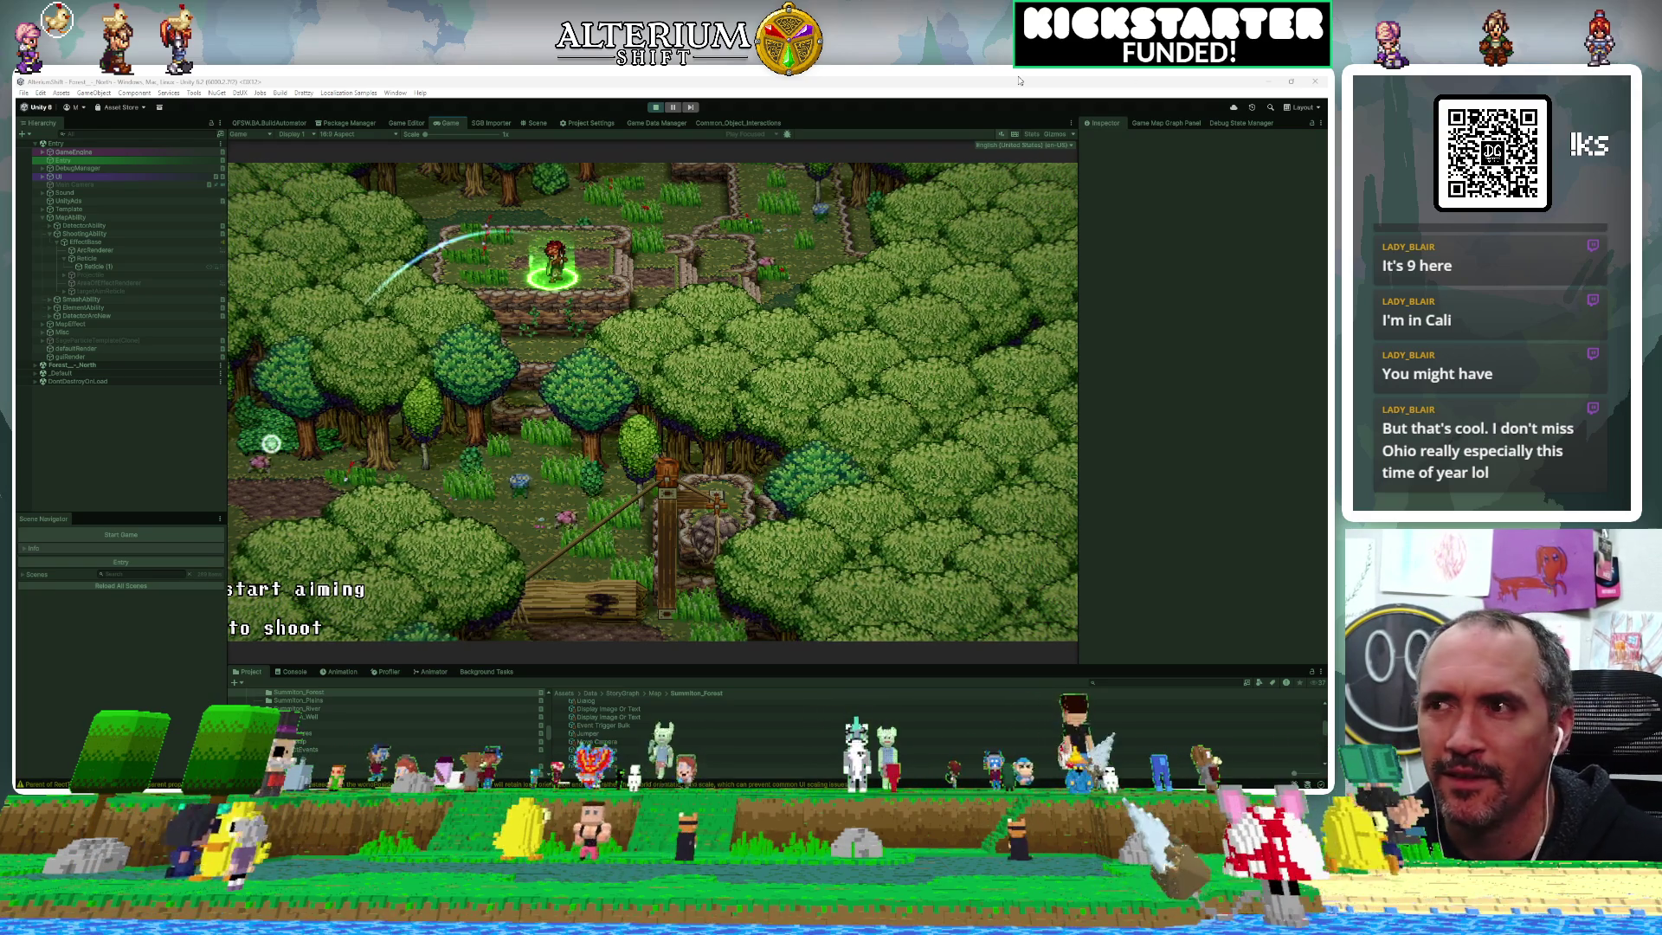
pyautogui.click(1166, 123)
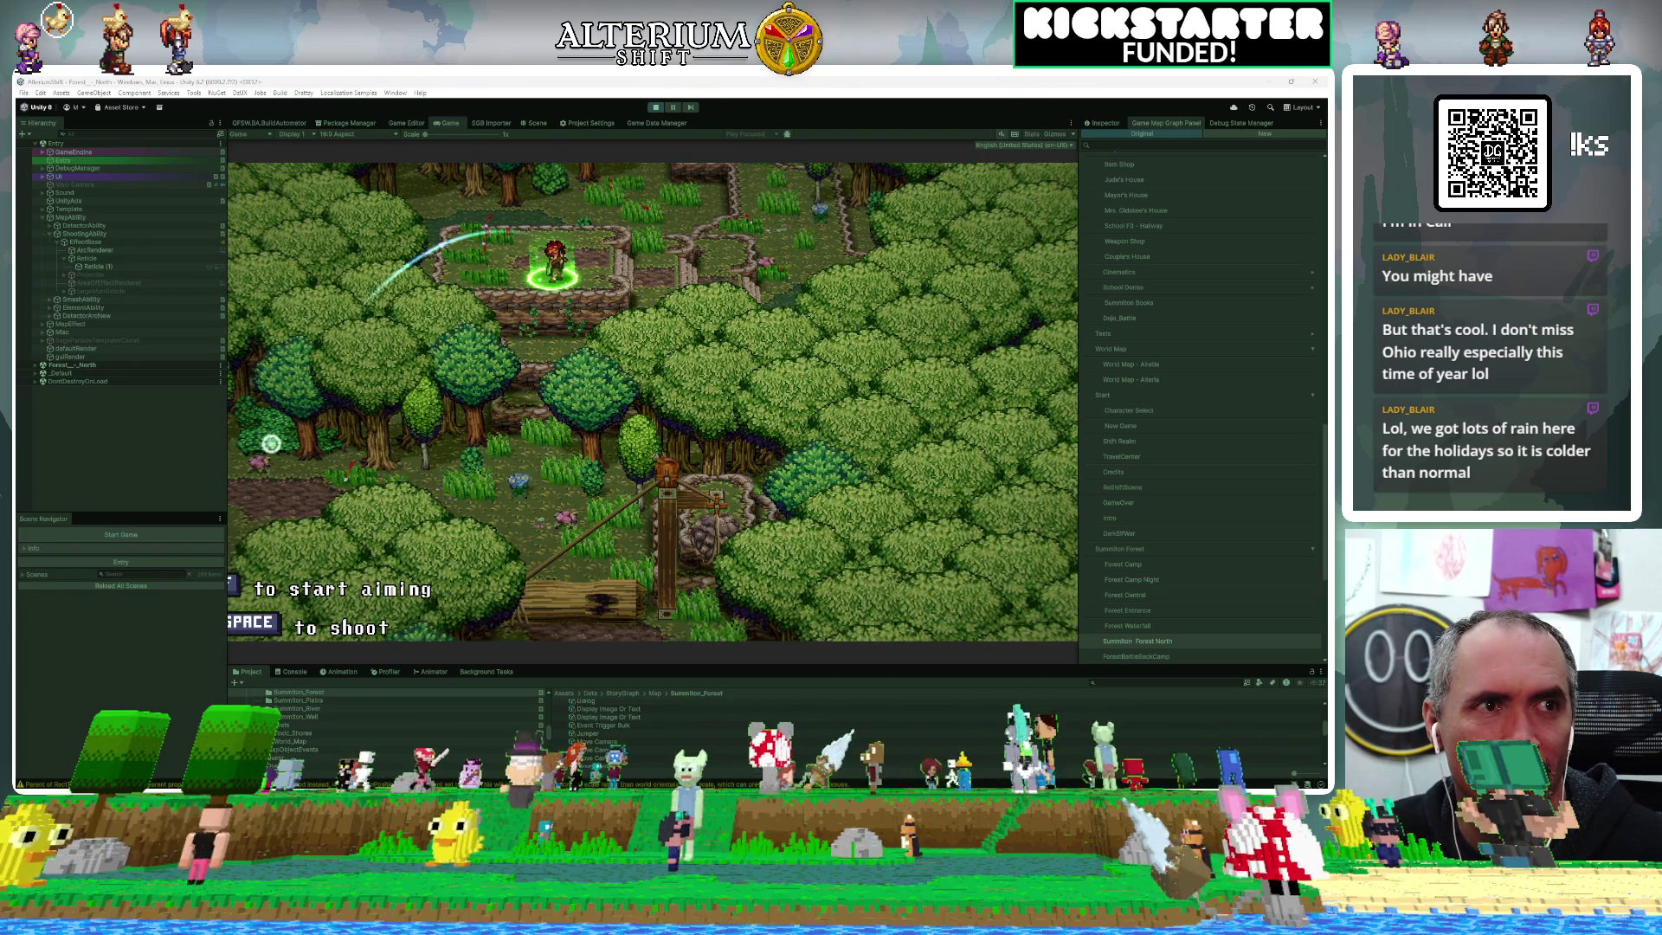
# Stop aiming, leaving the hero idle on the green shoot spot
pyautogui.press('w')
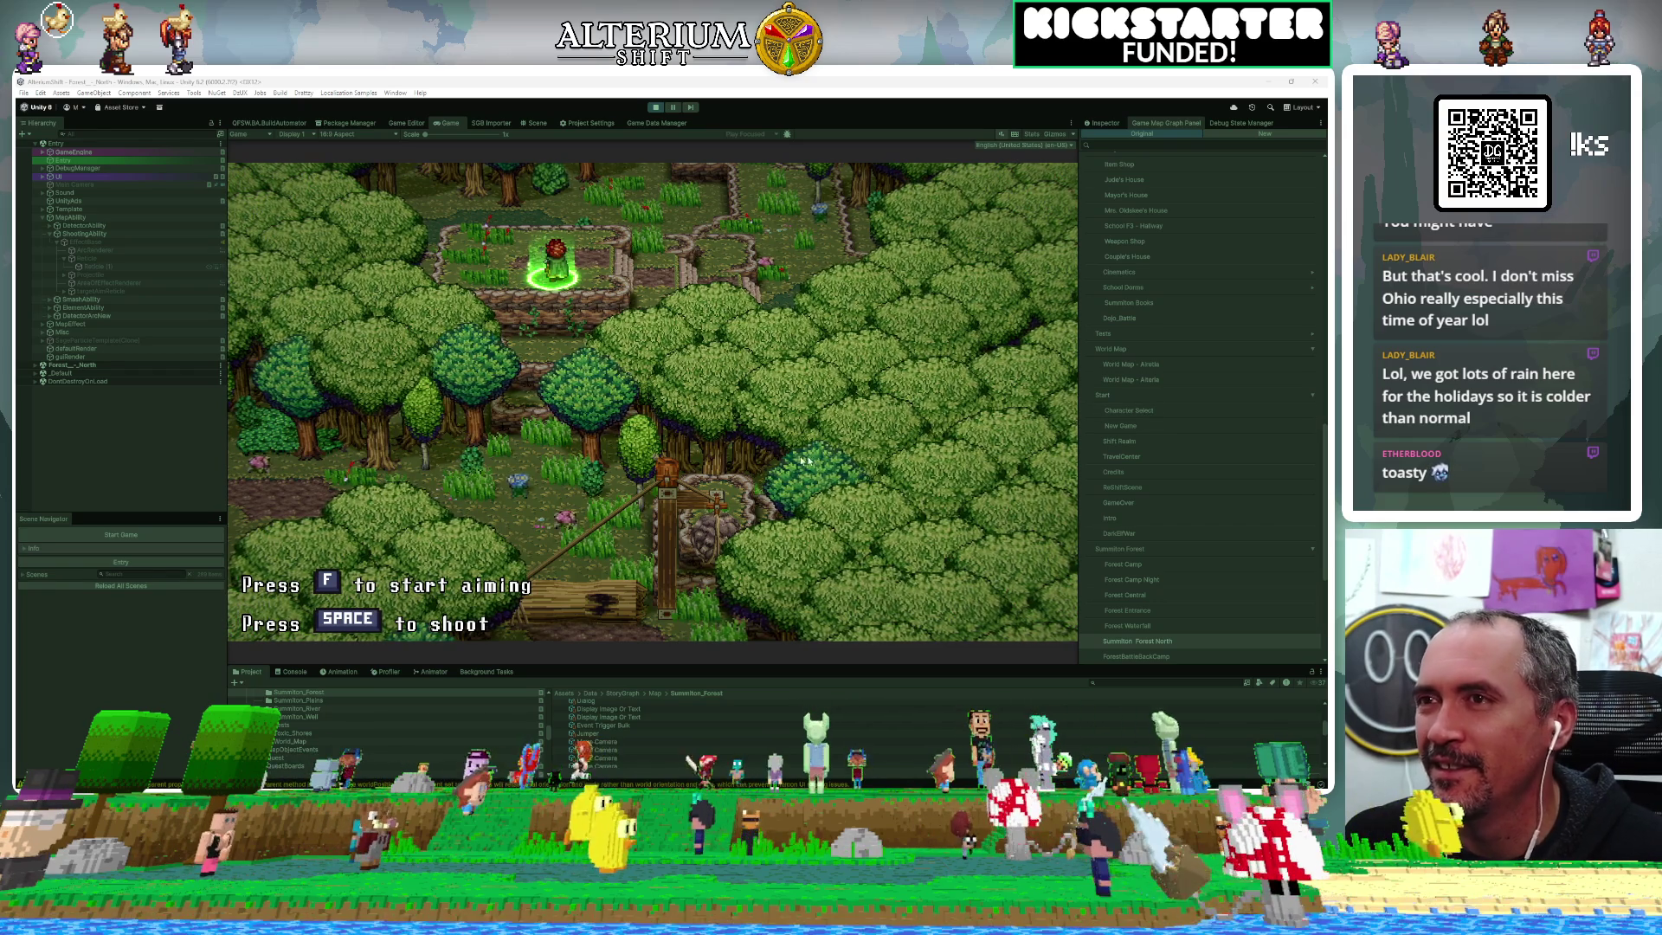
# Walk the hero north-east off the green shoot spot
pyautogui.press('Up')
pyautogui.press('Right')
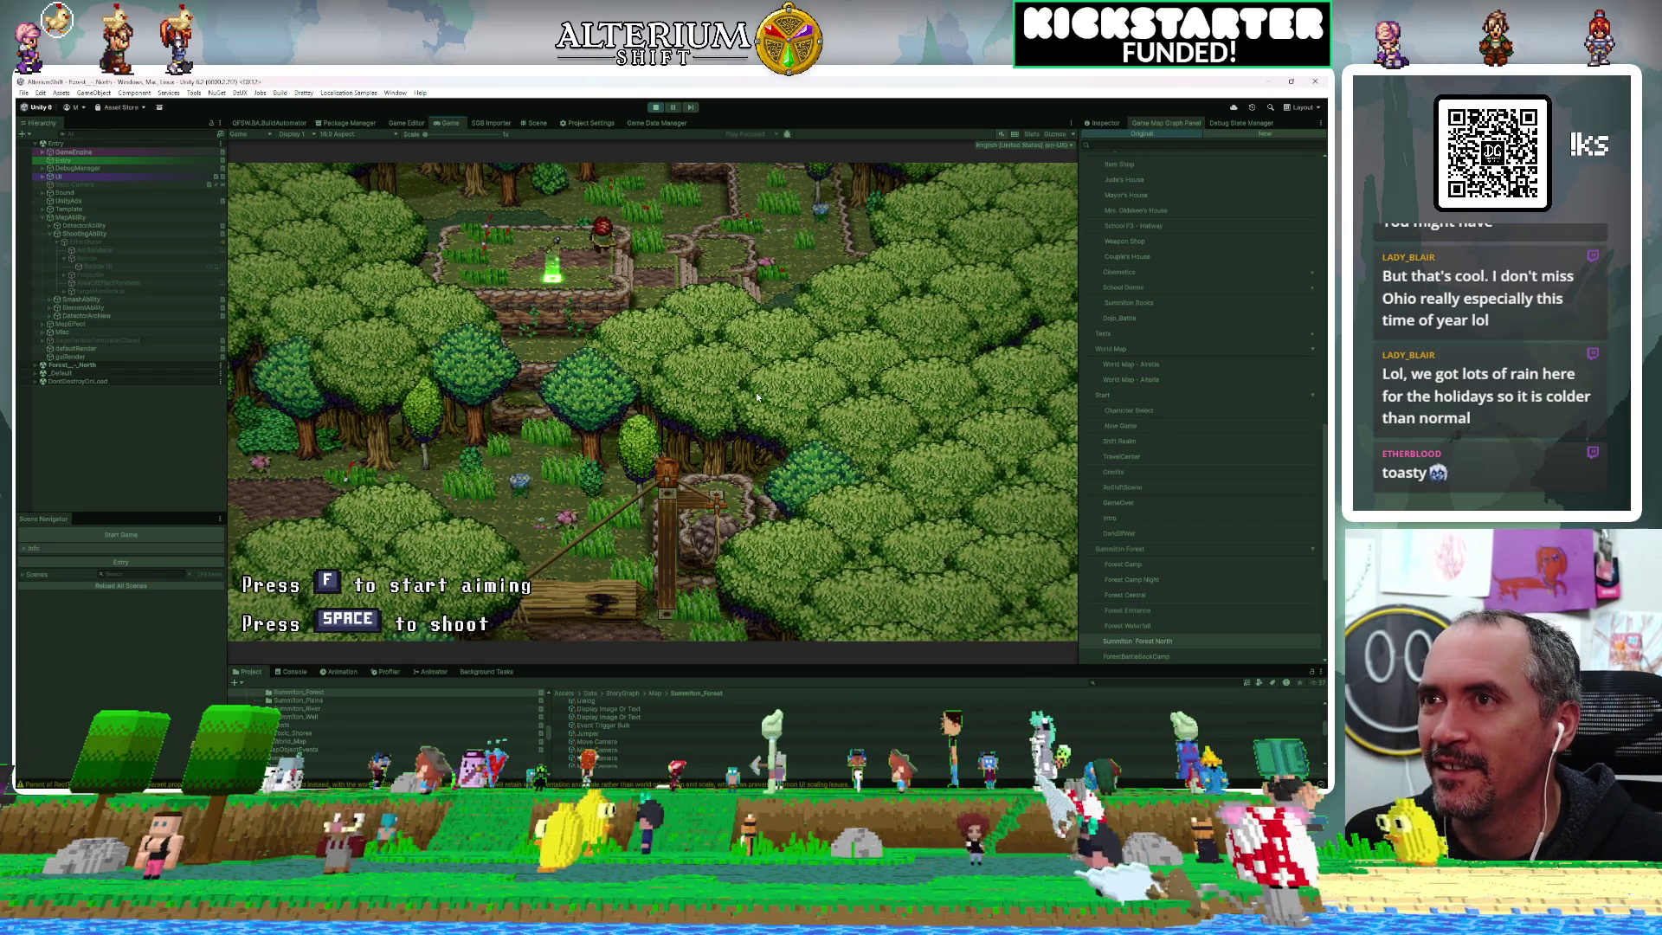
pyautogui.press('Up')
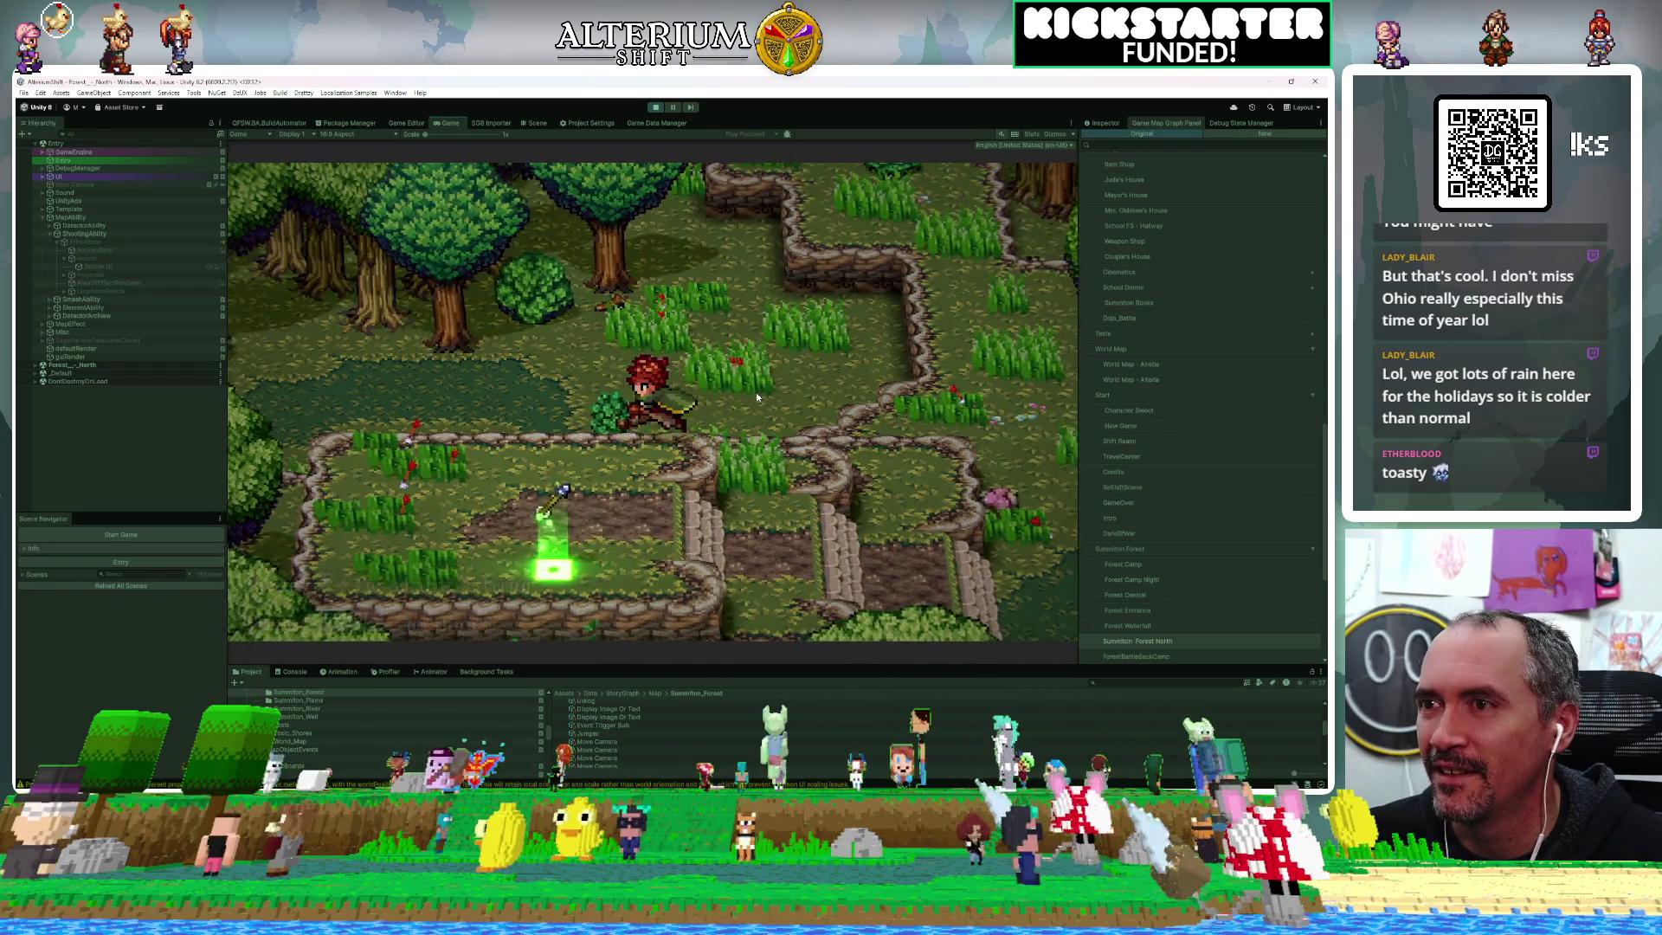
pyautogui.press('Down')
pyautogui.press('Left')
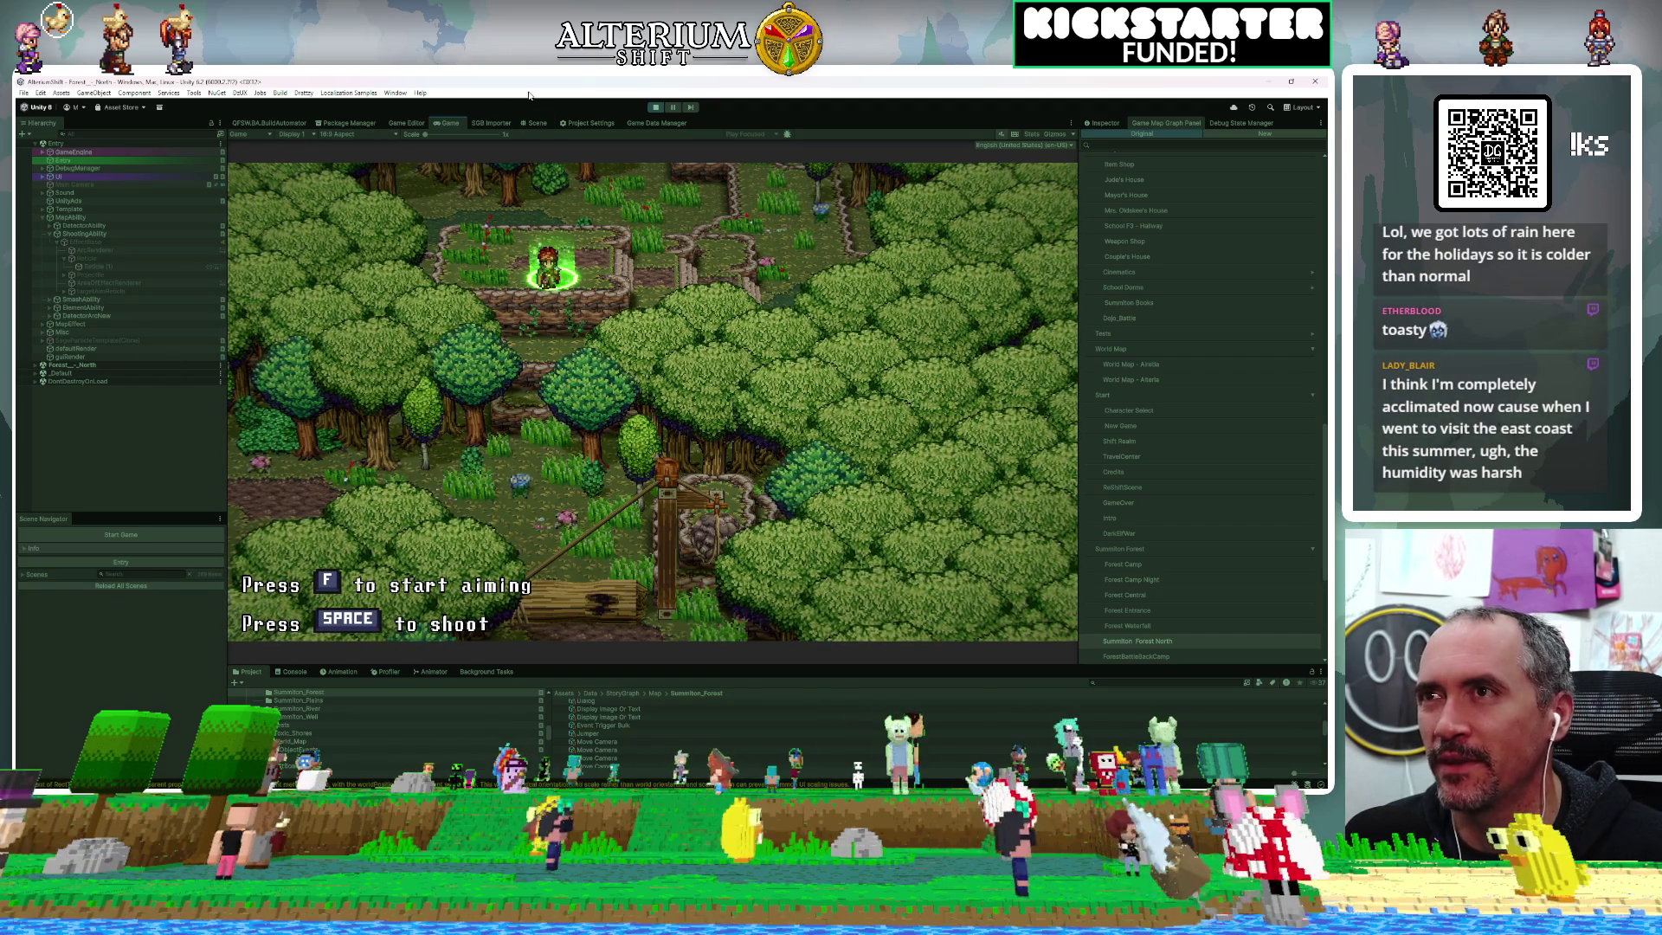
pyautogui.click(539, 124)
# Disable the (Cloned)TrunkMove01 trap's Box Collider, then return to the game and fire a shot
pyautogui.click(673, 351)
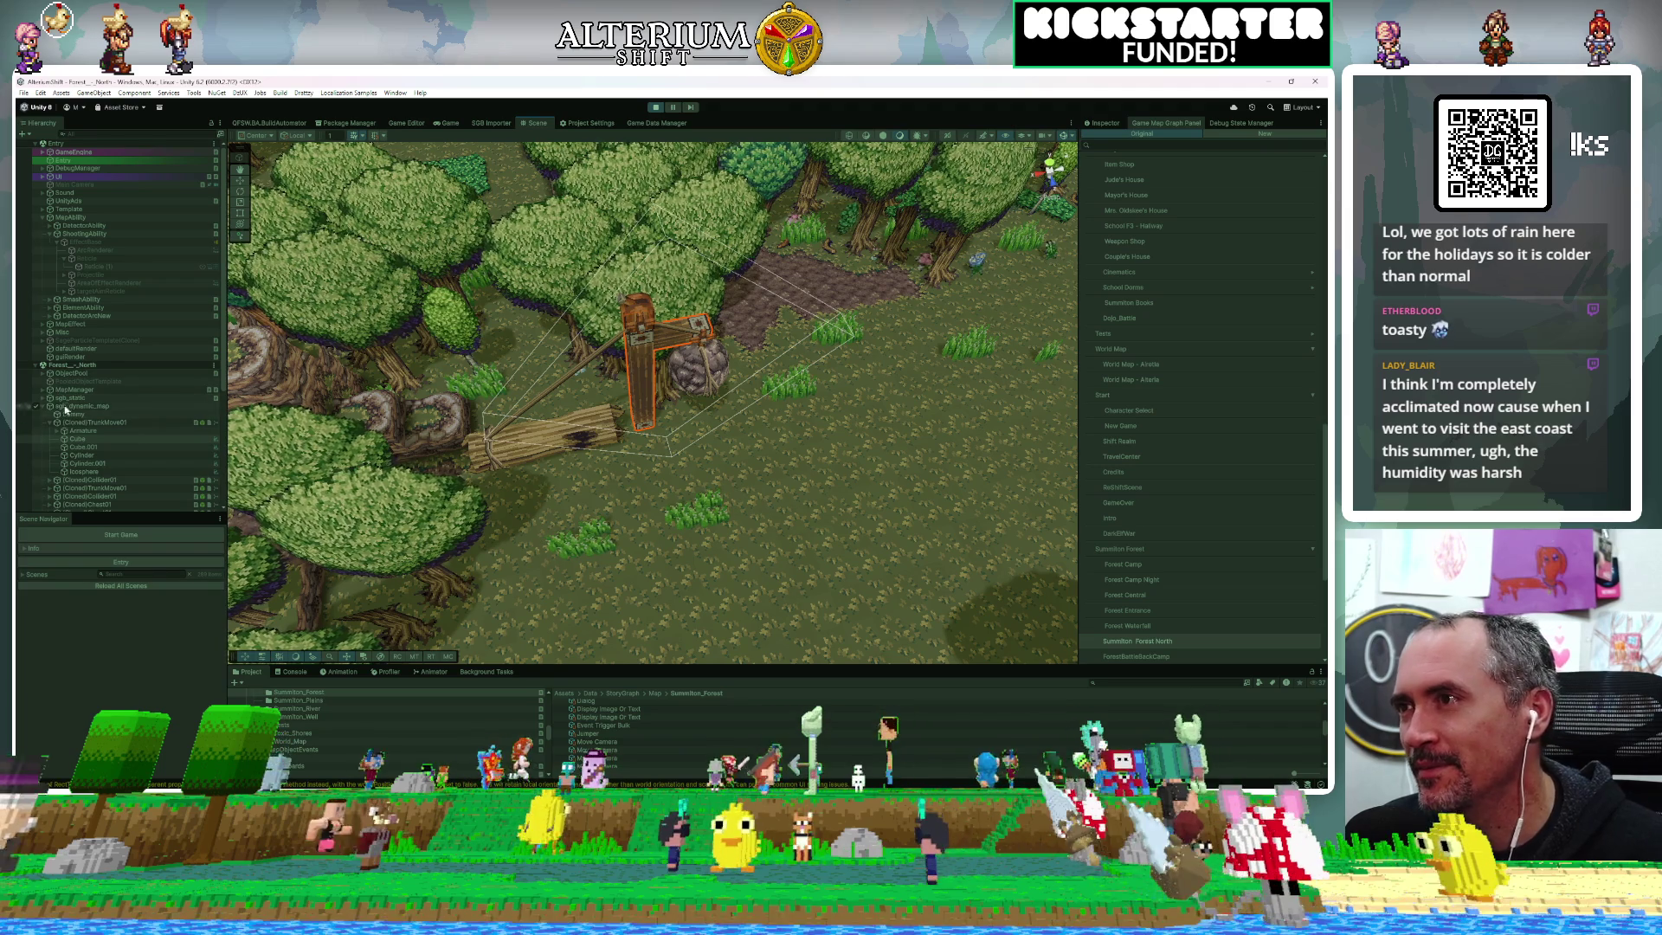
pyautogui.click(91, 422)
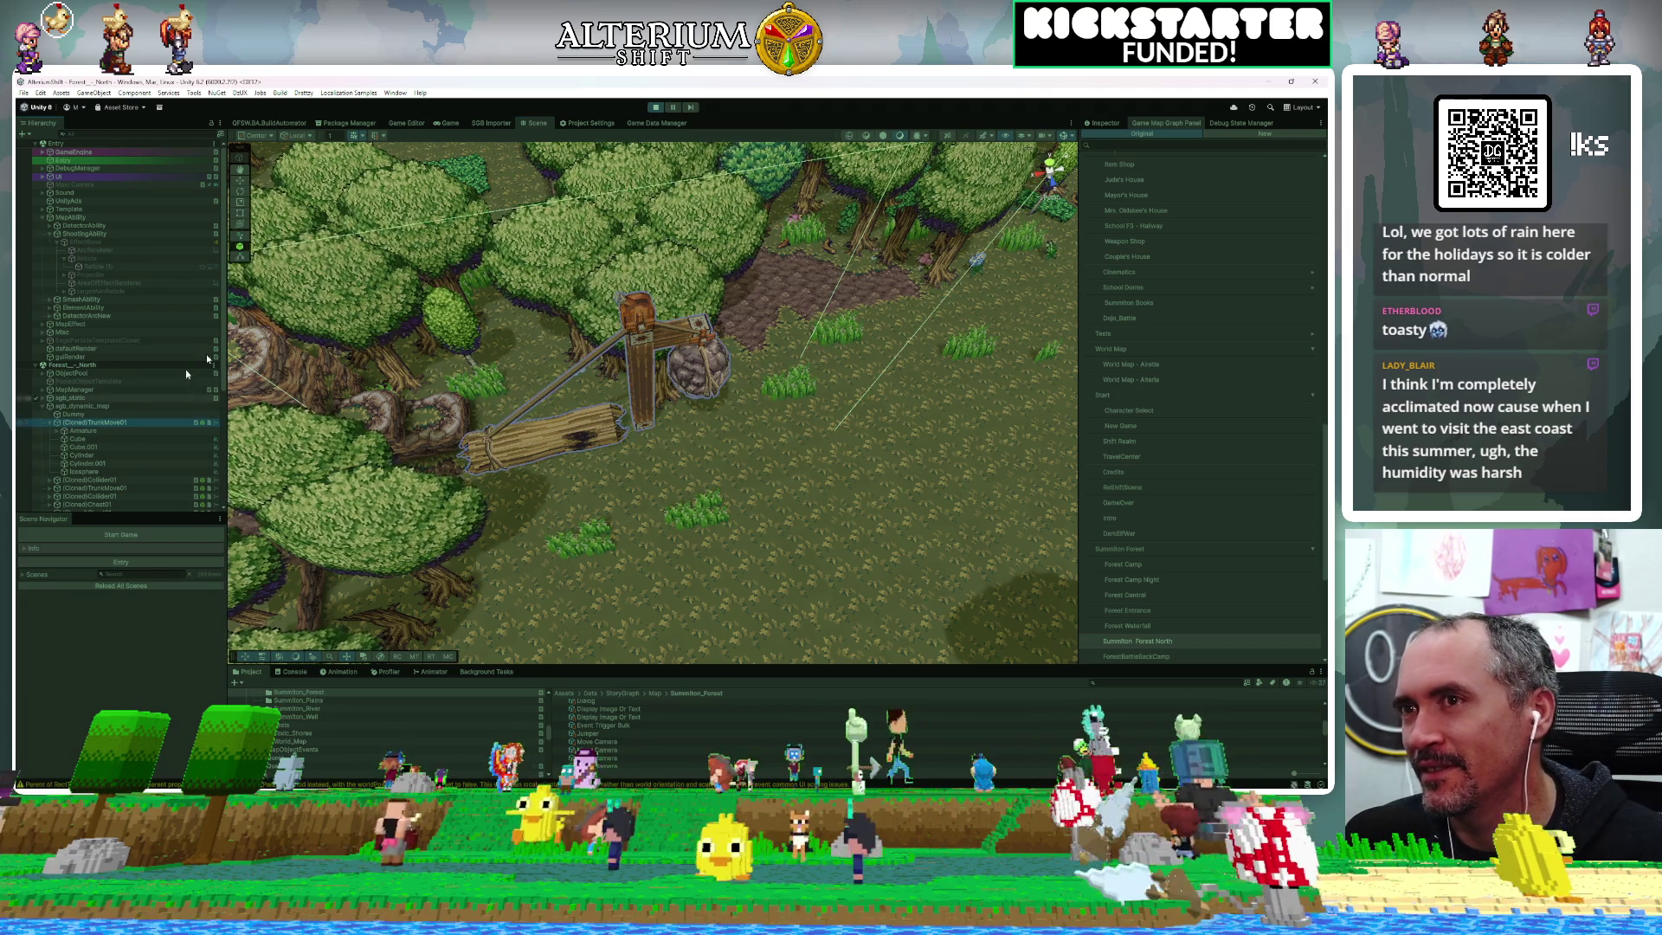
pyautogui.click(1106, 123)
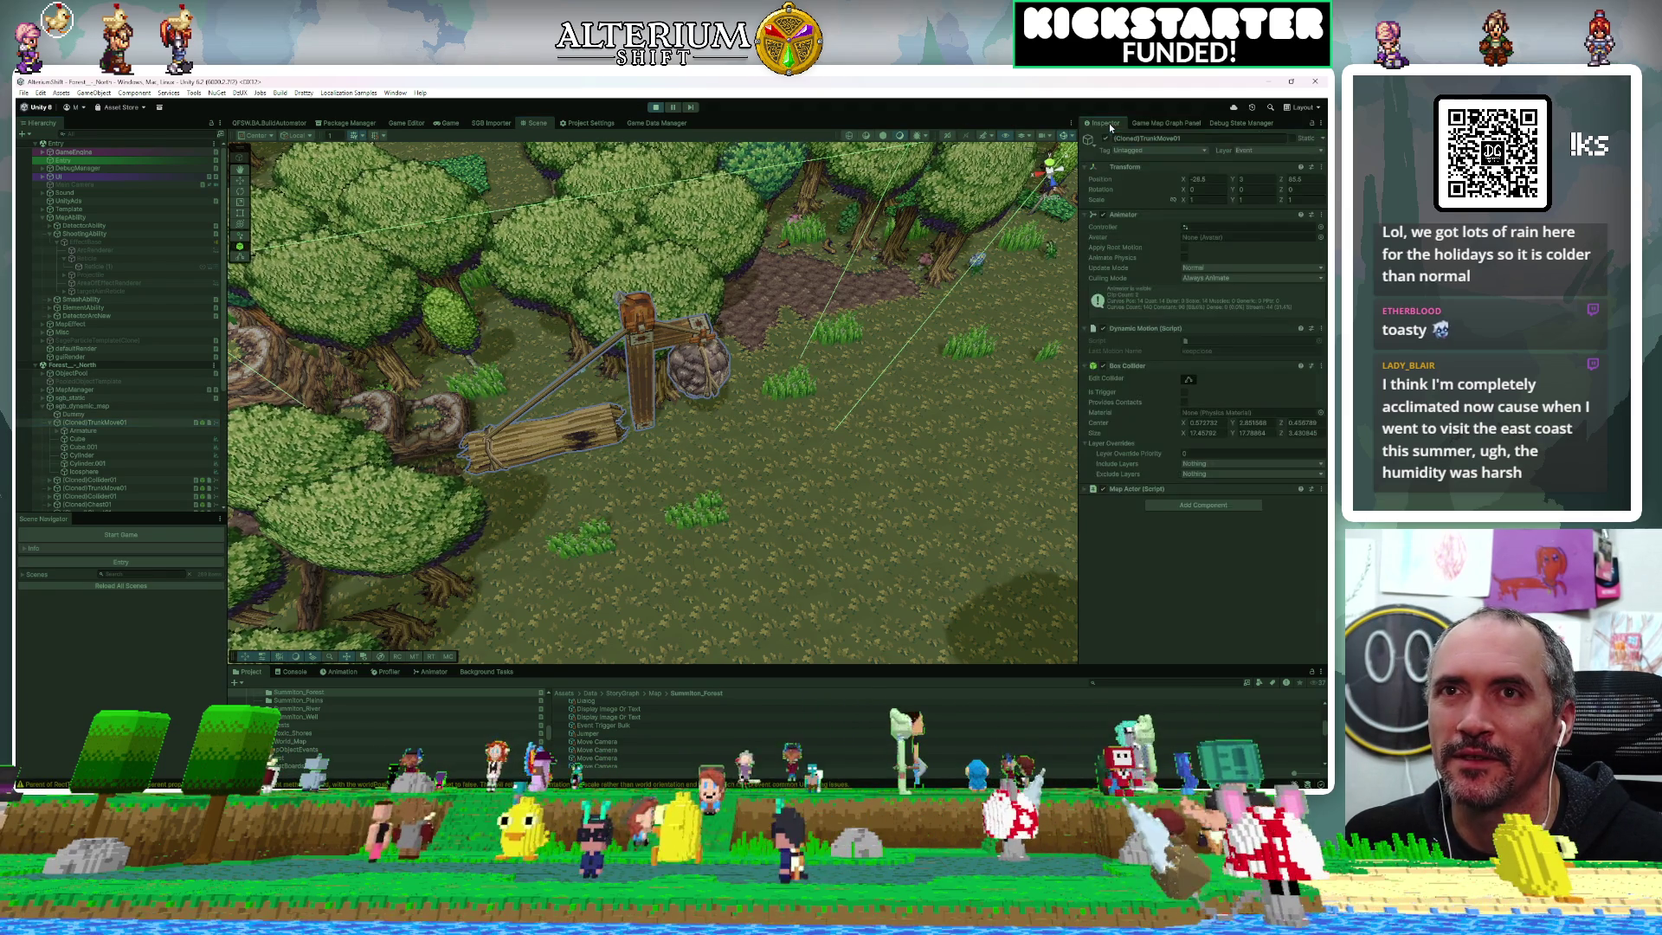
pyautogui.click(1102, 366)
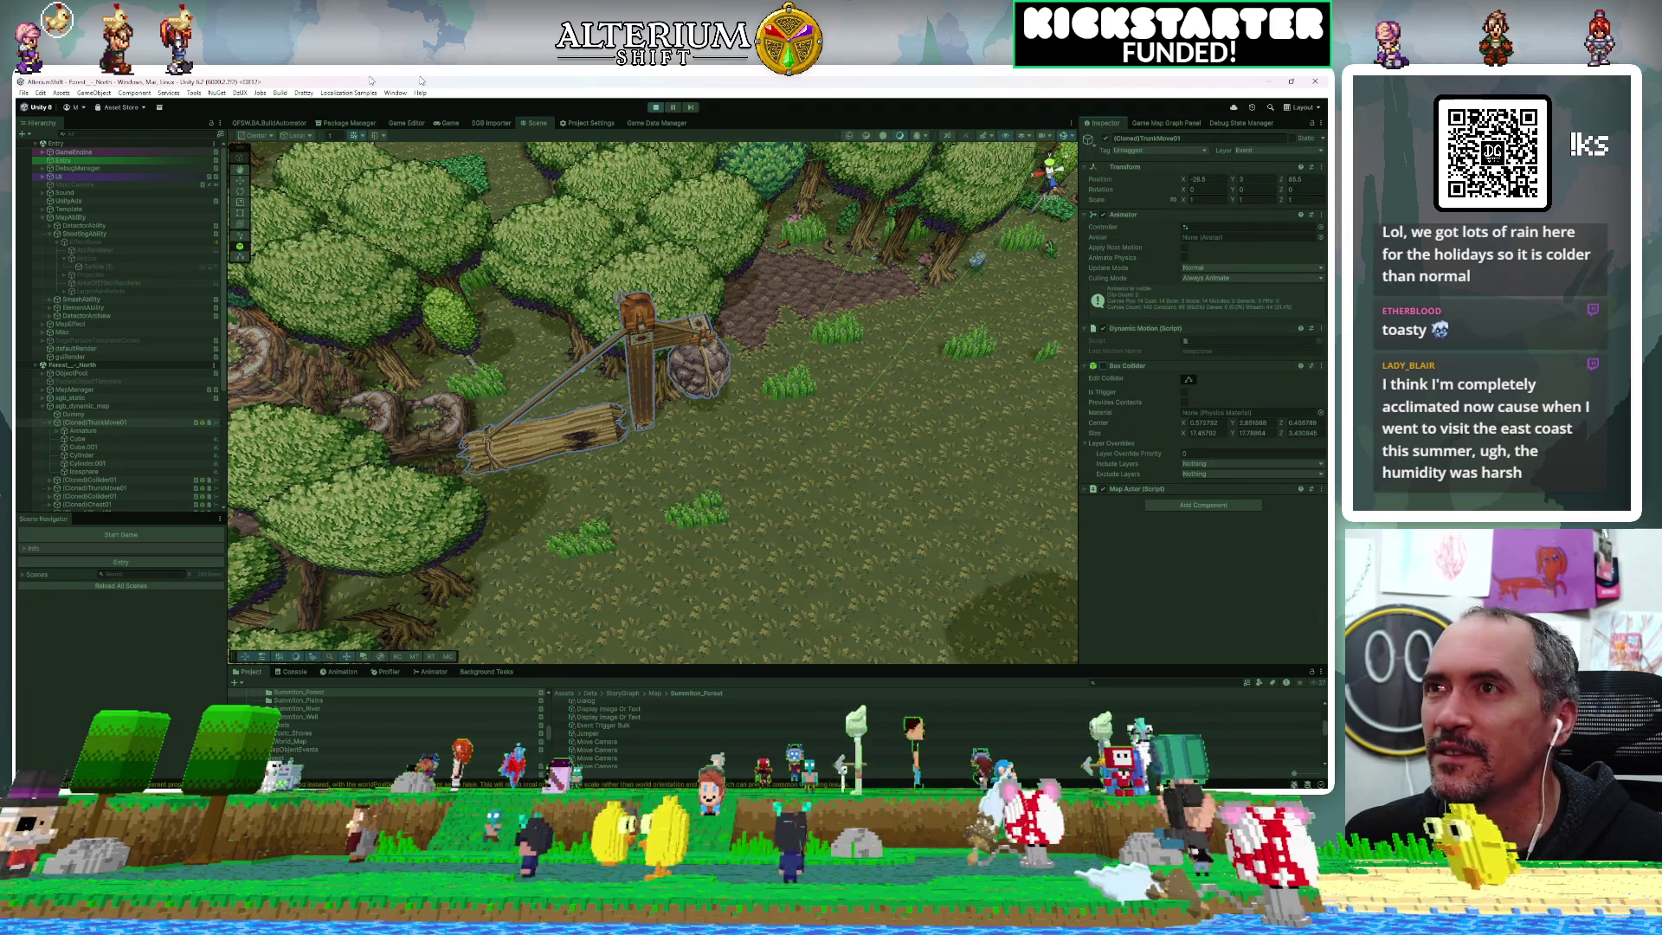
pyautogui.click(448, 123)
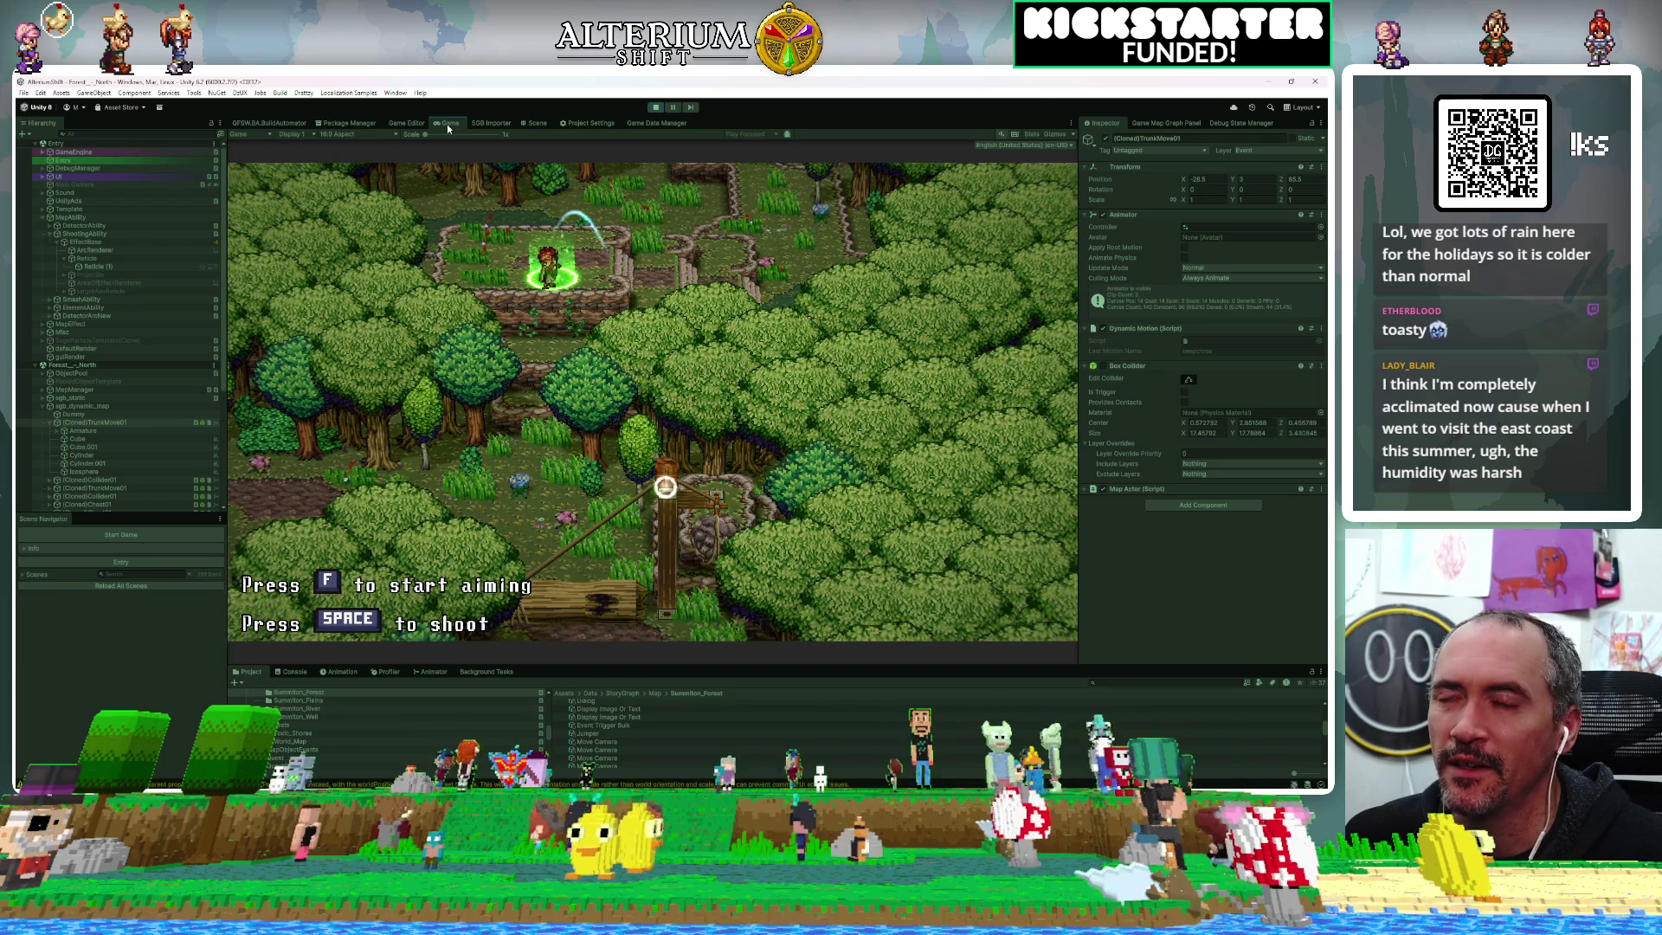
pyautogui.press('space')
pyautogui.press('space')
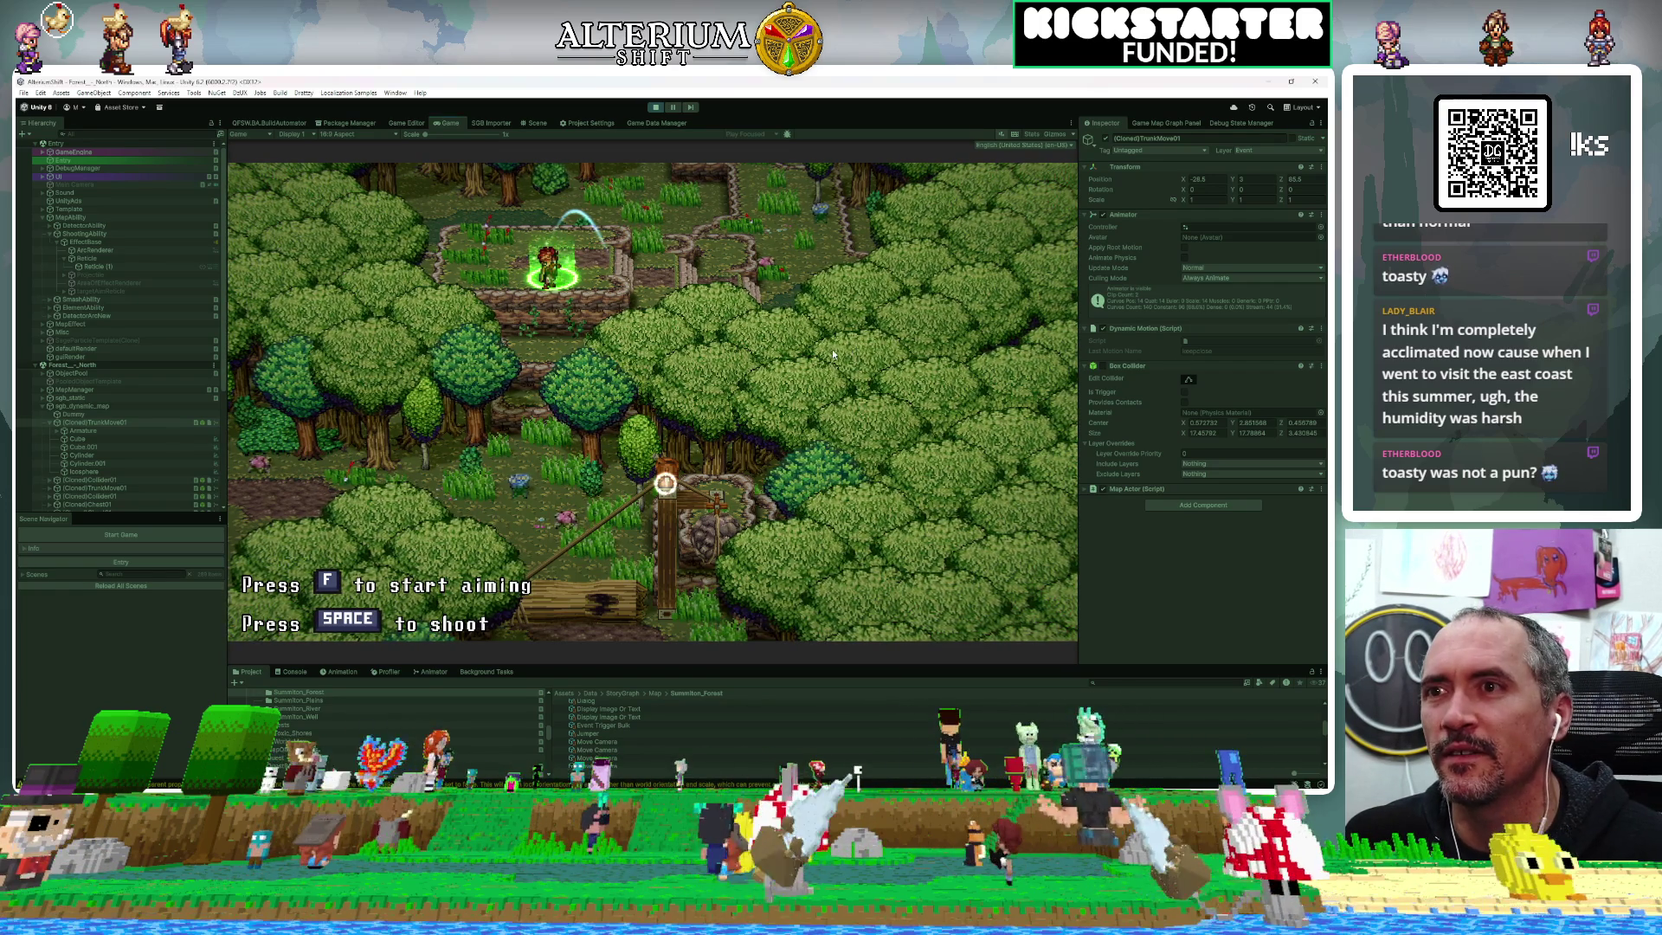
# Aim at the log trap and fire repeated green shots at it
pyautogui.press('space')
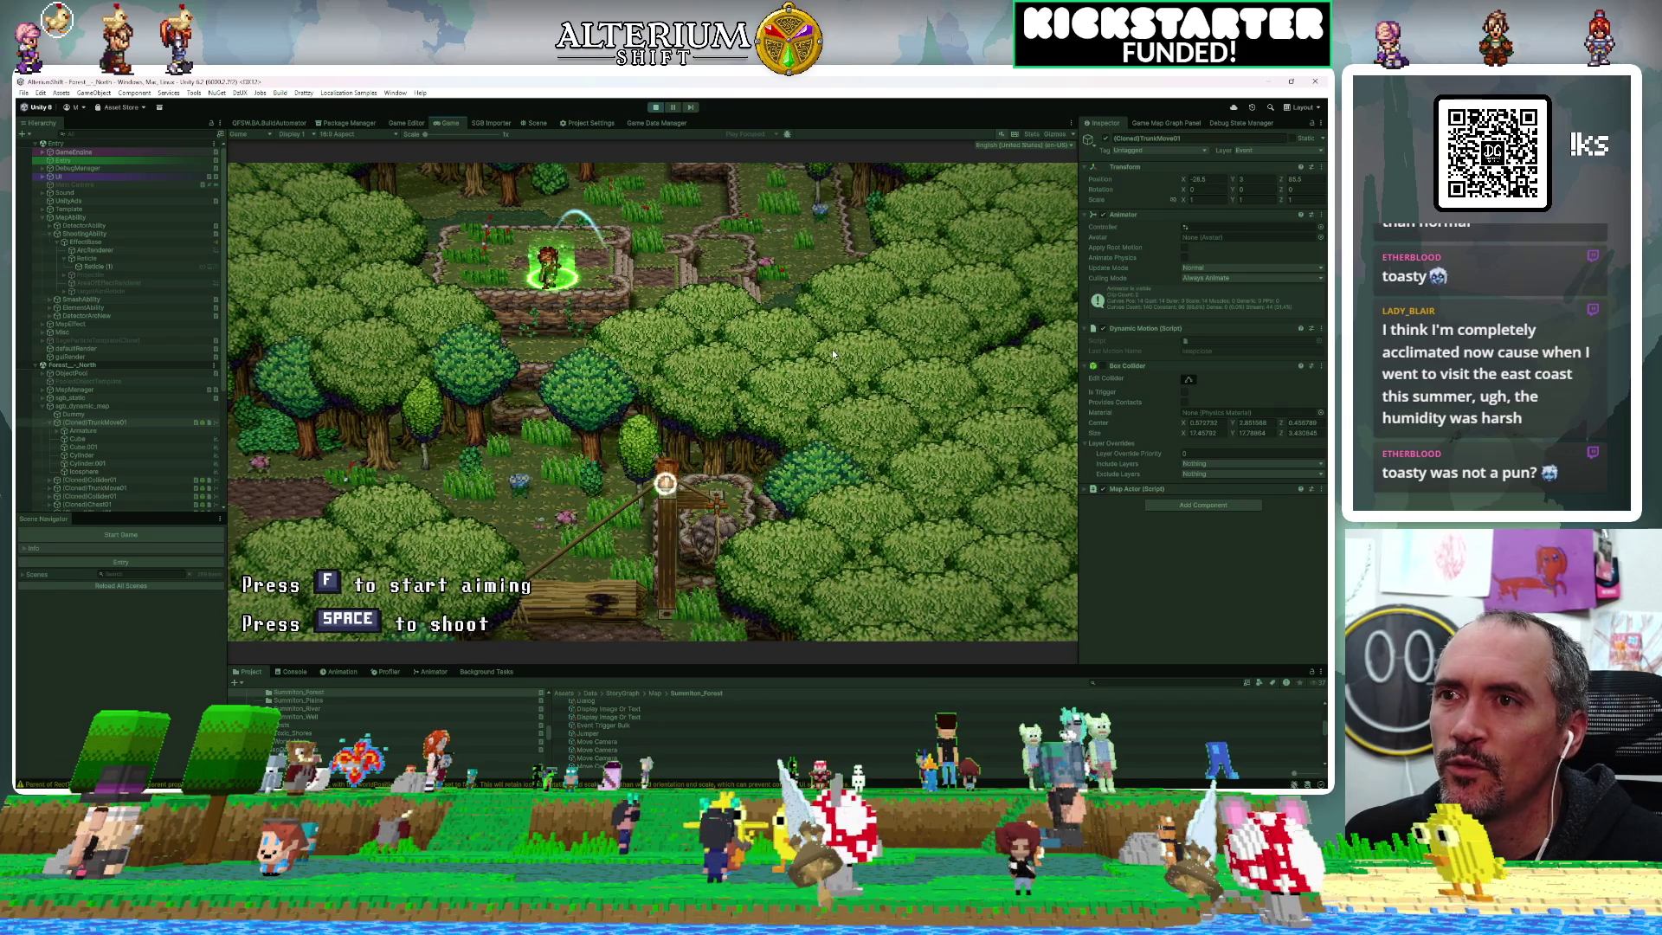
pyautogui.press('space')
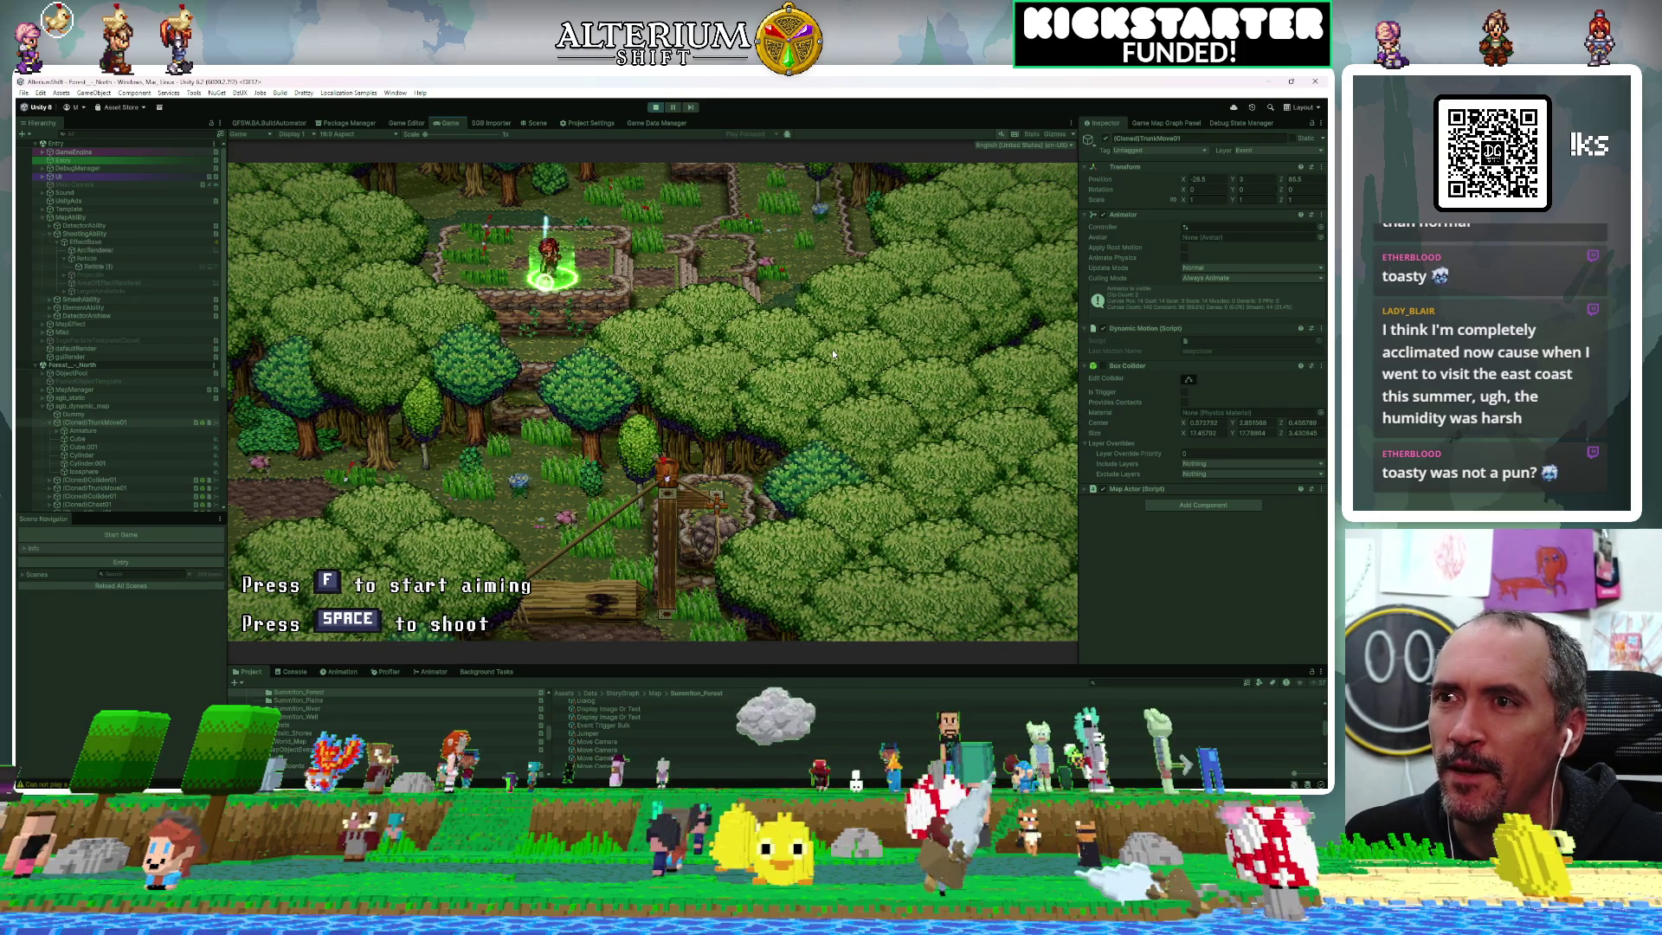
pyautogui.press('f')
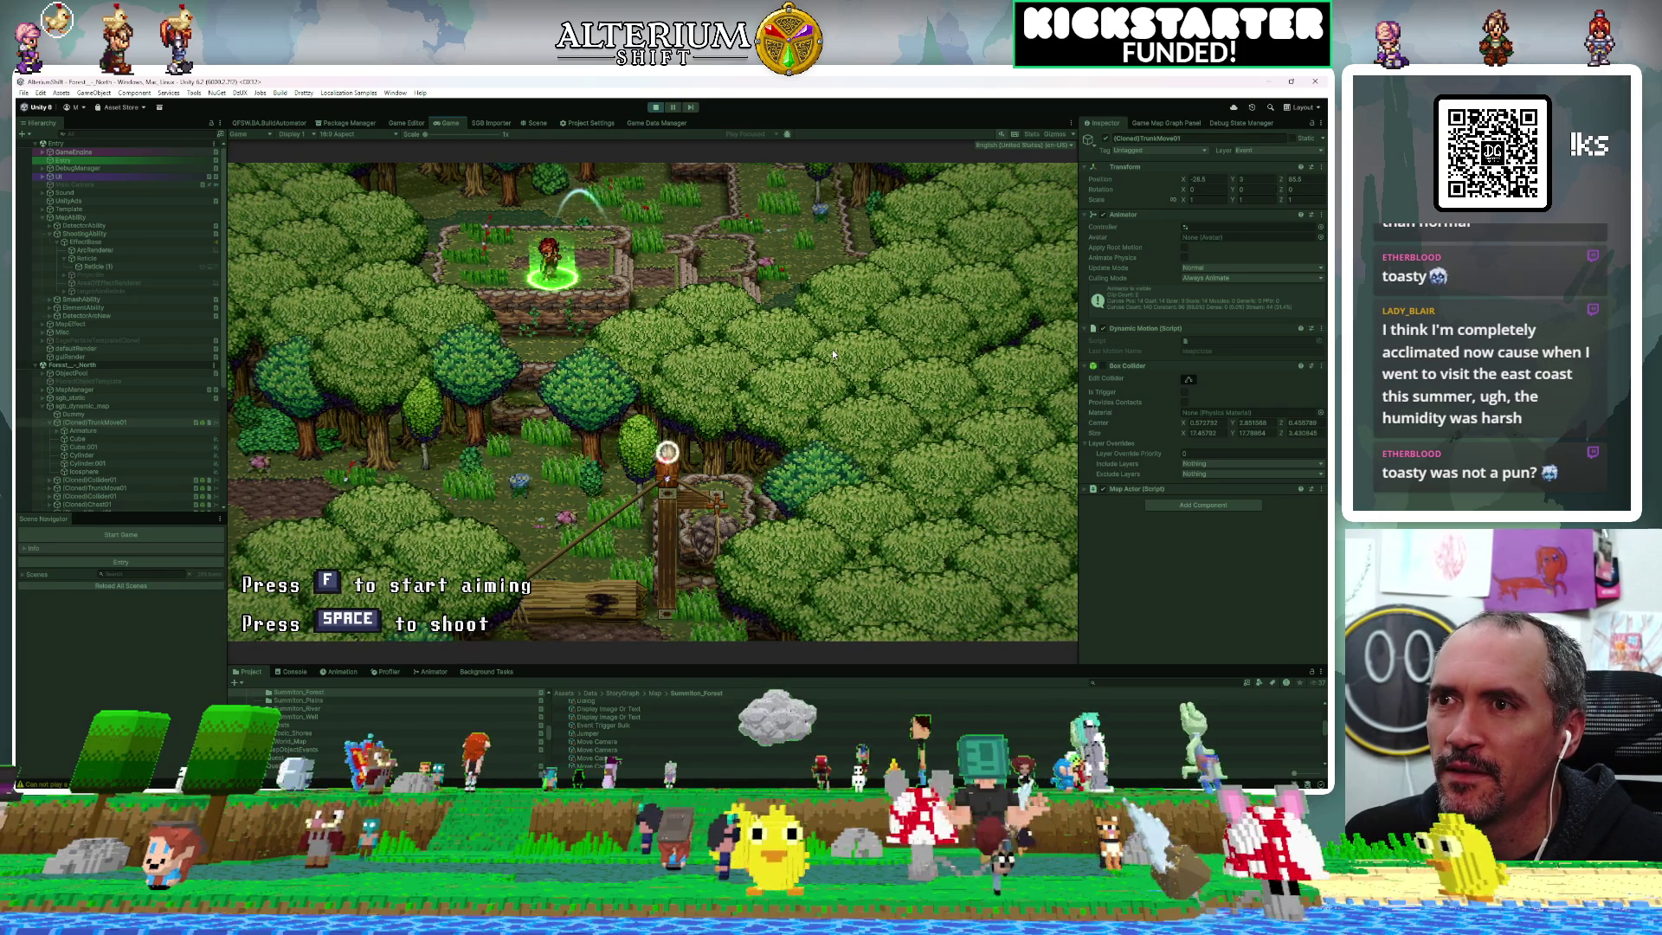
pyautogui.press('space')
pyautogui.press('space')
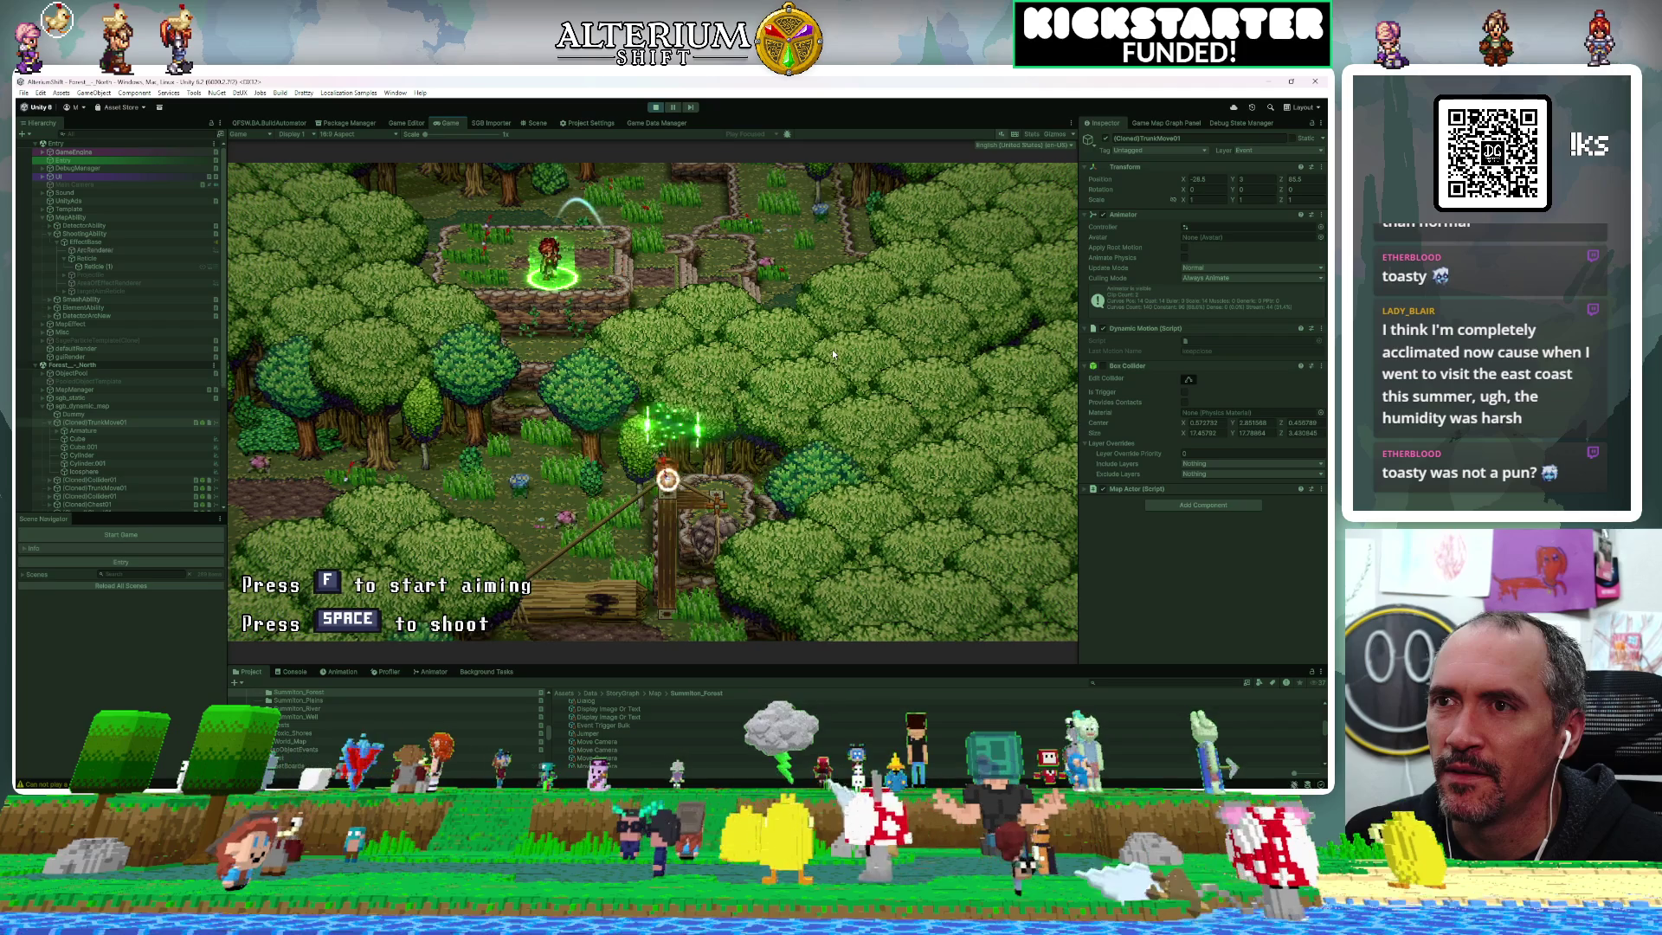
pyautogui.press('space')
pyautogui.press('f')
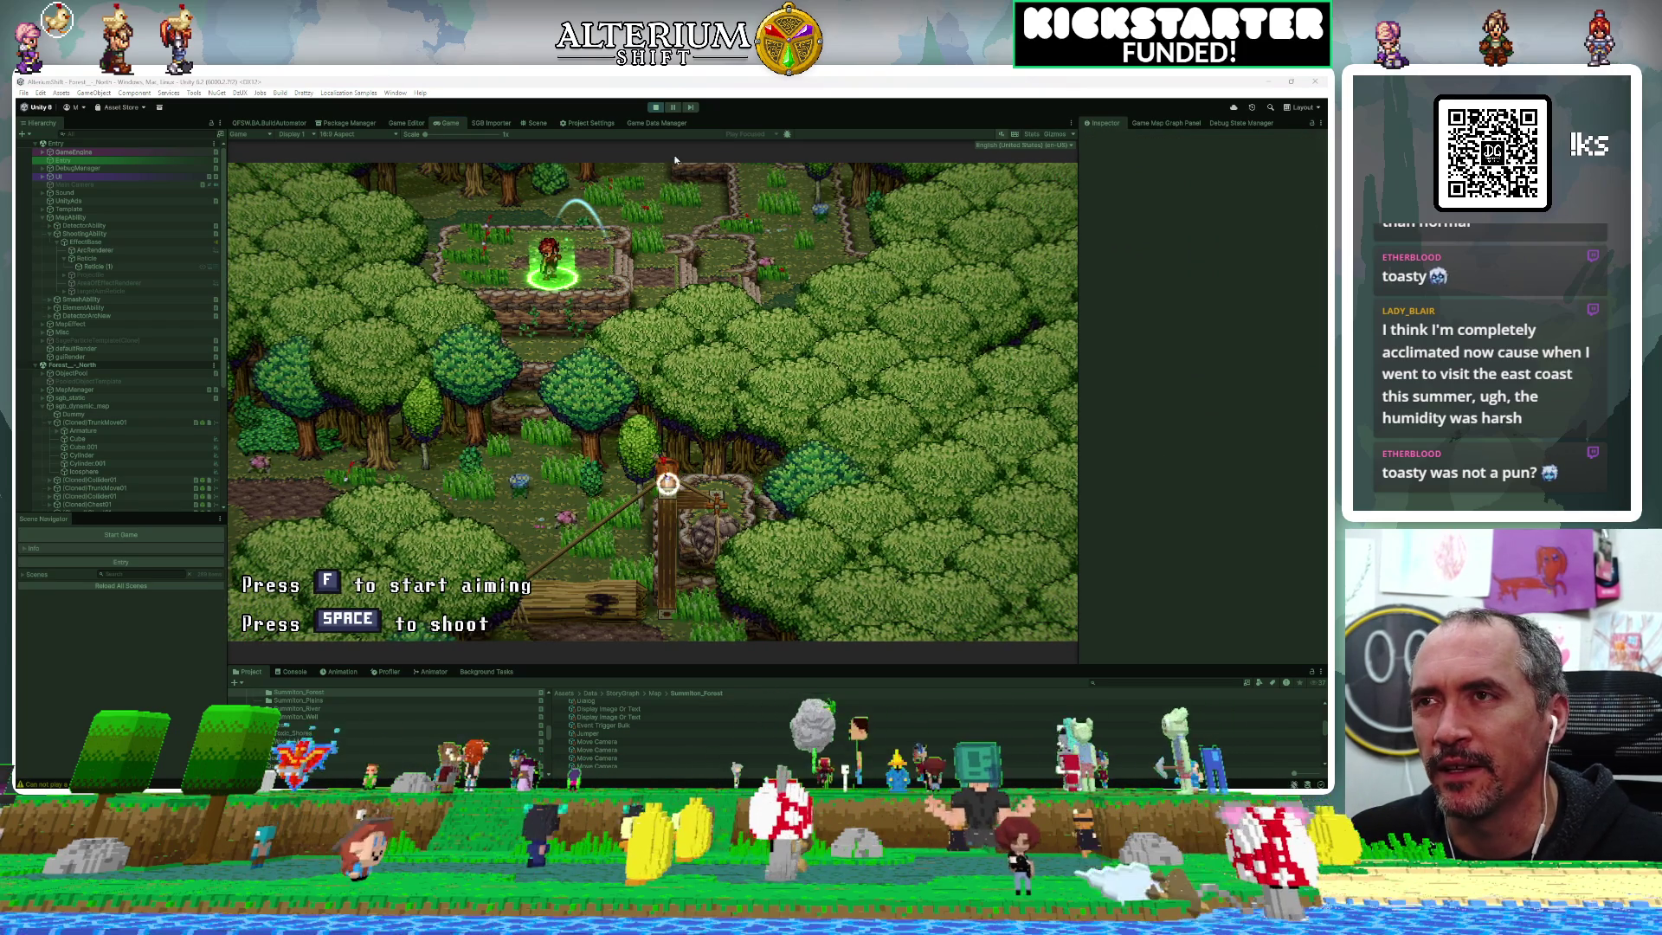
# Restart Play mode and reload the first Summiton Forest - North save, then view the Scene tab
pyautogui.click(655, 109)
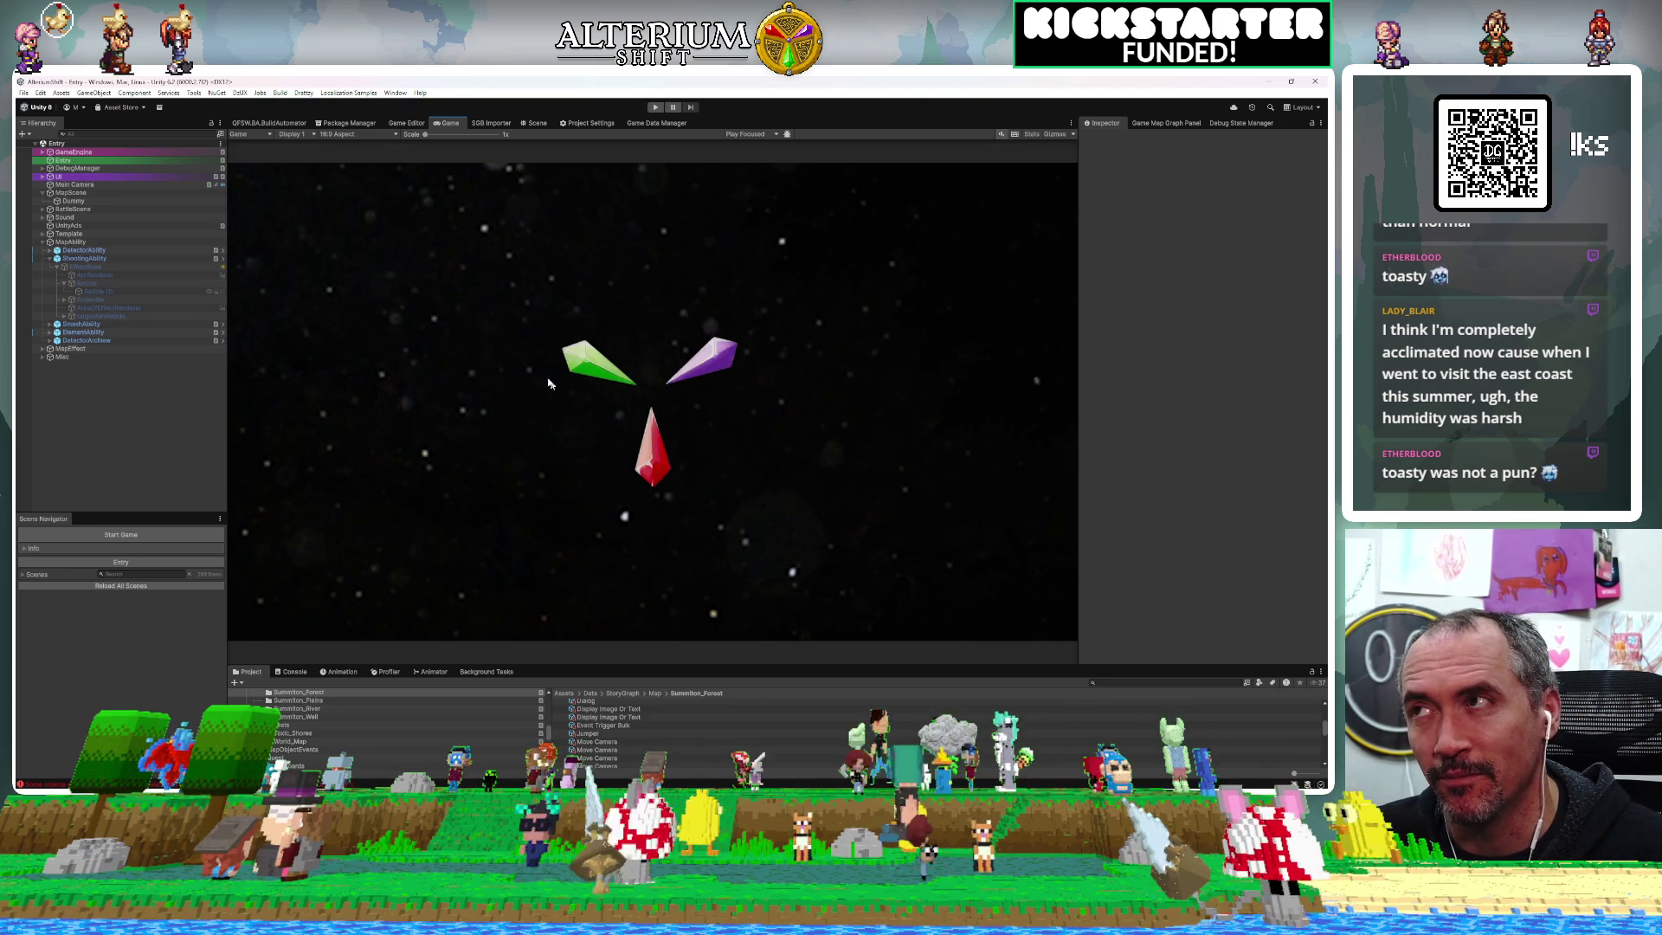
pyautogui.click(652, 107)
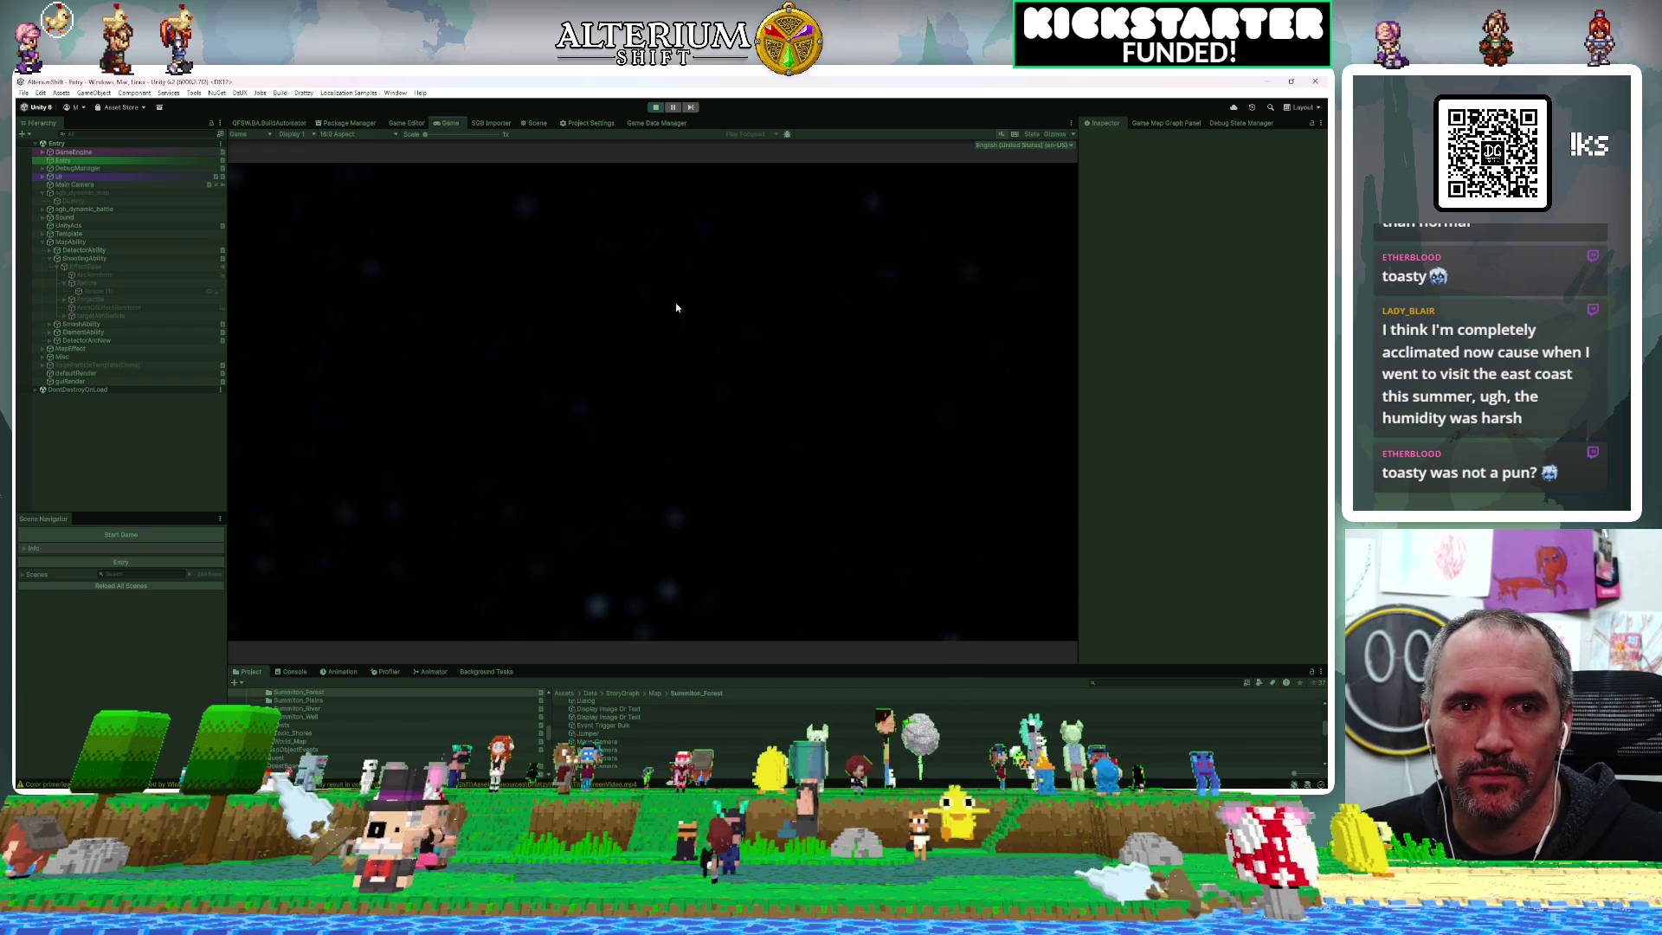
pyautogui.press('z')
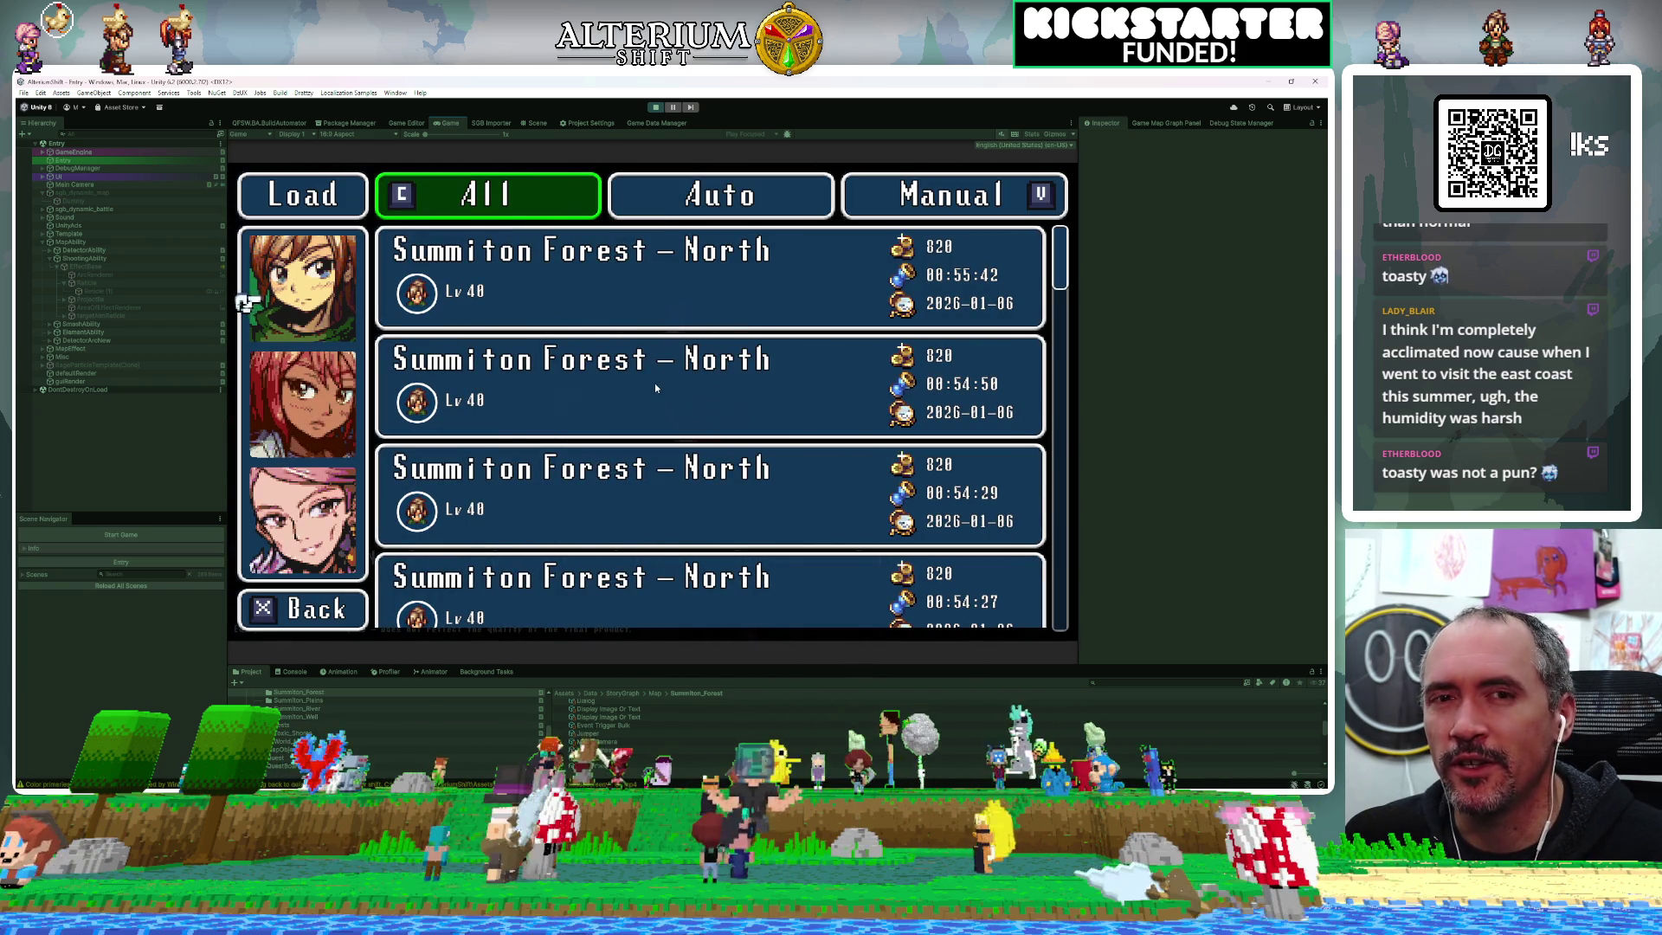
pyautogui.press('Right')
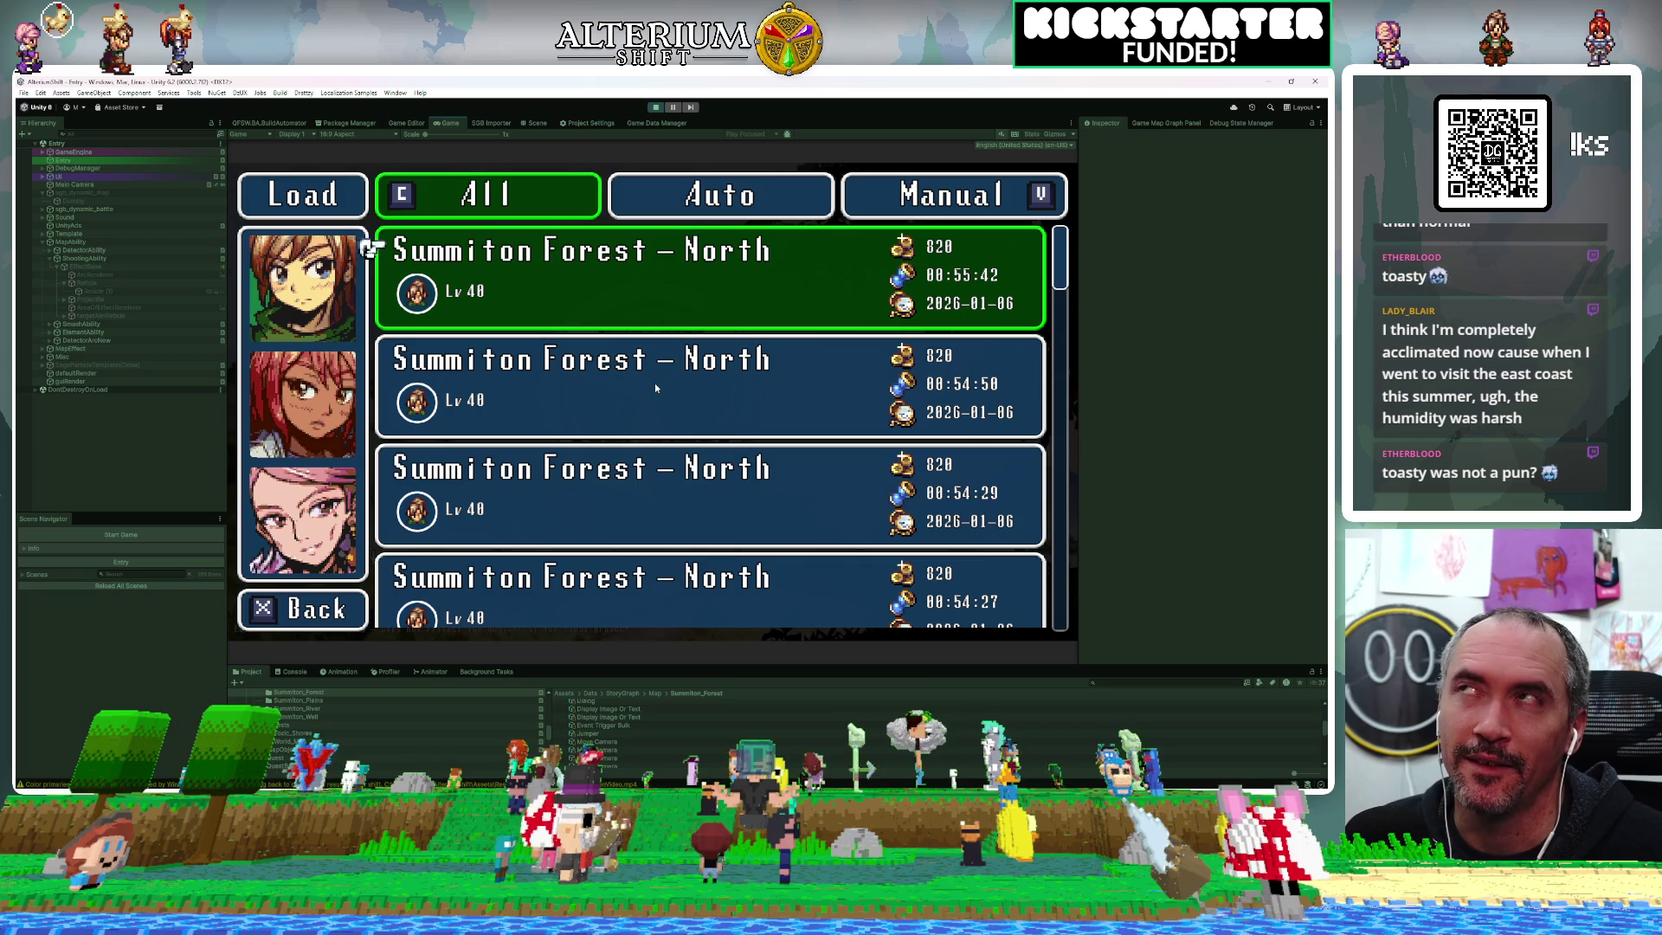
pyautogui.press('z')
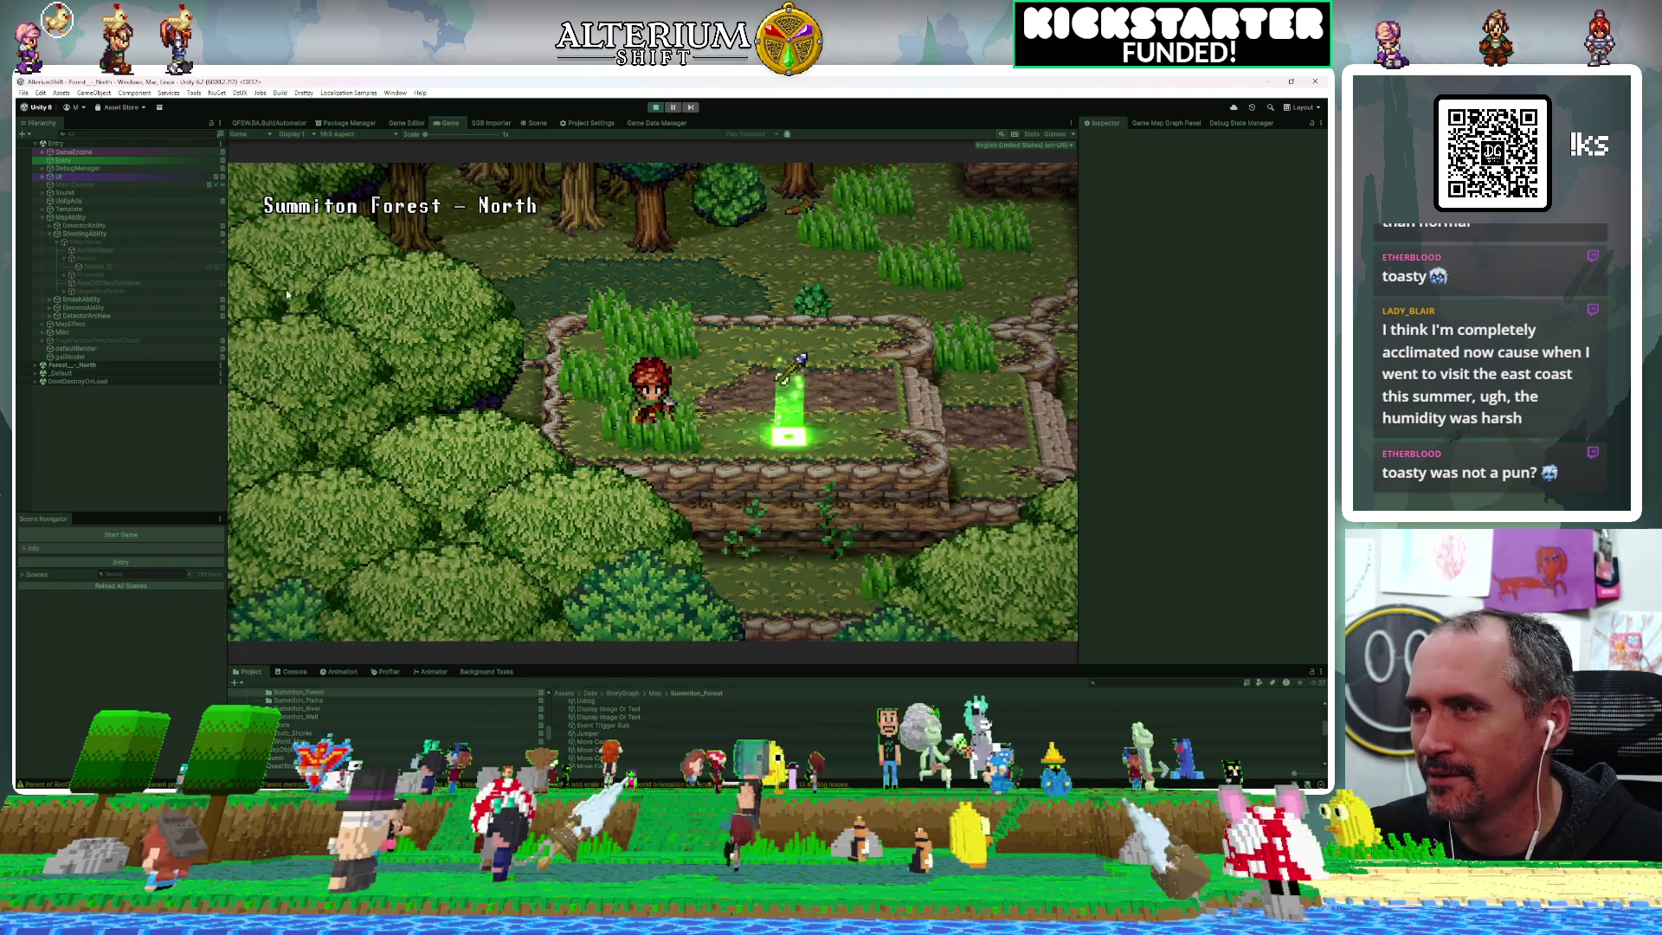
pyautogui.click(534, 123)
# Locate the log trap in the Scene view and select its (Cloned)TrunkMove01 object
pyautogui.scroll(-5, 681, 310)
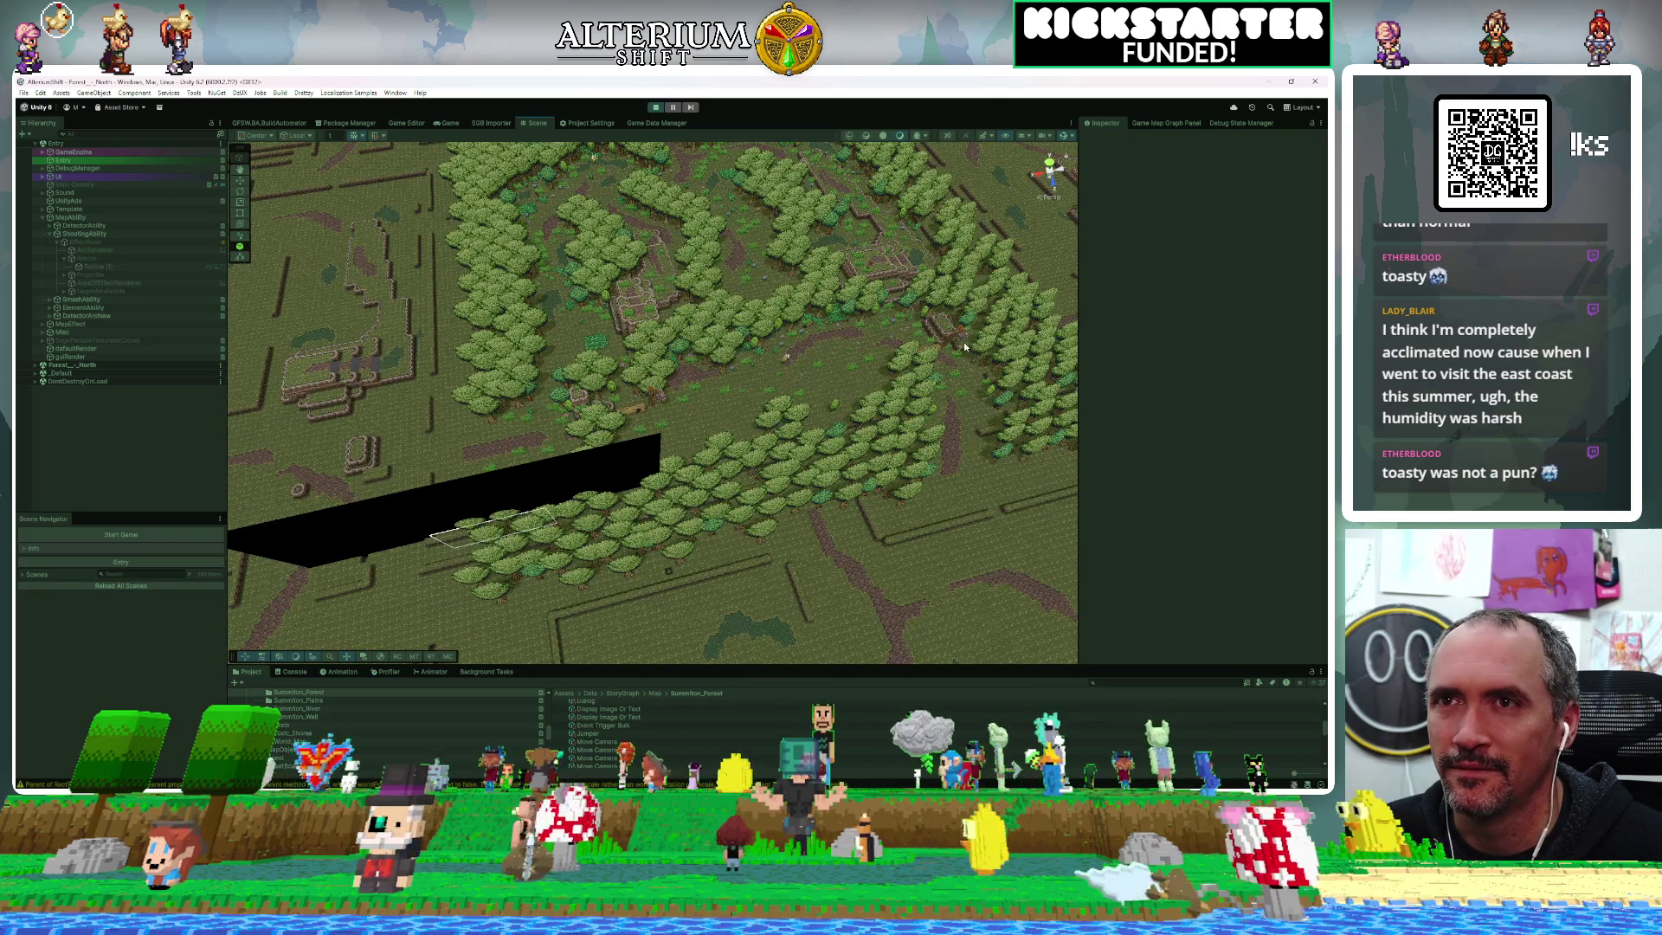
pyautogui.click(952, 337)
pyautogui.scroll(4, 949, 334)
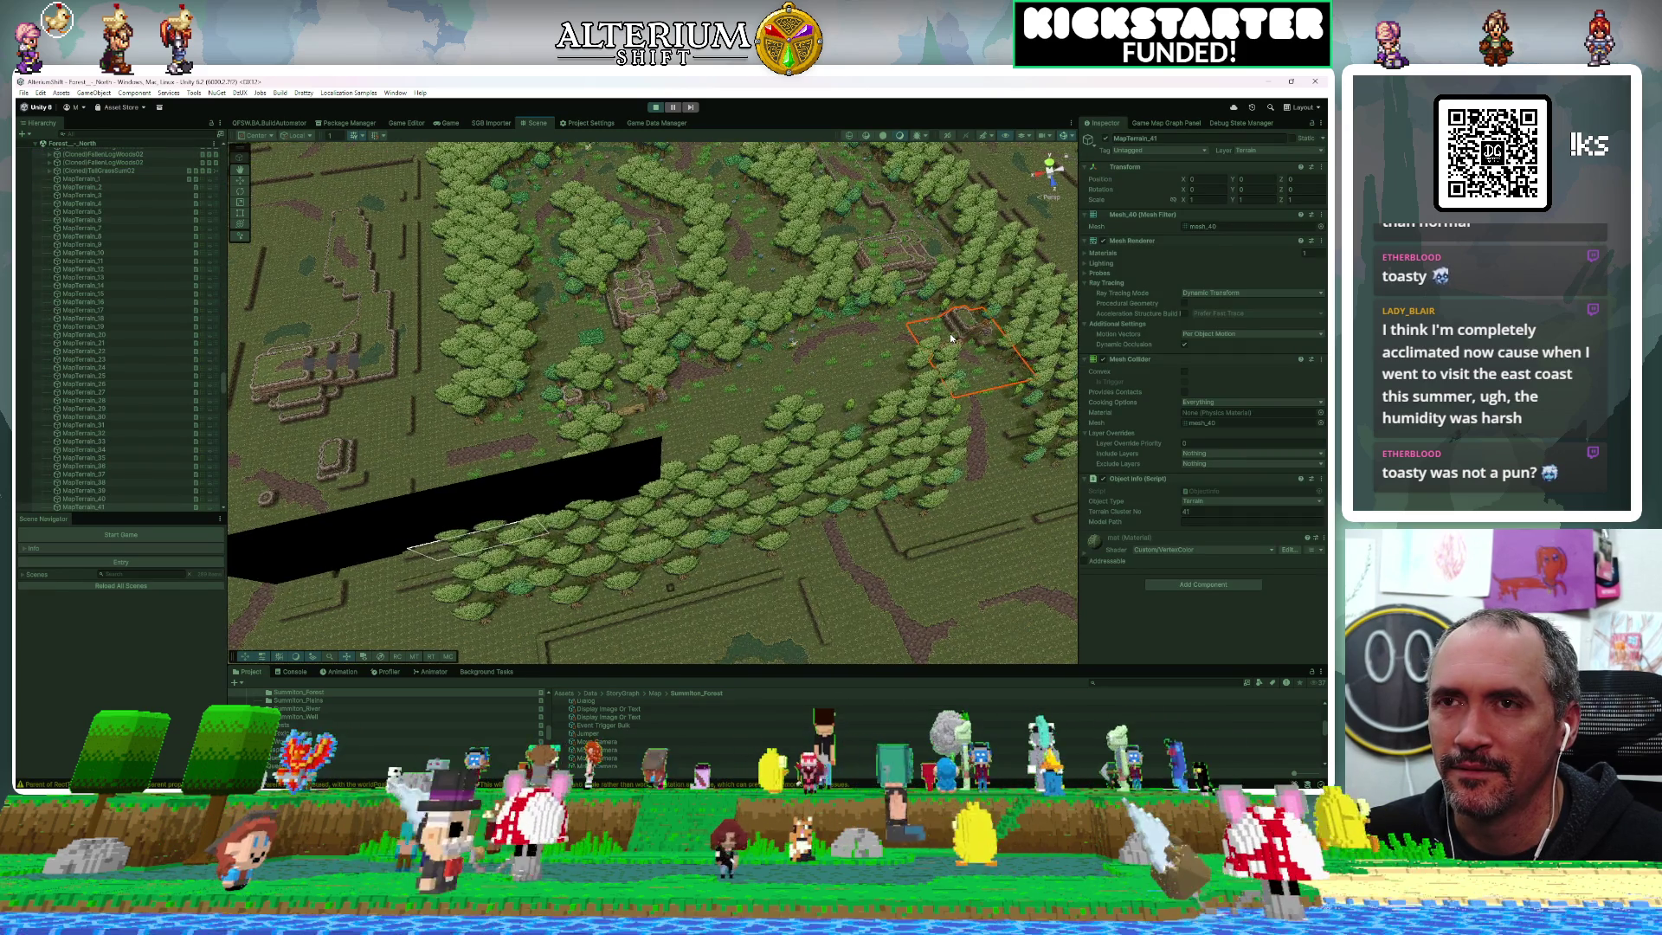
pyautogui.moveTo(941, 341)
pyautogui.mouseDown()
pyautogui.moveTo(646, 337)
pyautogui.moveTo(636, 320)
pyautogui.mouseUp()
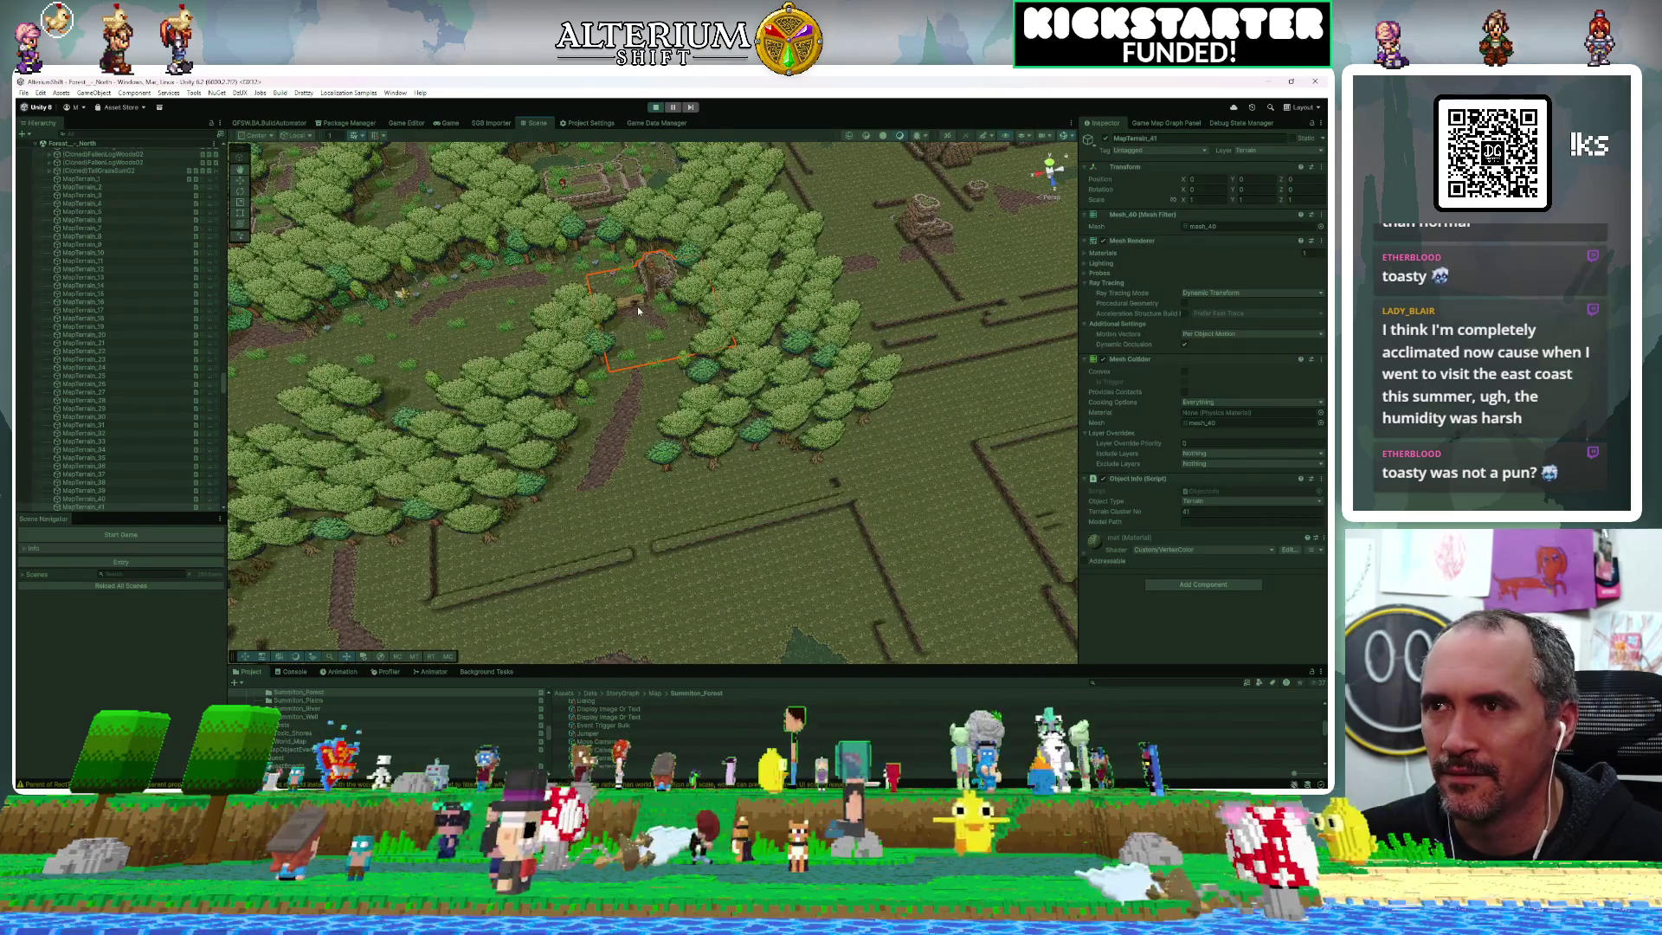
pyautogui.click(636, 302)
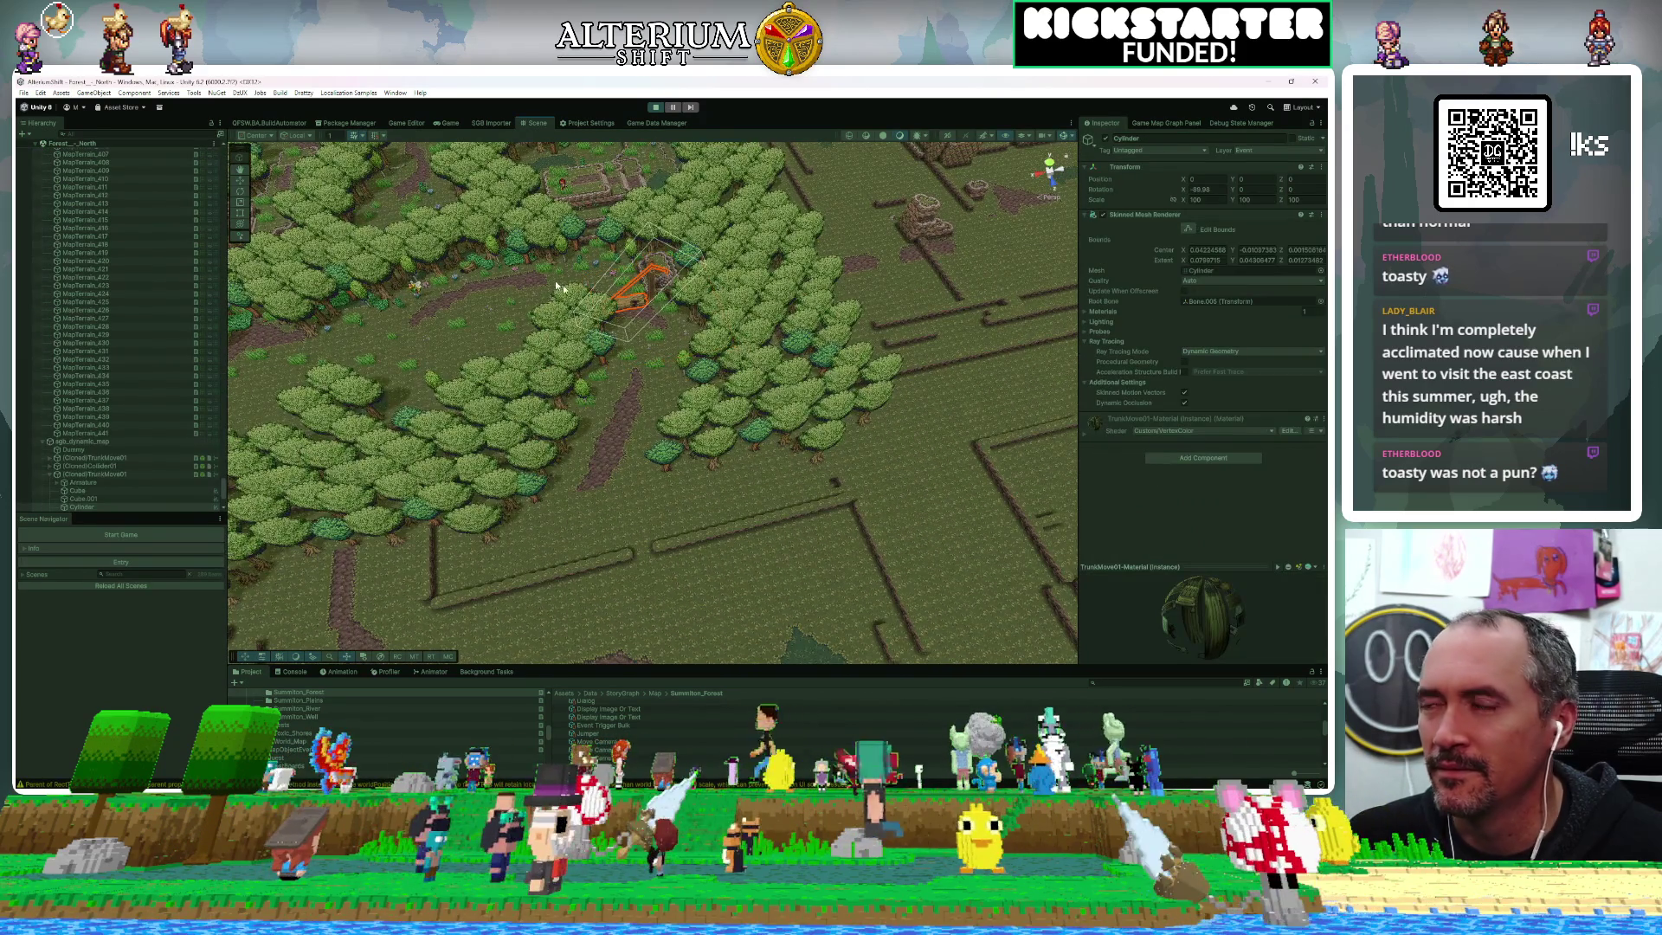
pyautogui.click(90, 474)
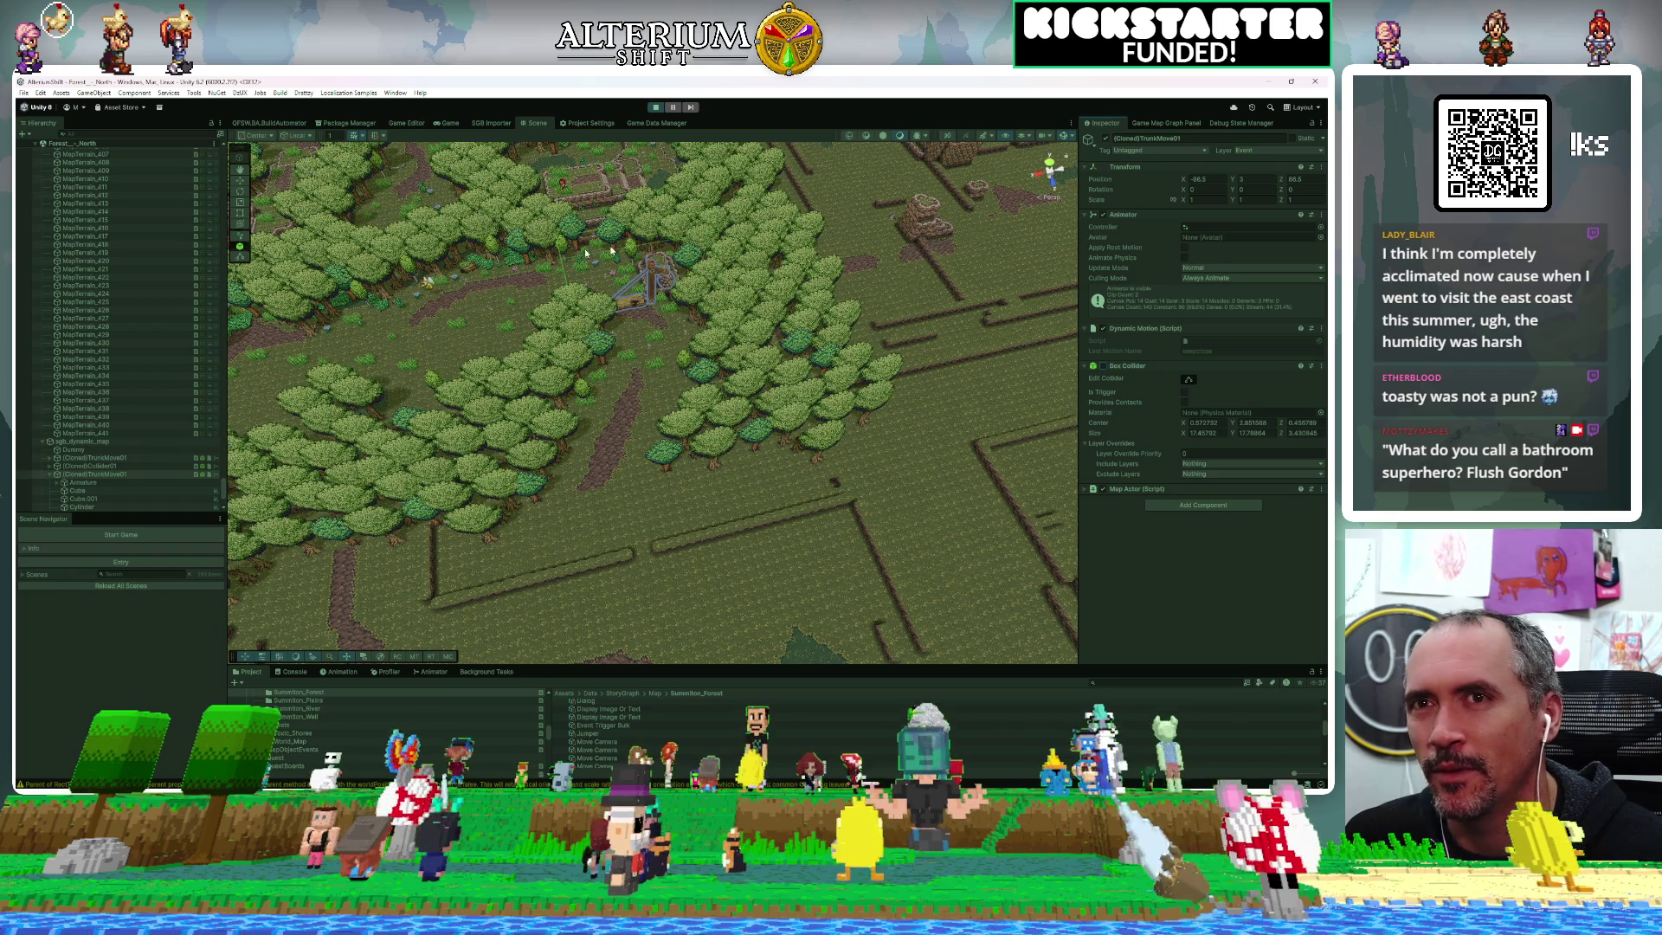
# Check the running game, then return to the Scene view around the log trap
pyautogui.click(448, 123)
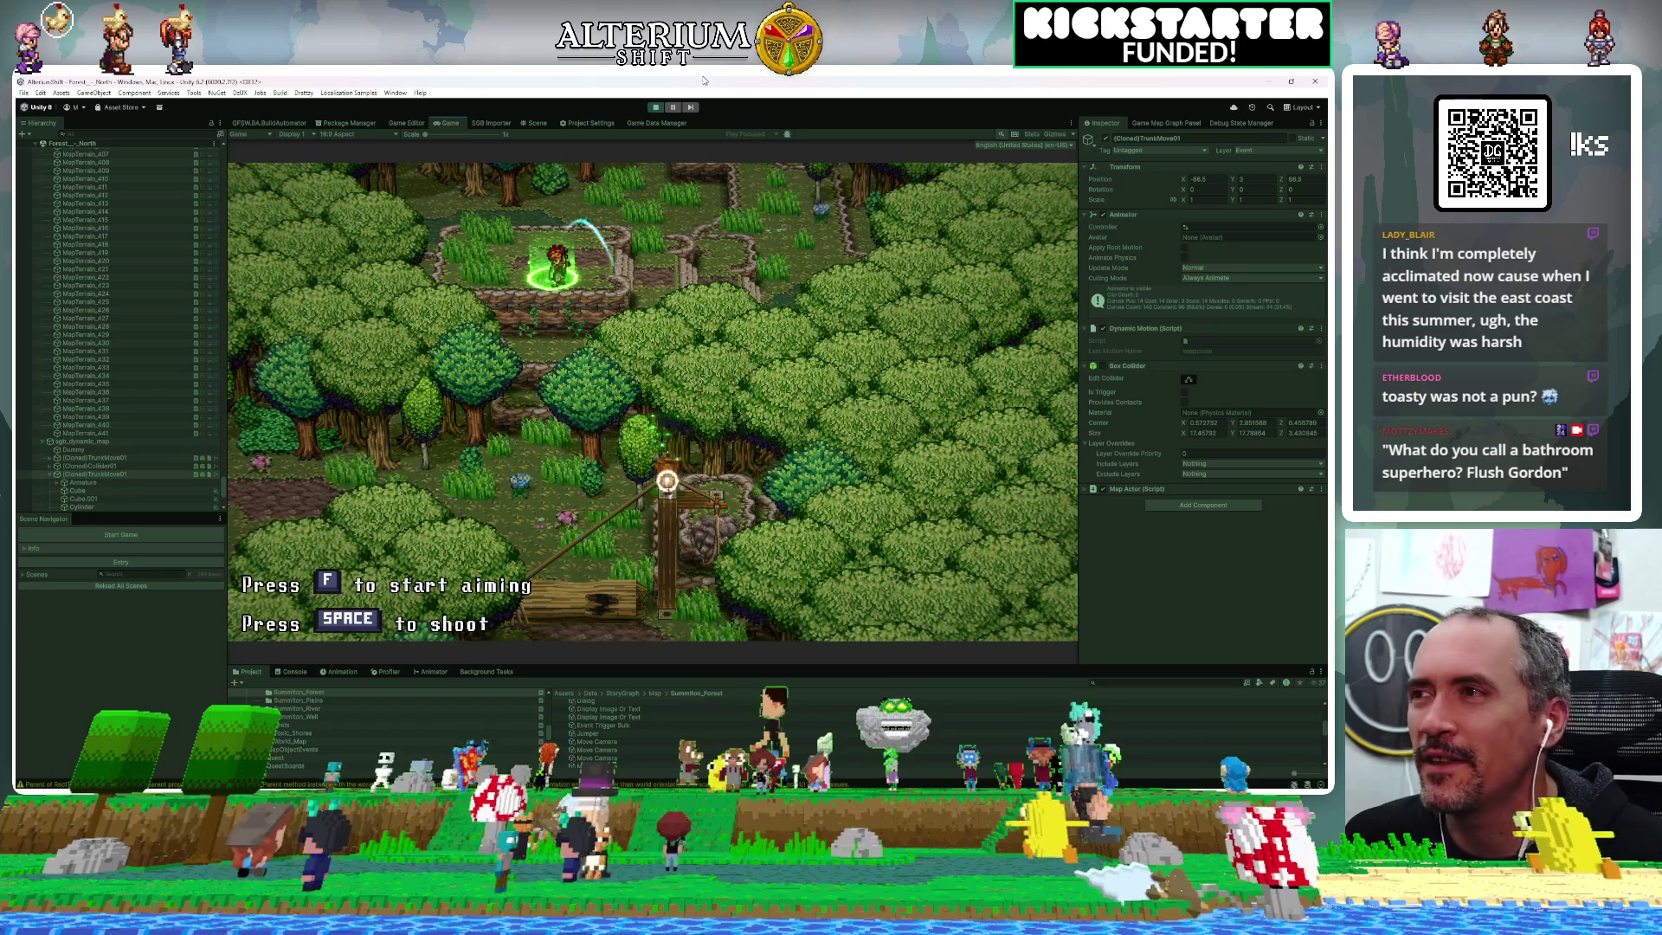
pyautogui.click(540, 122)
pyautogui.moveTo(887, 234); pyautogui.dragTo(776, 260)
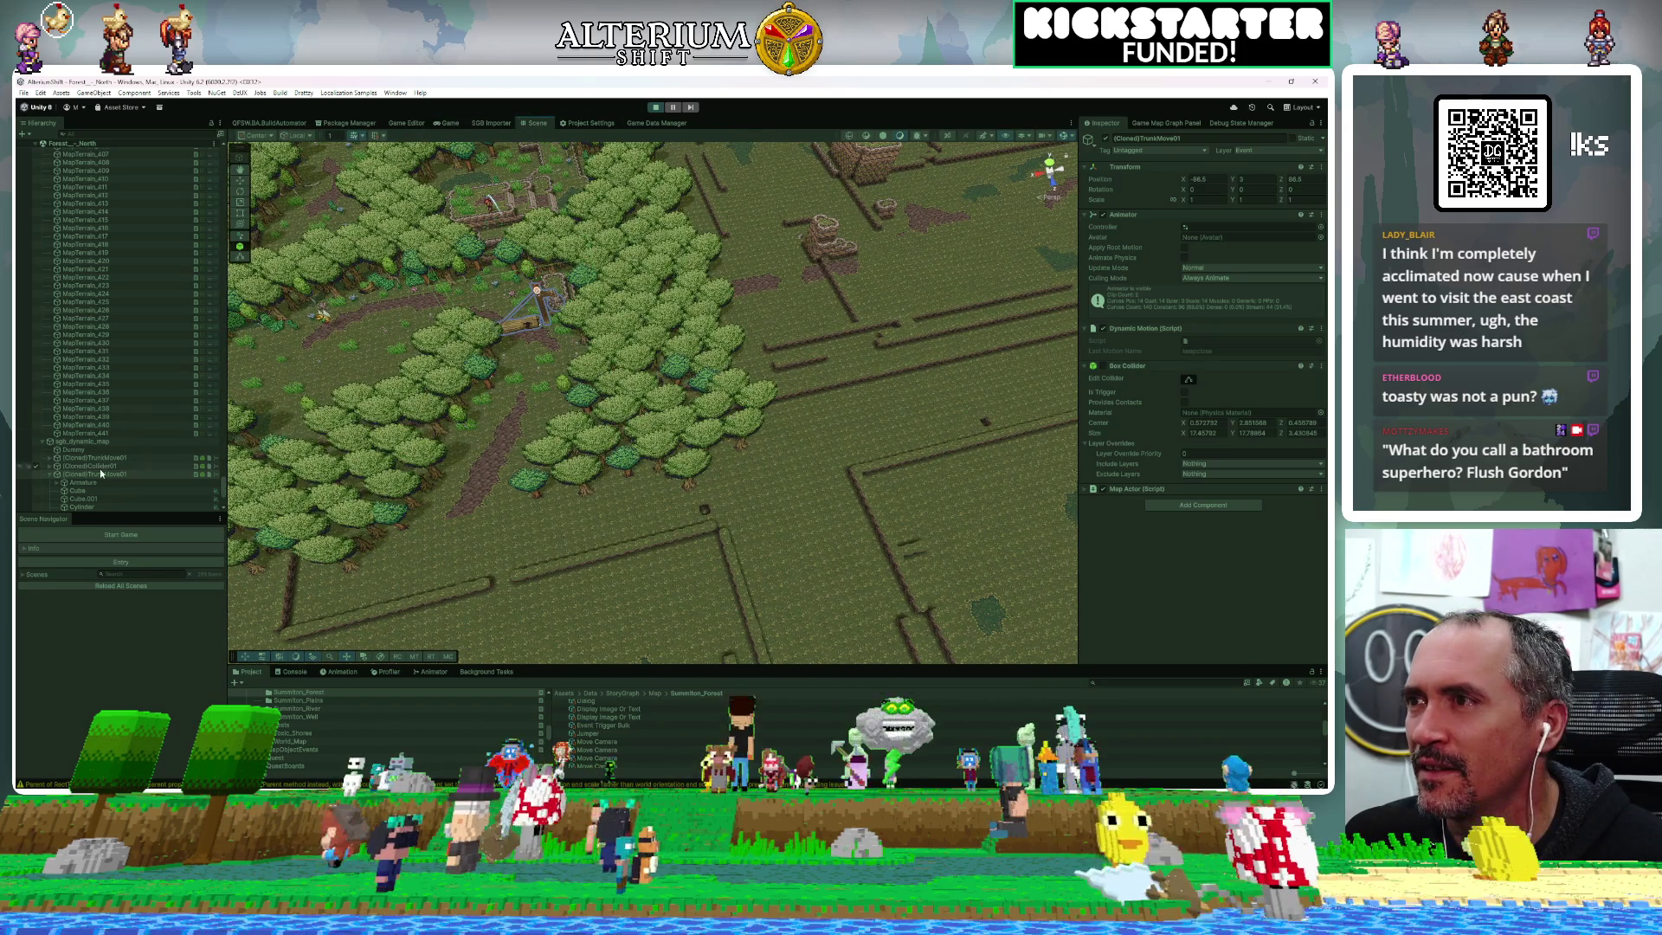
pyautogui.scroll(10, 477, 275)
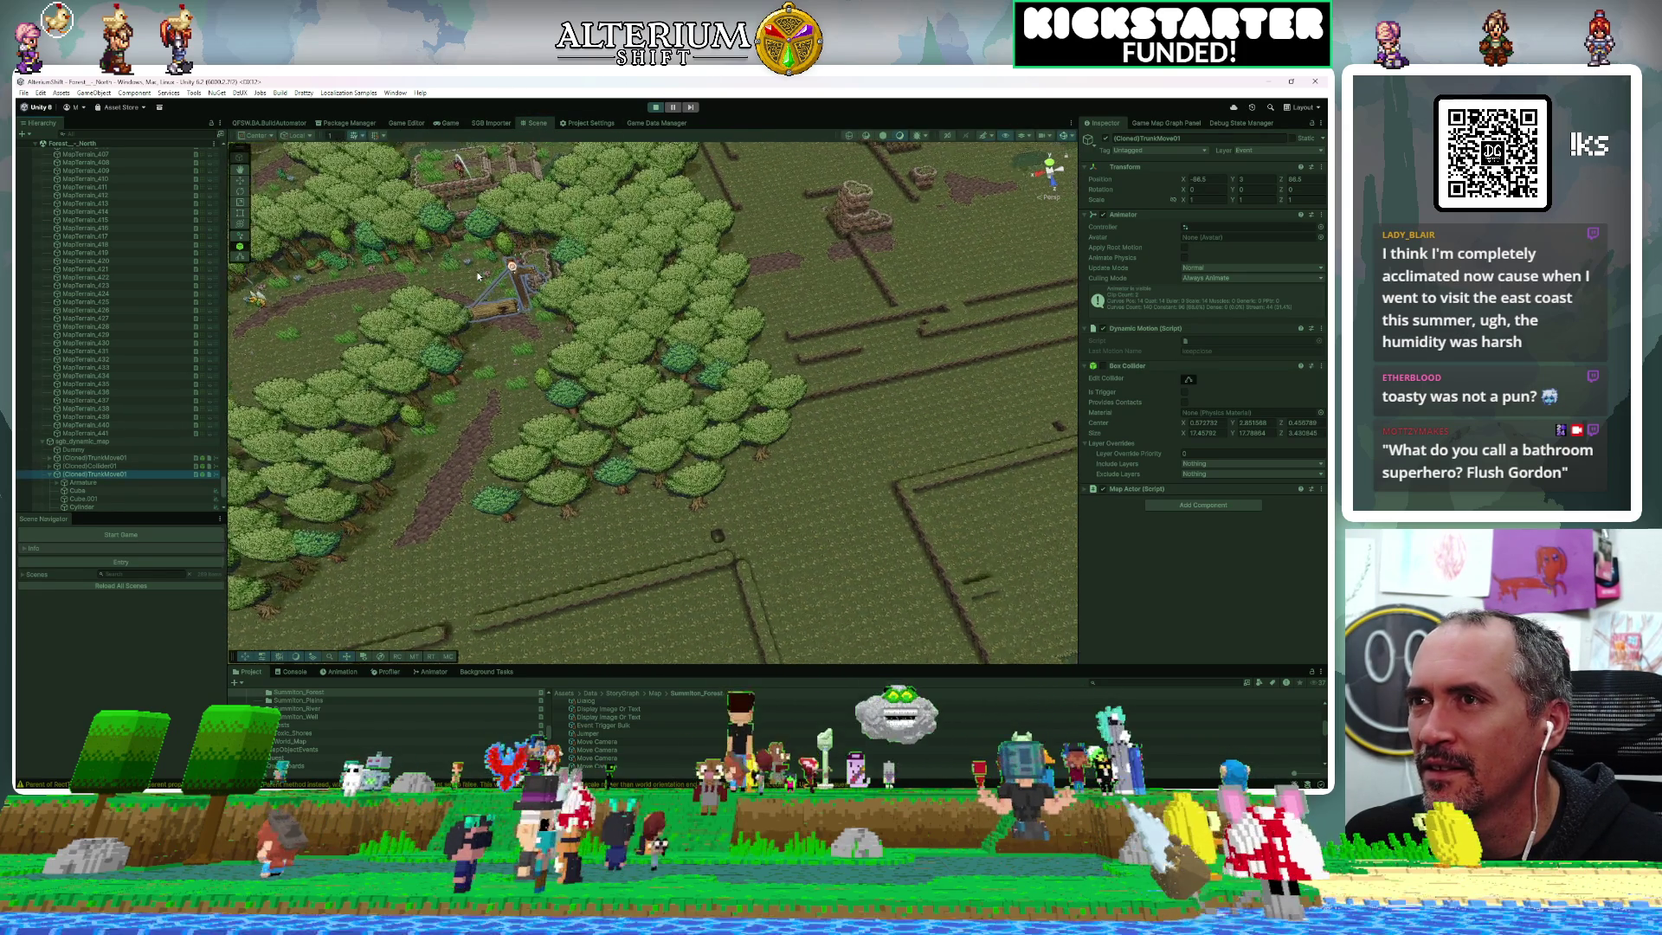
# Inspect the log trap's Armature and Cube.001, select Collider01, then stop Play mode
pyautogui.scroll(5, 547, 350)
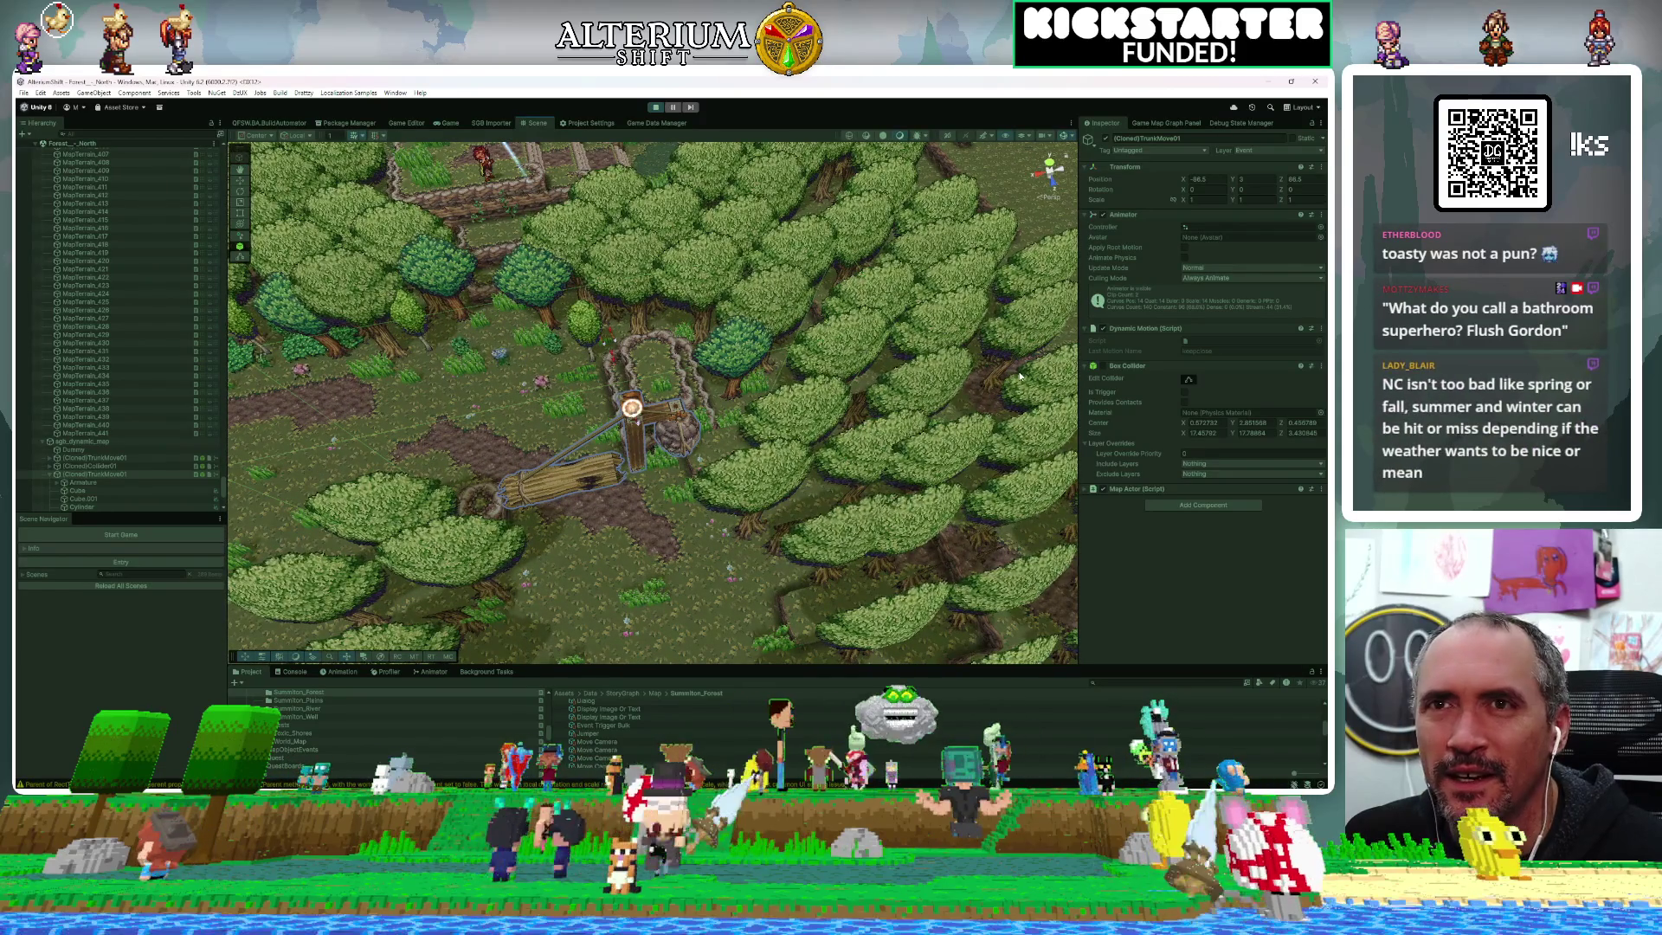
pyautogui.click(67, 482)
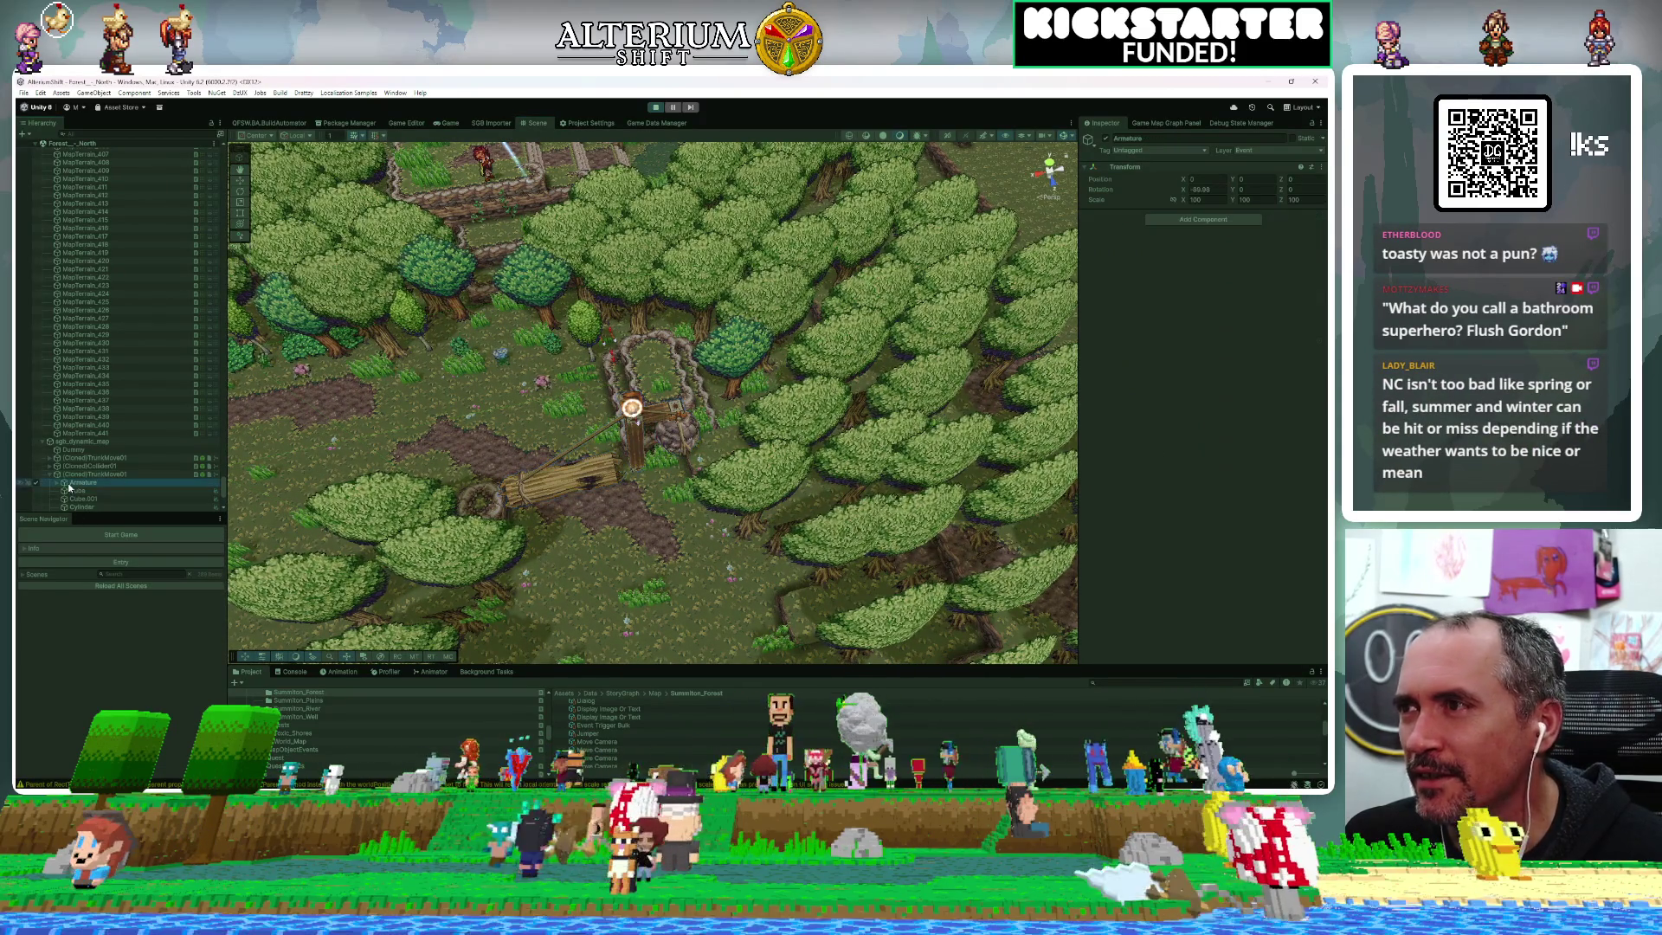
pyautogui.click(87, 474)
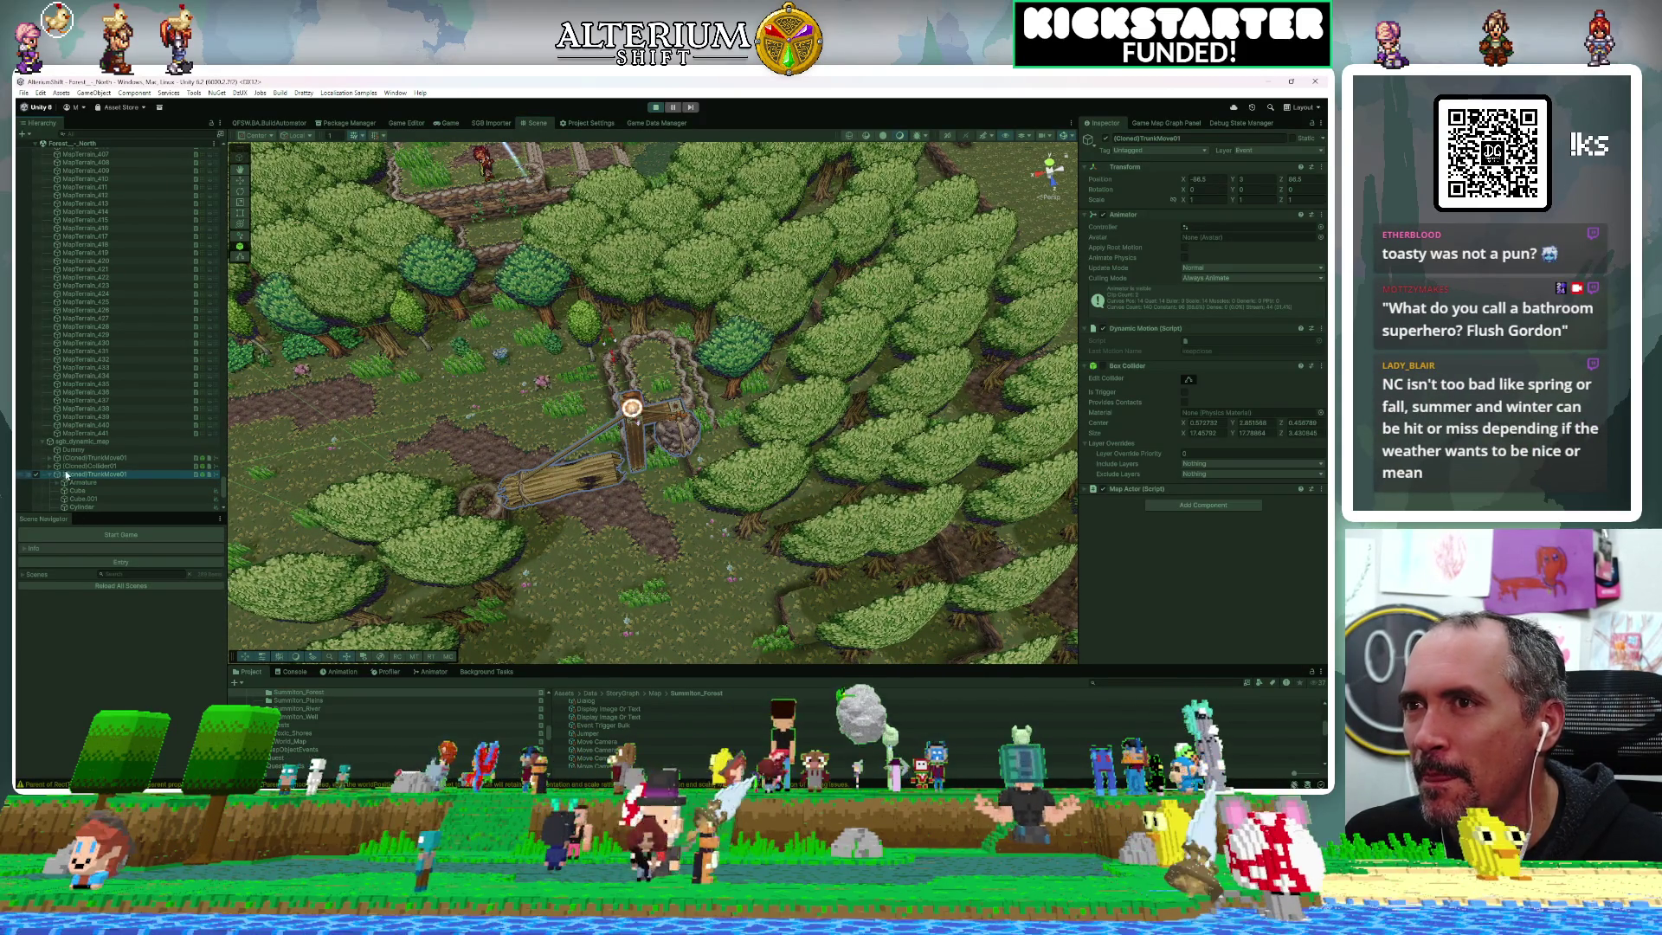
pyautogui.moveTo(501, 428); pyautogui.dragTo(673, 282)
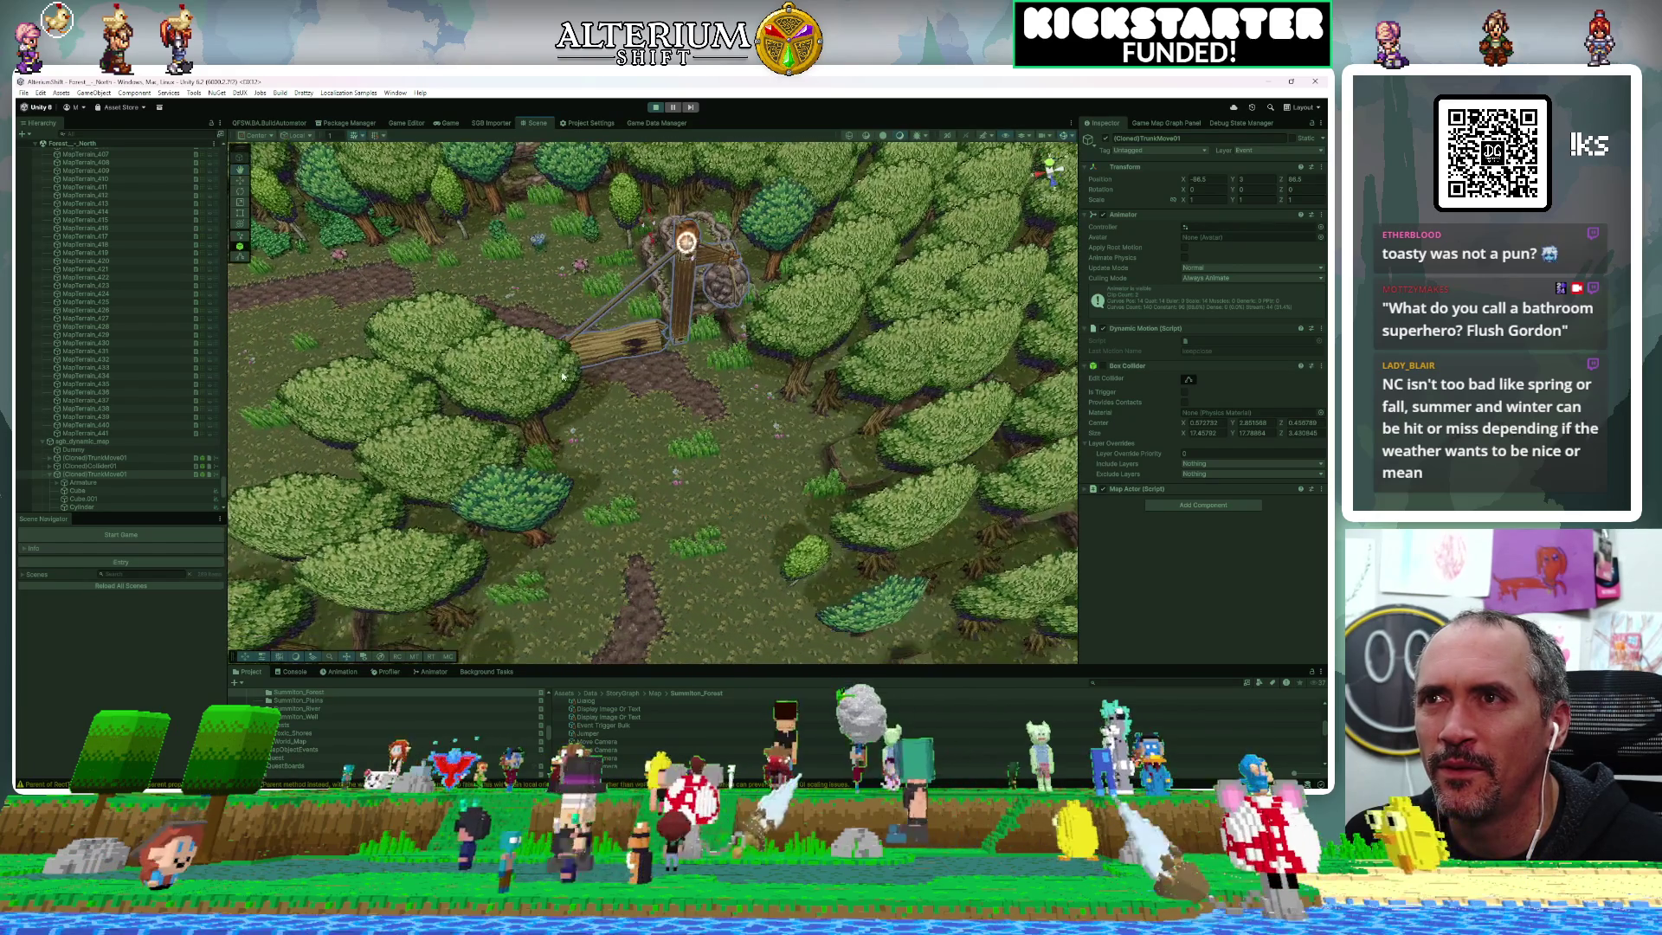
pyautogui.click(688, 237)
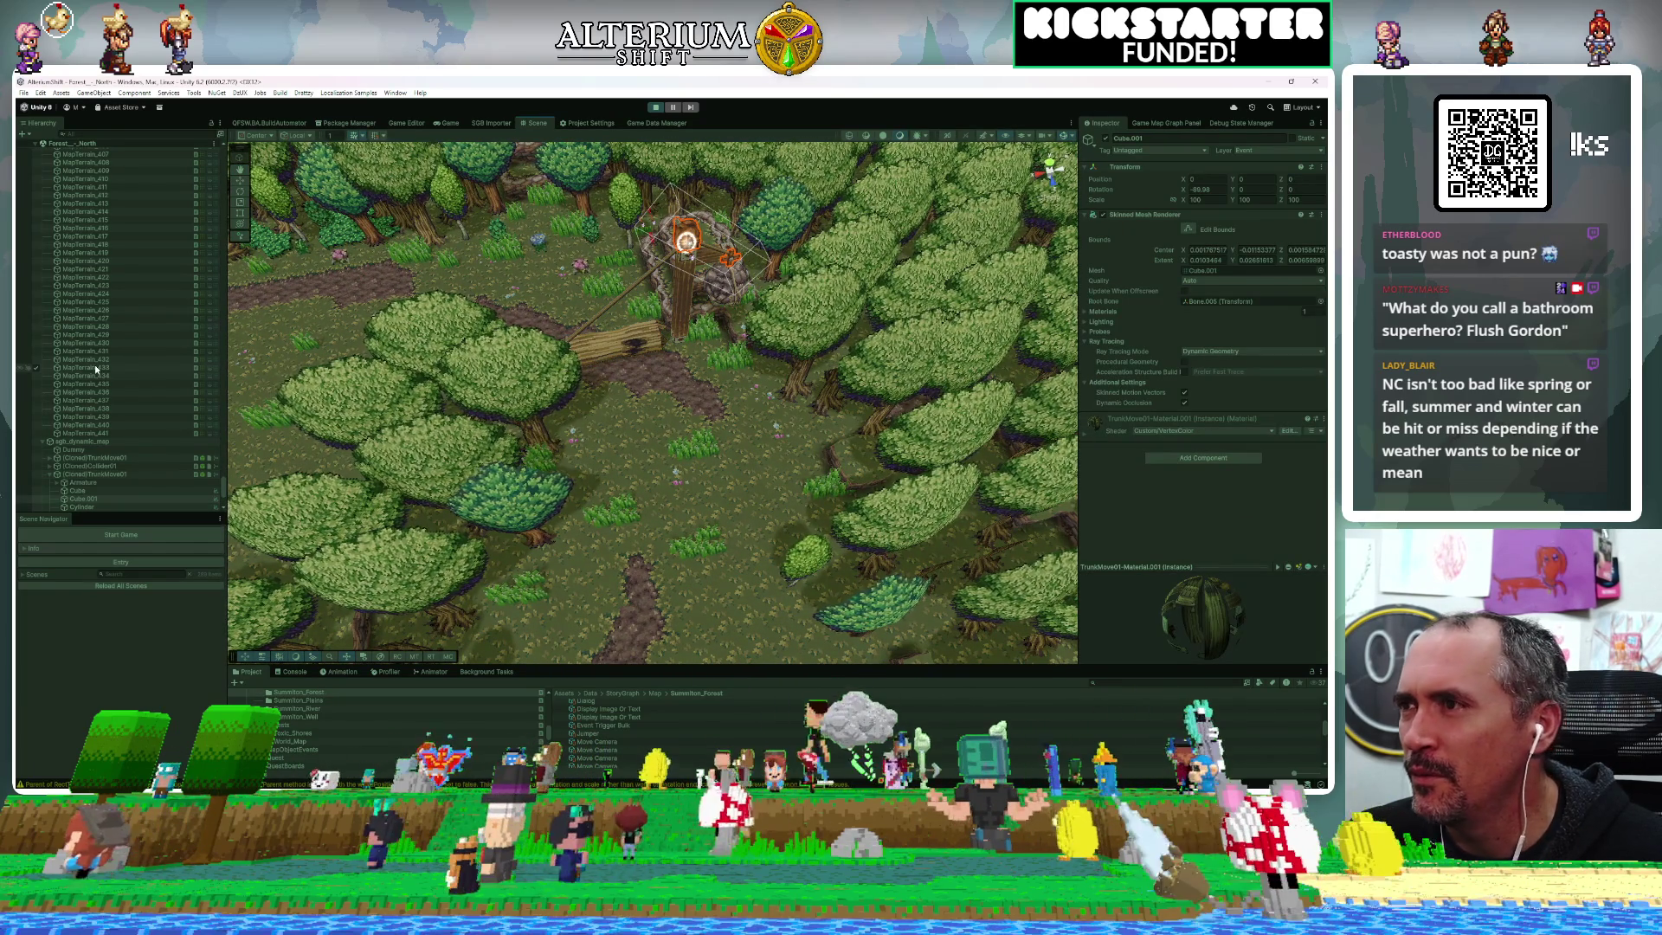
pyautogui.click(50, 475)
pyautogui.click(73, 483)
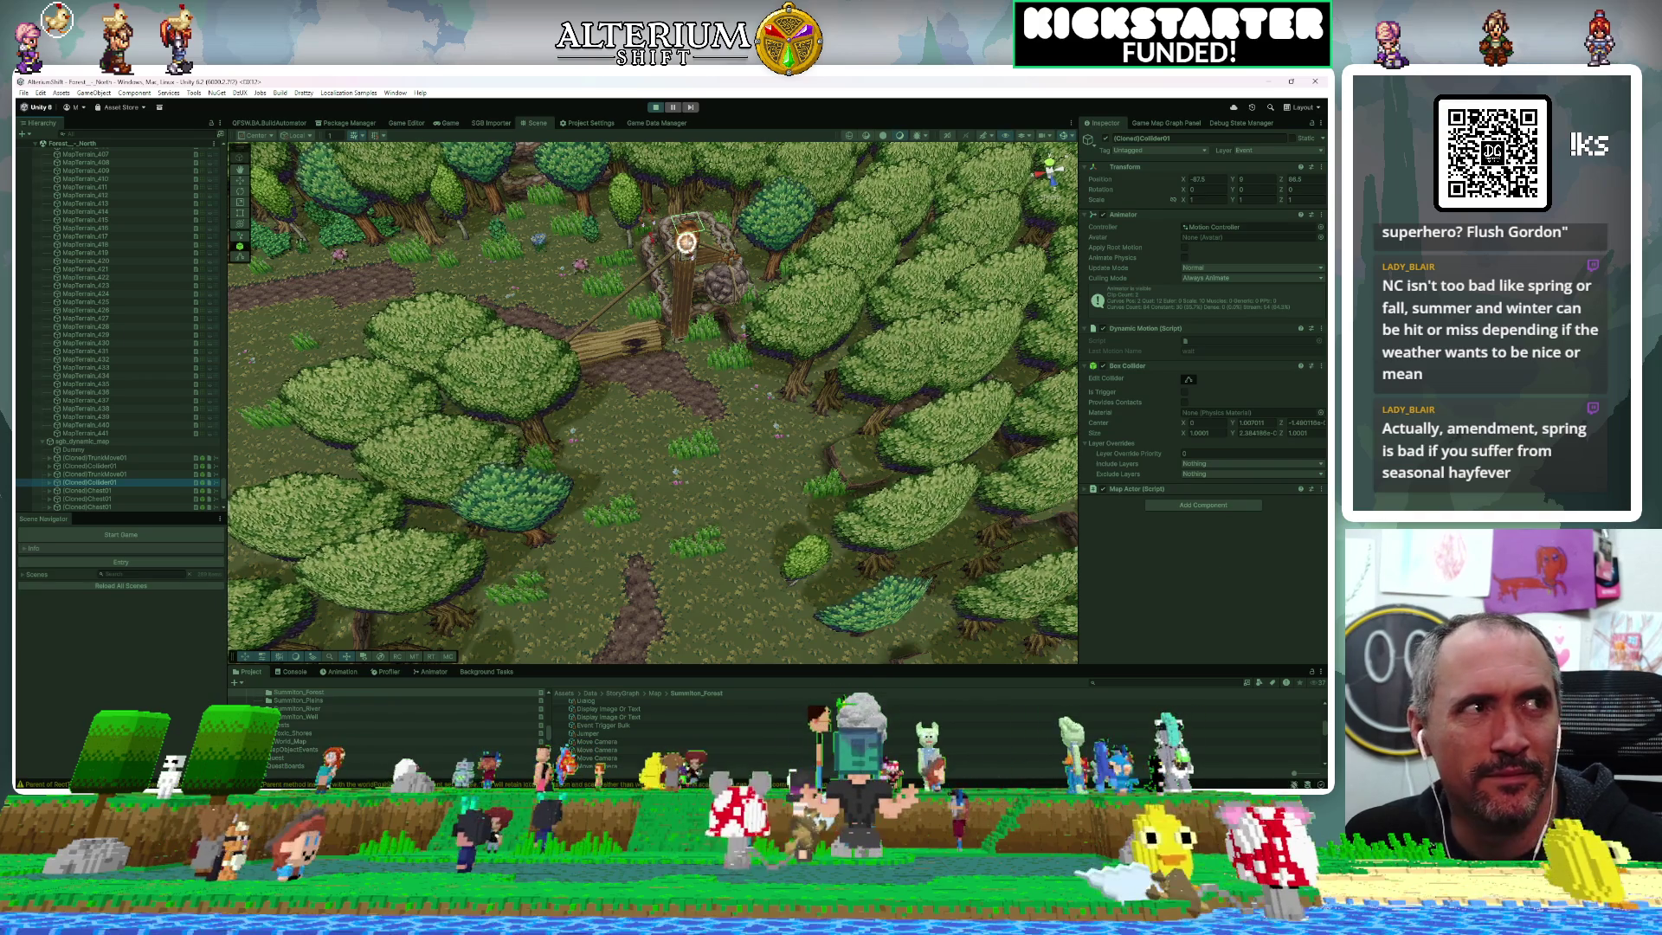
pyautogui.click(654, 107)
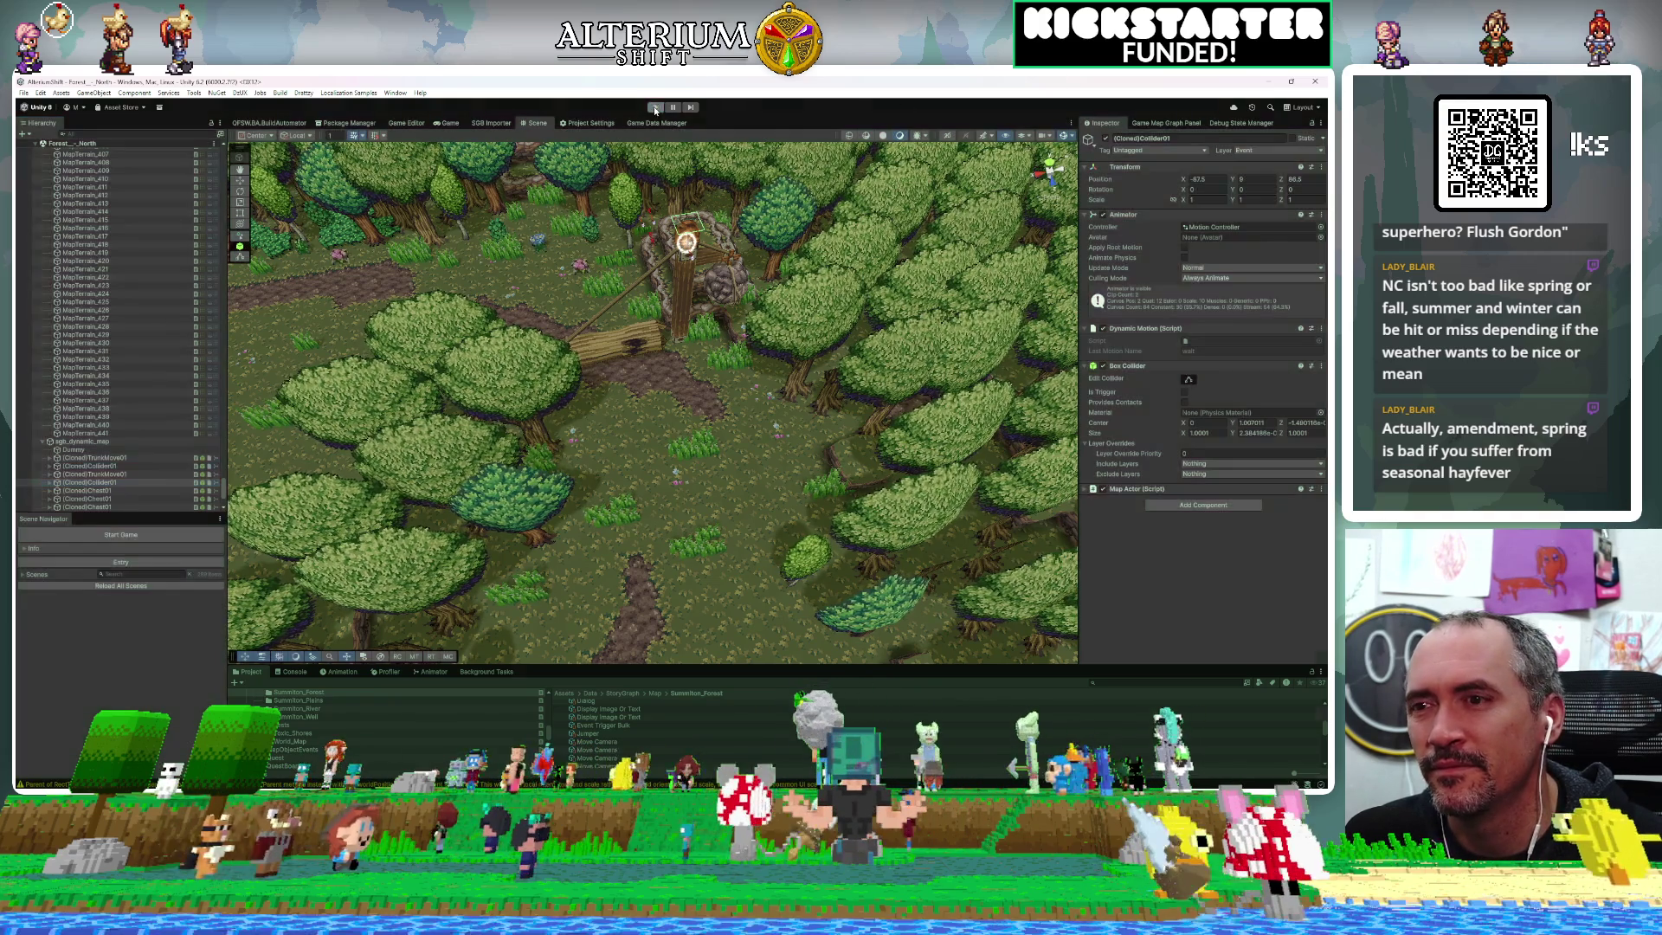